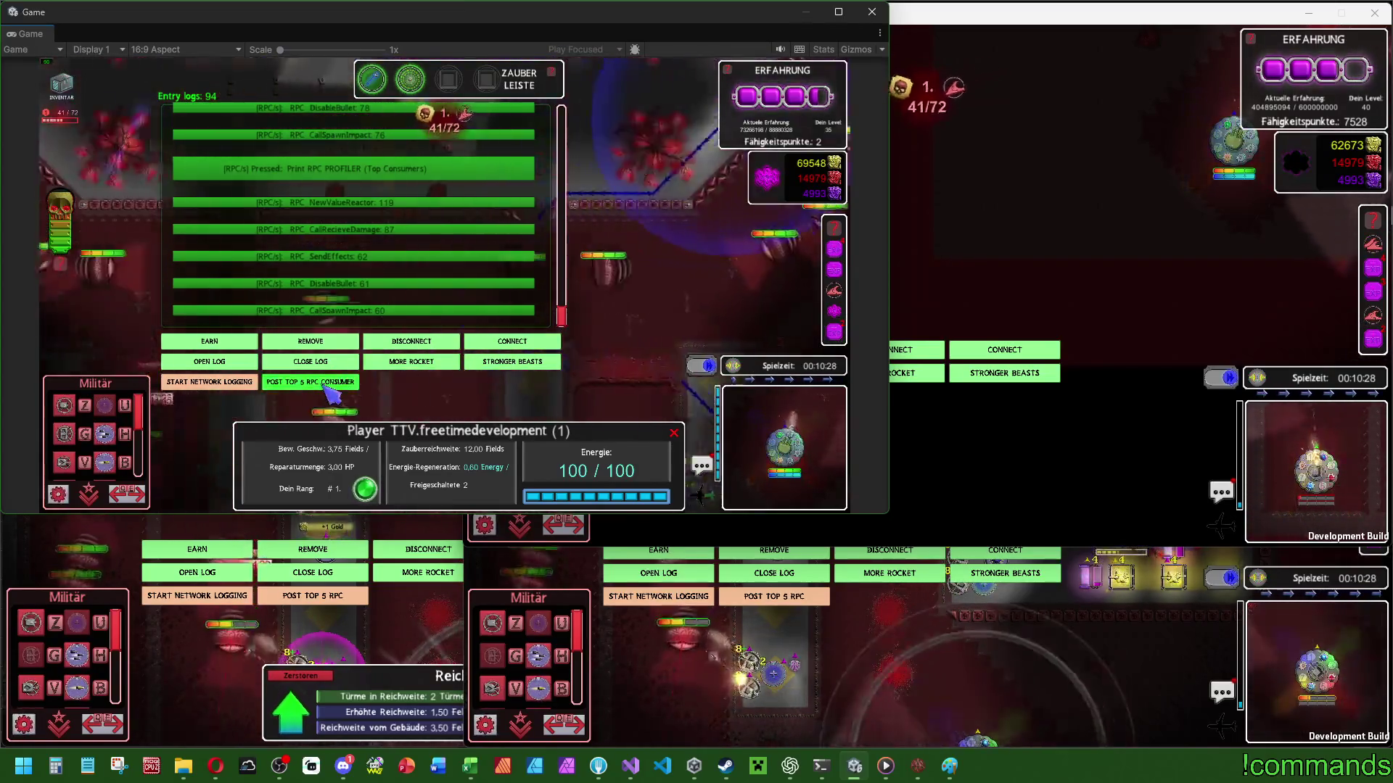
# Print the RPC profiler's top consumers to the Game view log, now 112 entries, led by RPC_NewValueReactor.
pyautogui.click(325, 385)
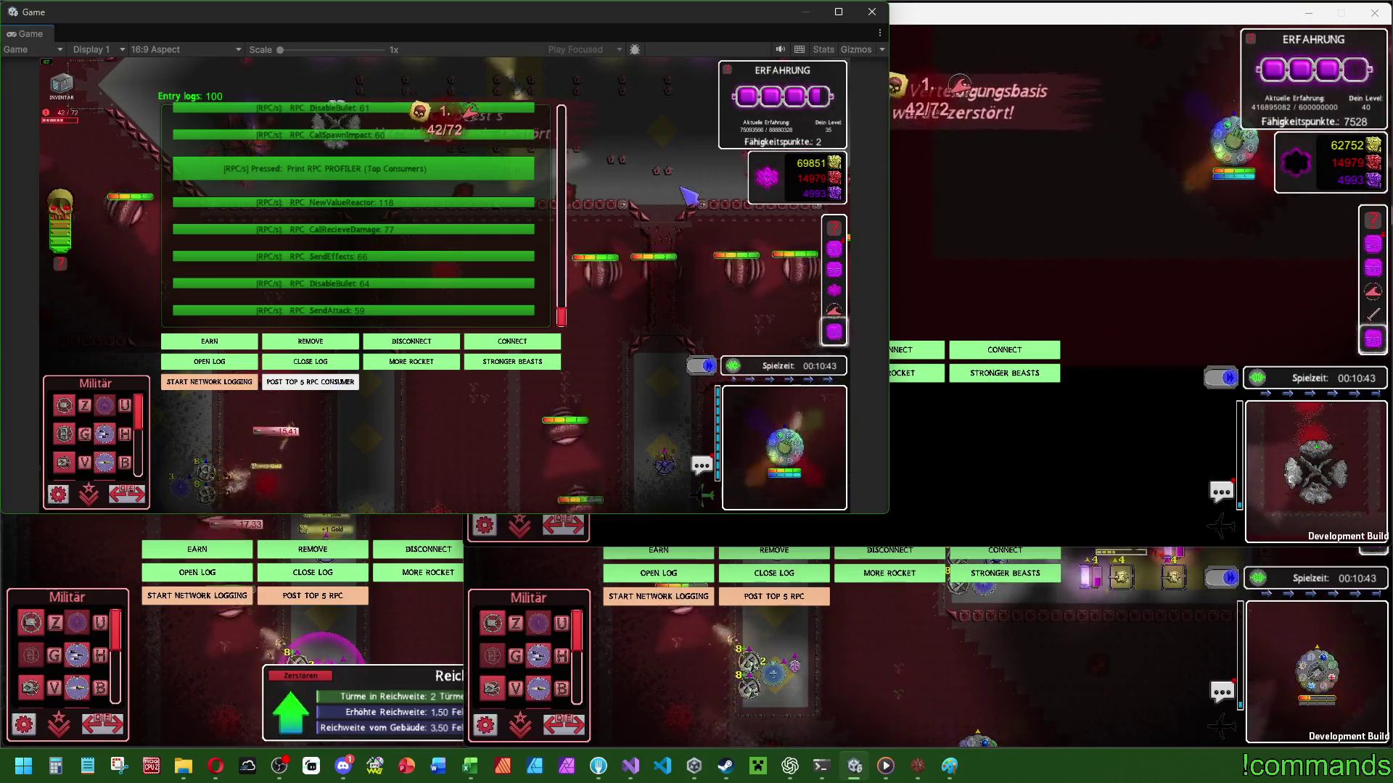
pyautogui.click(610, 244)
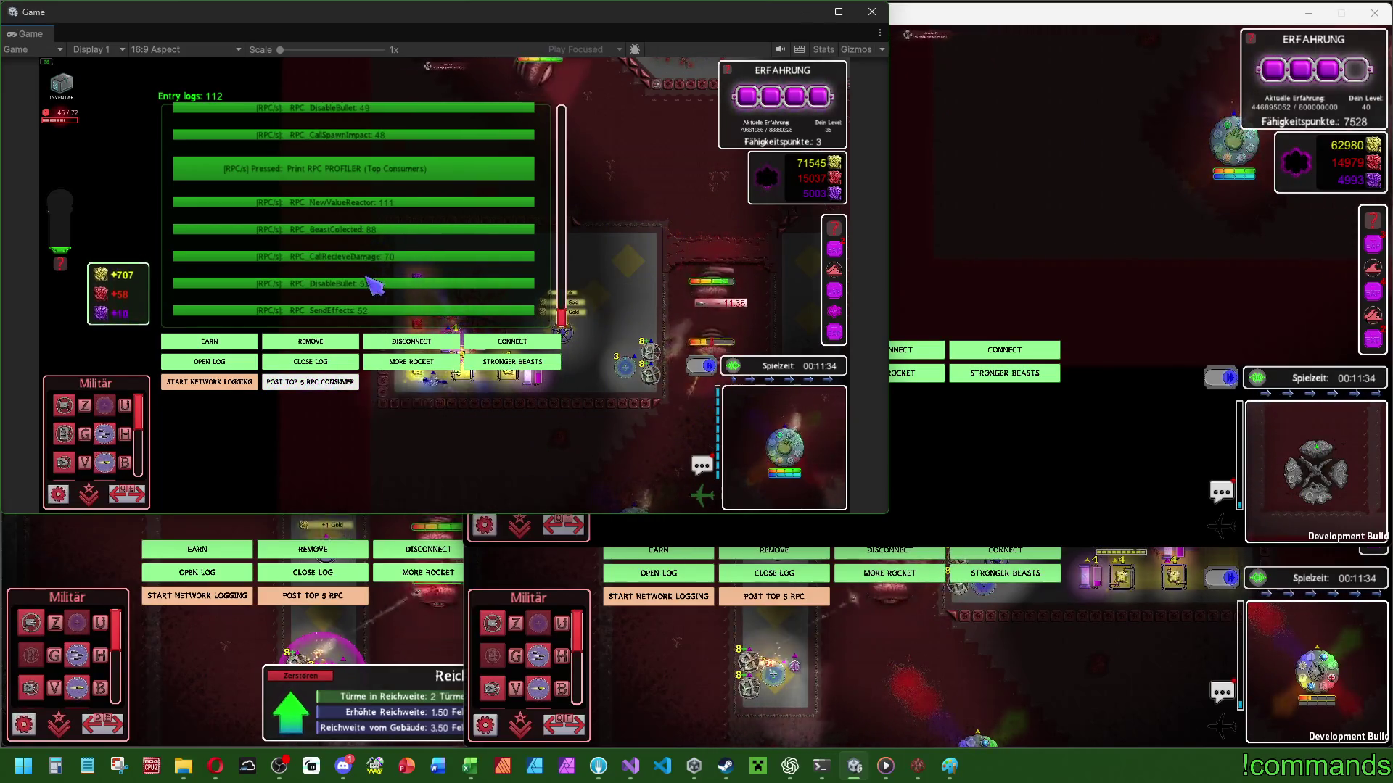
# Open the Arrival of Beasts build's log and player info panel, then return to the editor's Game view.
pyautogui.click(957, 236)
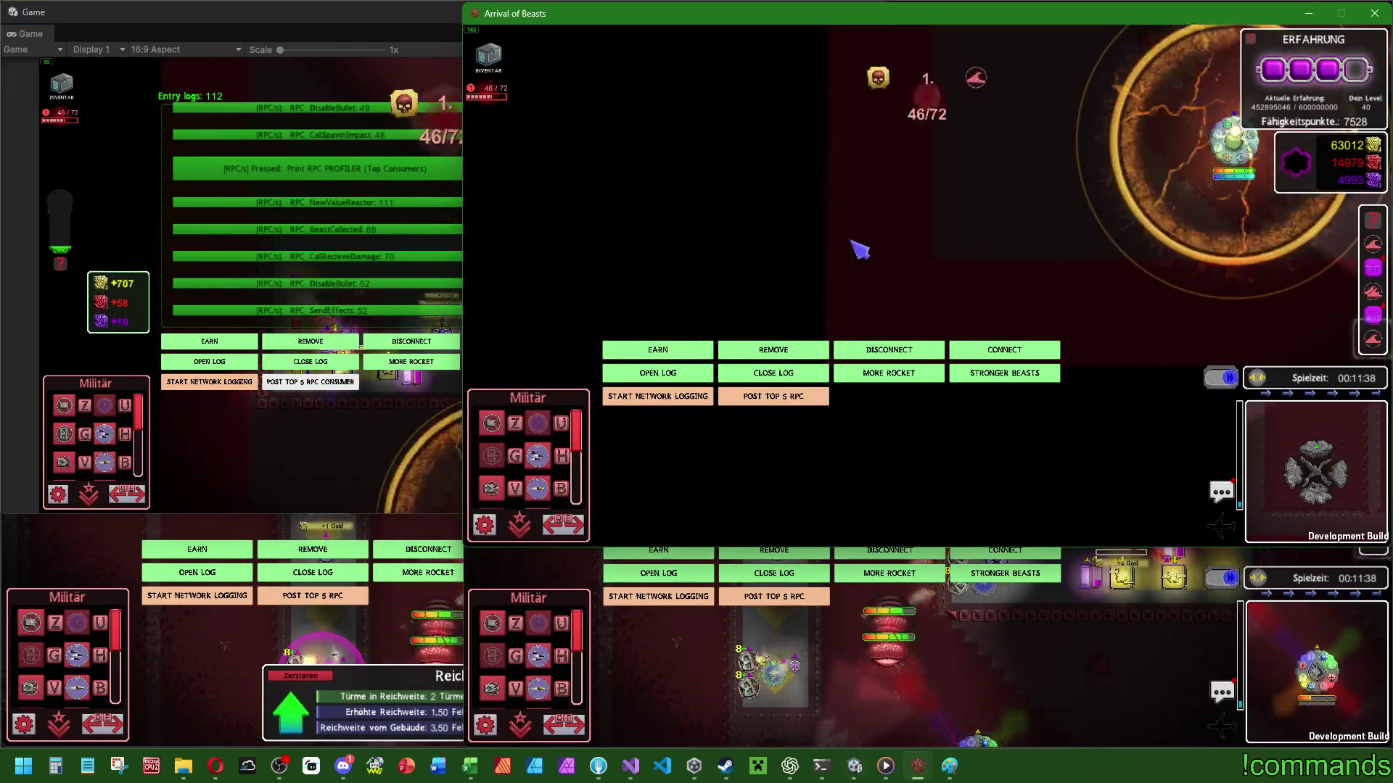
pyautogui.click(662, 373)
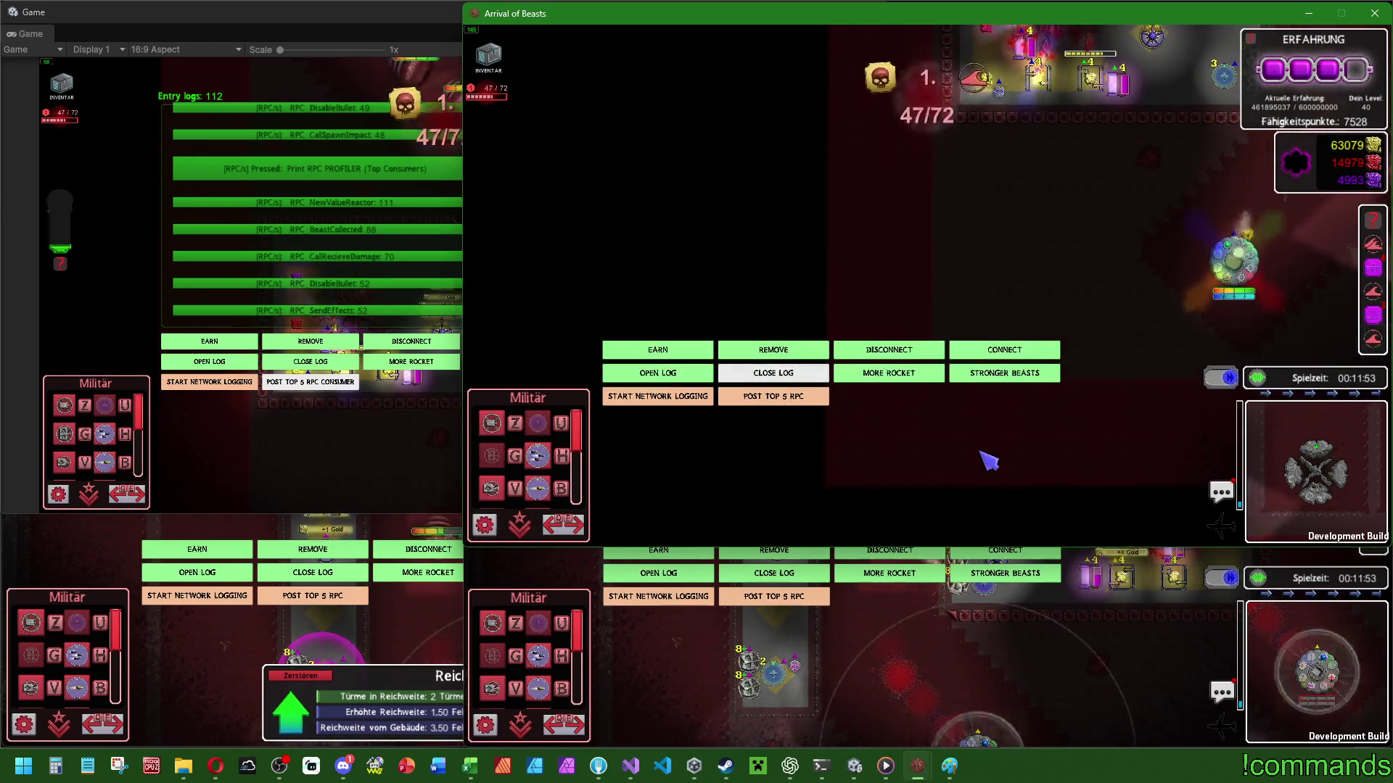
pyautogui.click(156, 267)
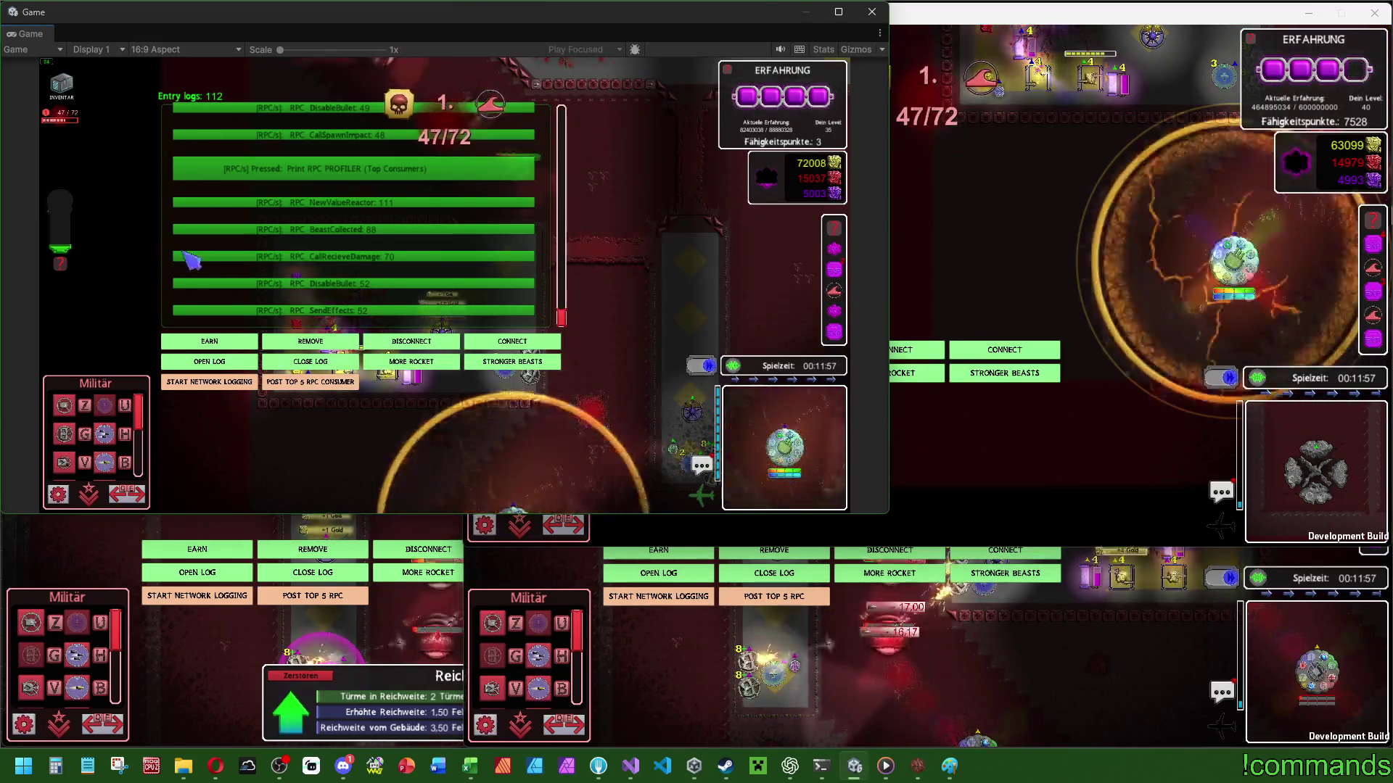
pyautogui.scroll(-1, 334, 298)
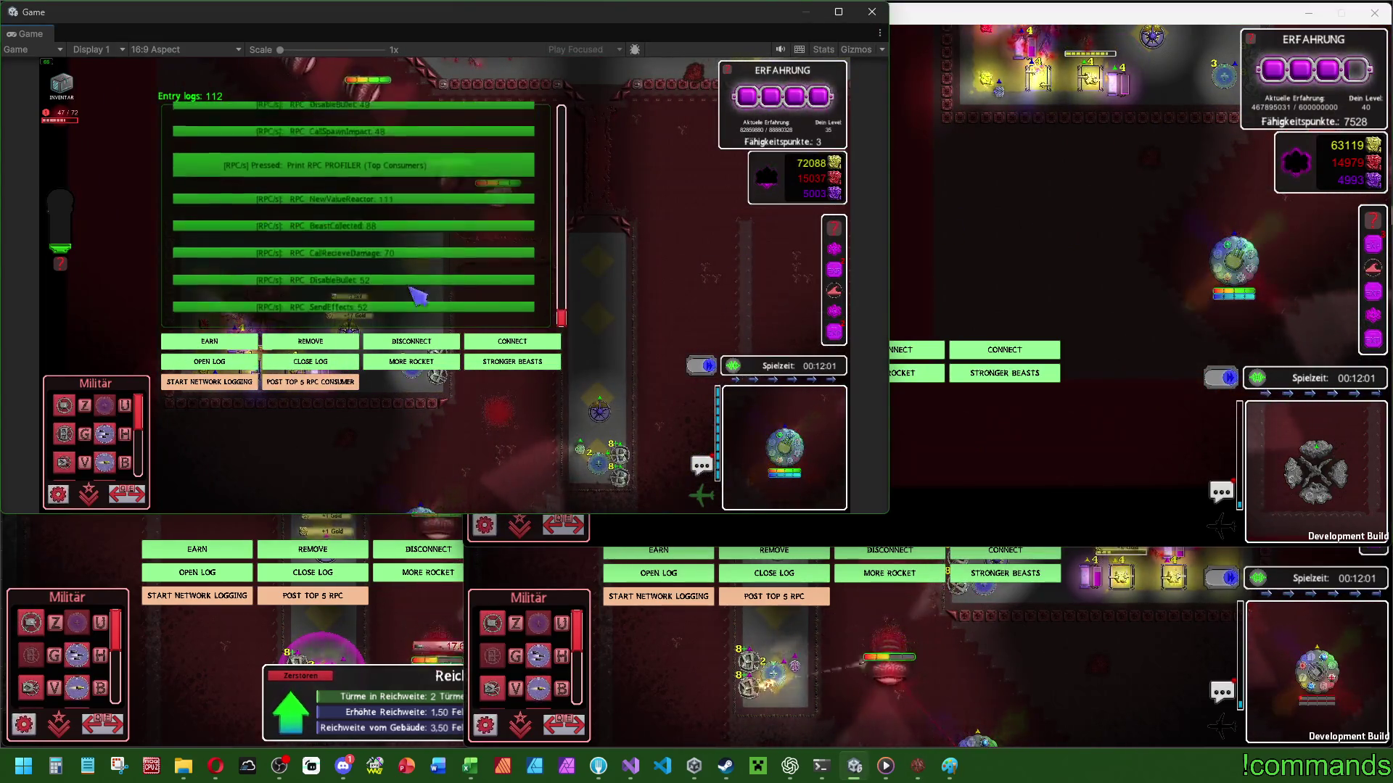
pyautogui.click(1051, 233)
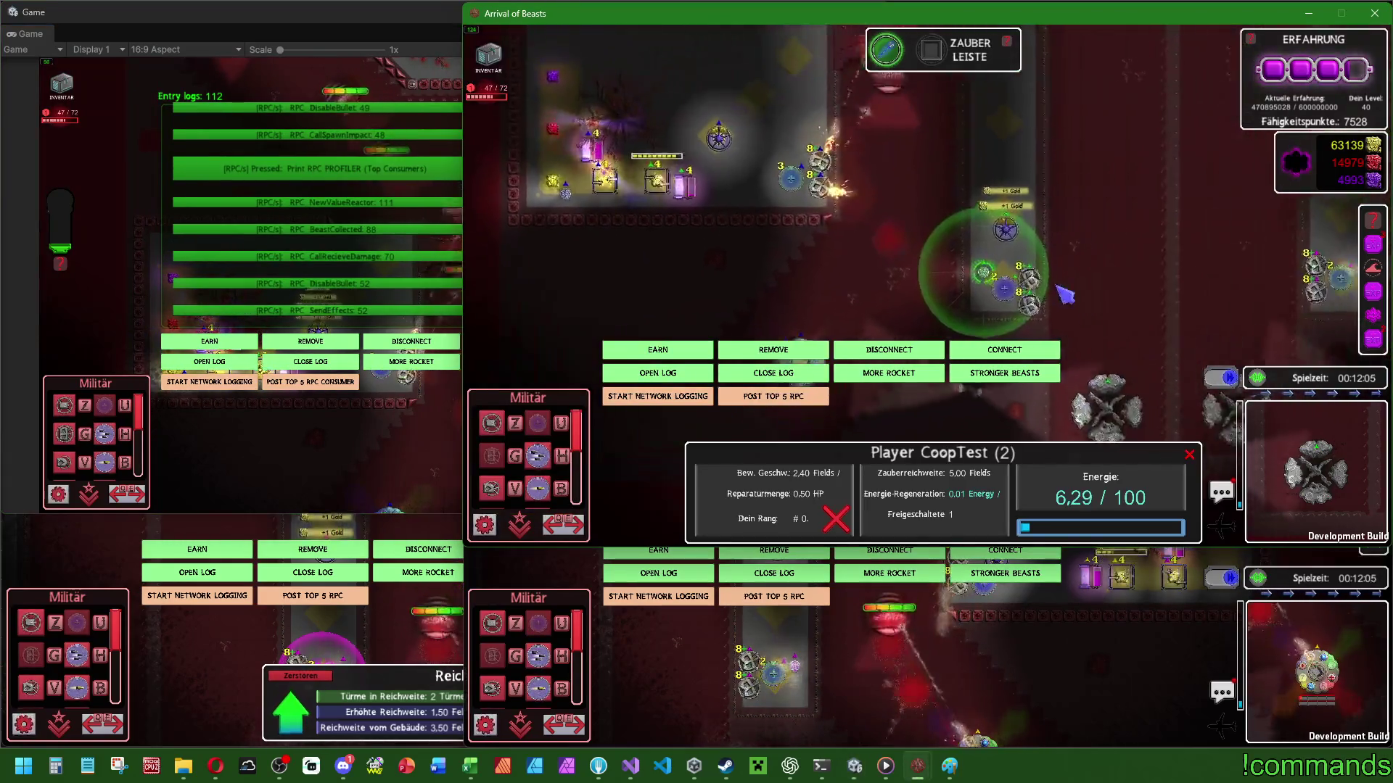
pyautogui.click(332, 395)
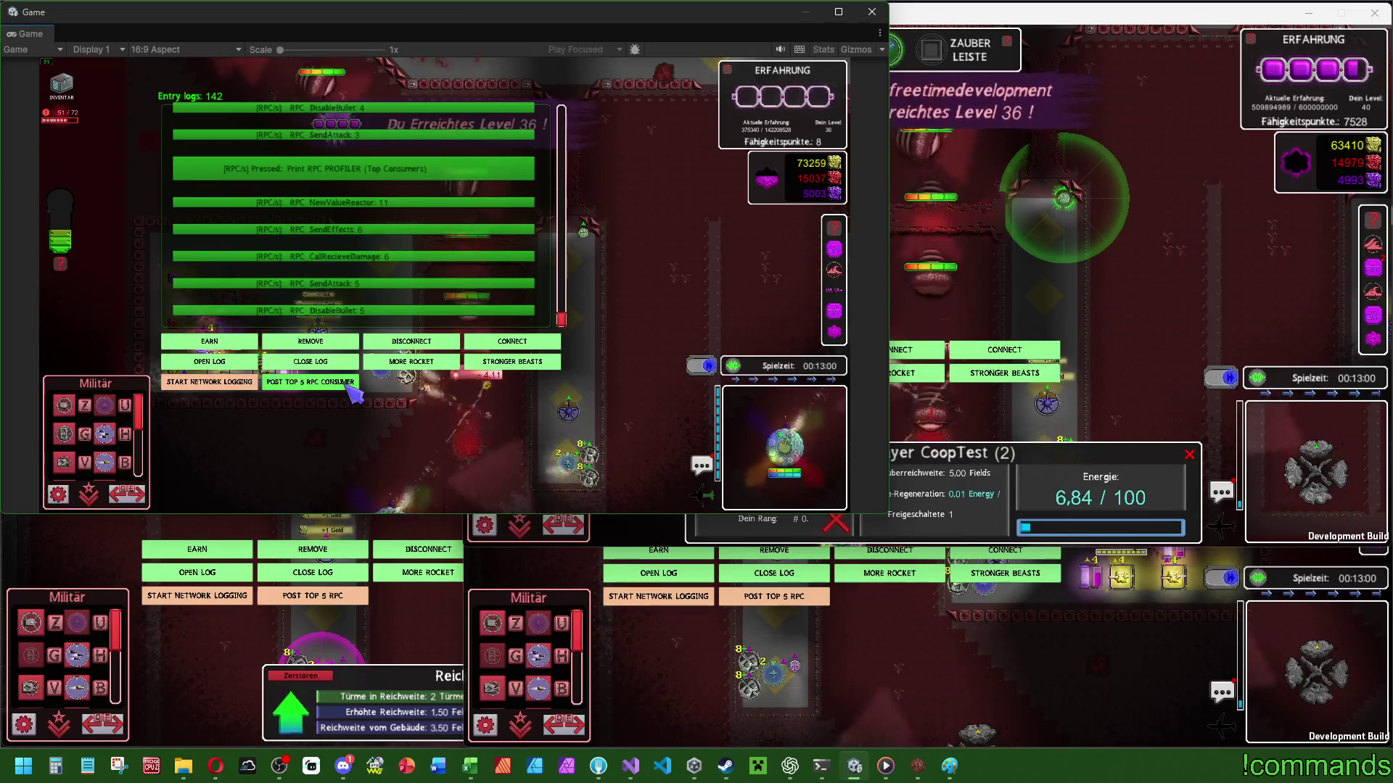
# Check the build, then scroll the Game view RPC list to SendMoving at 1244 calls.
pyautogui.click(1034, 241)
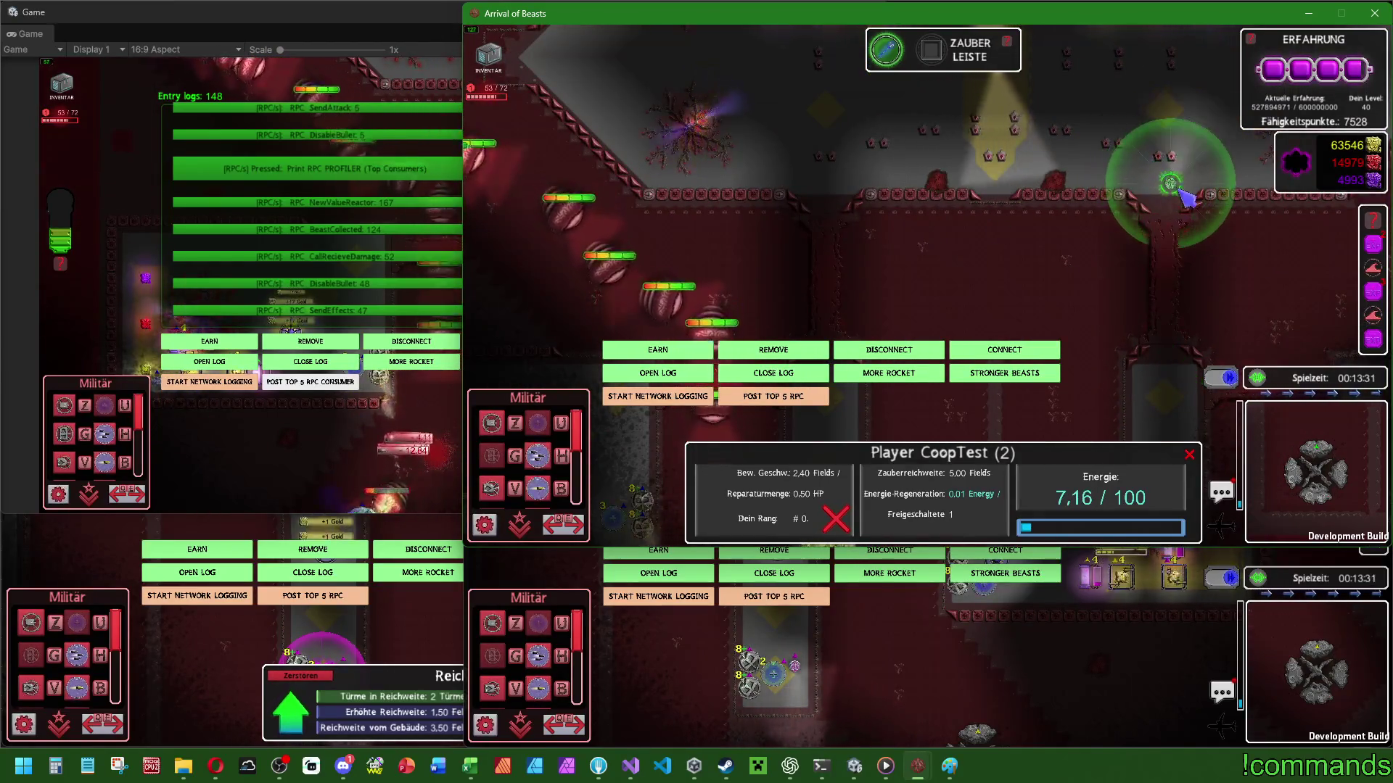
pyautogui.click(335, 386)
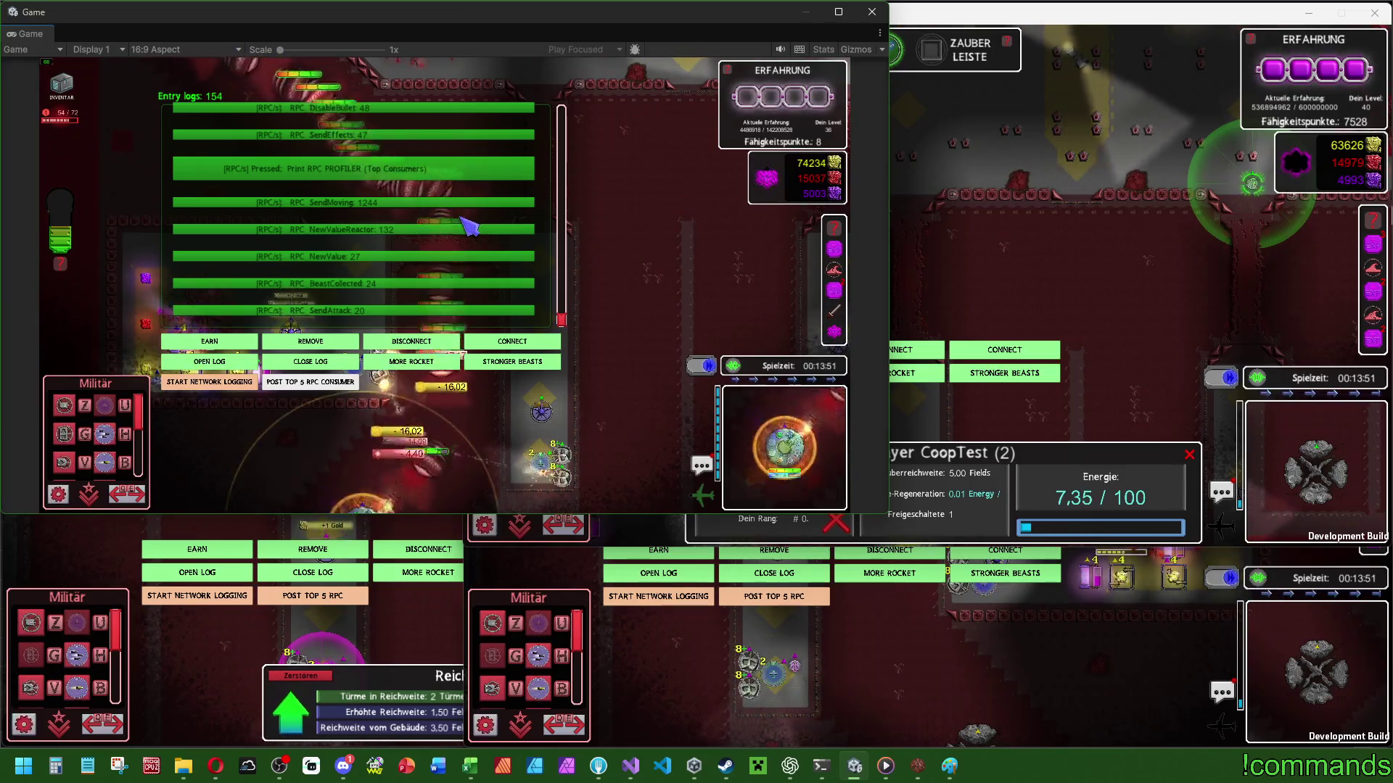
pyautogui.scroll(1, 407, 271)
pyautogui.scroll(-2, 408, 270)
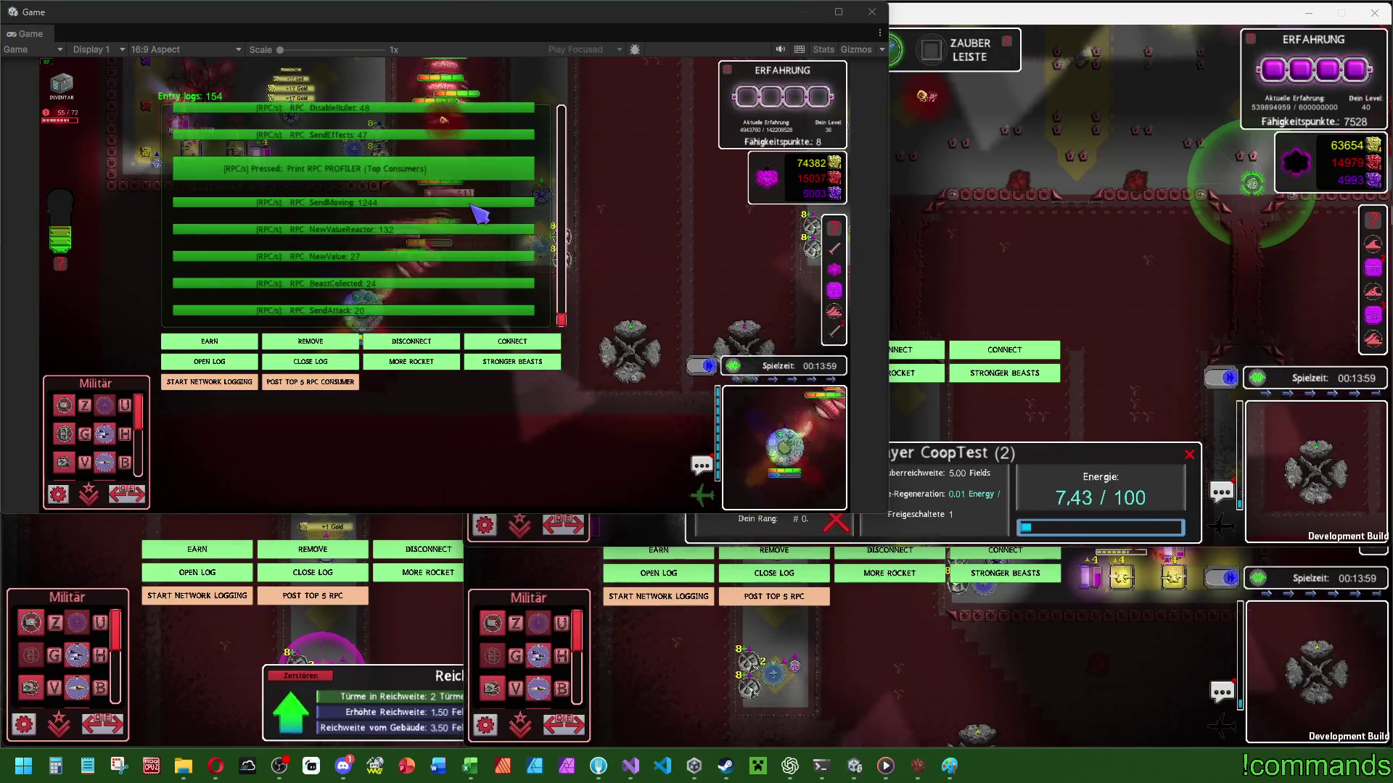
# Start a new snip in Snipping Tool.
pyautogui.click(119, 766)
pyautogui.click(410, 42)
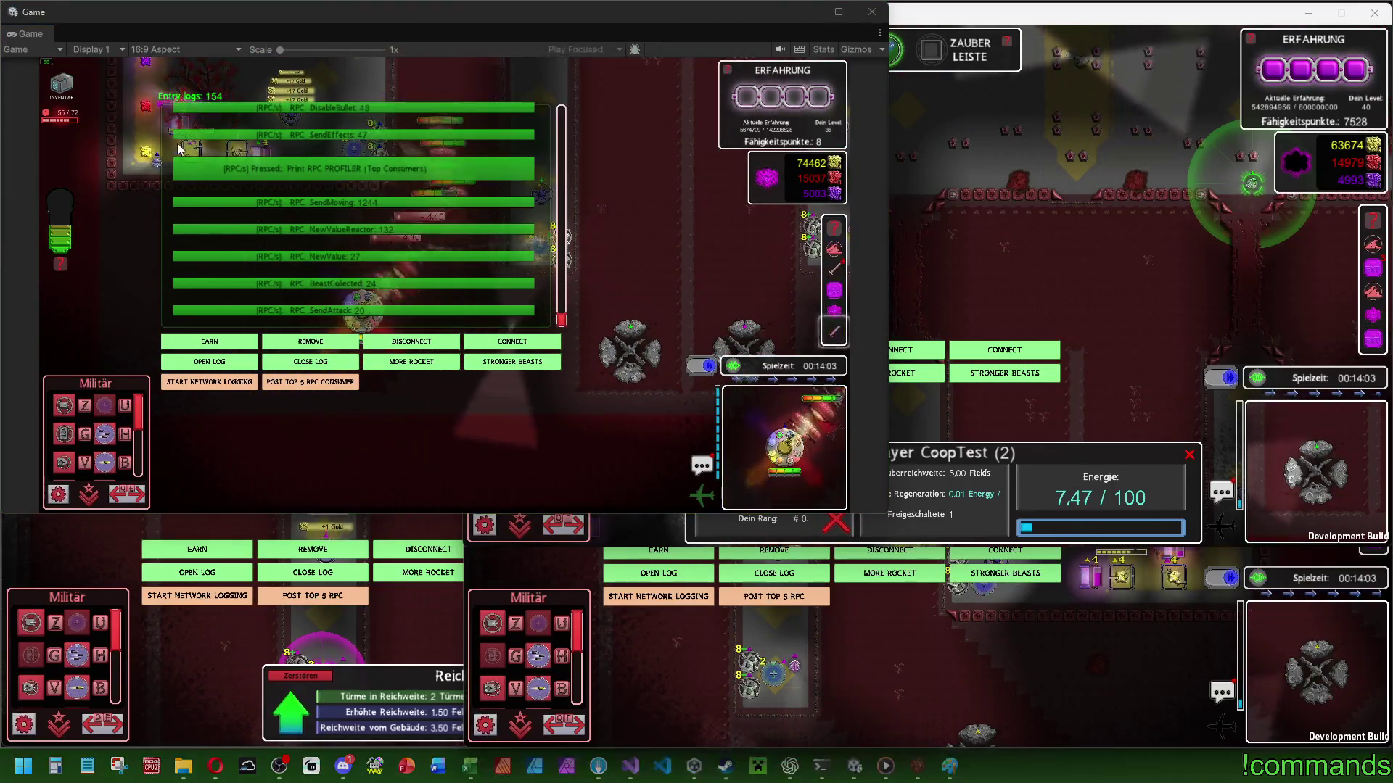
# Snip the RPC consumer list topped by SendMoving 1244 and close Snipping Tool.
pyautogui.moveTo(169, 153); pyautogui.dragTo(532, 331)
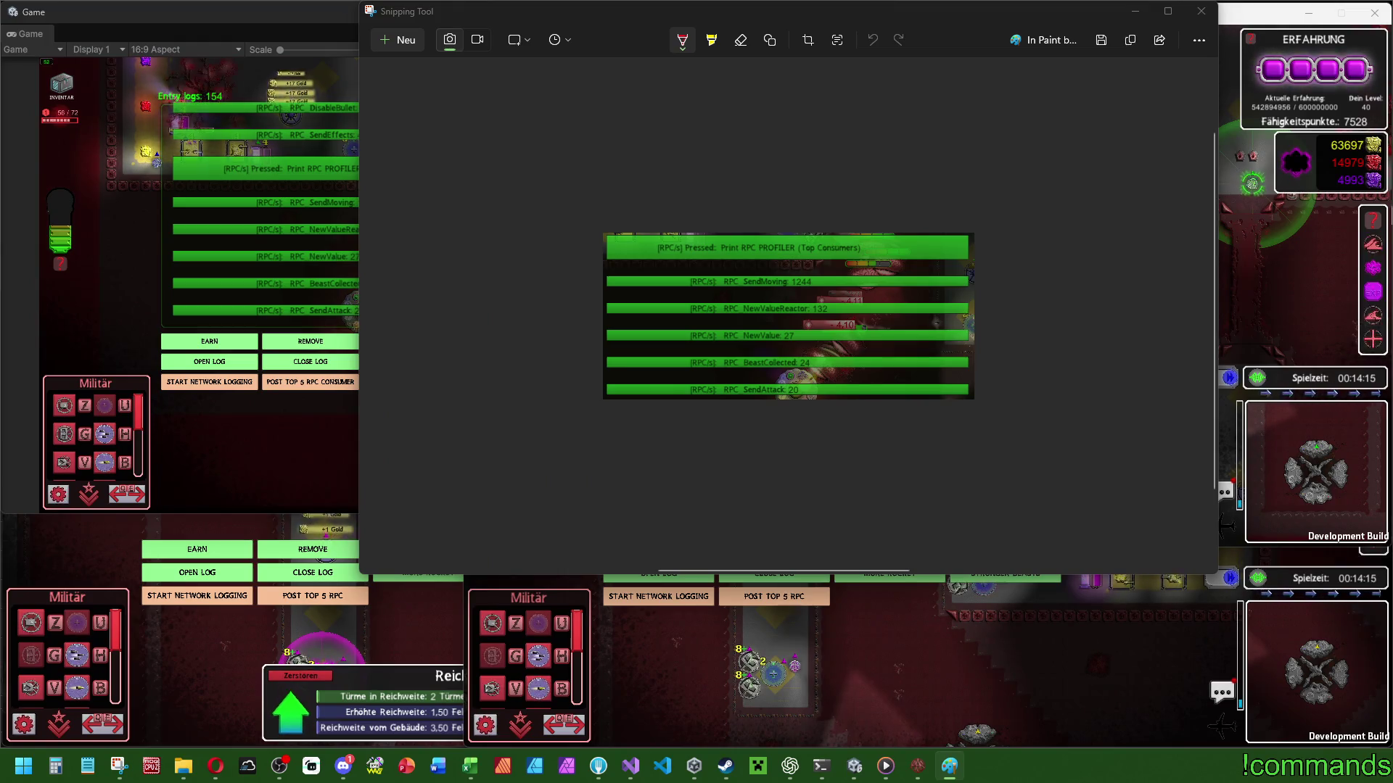
pyautogui.click(1201, 11)
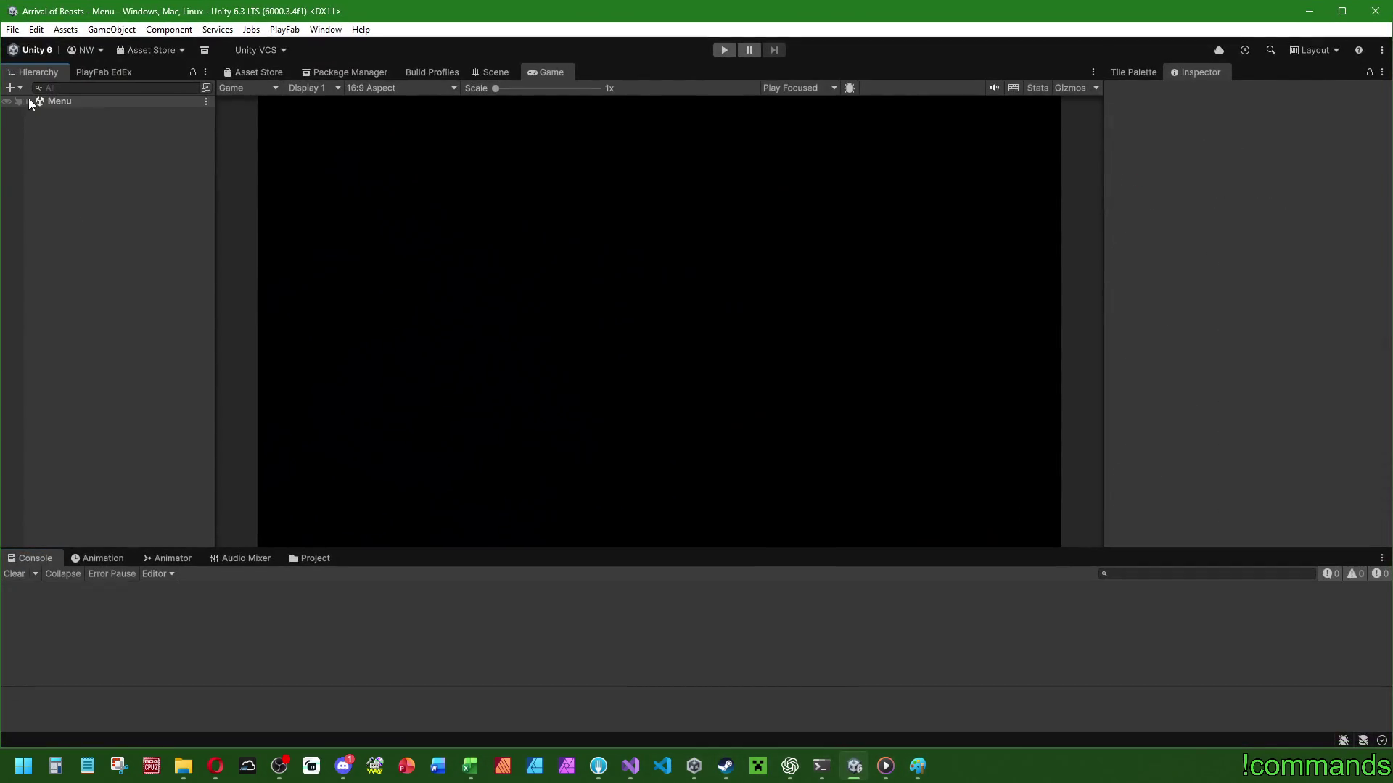
# Remove the Network Rpc Profiler component from the GameControl object.
pyautogui.click(12, 29)
pyautogui.click(45, 104)
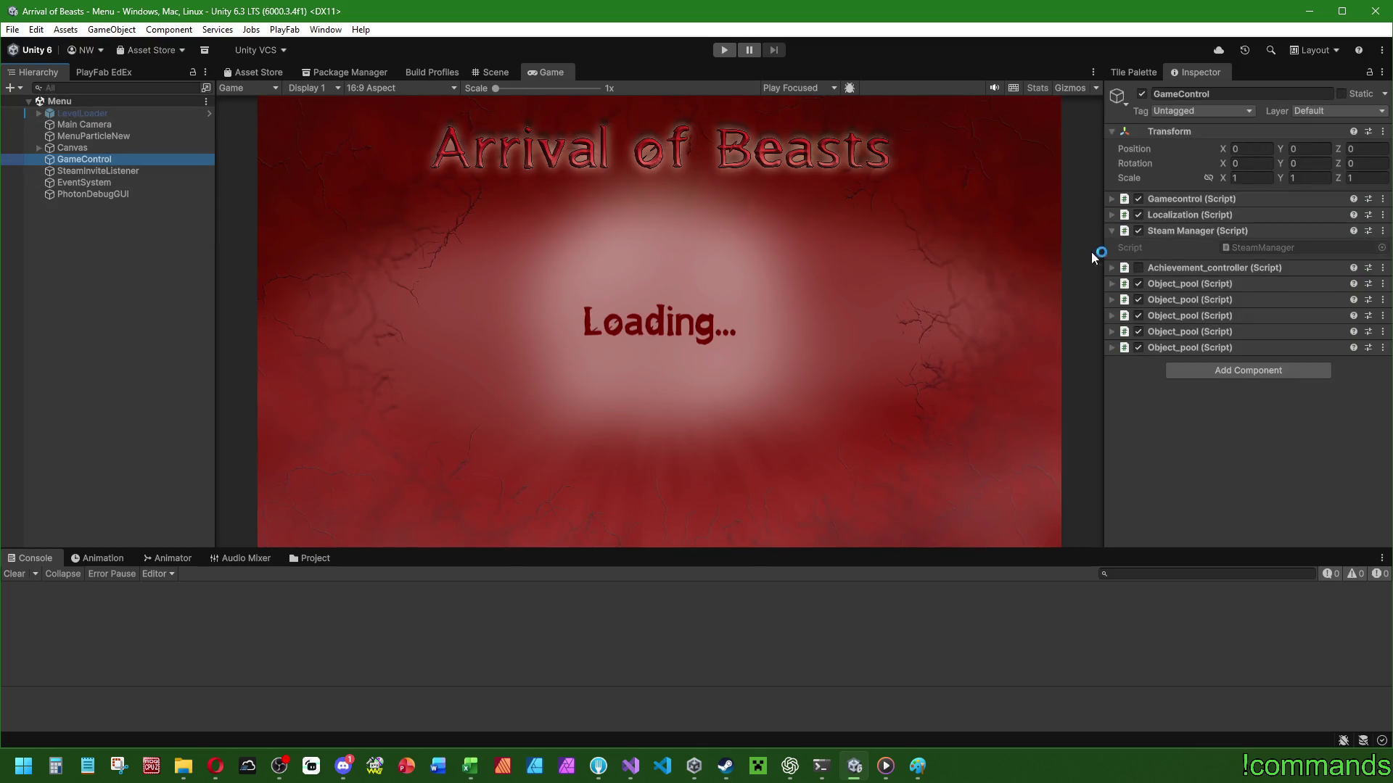
pyautogui.click(1216, 375)
pyautogui.click(1257, 451)
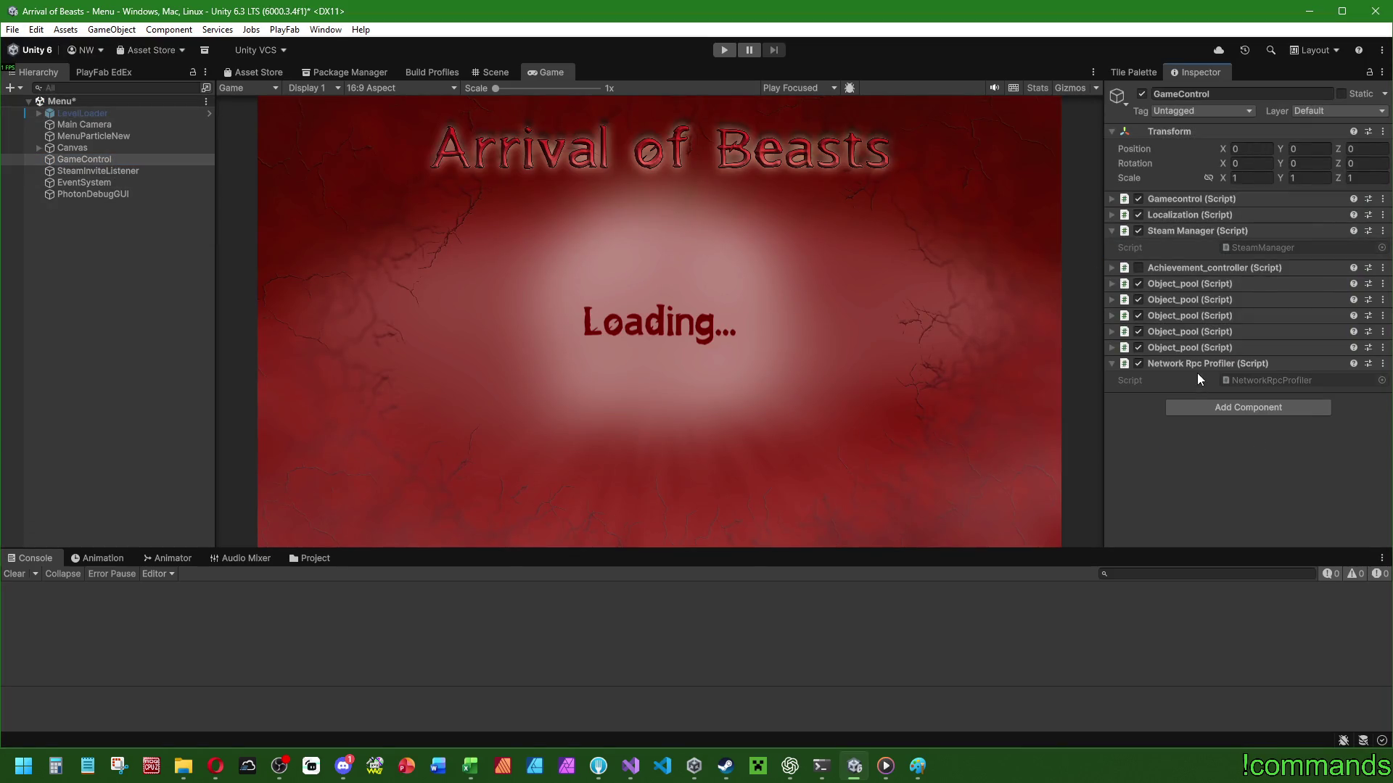
pyautogui.rightClick(1197, 366)
pyautogui.click(1234, 425)
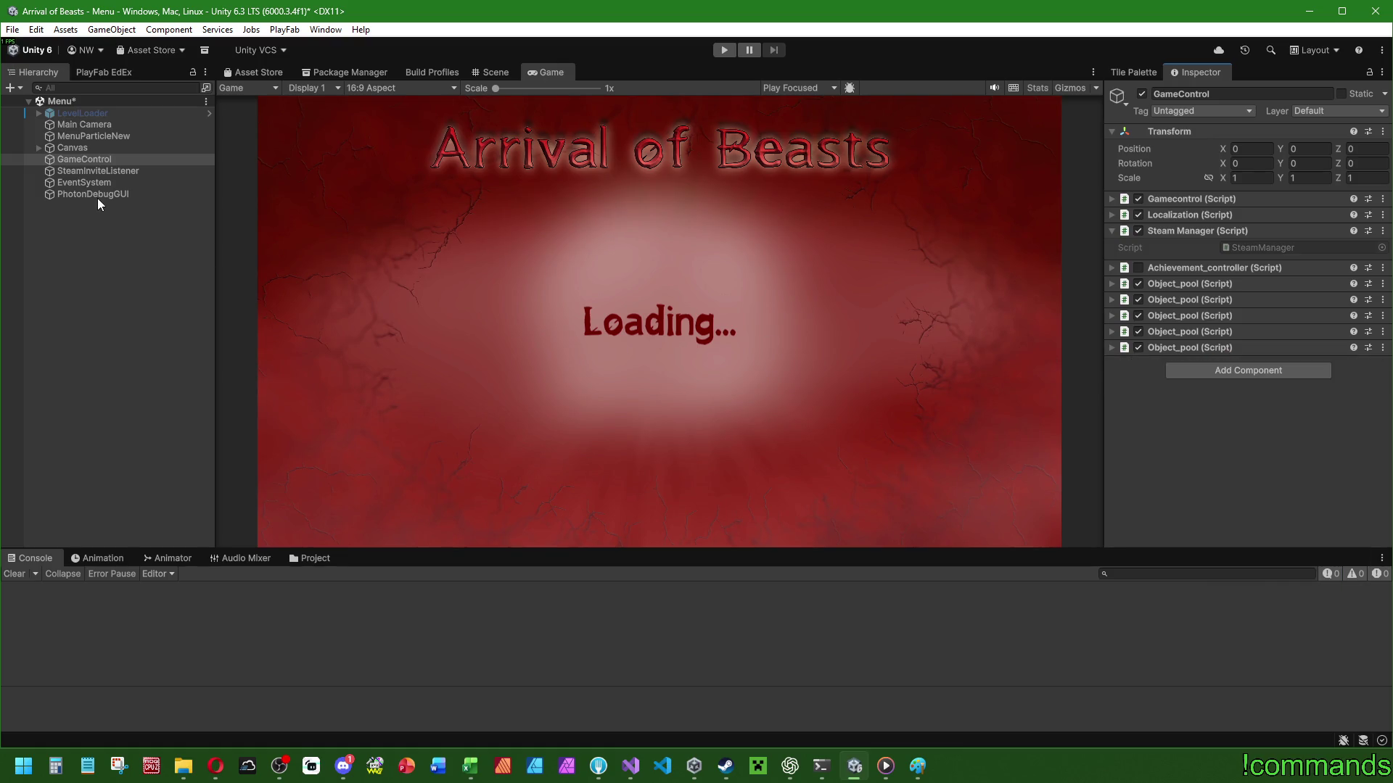
# Add a Network Rpc Profiler to PhotonDebugGUI and rename the object PhotonDebugTools.
pyautogui.click(1260, 393)
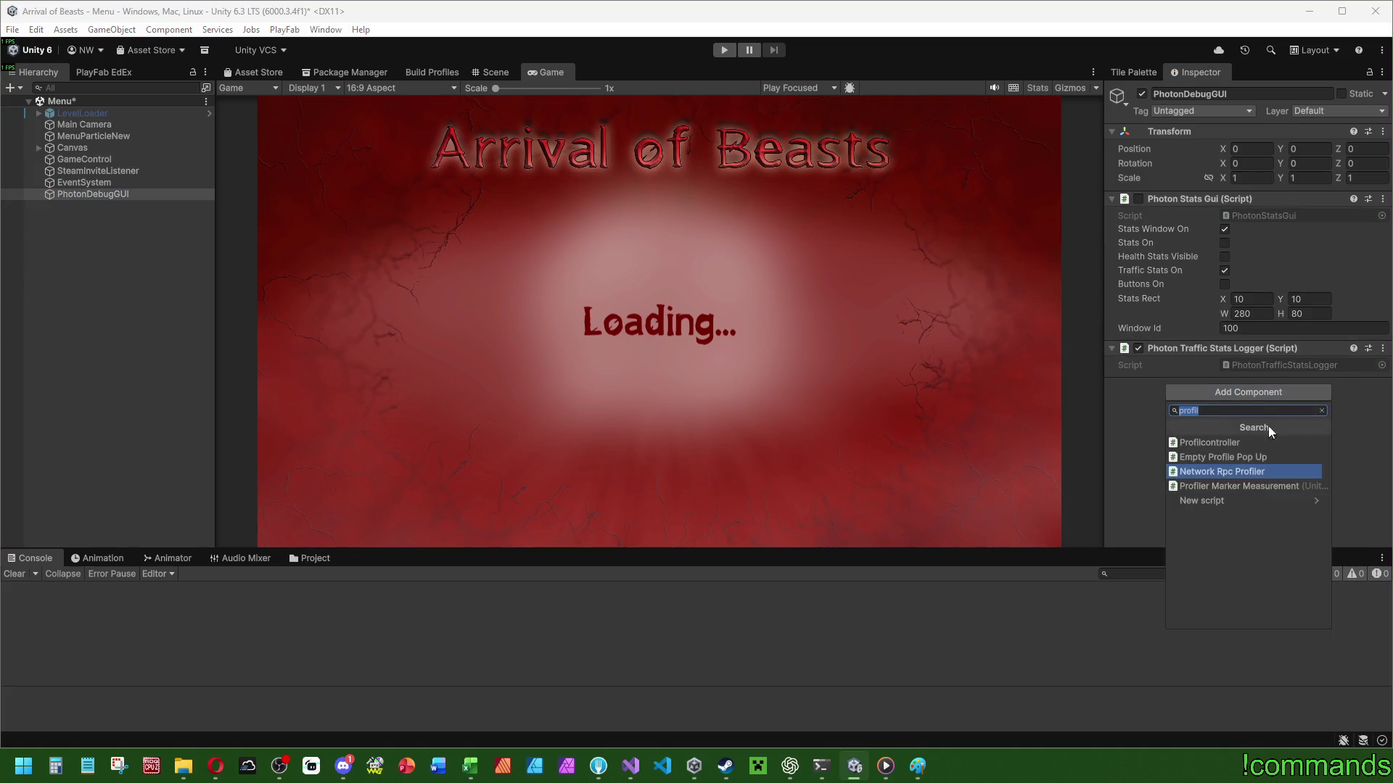
pyautogui.click(1268, 470)
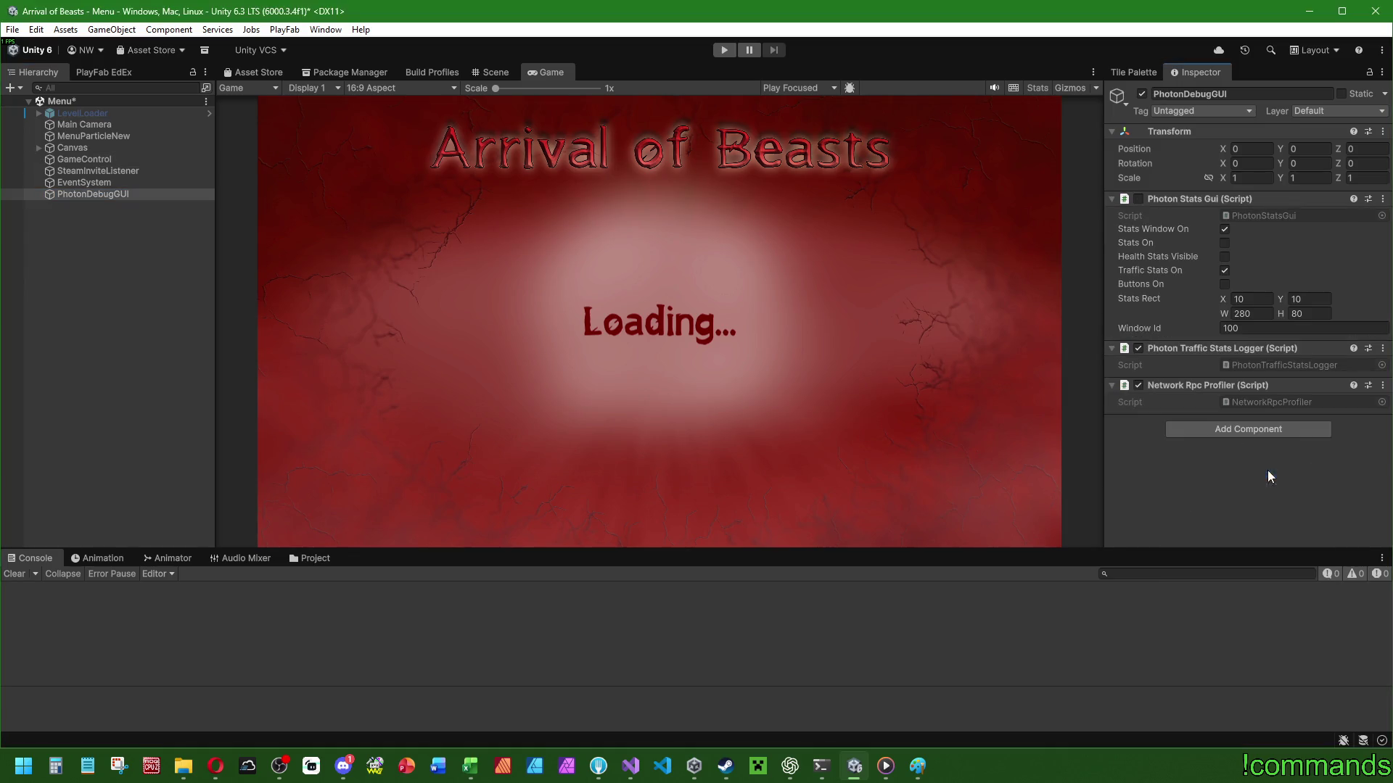
pyautogui.keyDown('ctrl'); pyautogui.click(123, 194); pyautogui.keyUp('ctrl')
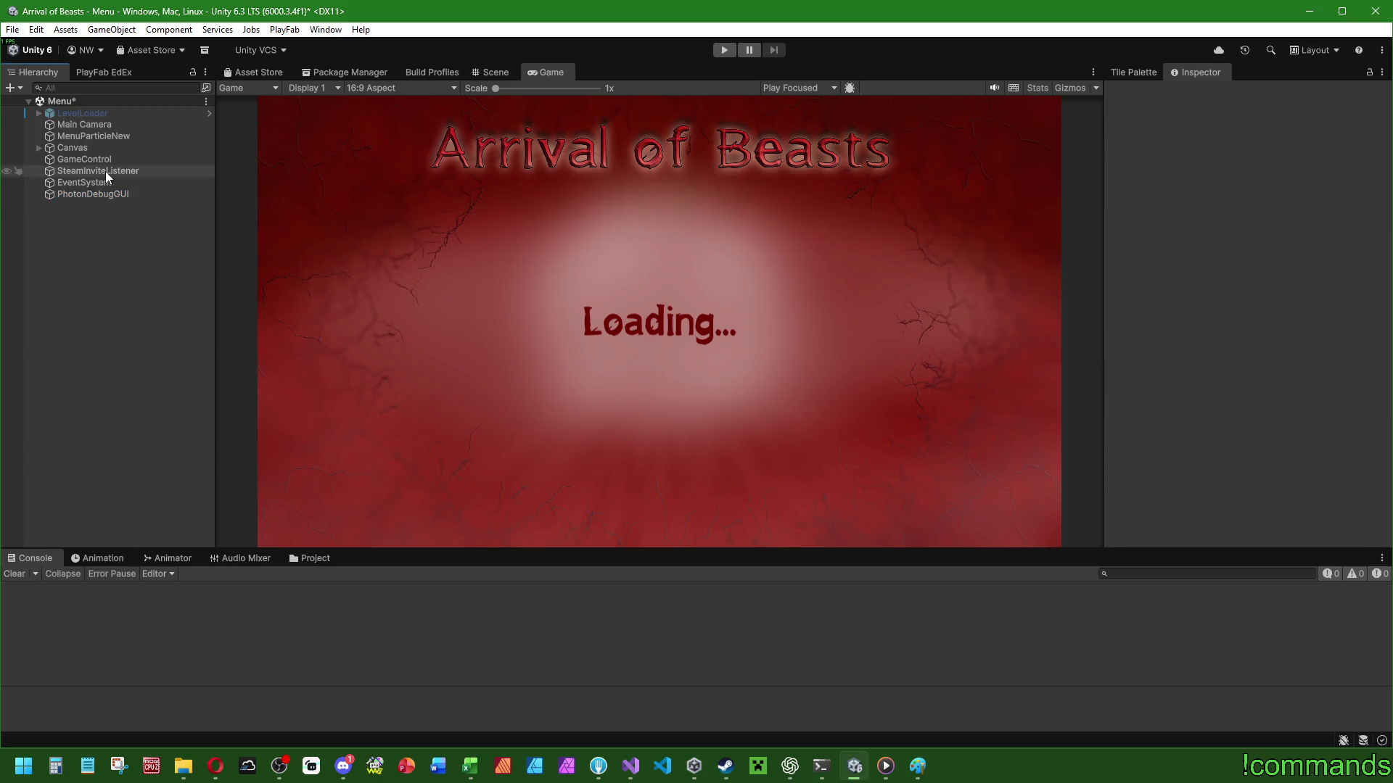
pyautogui.click(120, 195)
pyautogui.press('F2')
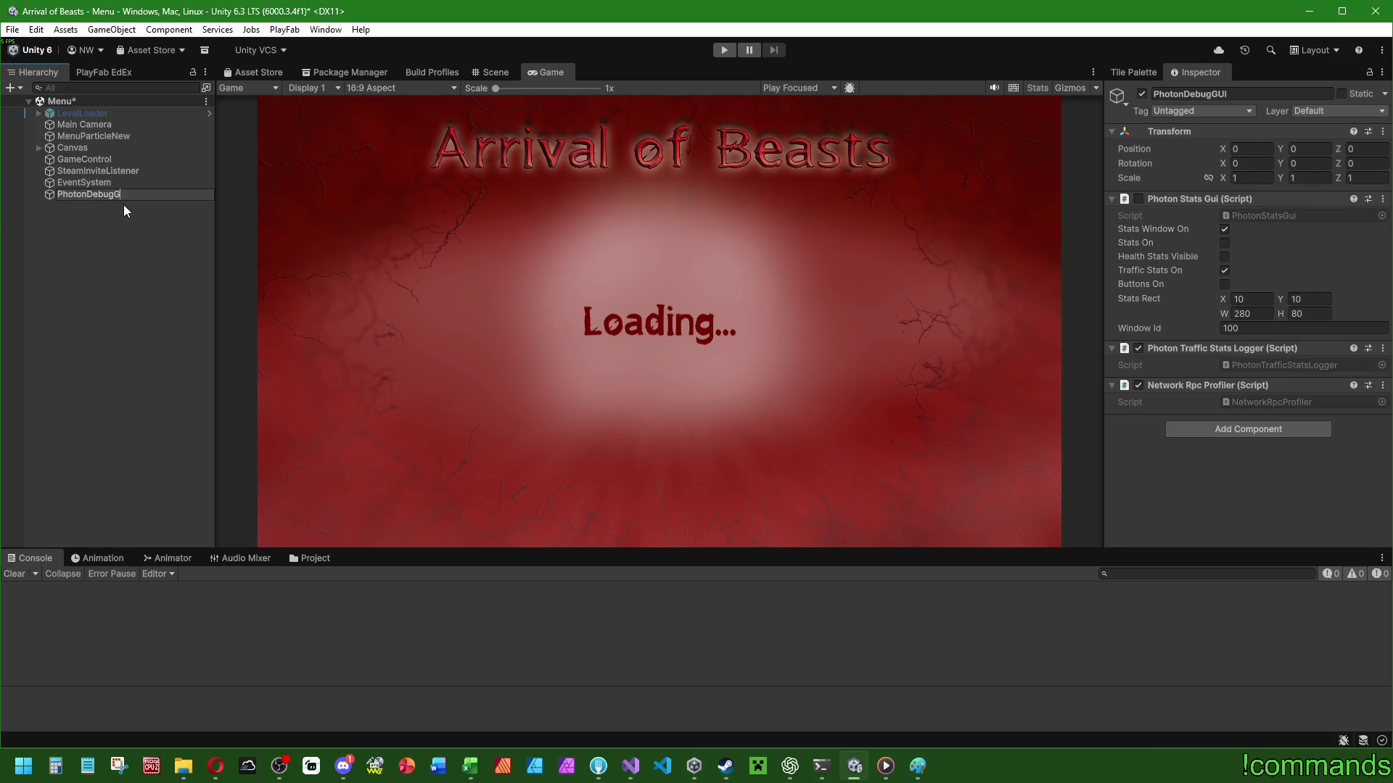
pyautogui.write('Tools')
pyautogui.press('Return')
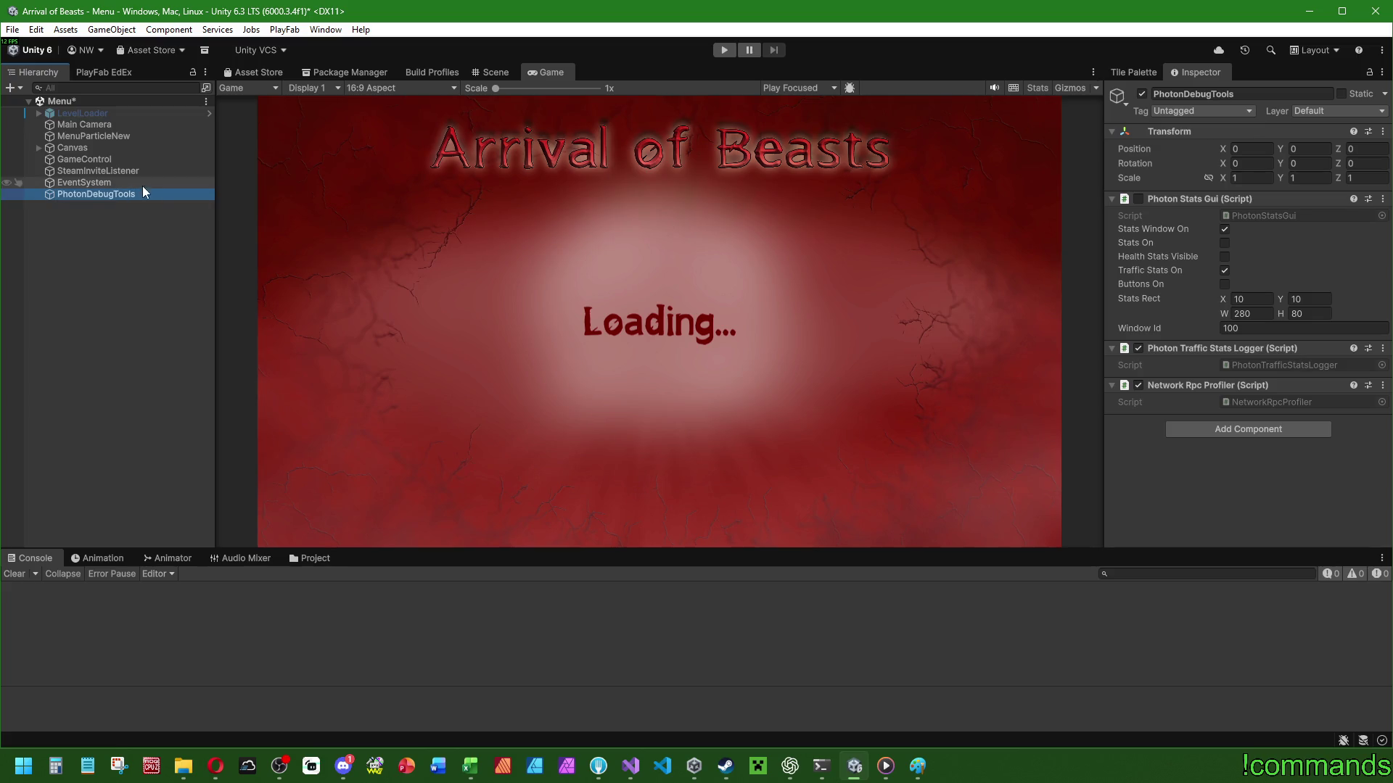
# Save the Menu scene and bring up the ChatGPT RPC conversation.
pyautogui.click(12, 30)
pyautogui.click(12, 30)
pyautogui.click(12, 30)
pyautogui.click(21, 99)
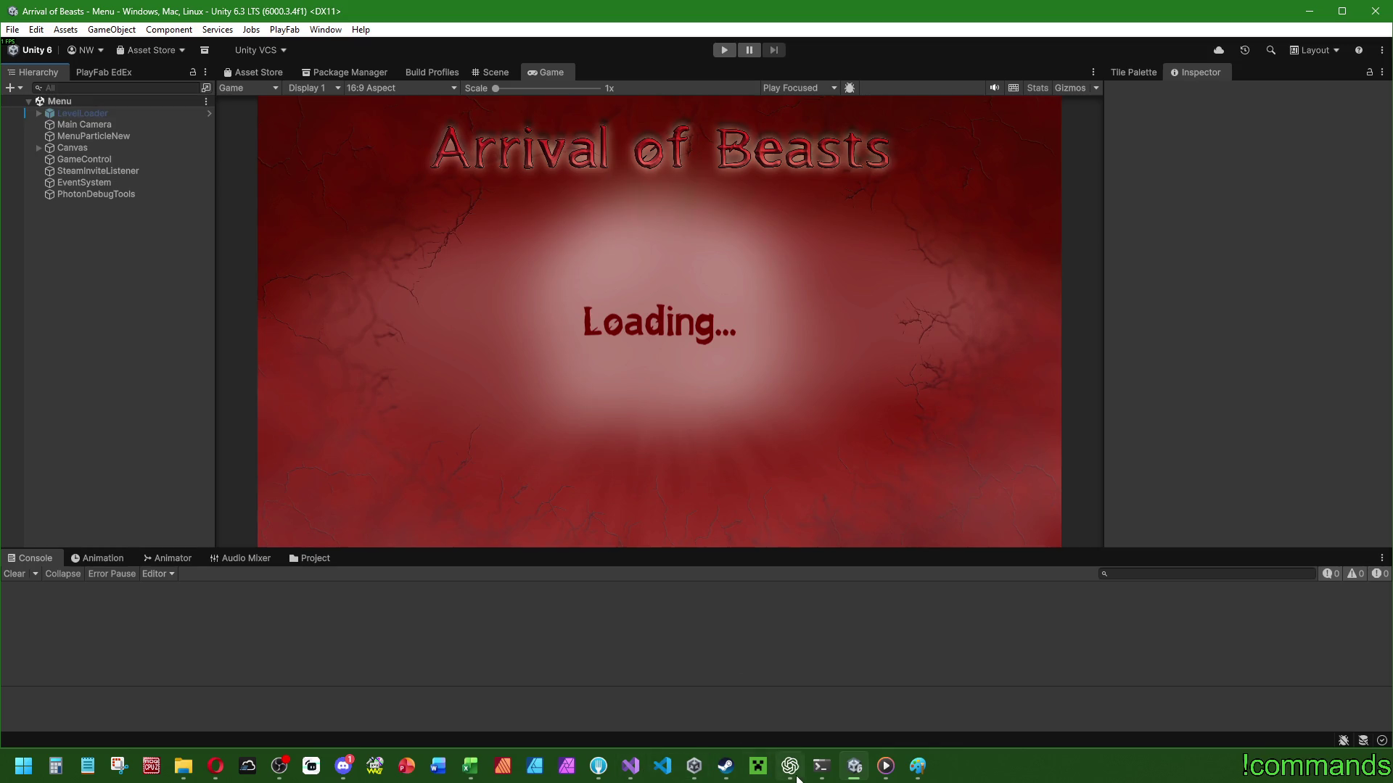
pyautogui.click(790, 766)
pyautogui.scroll(-10, 707, 580)
# Read through ChatGPT's recommended 4-player test matrix, then switch to Paint.
pyautogui.scroll(10, 696, 590)
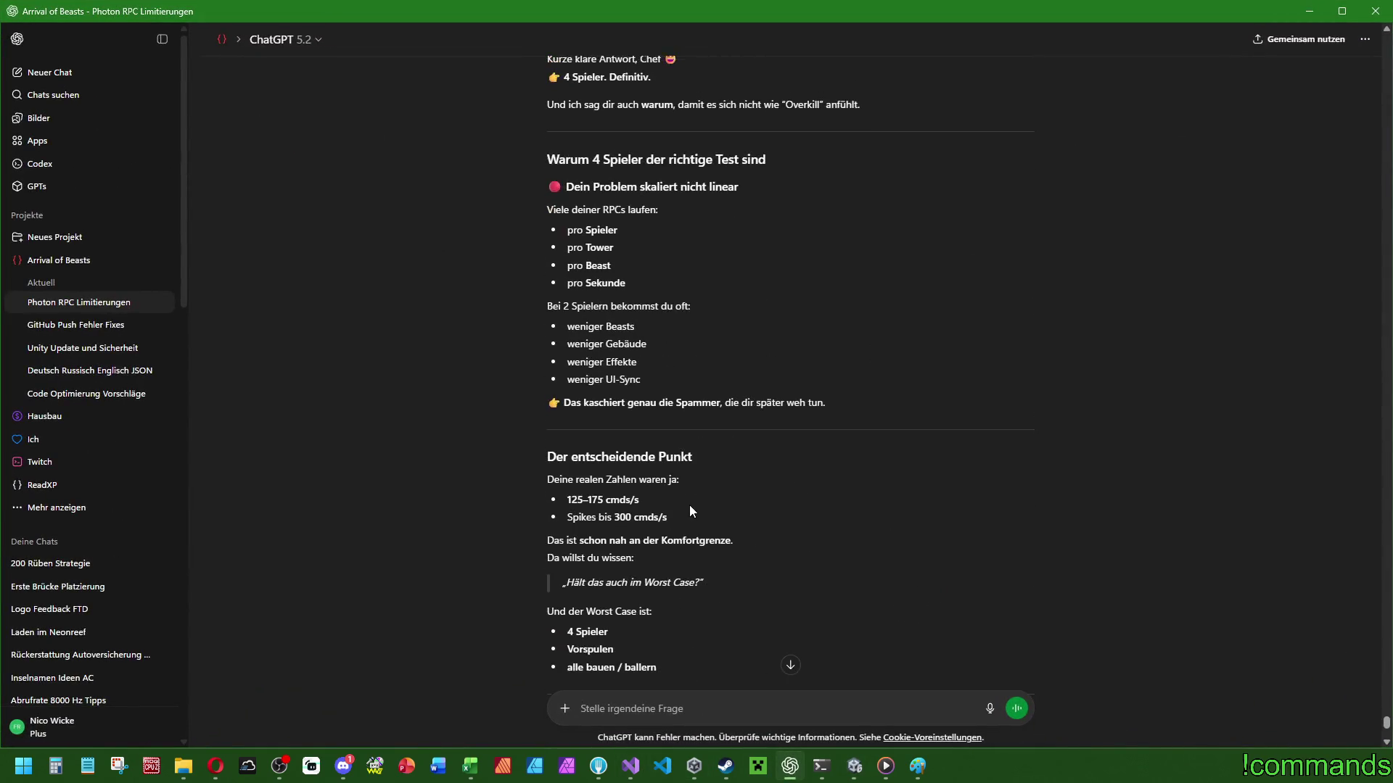
pyautogui.scroll(4, 692, 505)
pyautogui.scroll(-12, 864, 351)
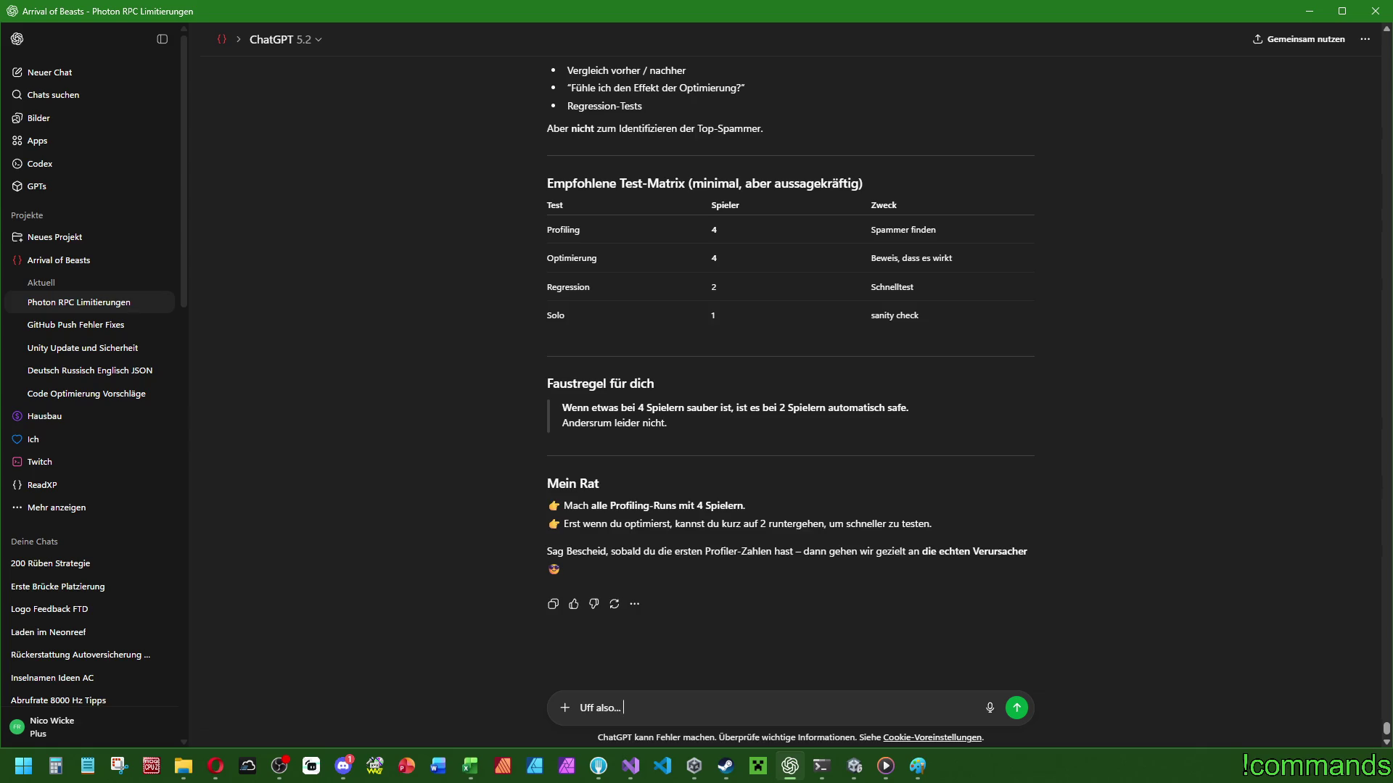
pyautogui.hotkey('alt', 'Tab')
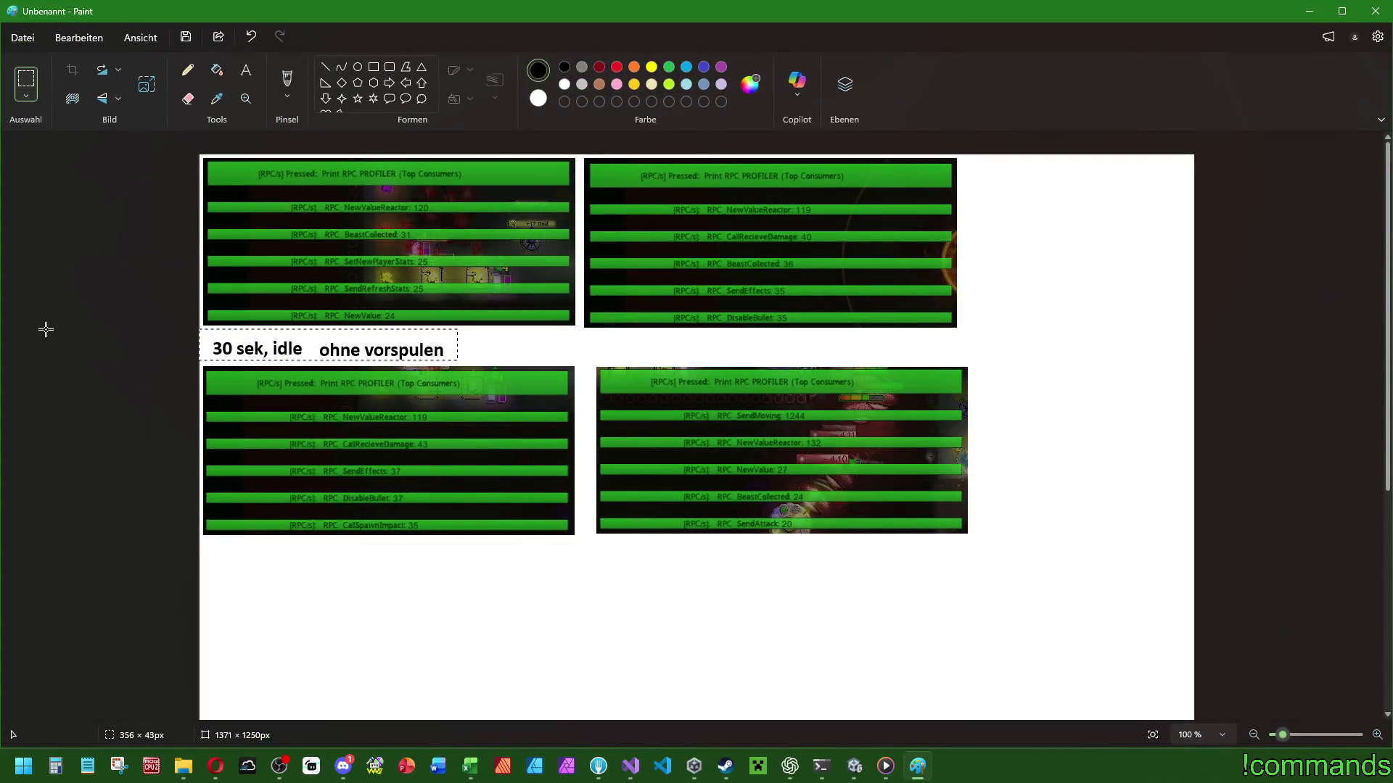
# Move the two lower profiler screenshots up into a tight two-by-two grid.
pyautogui.moveTo(547, 513)
pyautogui.mouseDown()
pyautogui.moveTo(218, 361)
pyautogui.moveTo(201, 366)
pyautogui.mouseUp()
pyautogui.moveTo(303, 415); pyautogui.dragTo(305, 379)
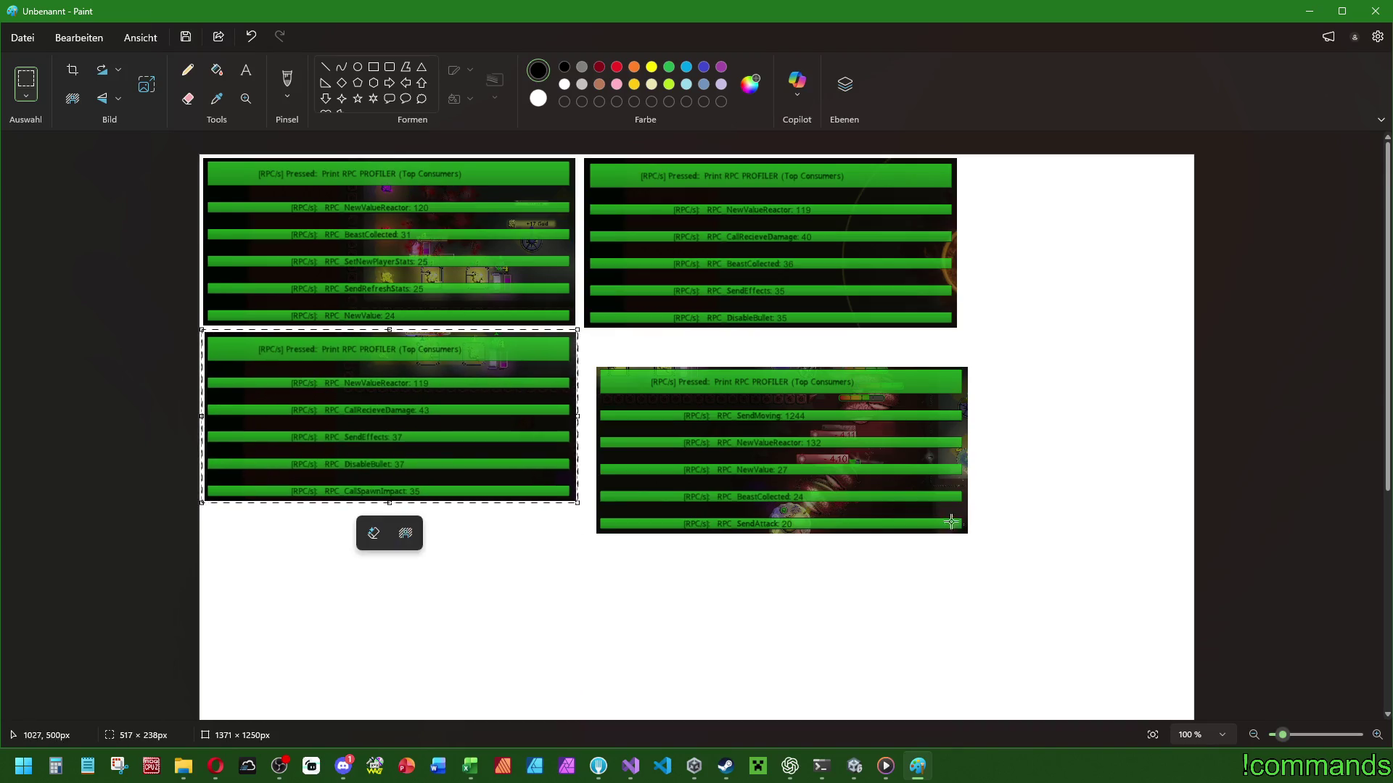
pyautogui.moveTo(973, 542); pyautogui.dragTo(592, 362)
pyautogui.moveTo(728, 421); pyautogui.dragTo(721, 392)
pyautogui.click(1066, 311)
# Trim the canvas around the four captures, then extend it upward to 1051 × 562 px.
pyautogui.scroll(-5, 1178, 680)
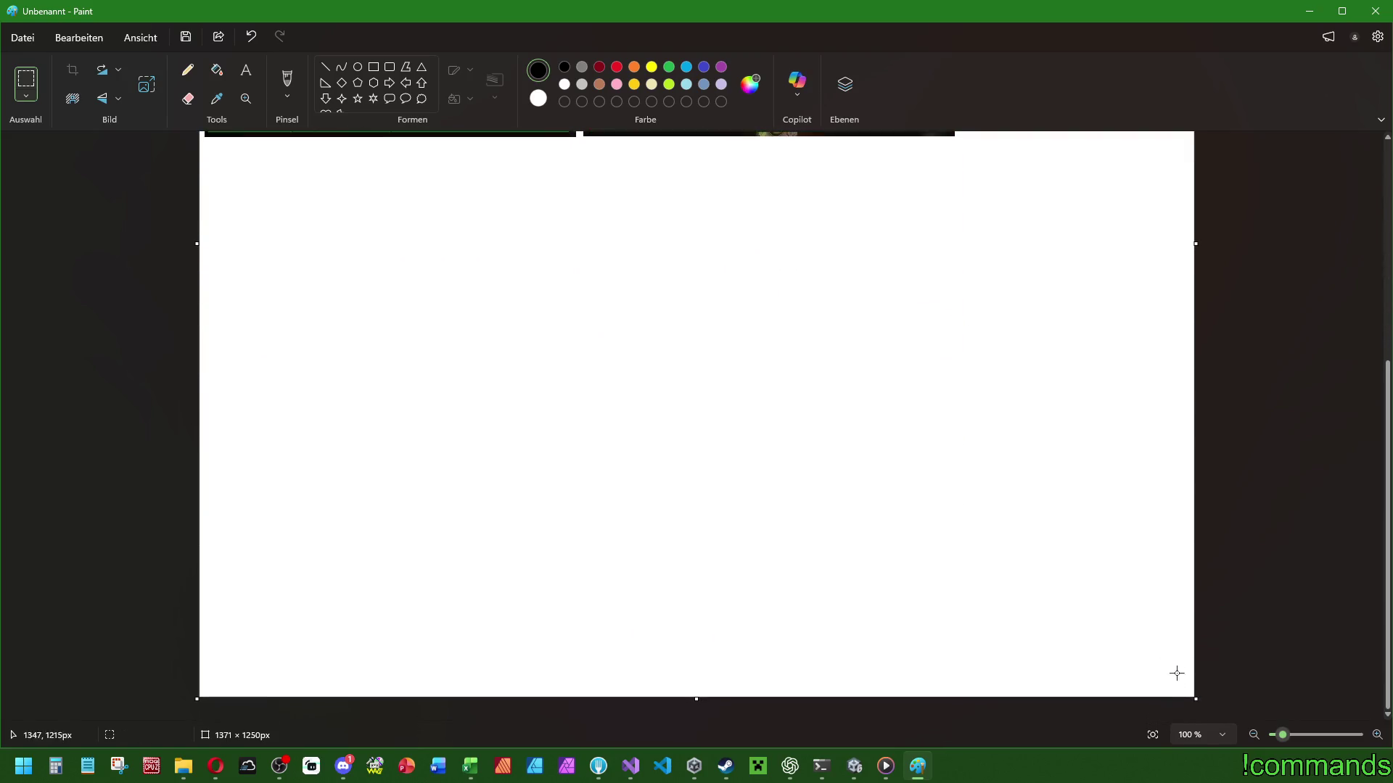
pyautogui.moveTo(1194, 697)
pyautogui.mouseDown()
pyautogui.moveTo(1023, 236)
pyautogui.moveTo(974, 156)
pyautogui.mouseUp()
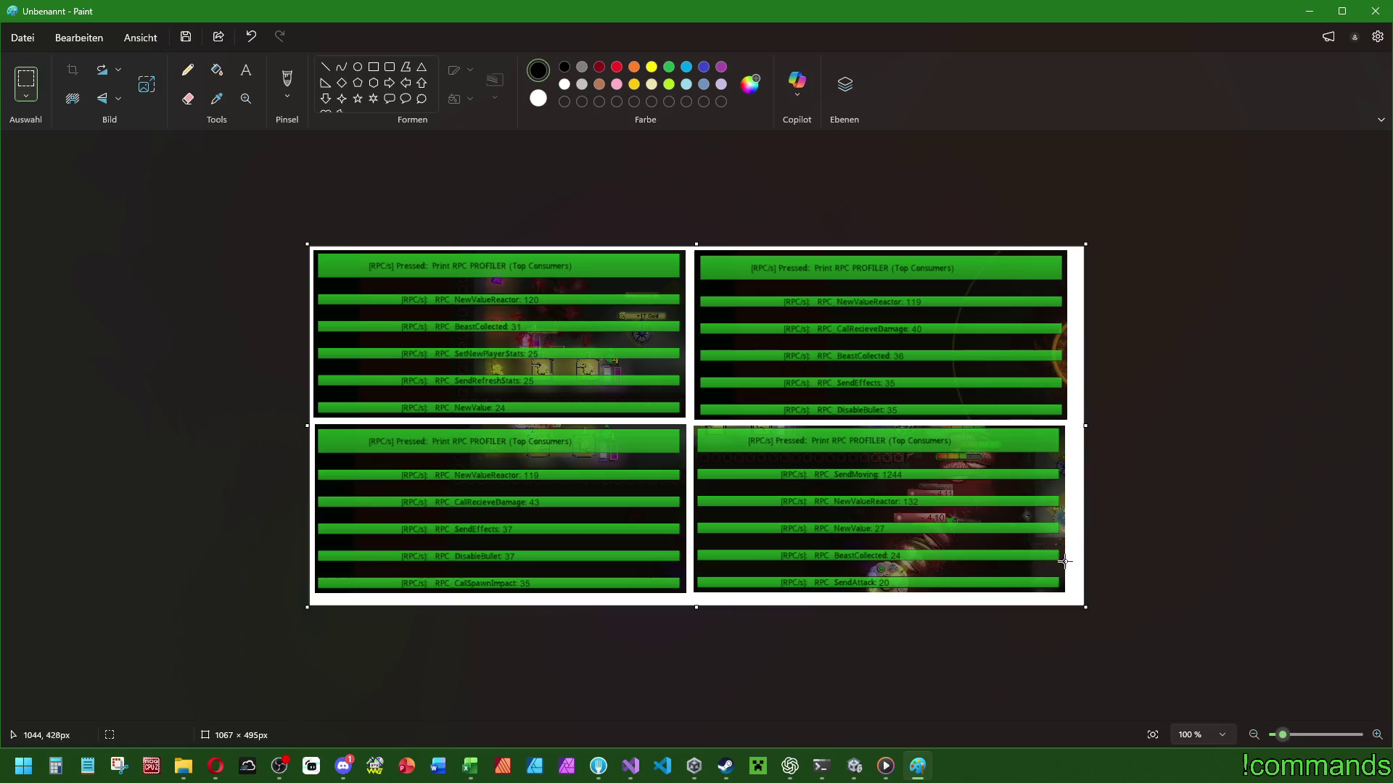
pyautogui.moveTo(1086, 607); pyautogui.dragTo(1079, 605)
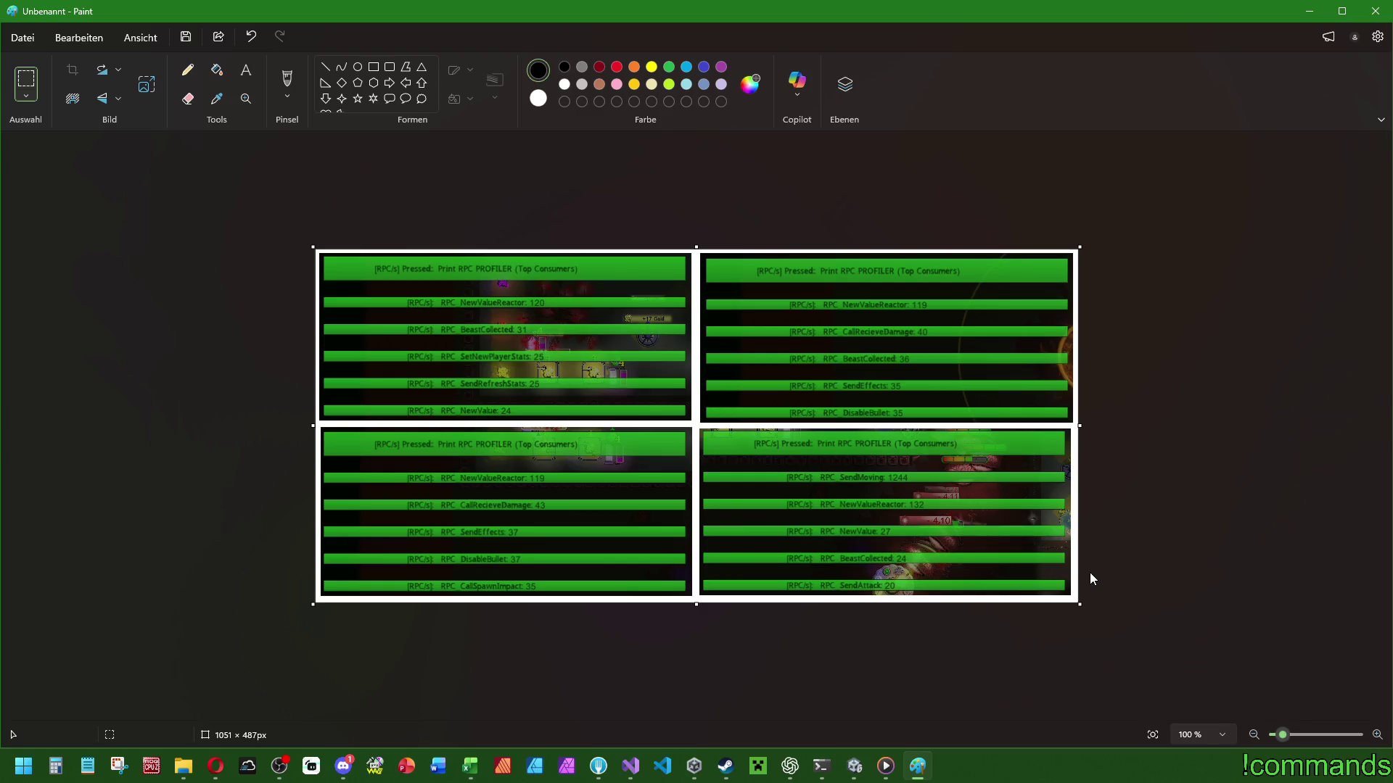
pyautogui.moveTo(697, 248); pyautogui.dragTo(697, 199)
# Add a 'HOST profiling' text heading in the top white strip.
pyautogui.click(246, 70)
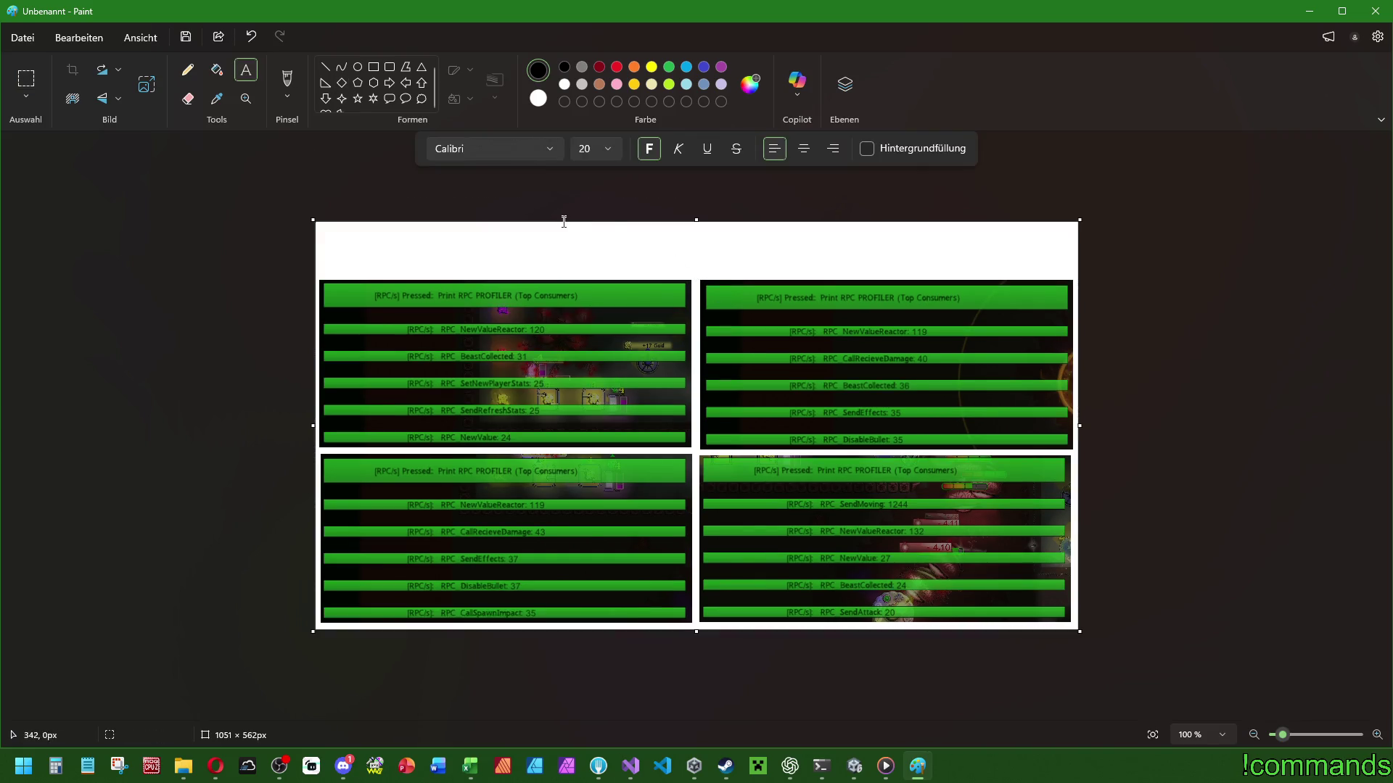
pyautogui.moveTo(581, 225); pyautogui.dragTo(843, 276)
pyautogui.write('HOST ')
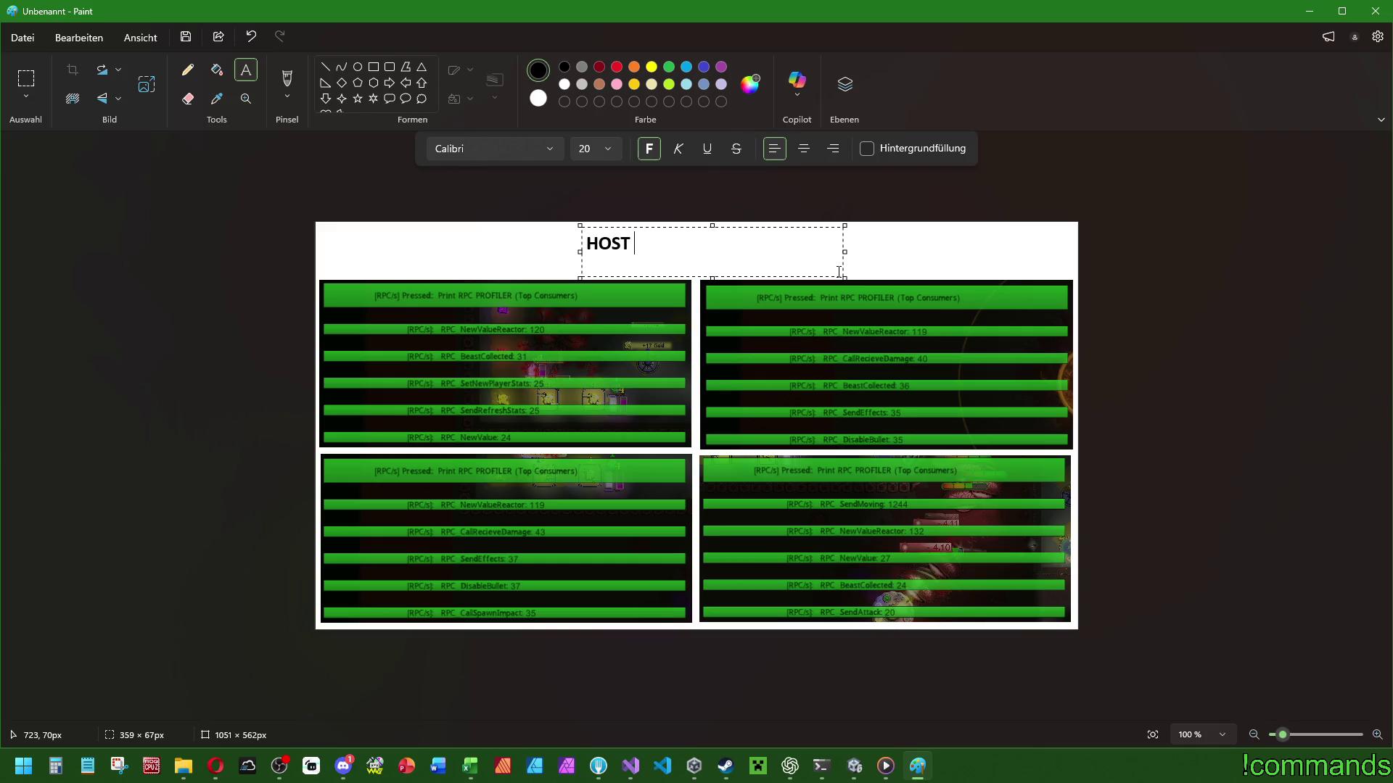
pyautogui.write('profiling')
pyautogui.press('Return')
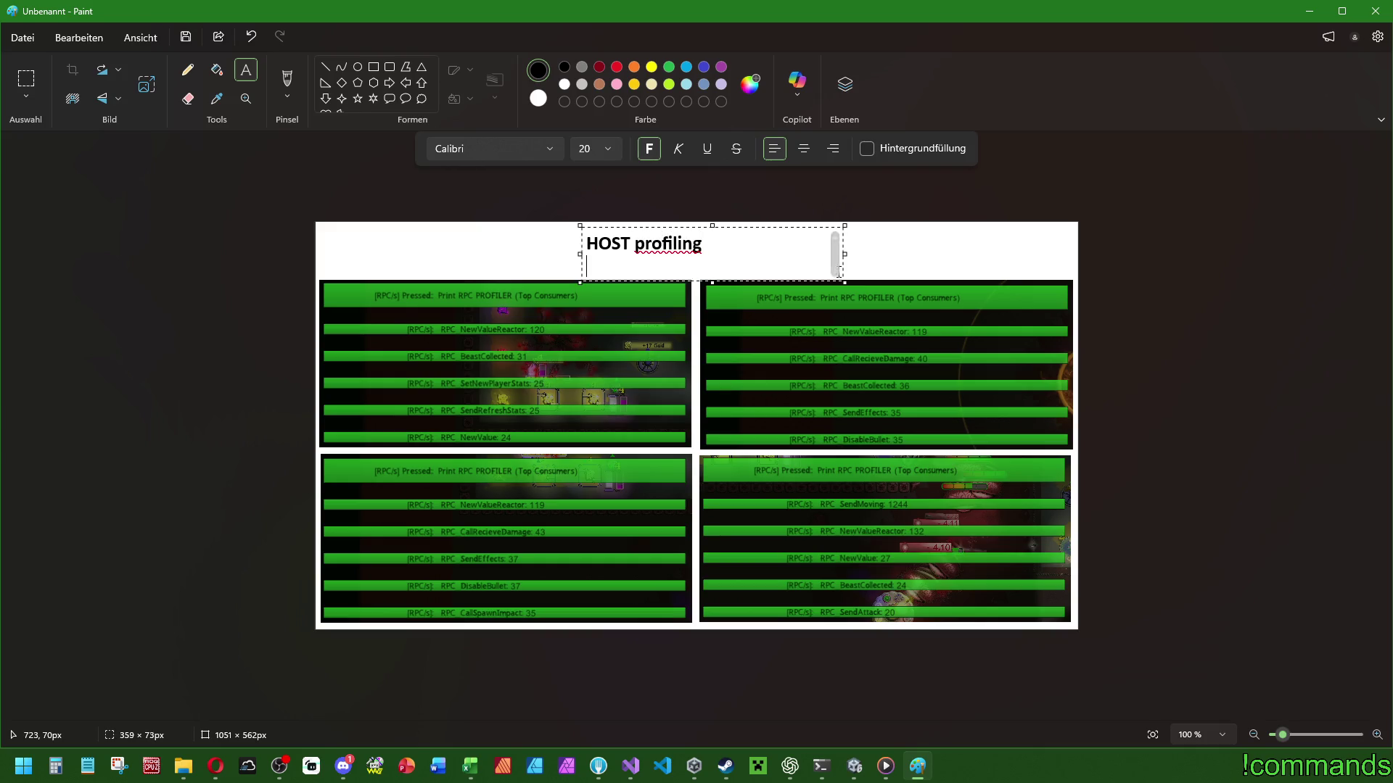
pyautogui.click(989, 274)
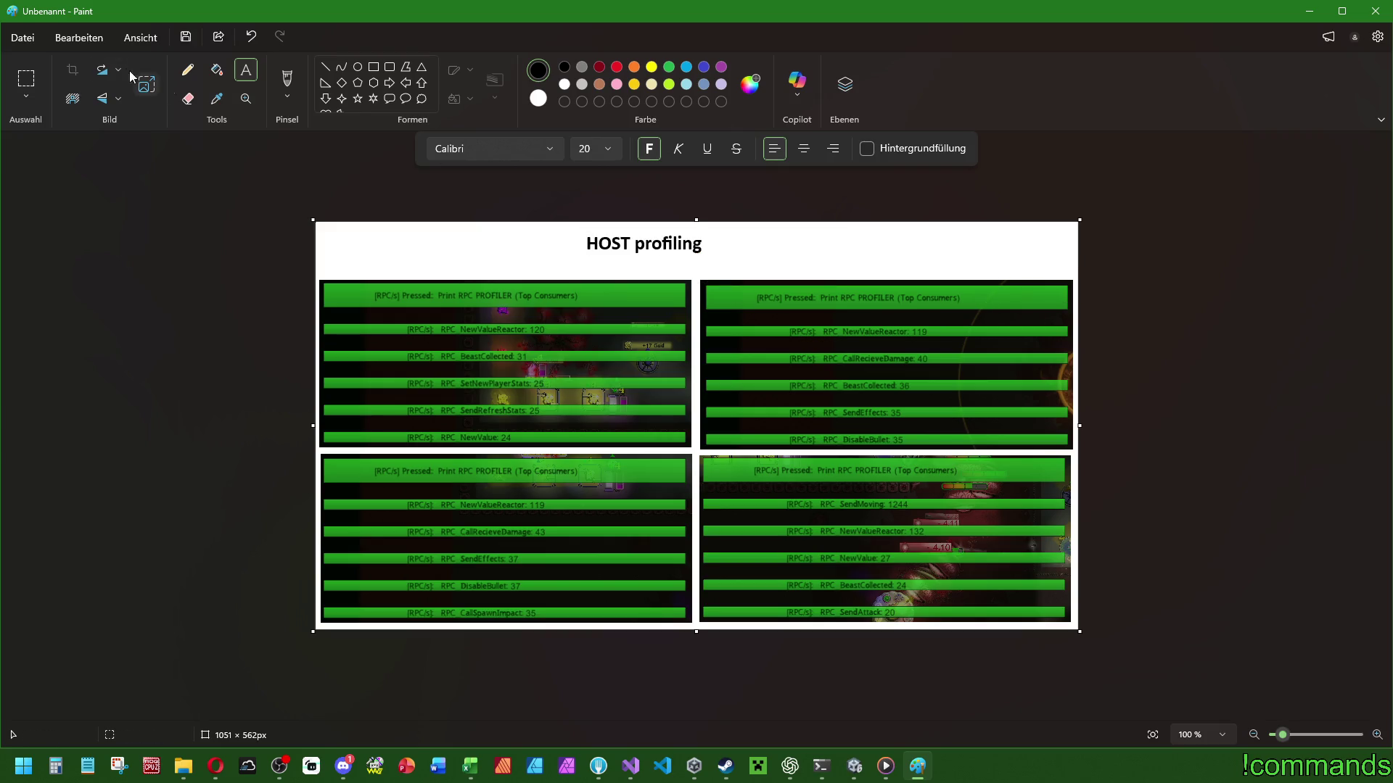
# Move the HOST profiling heading to the centre of the strip.
pyautogui.click(34, 89)
pyautogui.moveTo(575, 229); pyautogui.dragTo(750, 262)
pyautogui.click(846, 244)
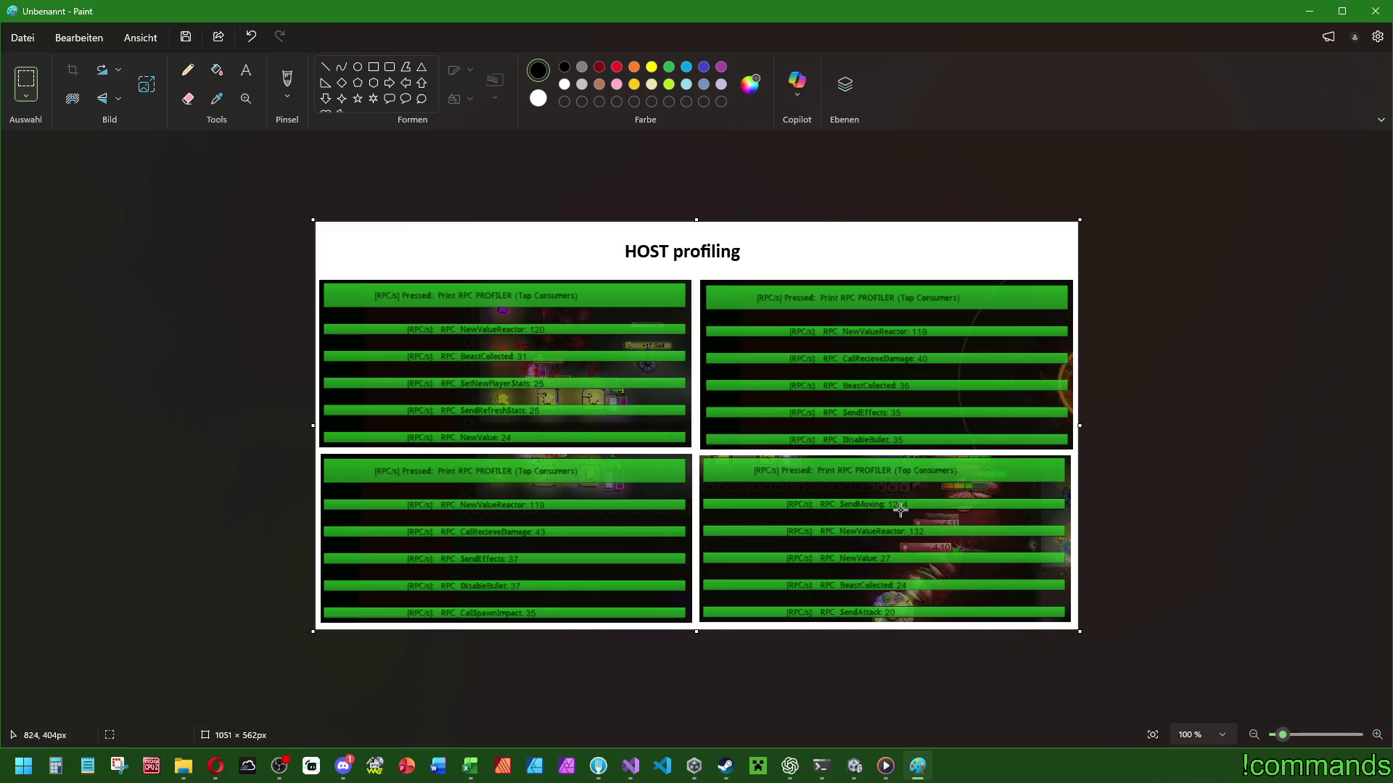
# Draw a red rectangle around the SendMoving 1244 row in the bottom-right capture.
pyautogui.scroll(5, 876, 522)
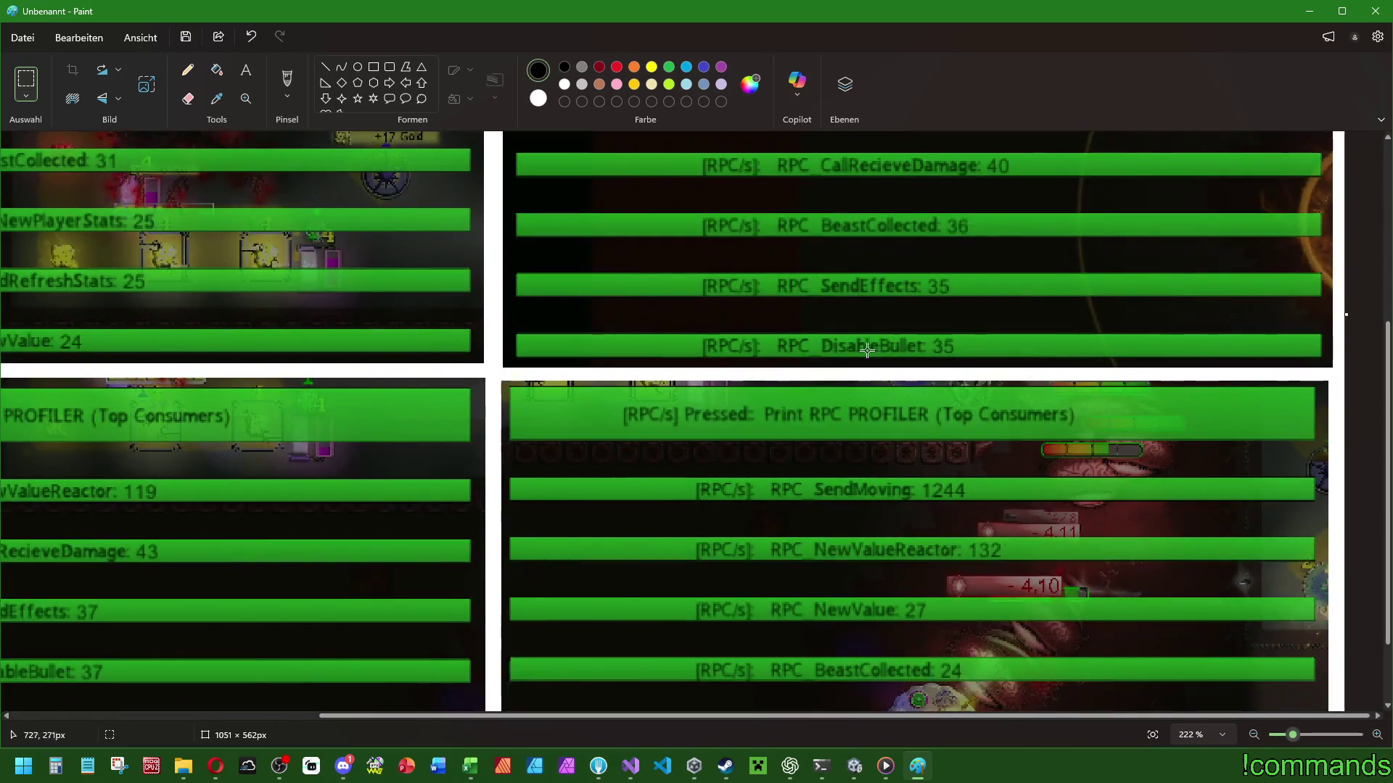
pyautogui.click(616, 67)
pyautogui.click(373, 67)
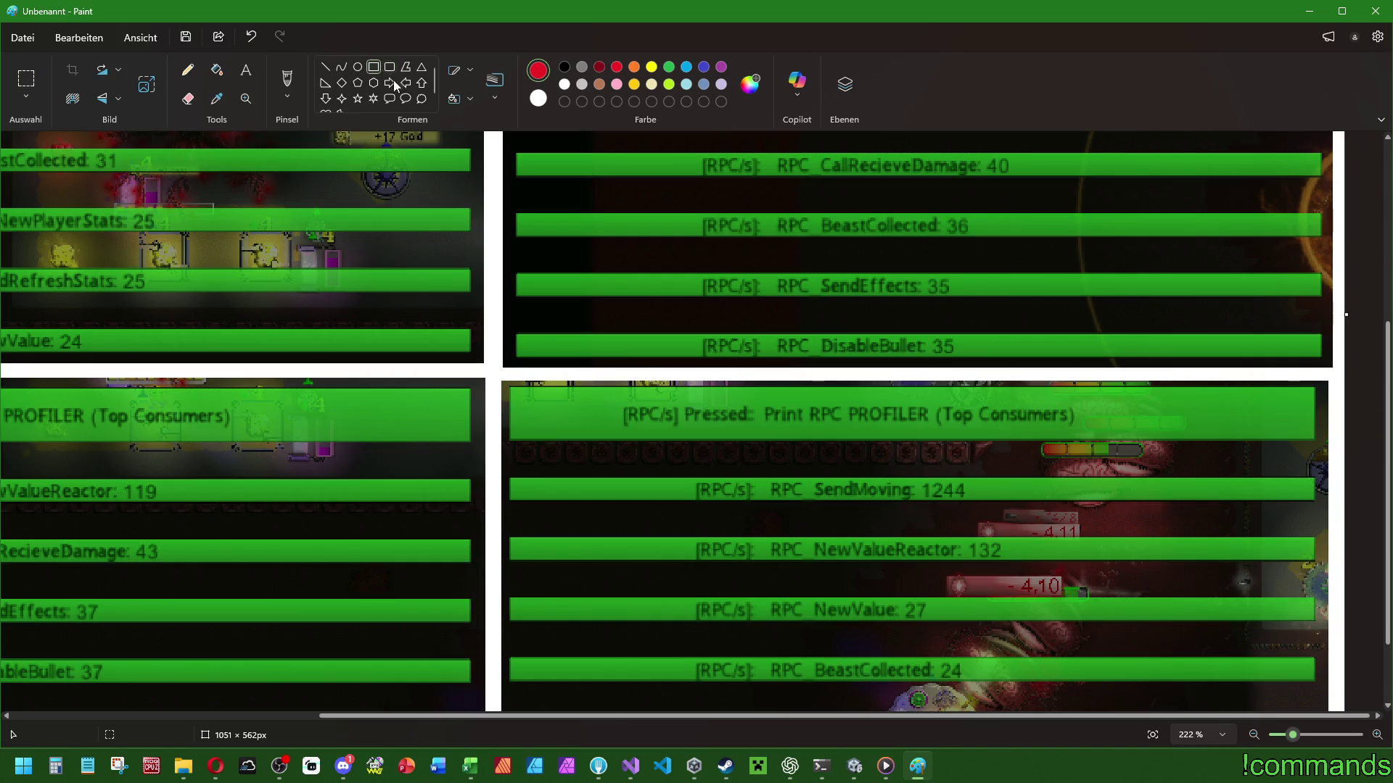
pyautogui.moveTo(668, 454)
pyautogui.mouseDown()
pyautogui.moveTo(998, 528)
pyautogui.moveTo(653, 457)
pyautogui.moveTo(672, 460)
pyautogui.mouseUp()
pyautogui.hotkey('ctrl', 'z')
pyautogui.scroll(-4, 724, 404)
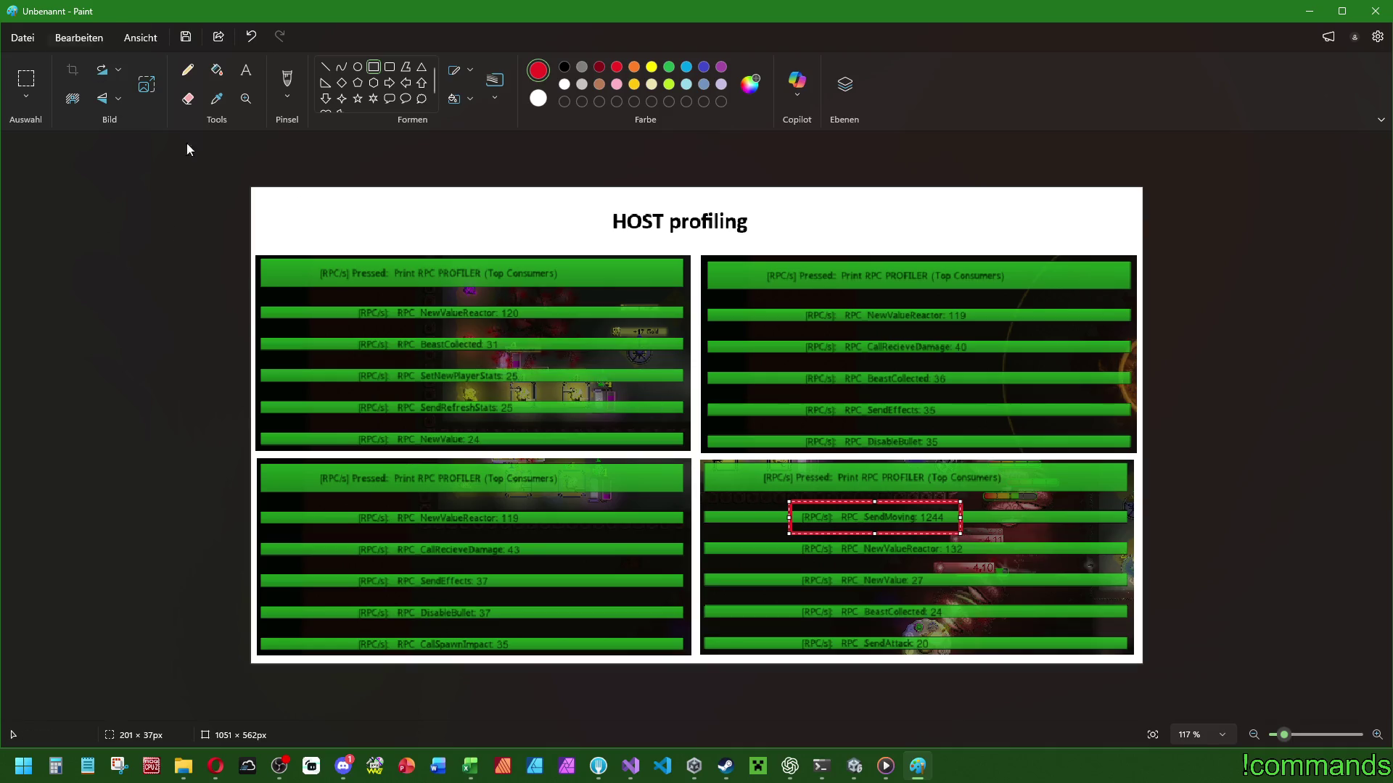
pyautogui.click(1176, 500)
# Switch to Unity and open File > Build Profiles, with Windows as the active platform.
pyautogui.click(855, 767)
pyautogui.click(12, 29)
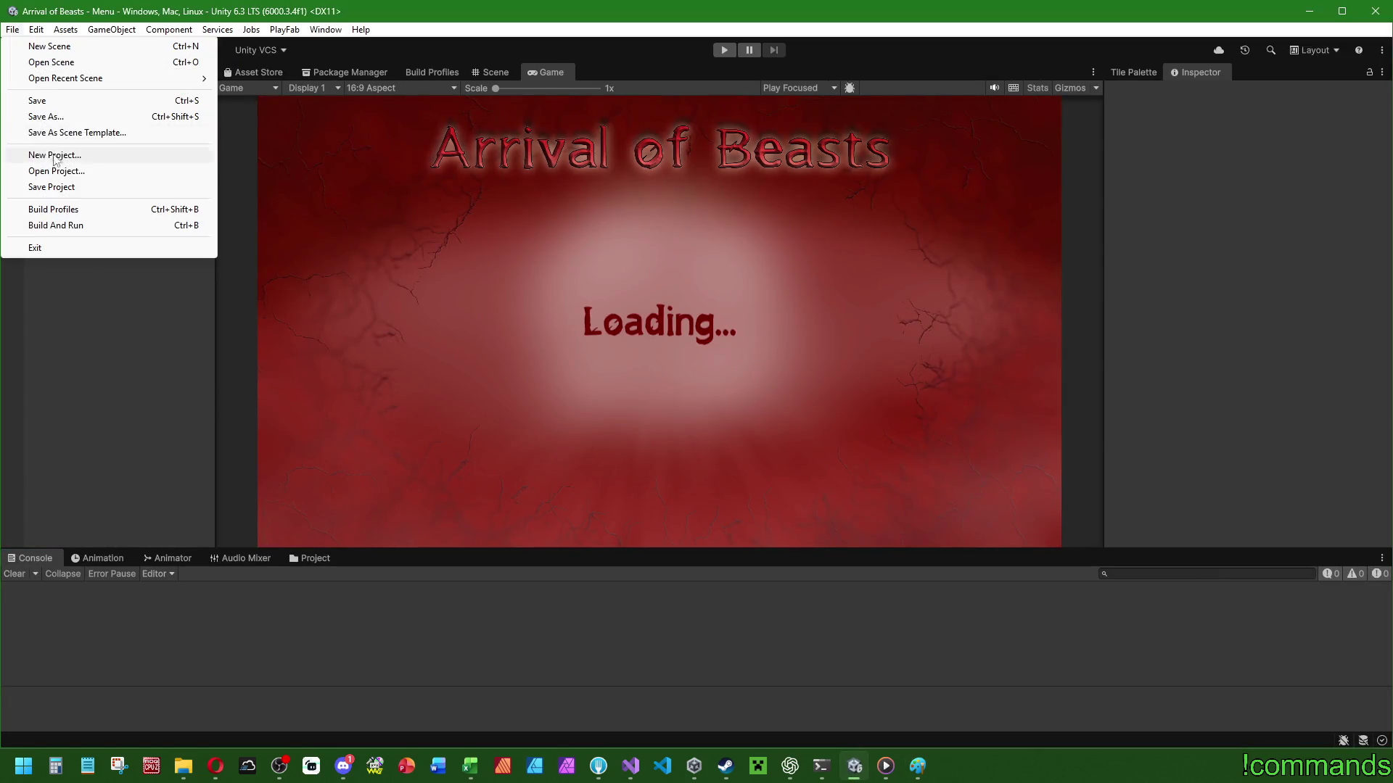
pyautogui.click(29, 186)
pyautogui.click(12, 29)
pyautogui.click(11, 30)
pyautogui.click(11, 29)
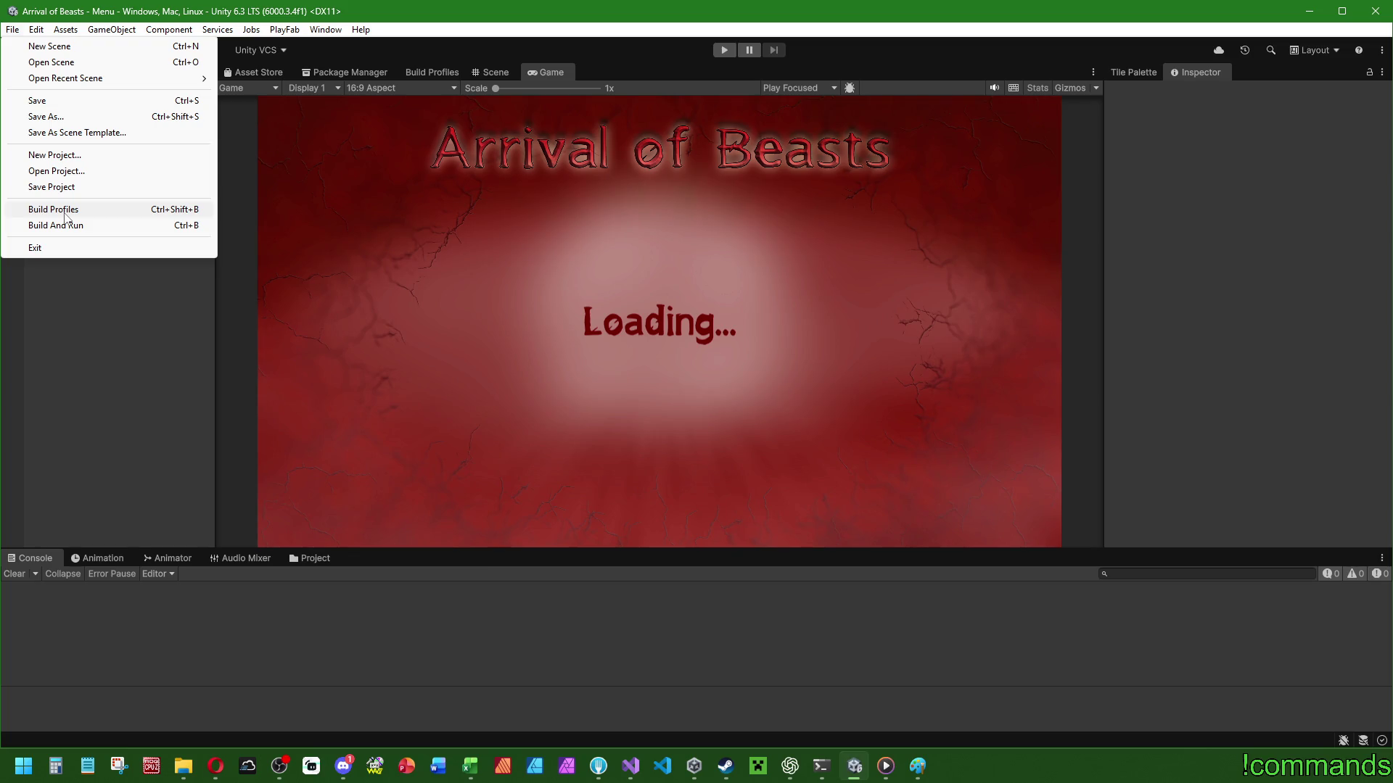
pyautogui.click(63, 214)
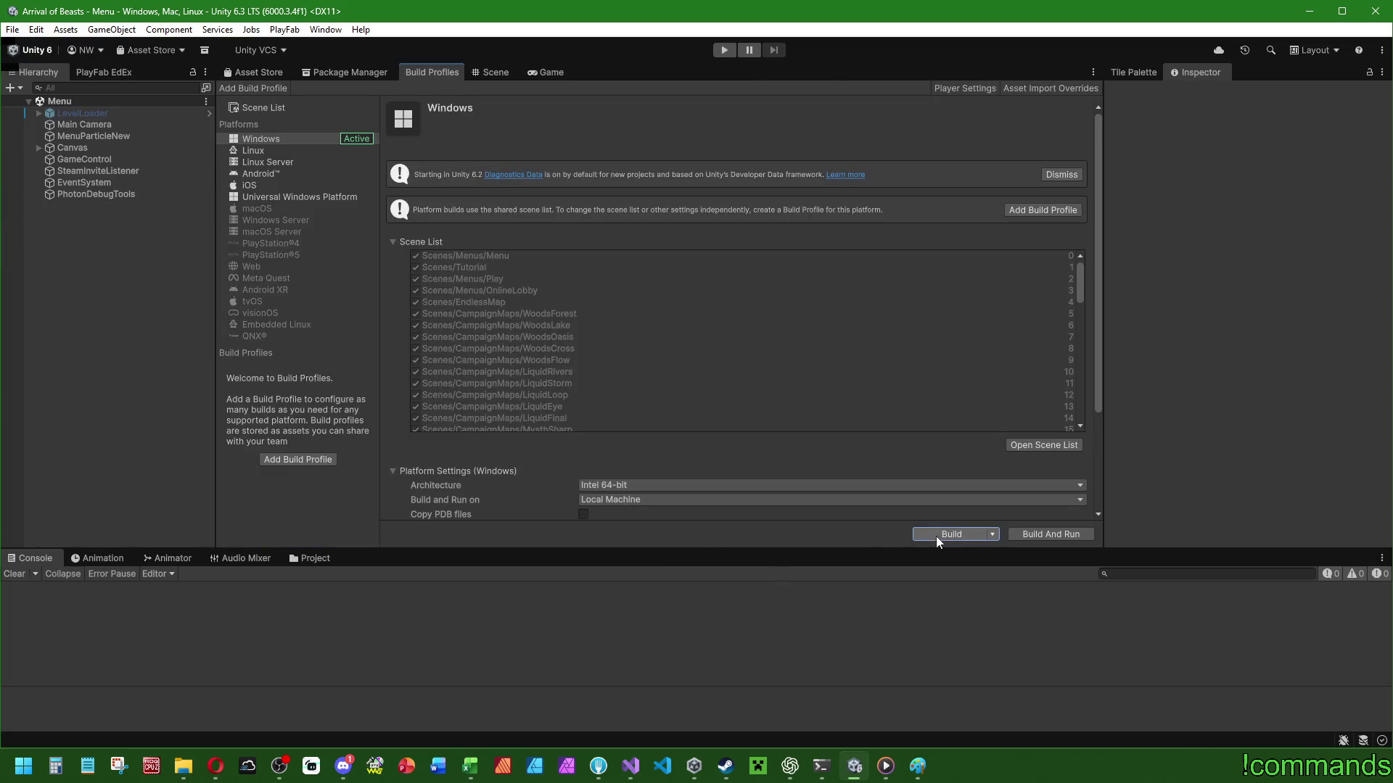
# Build the Windows player into the CoopTest folder and check Arrival of Beasts.exe in Explorer.
pyautogui.click(937, 536)
pyautogui.doubleClick(350, 307)
pyautogui.click(1162, 657)
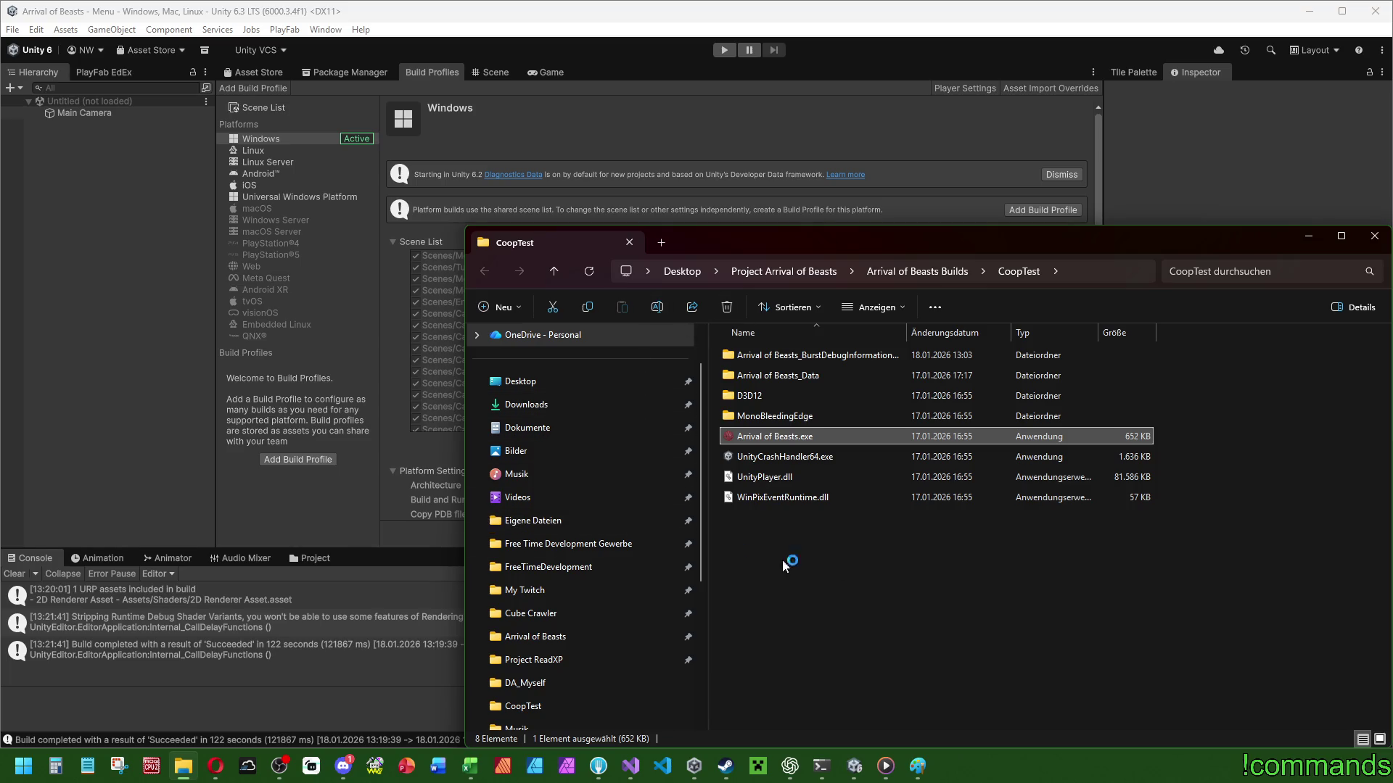
pyautogui.click(1036, 646)
pyautogui.click(4, 574)
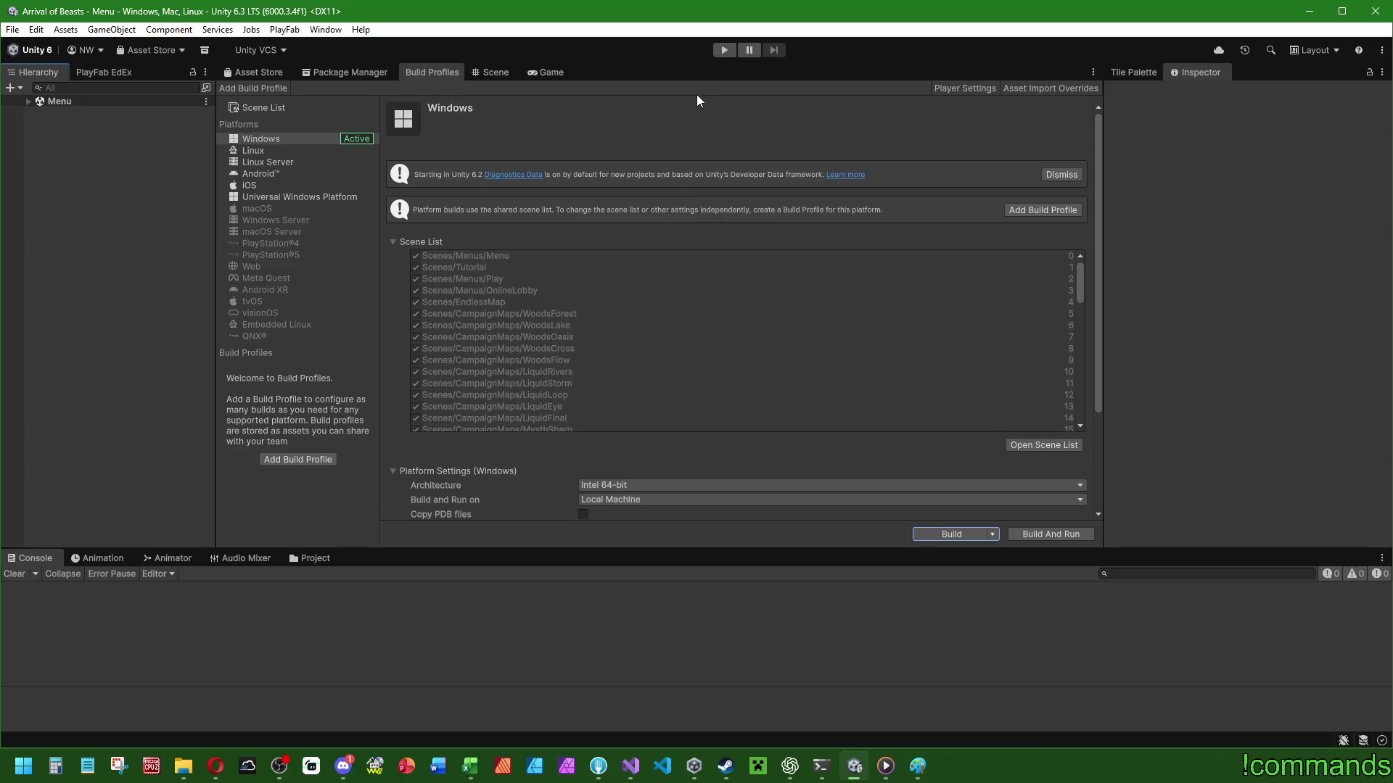
# Enter Play mode and launch Arrival of Beasts.exe from the CoopTest folder.
pyautogui.click(723, 49)
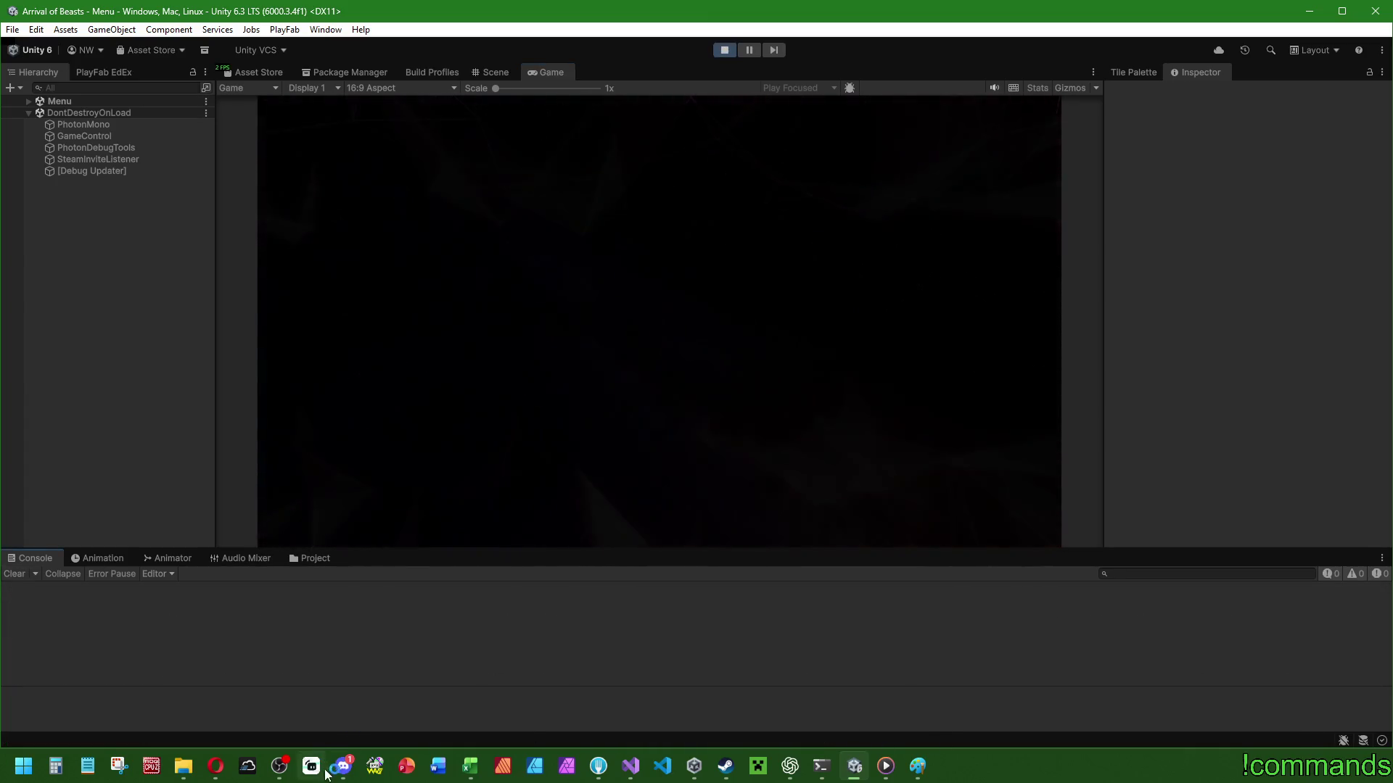
pyautogui.click(187, 770)
pyautogui.doubleClick(834, 438)
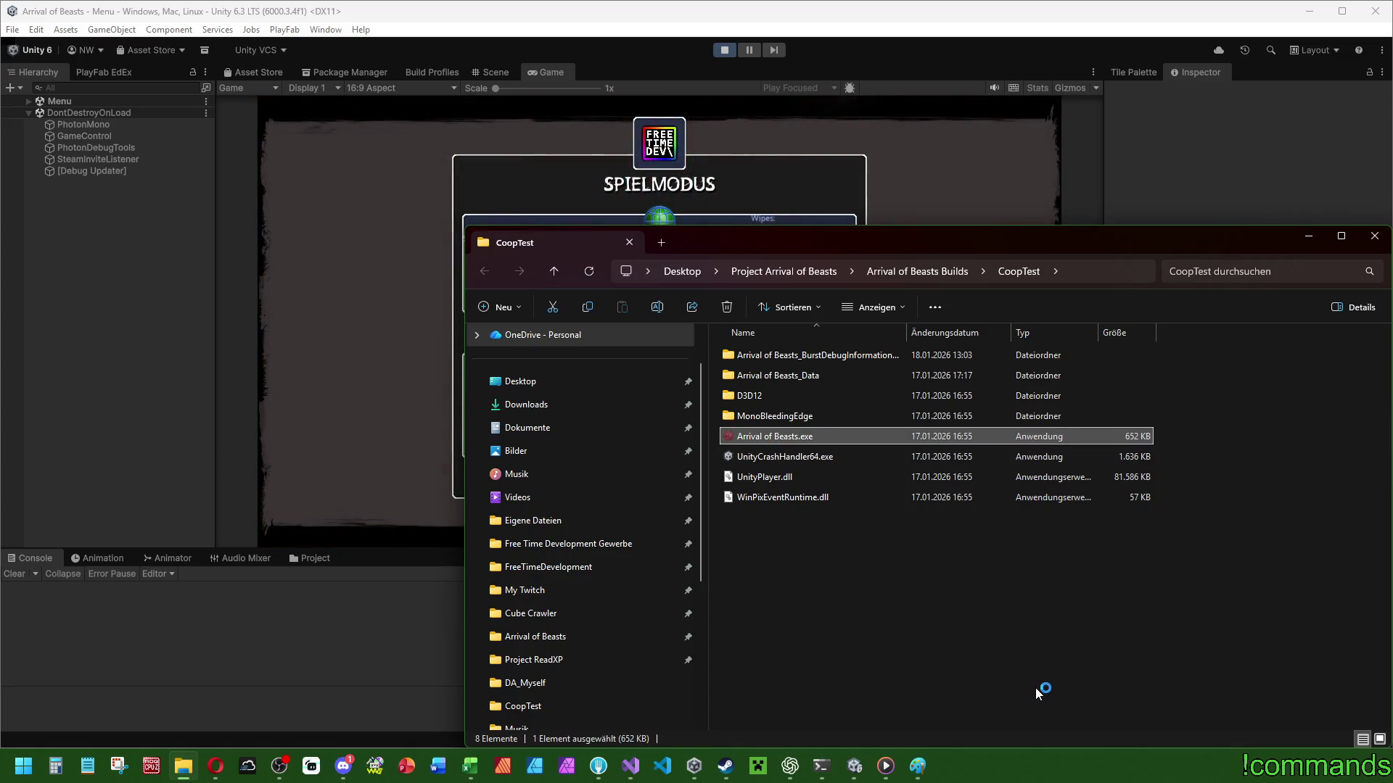
pyautogui.click(1303, 242)
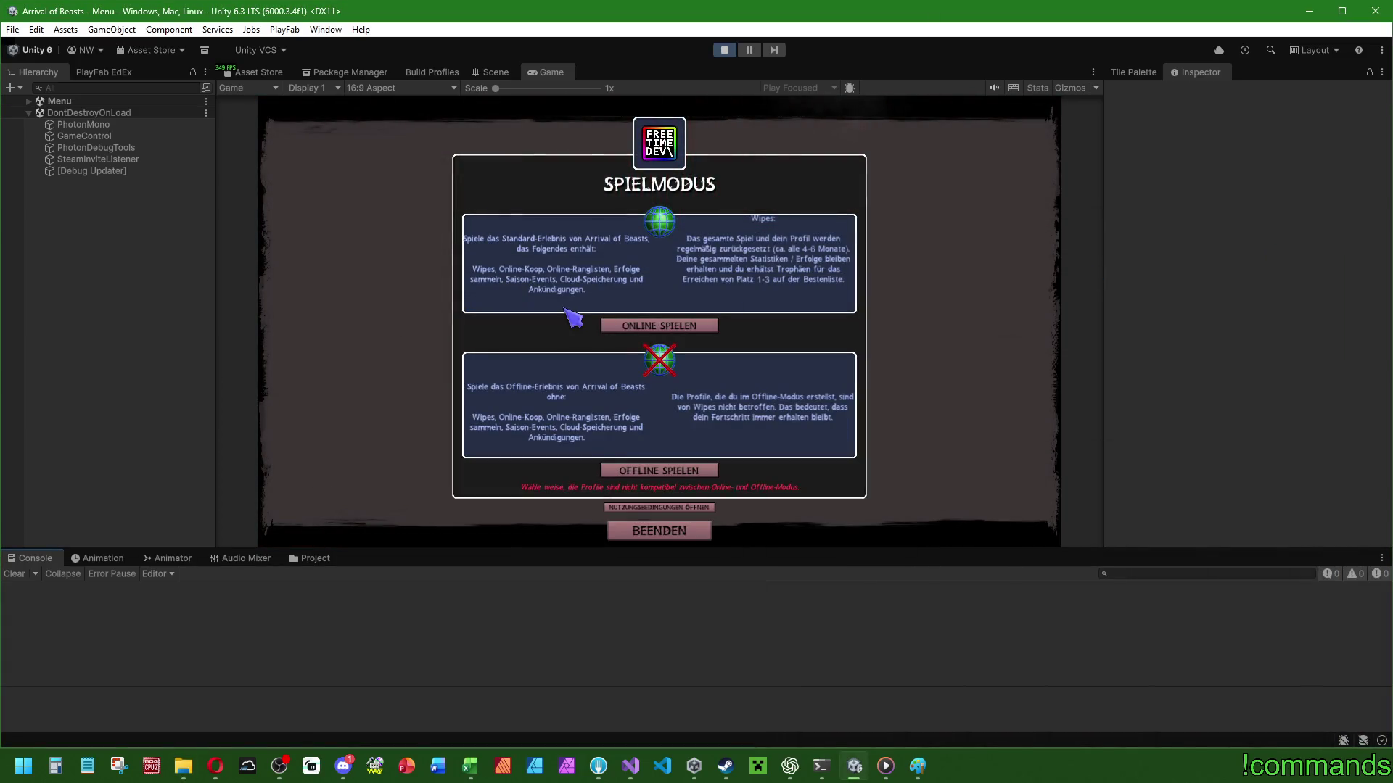
# Choose ONLINE SPIELEN and start Arrival of Beasts after the Steam login.
pyautogui.click(661, 330)
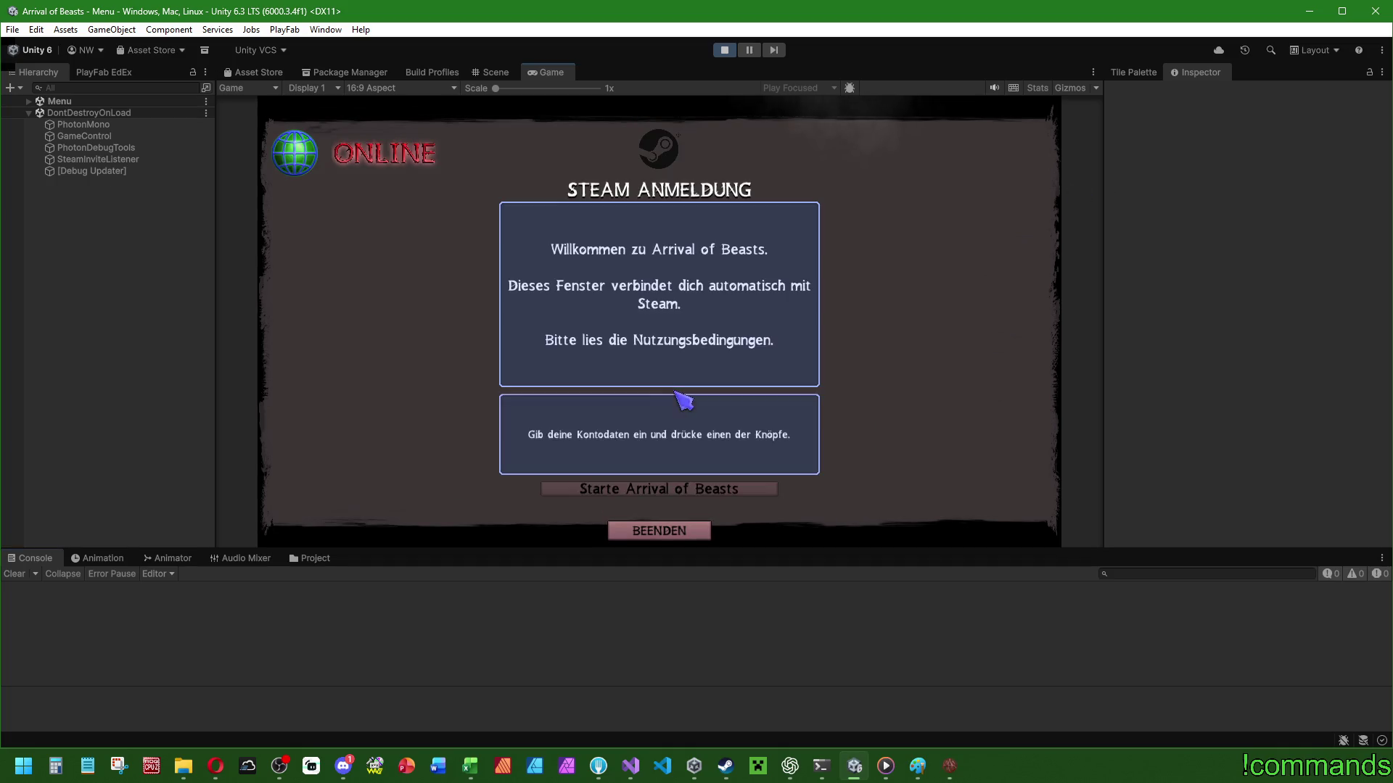
pyautogui.click(707, 493)
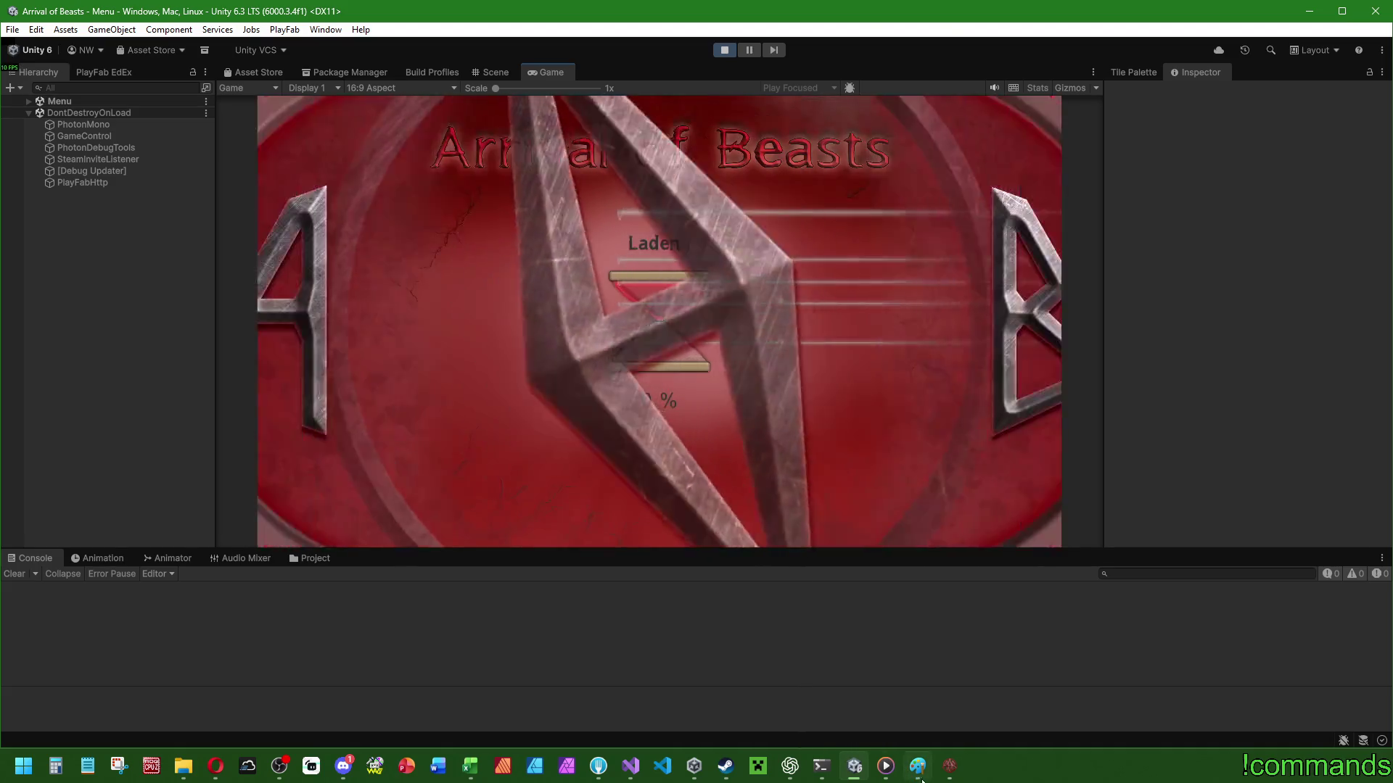
pyautogui.moveTo(950, 768)
pyautogui.click(898, 711)
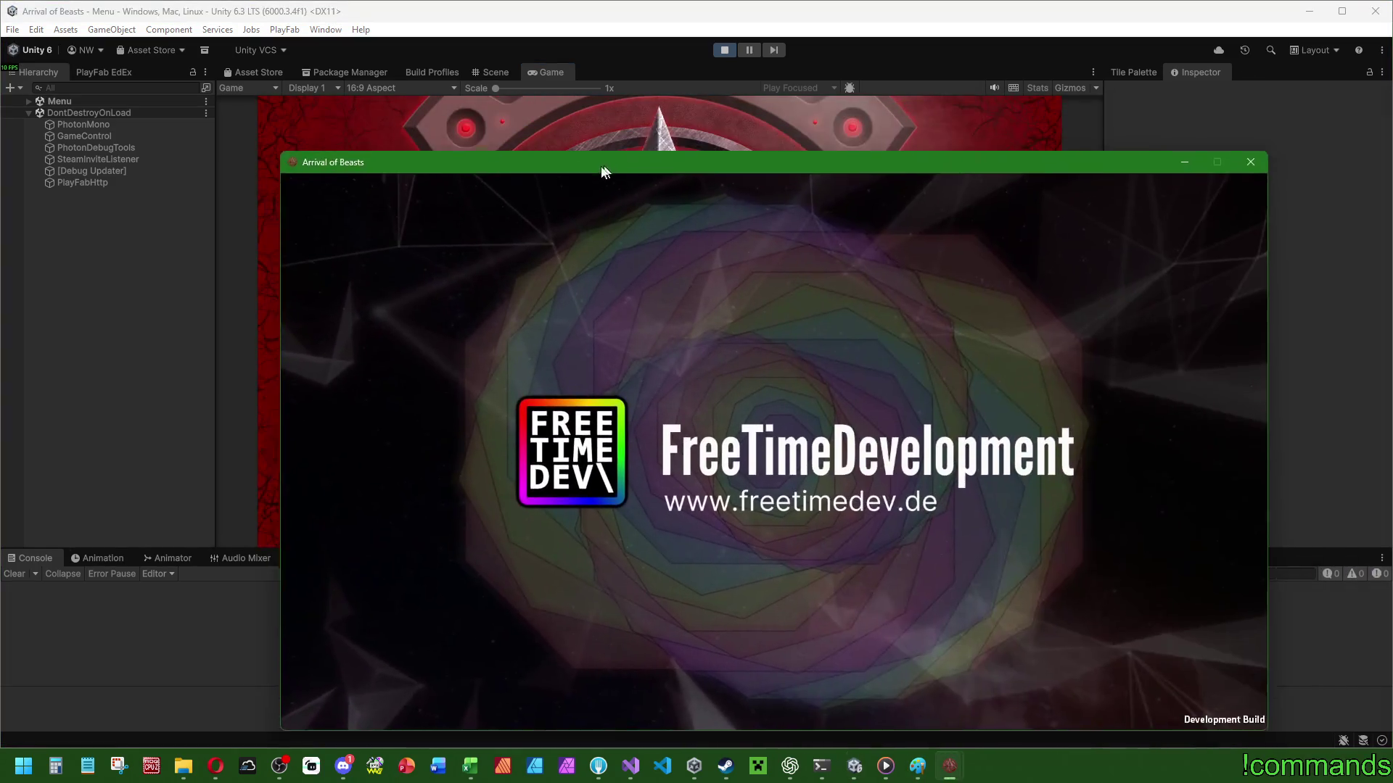
# Tile the standalone game windows across the screen, then return to the Unity editor.
pyautogui.moveTo(601, 171)
pyautogui.mouseDown()
pyautogui.moveTo(354, 162)
pyautogui.moveTo(325, 182)
pyautogui.moveTo(1392, 105)
pyautogui.mouseUp()
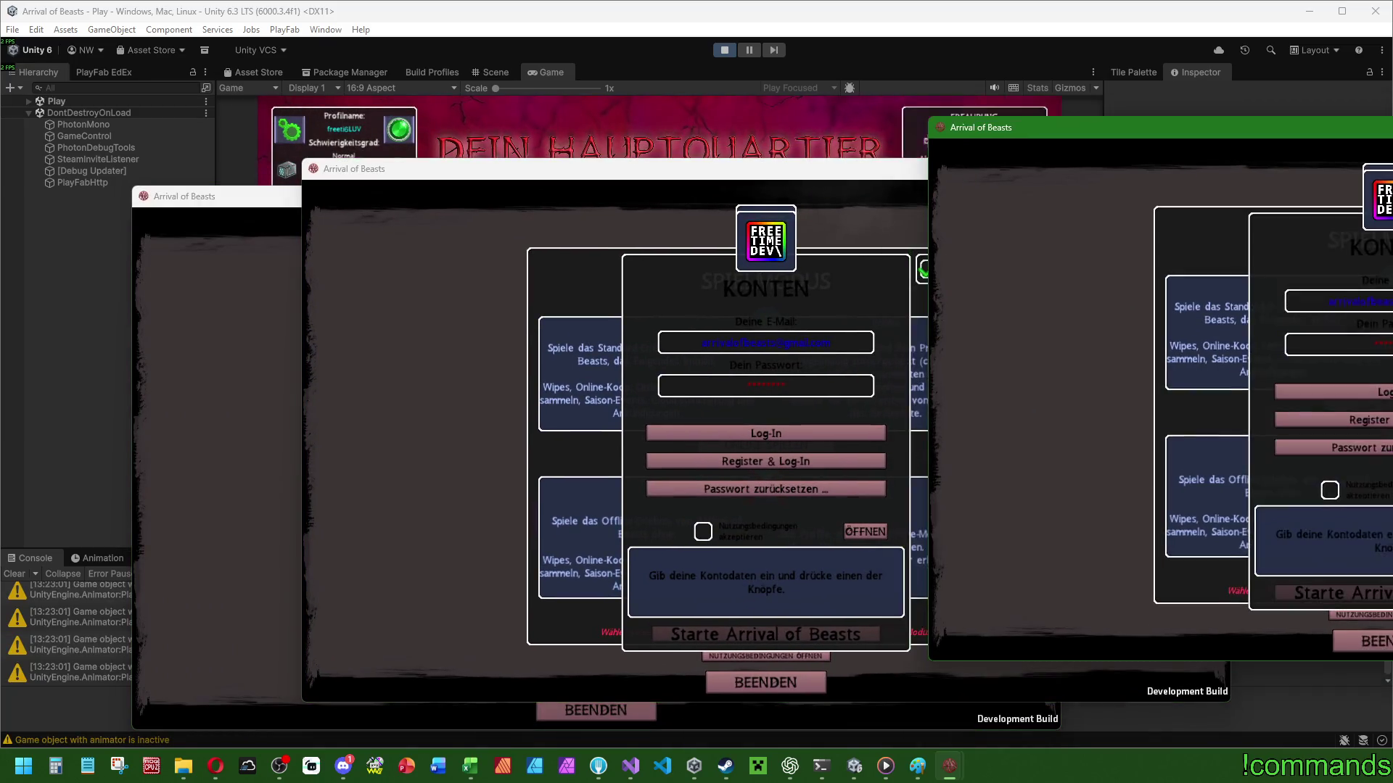
pyautogui.moveTo(1392, 127)
pyautogui.mouseDown()
pyautogui.moveTo(1022, 67)
pyautogui.moveTo(950, 10)
pyautogui.mouseUp()
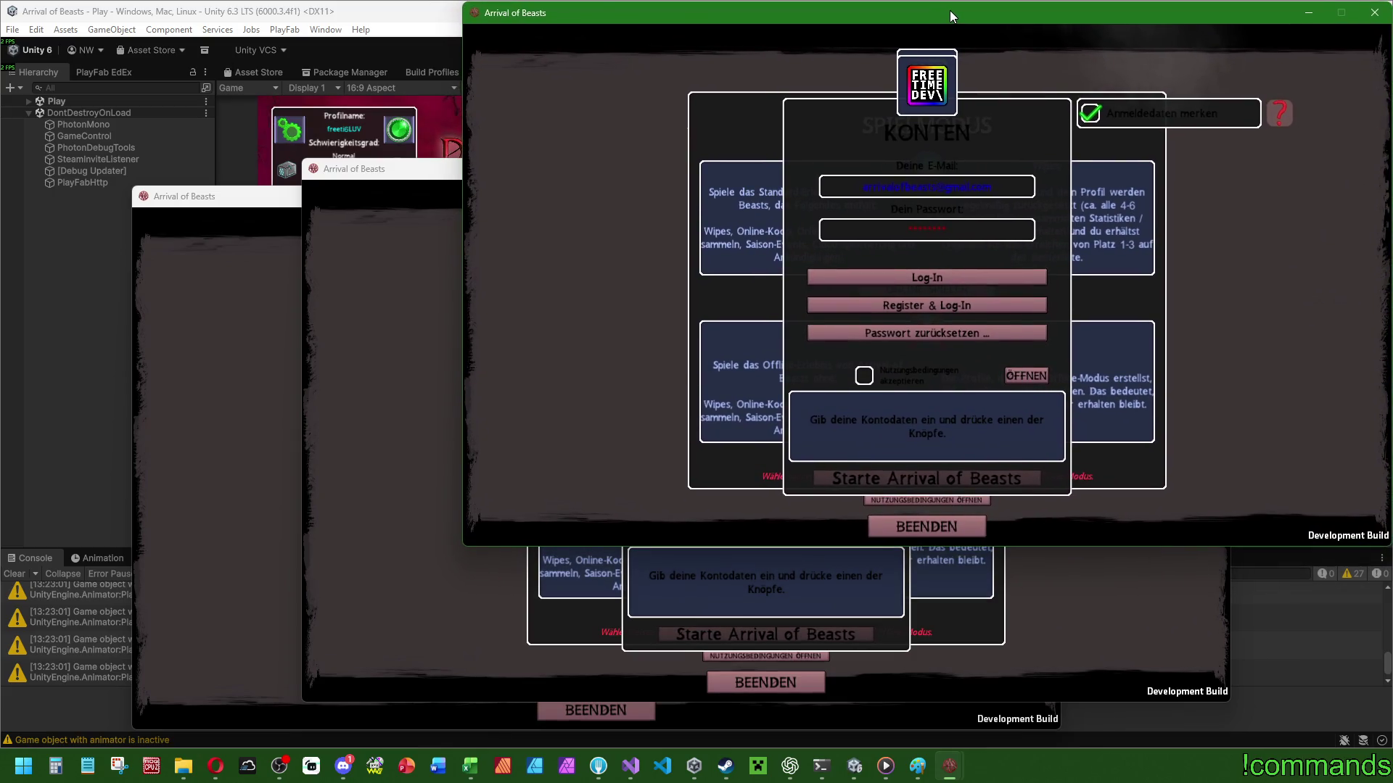
pyautogui.moveTo(398, 166)
pyautogui.mouseDown()
pyautogui.moveTo(682, 215)
pyautogui.moveTo(537, 208)
pyautogui.moveTo(557, 212)
pyautogui.mouseUp()
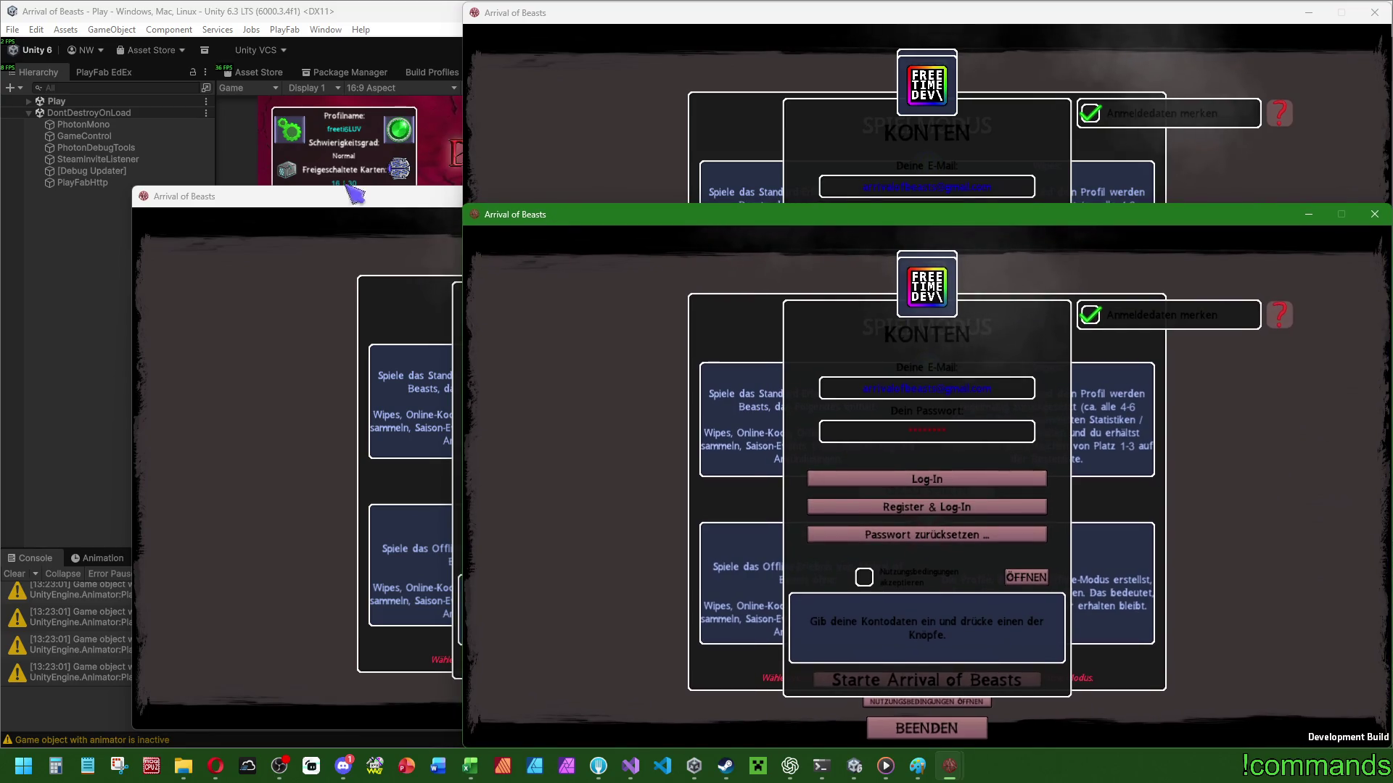
pyautogui.moveTo(313, 210); pyautogui.dragTo(186, 221)
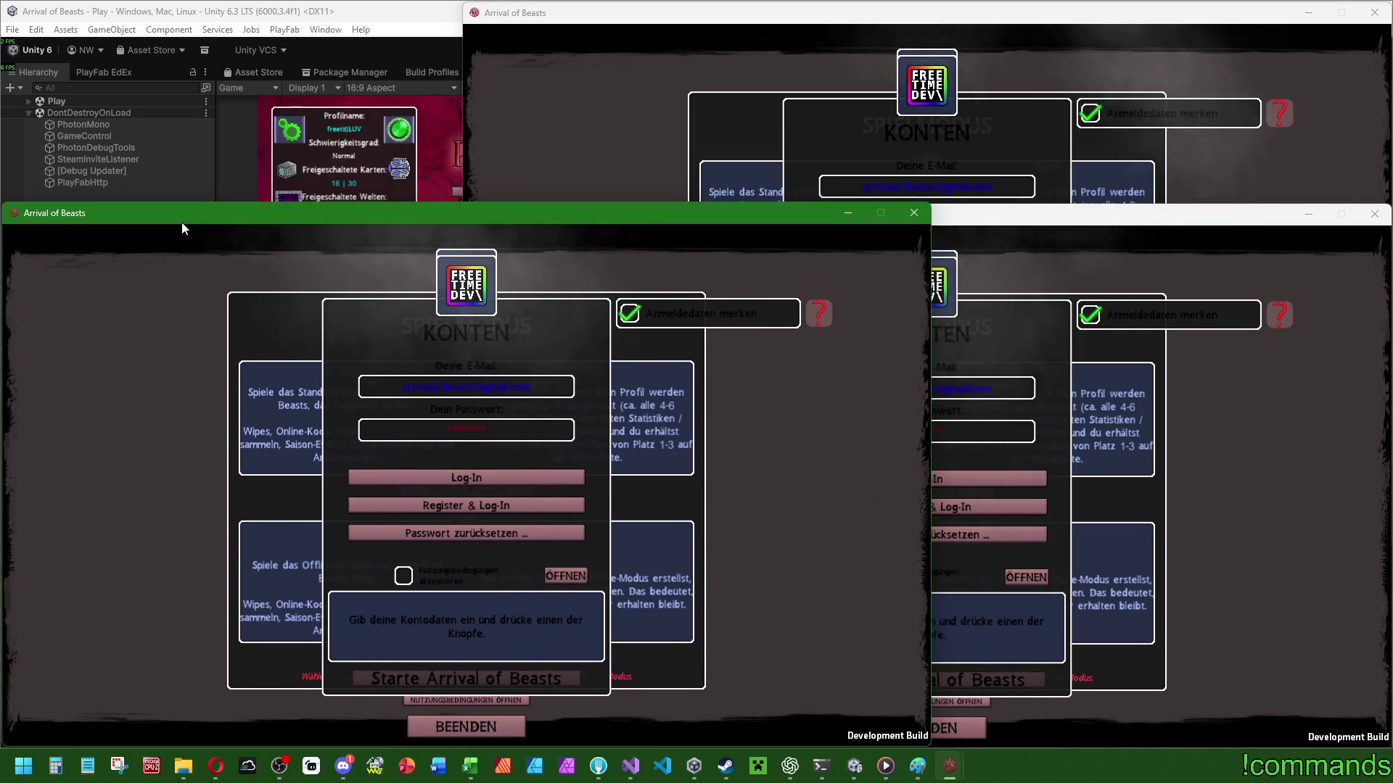
pyautogui.click(206, 135)
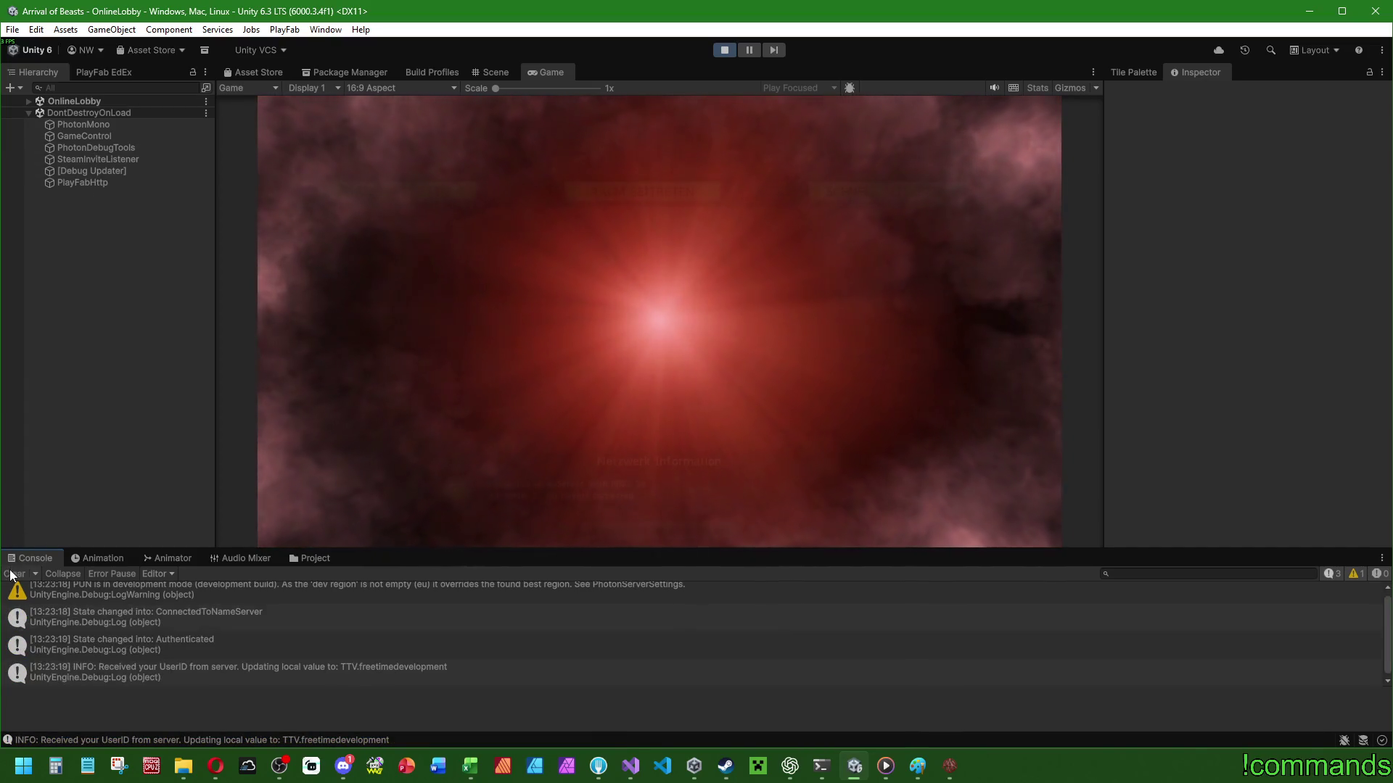
# Log in and start playing from the main menu in the first two standalone game windows.
pyautogui.moveTo(949, 766)
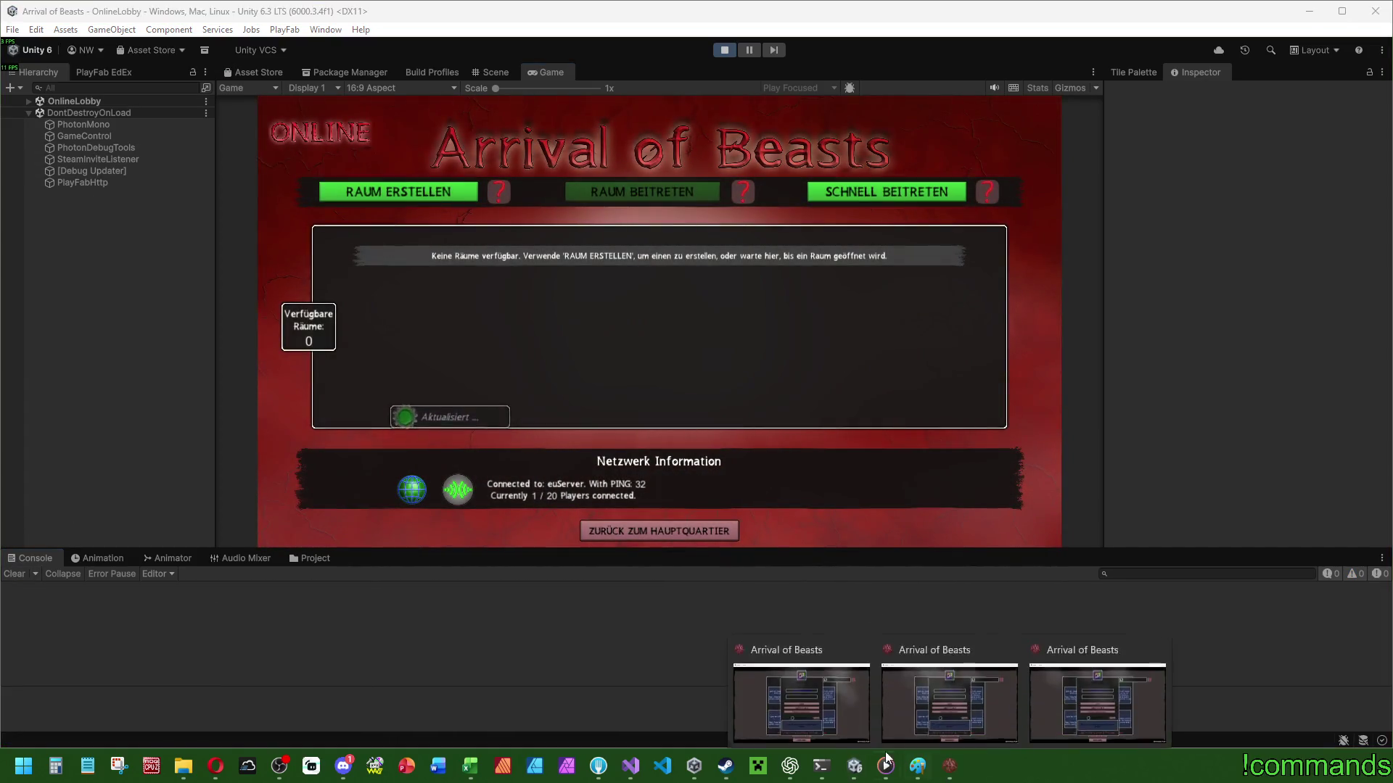
pyautogui.click(908, 747)
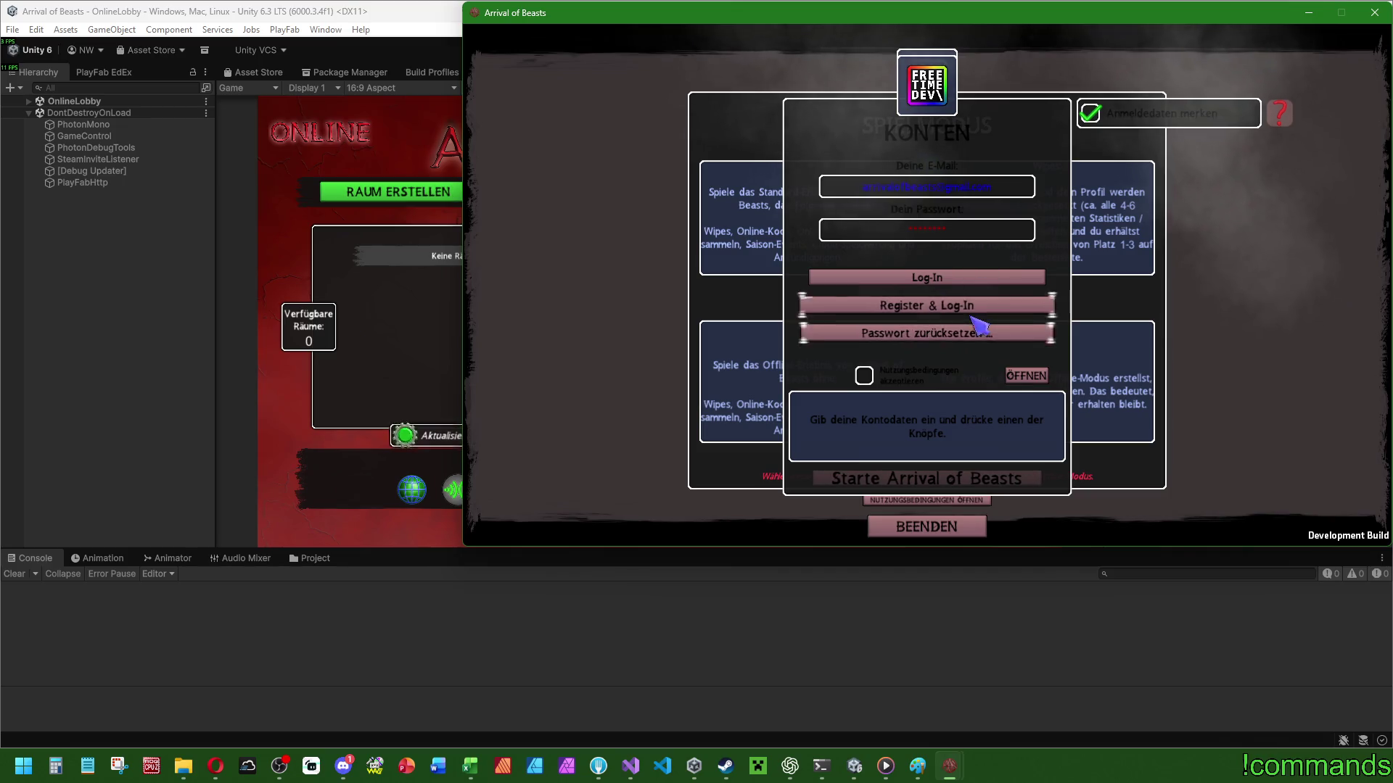
pyautogui.click(1010, 480)
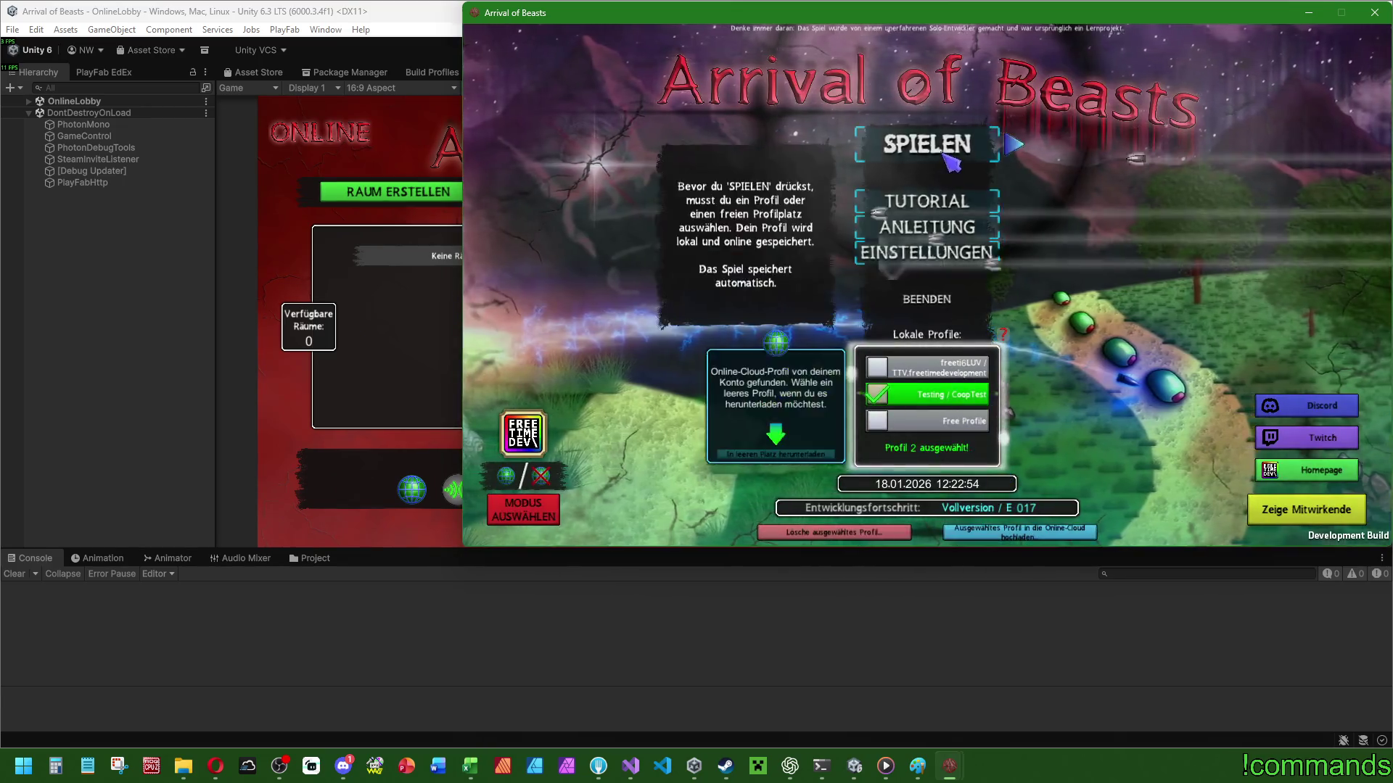
pyautogui.click(808, 208)
pyautogui.moveTo(941, 775)
pyautogui.click(948, 710)
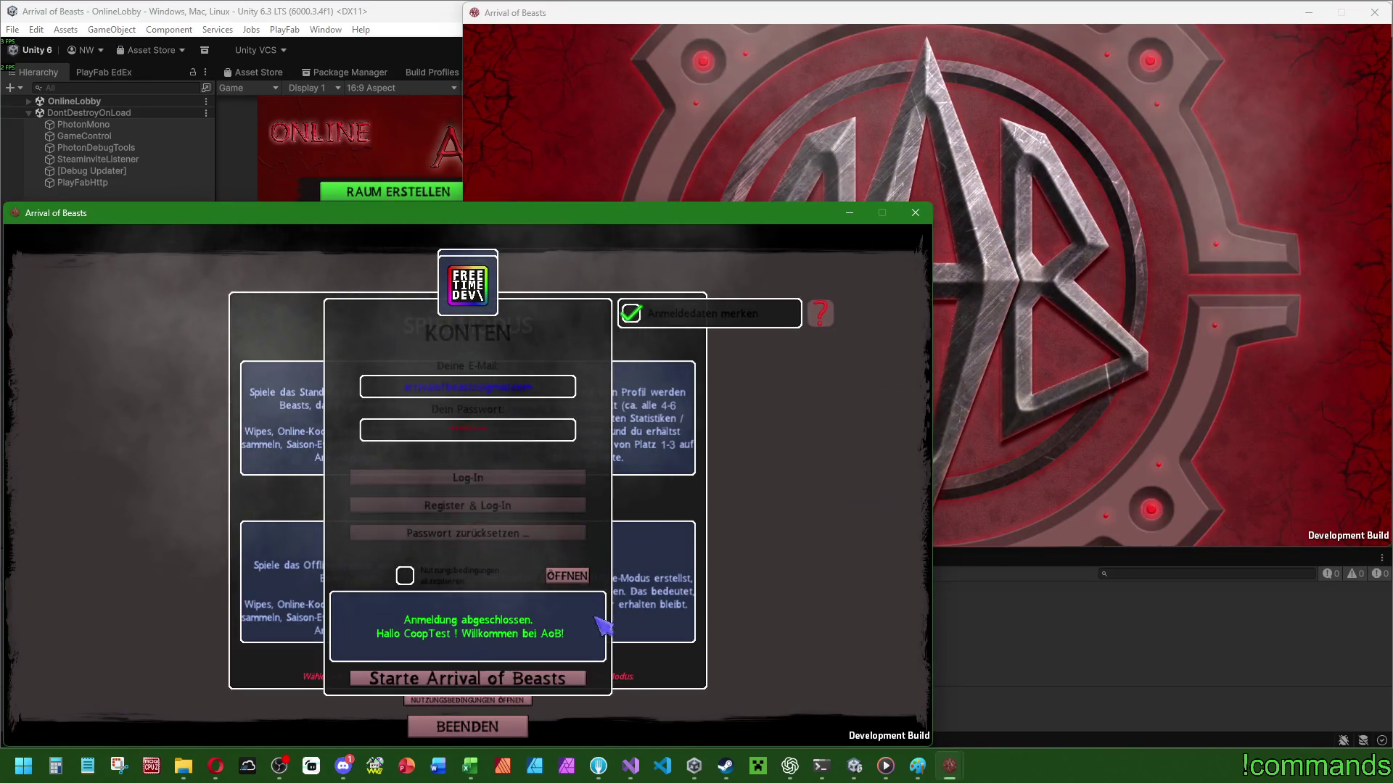
pyautogui.click(549, 685)
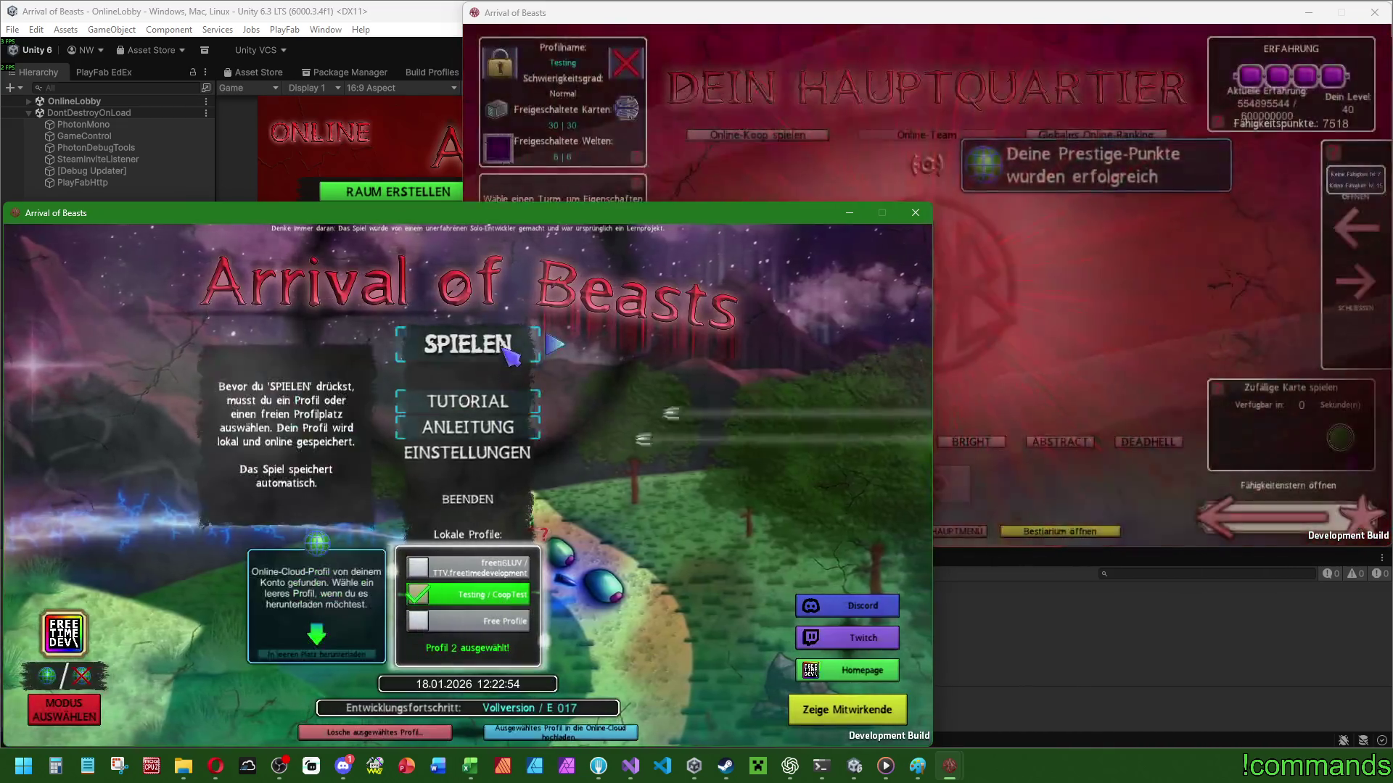
pyautogui.click(450, 342)
pyautogui.click(729, 147)
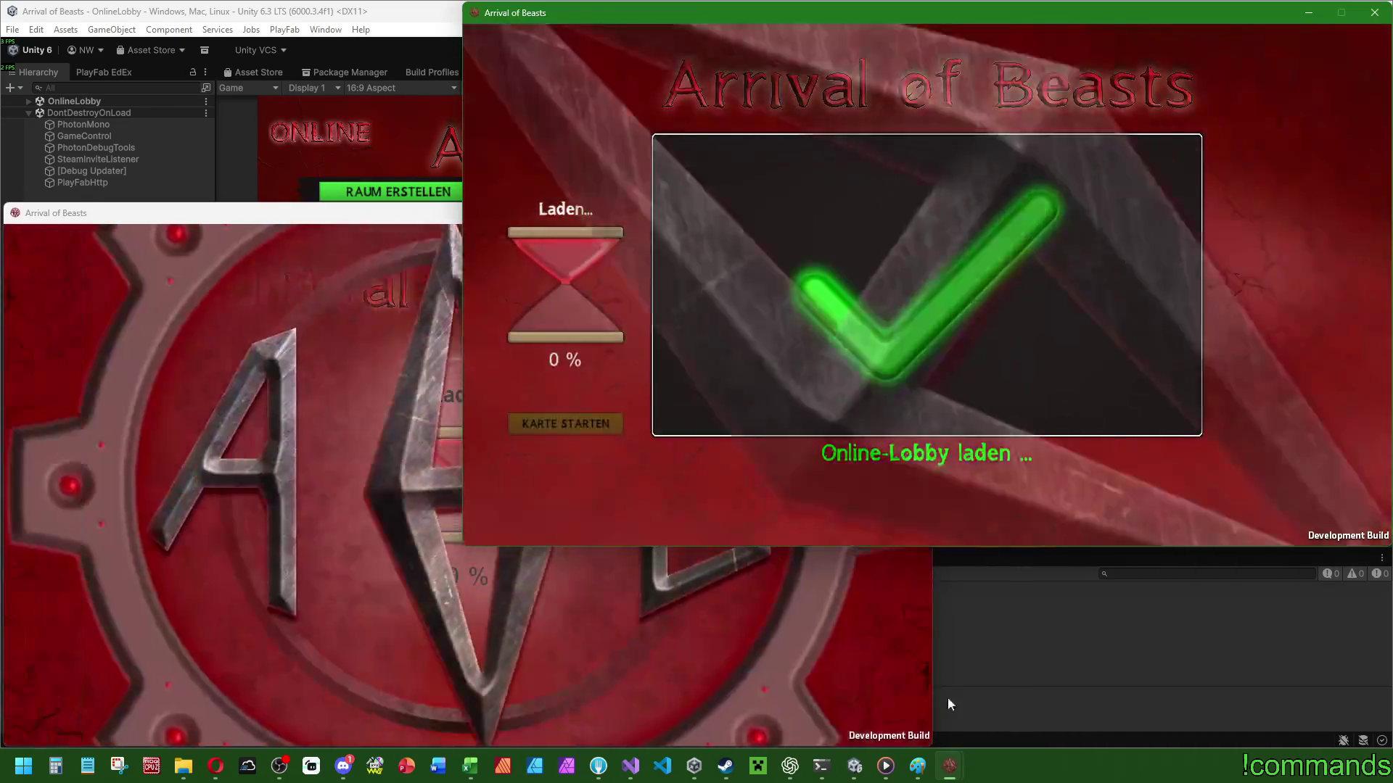
# Log in on the third game window and open Online-Koop spielen from headquarters.
pyautogui.moveTo(949, 765)
pyautogui.click(933, 708)
pyautogui.click(959, 486)
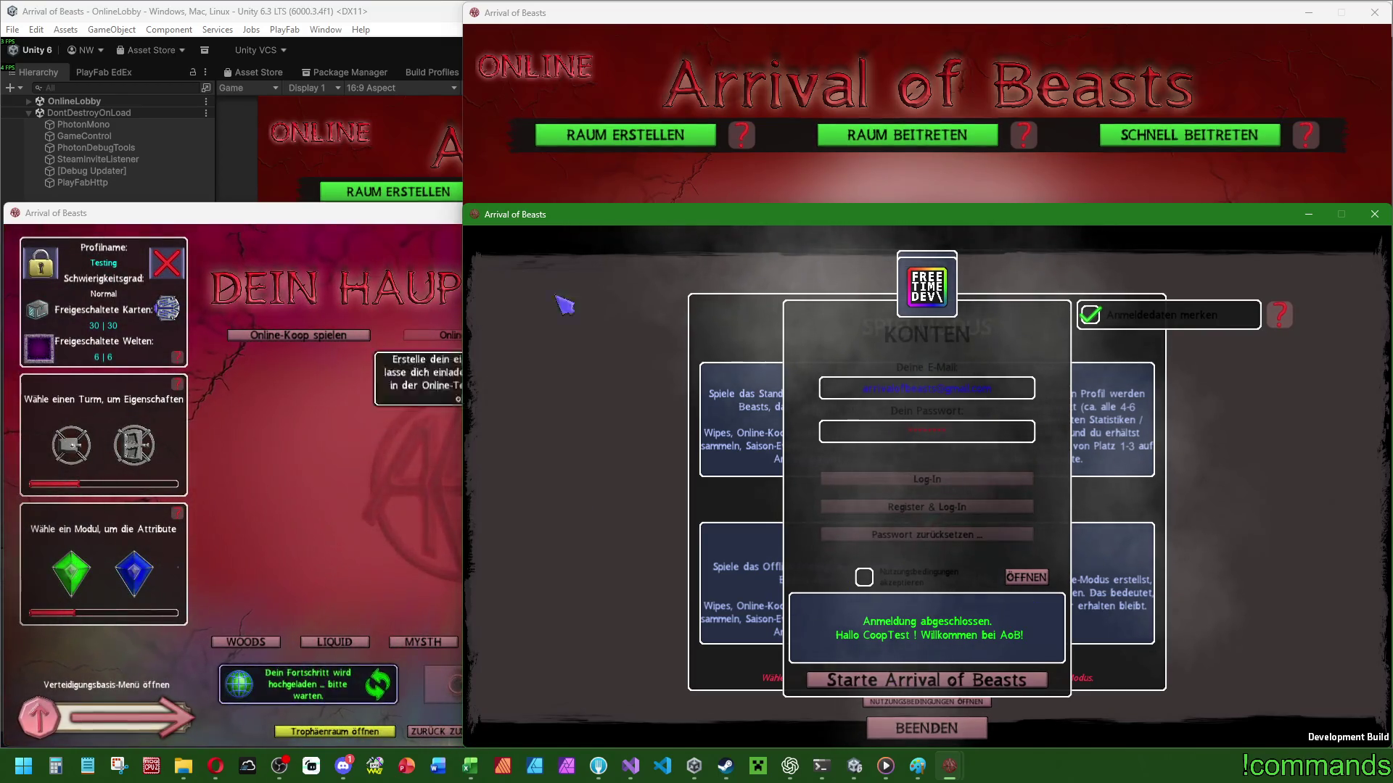
pyautogui.click(381, 166)
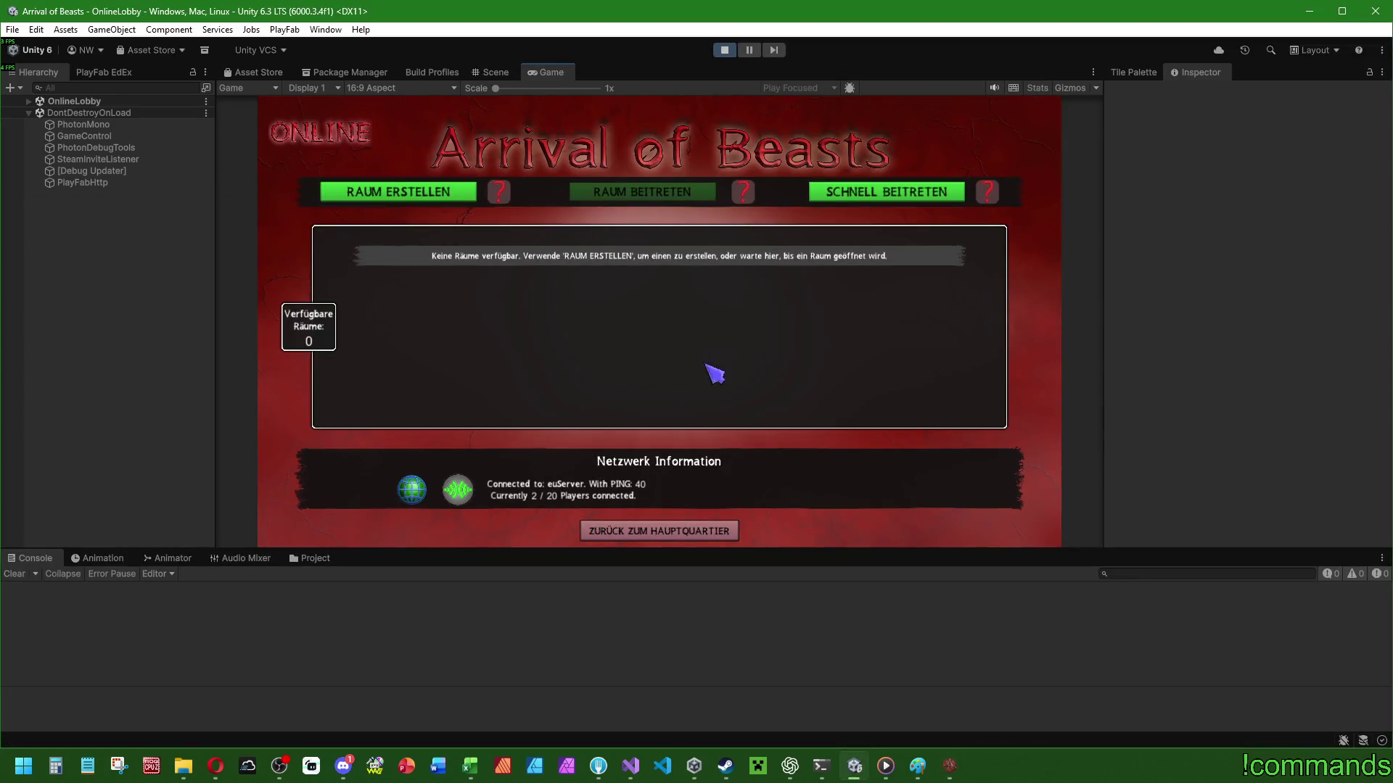
pyautogui.click(951, 766)
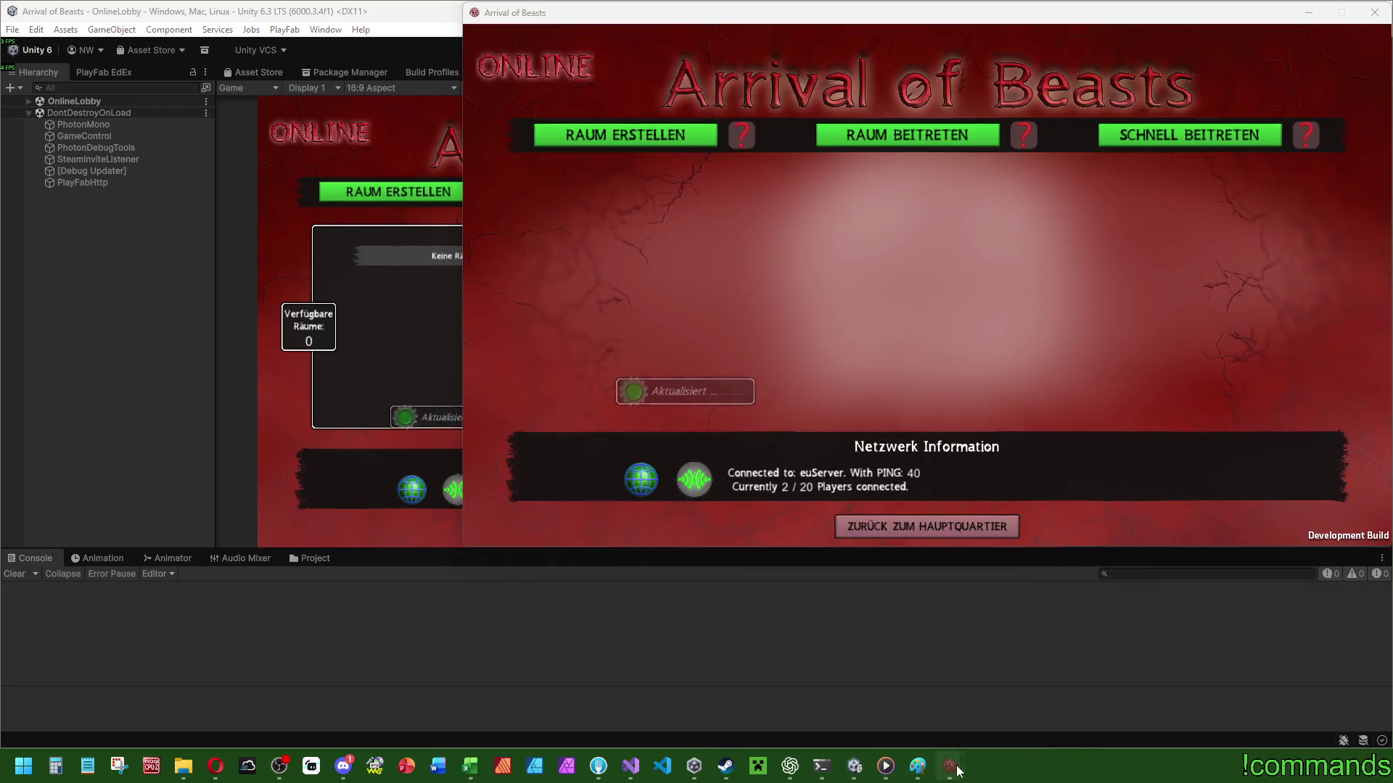
pyautogui.click(953, 767)
pyautogui.moveTo(956, 768)
pyautogui.click(1136, 703)
pyautogui.click(367, 460)
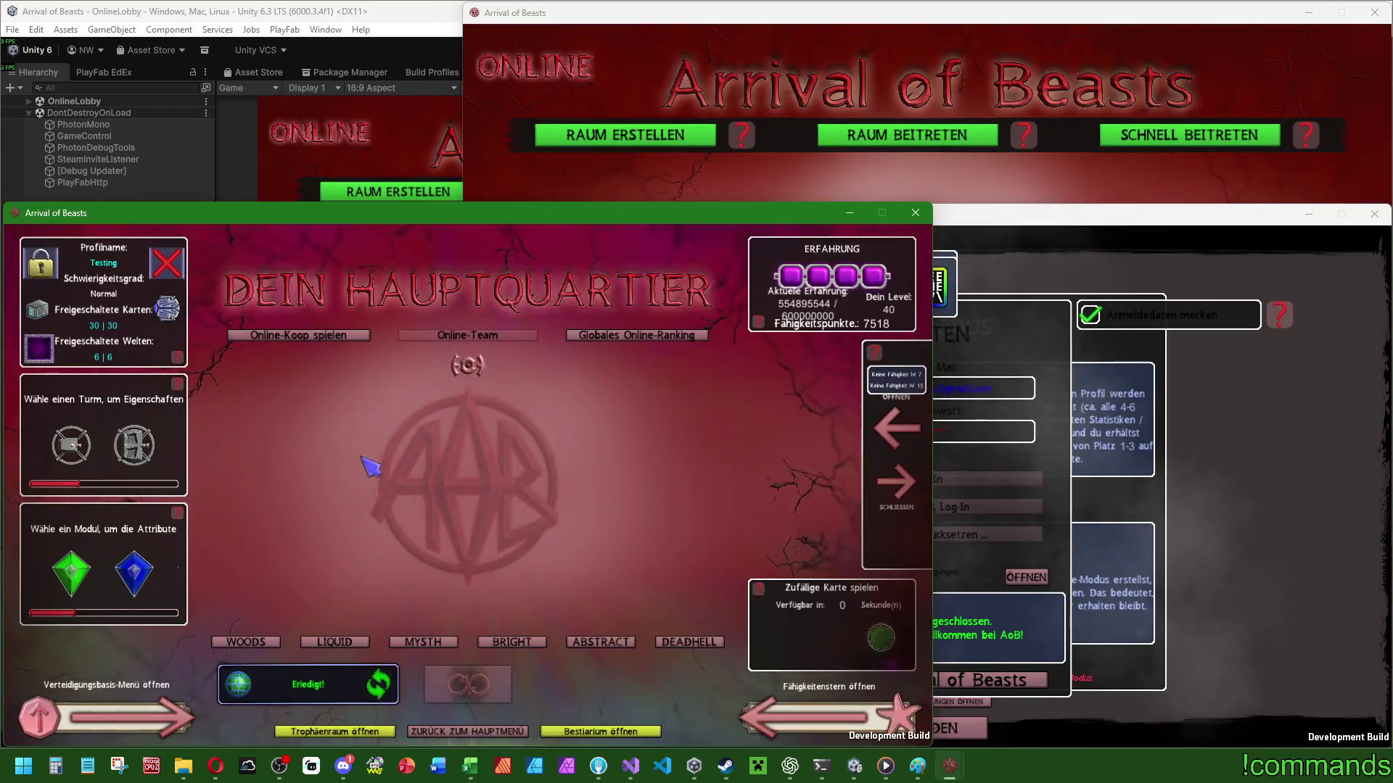
pyautogui.click(889, 190)
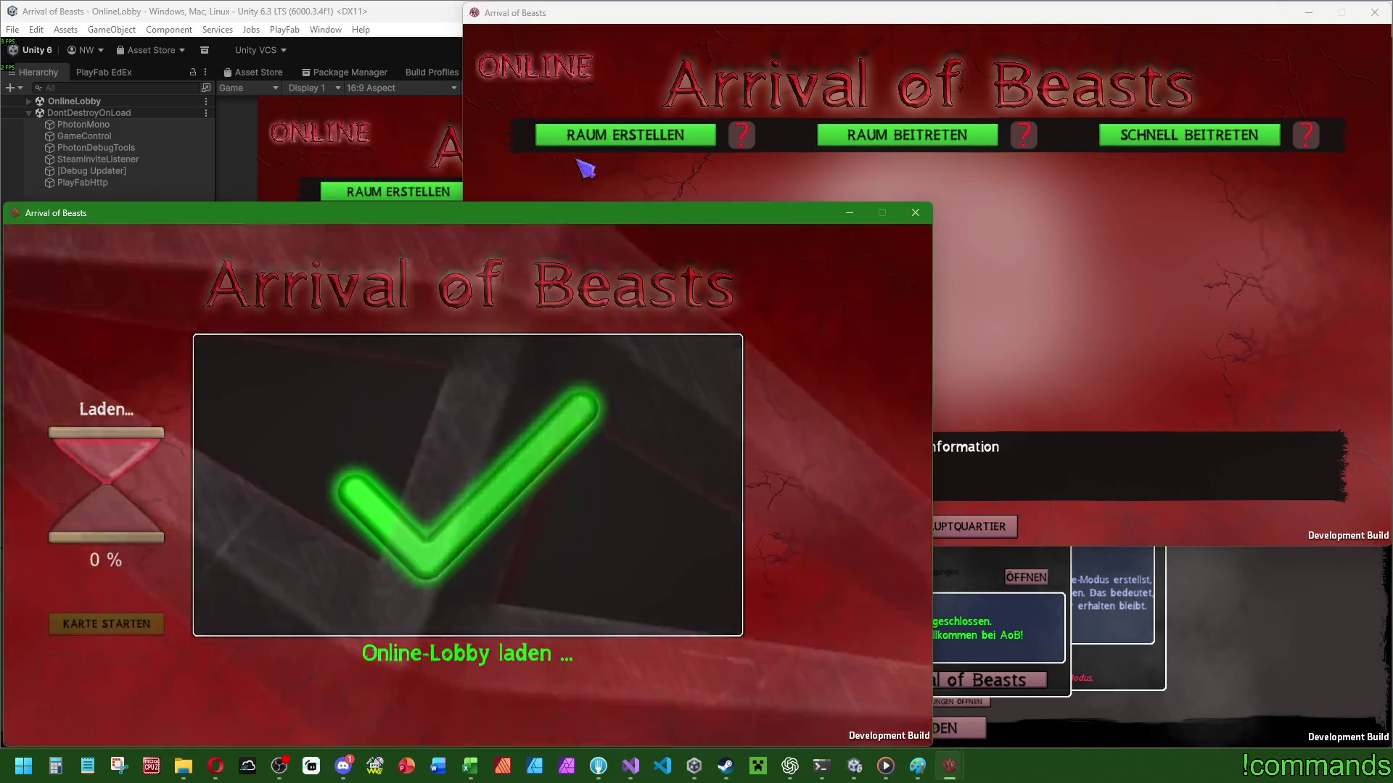
# Create a named 4-player room and dismiss the Steam not-initialized message.
pyautogui.click(626, 142)
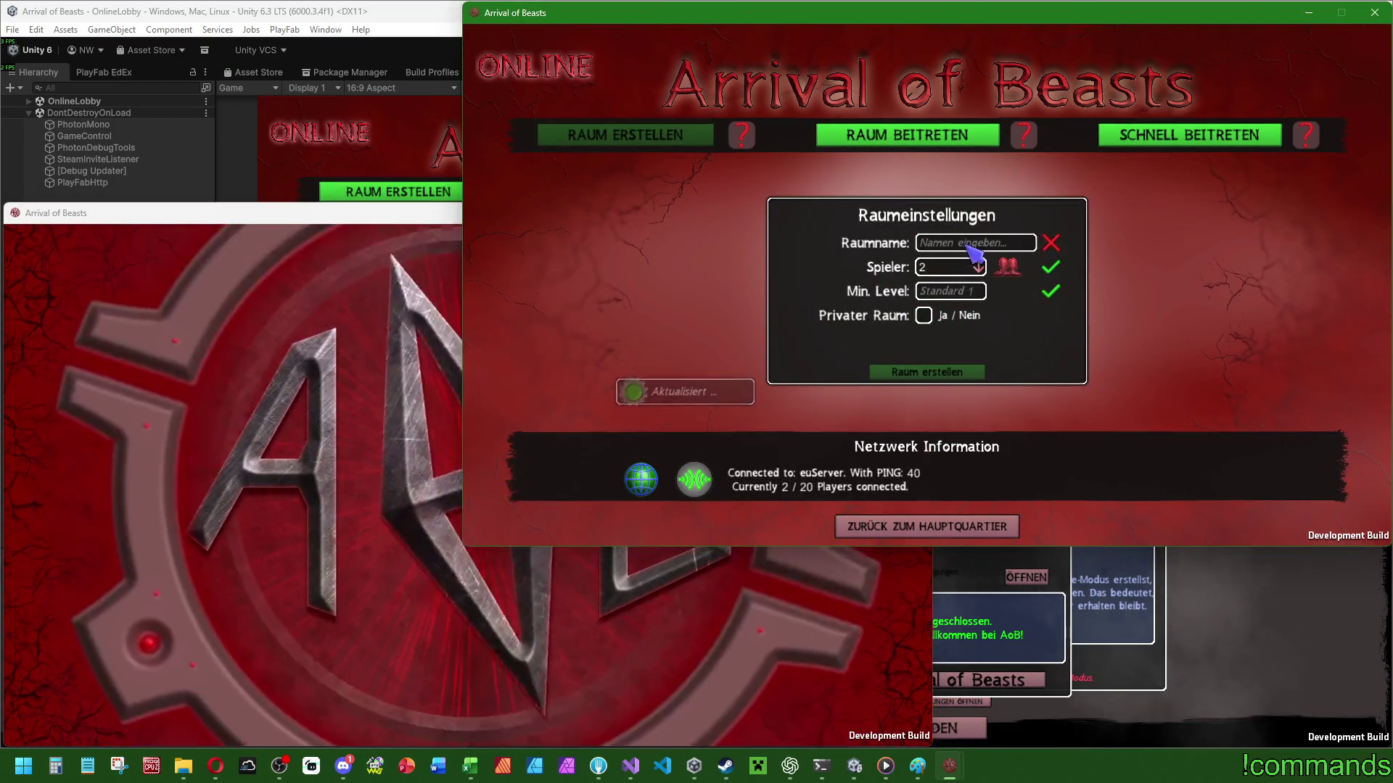
pyautogui.click(981, 245)
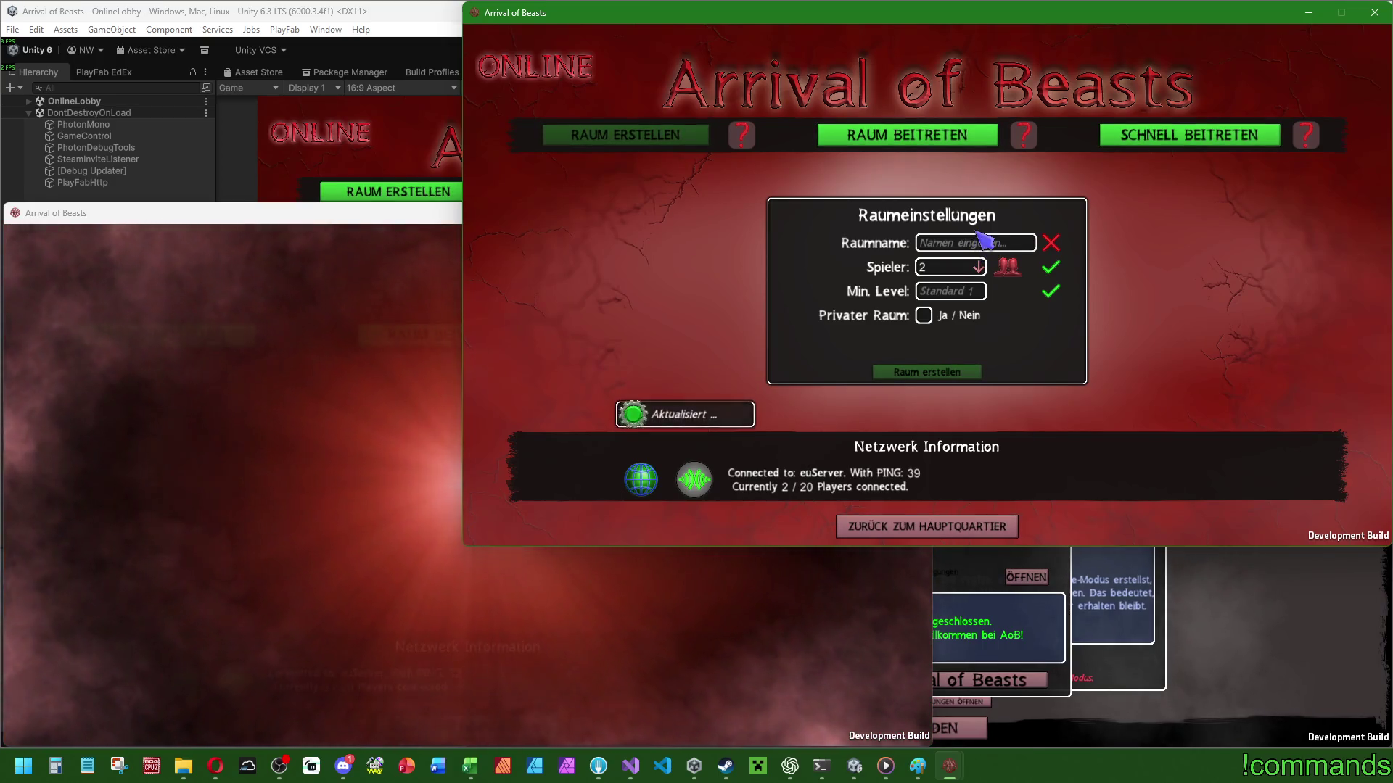
pyautogui.write('Sandra')
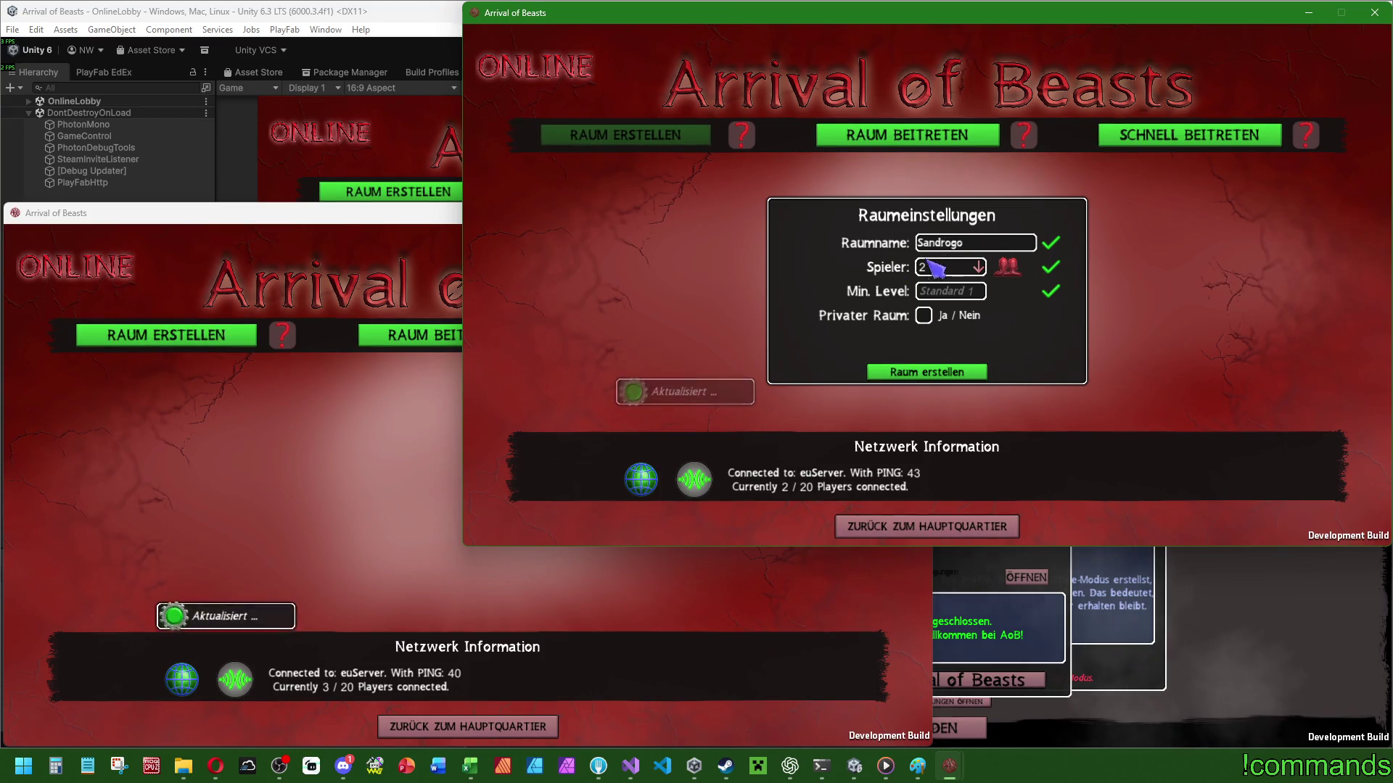
pyautogui.click(979, 267)
pyautogui.click(925, 319)
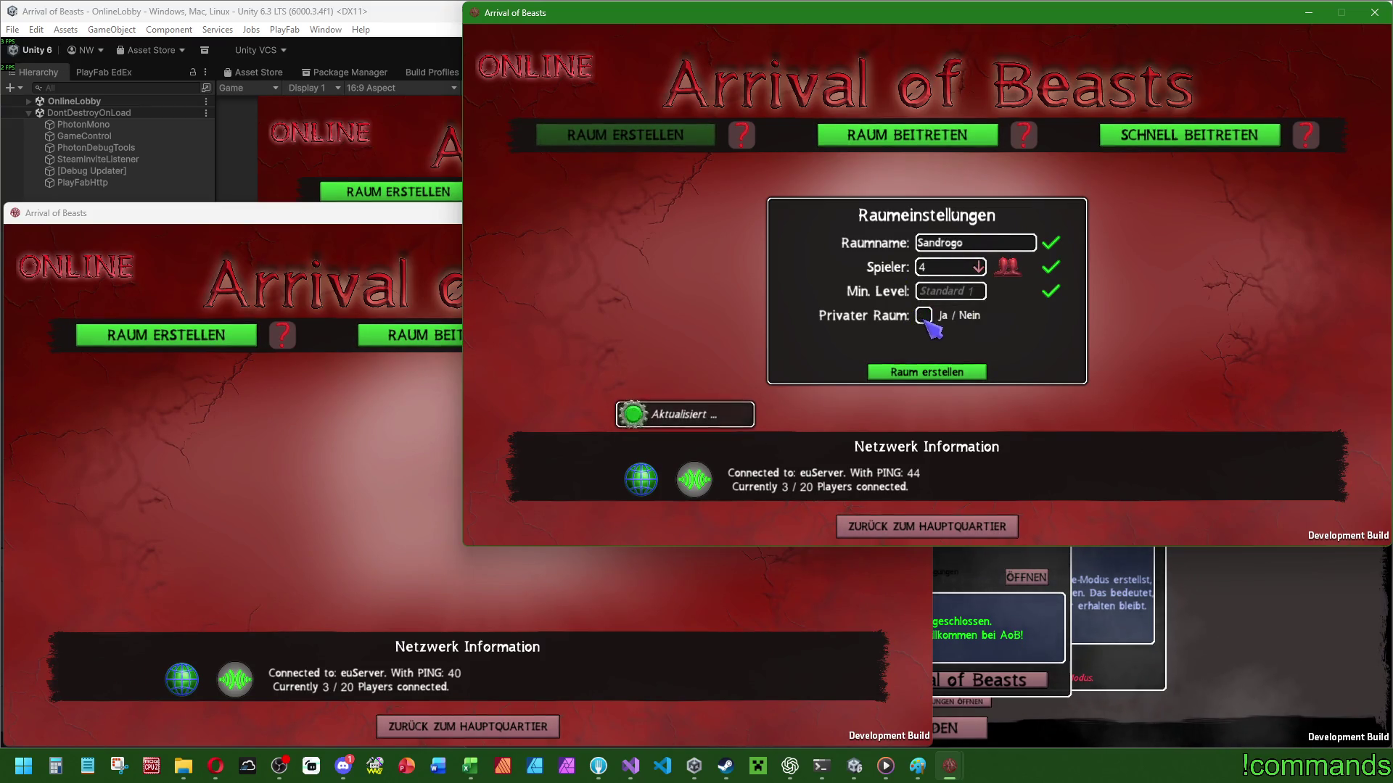
pyautogui.click(947, 375)
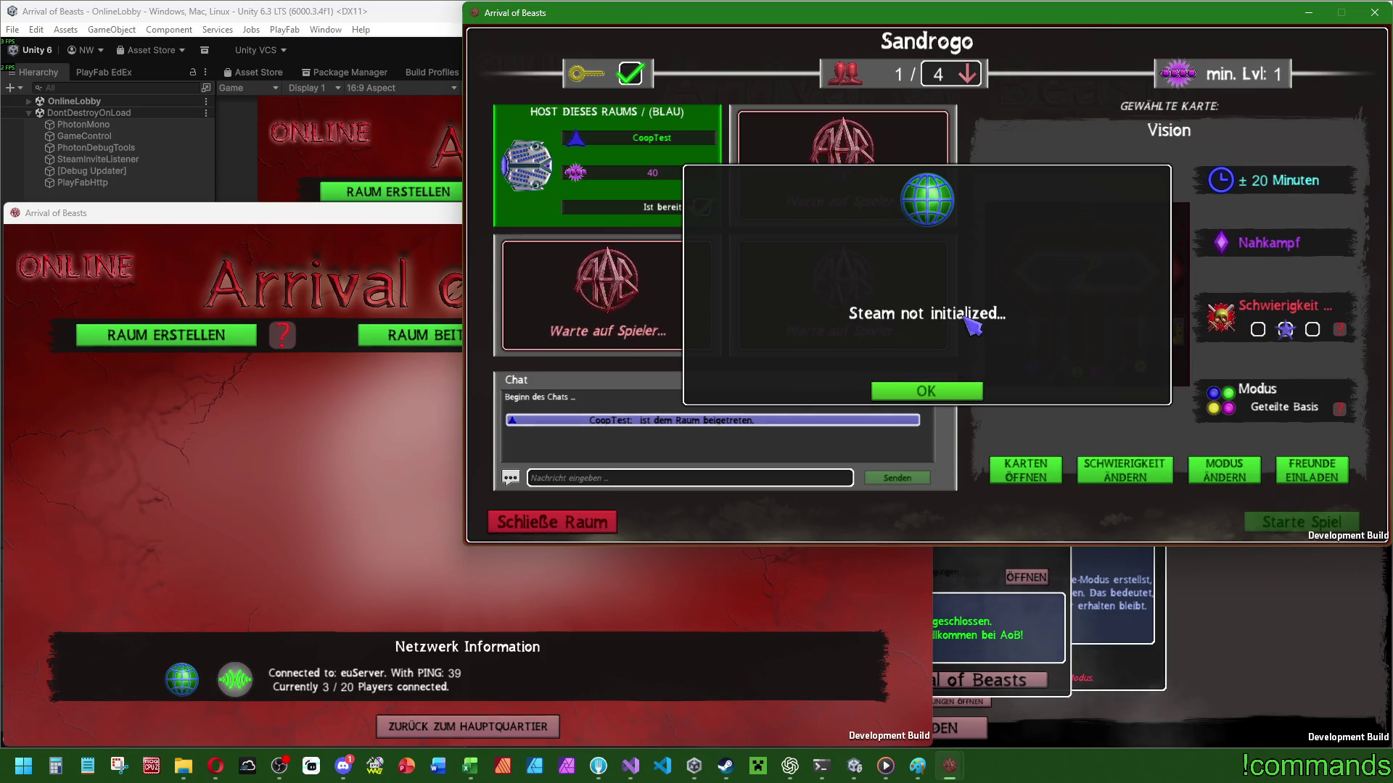
pyautogui.click(973, 391)
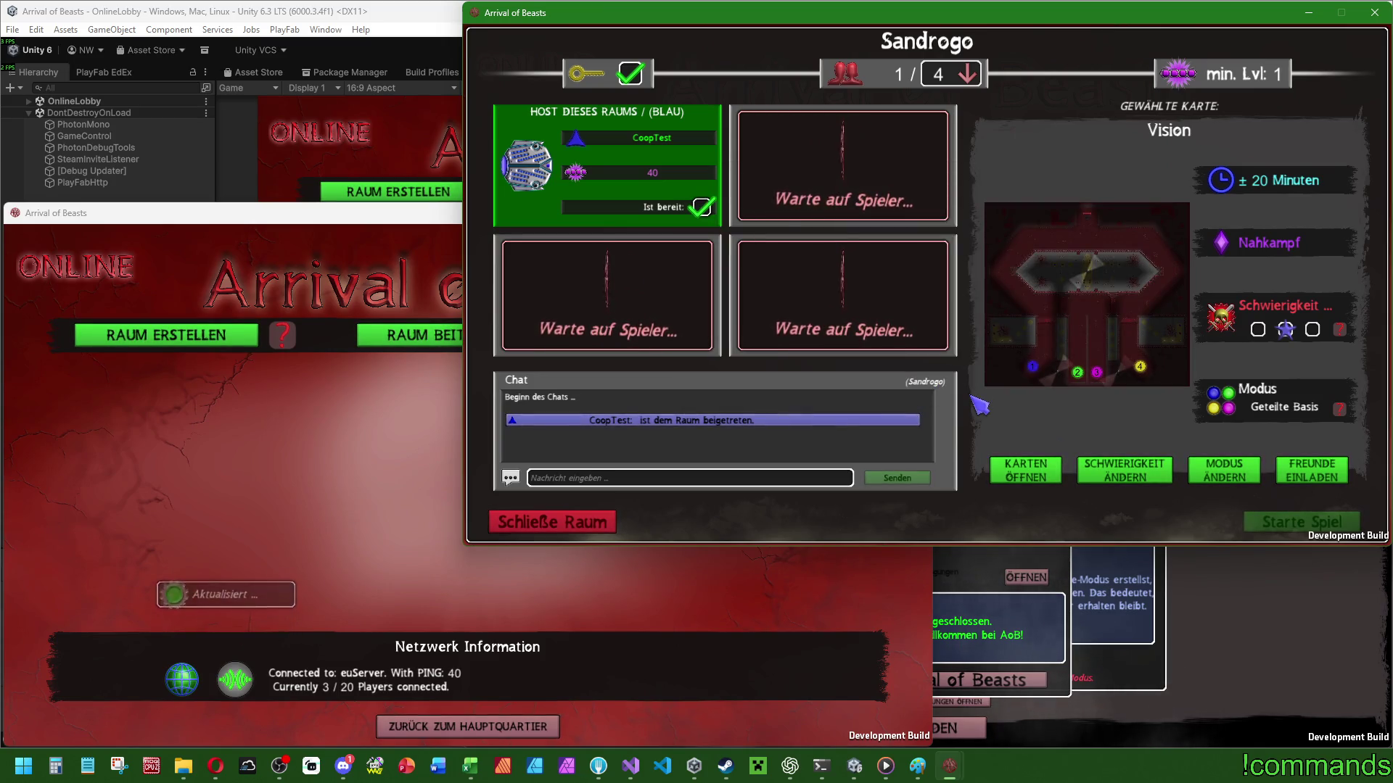
# Join the room from the left client and the editor without a PIN, and start another client.
pyautogui.click(351, 421)
pyautogui.click(435, 336)
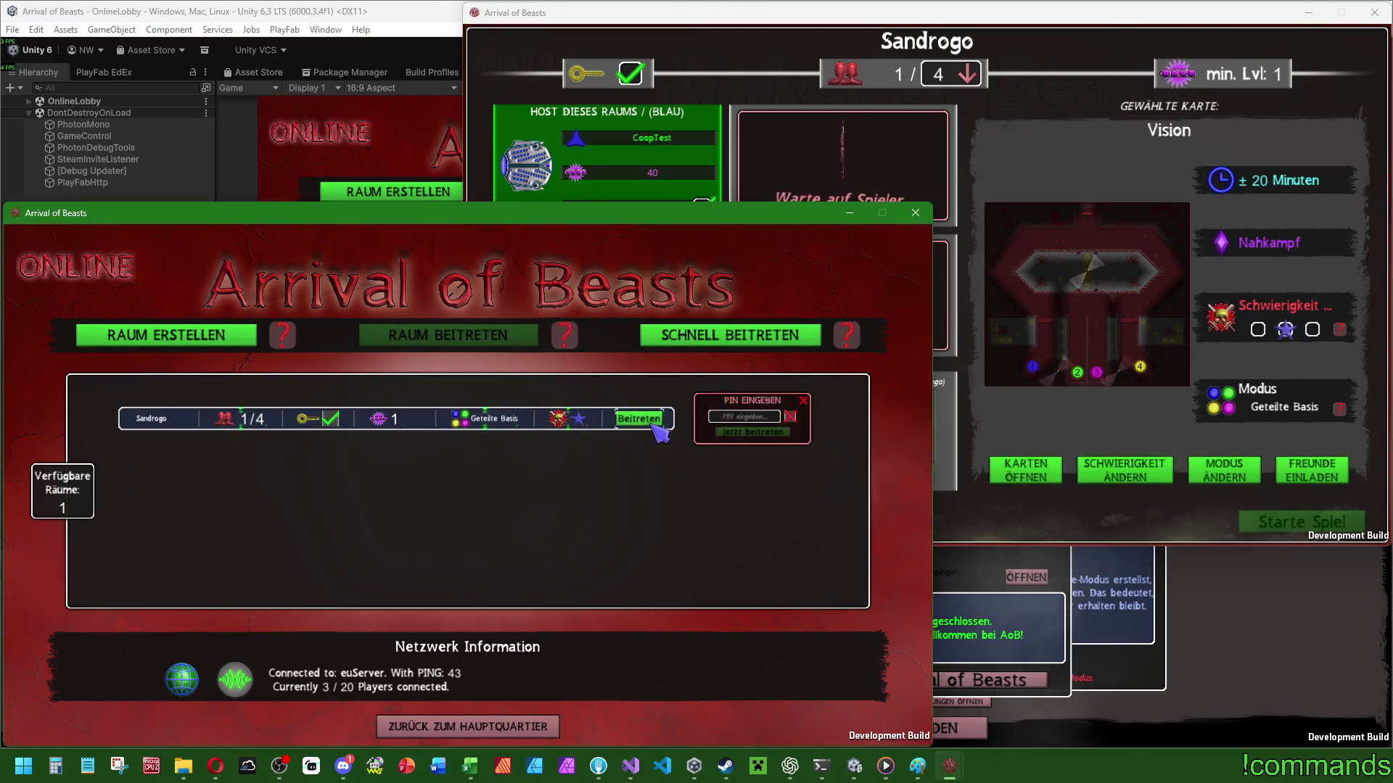
pyautogui.click(753, 432)
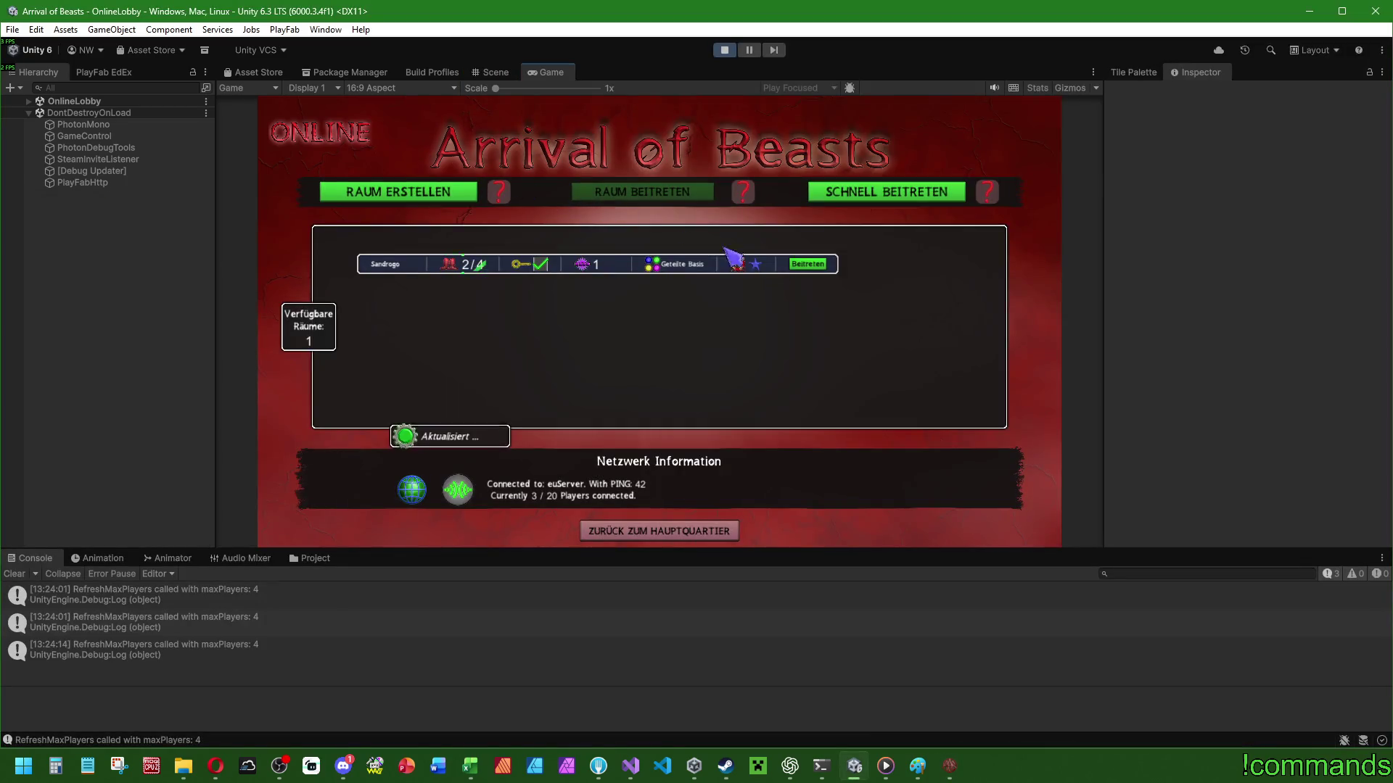
pyautogui.click(807, 264)
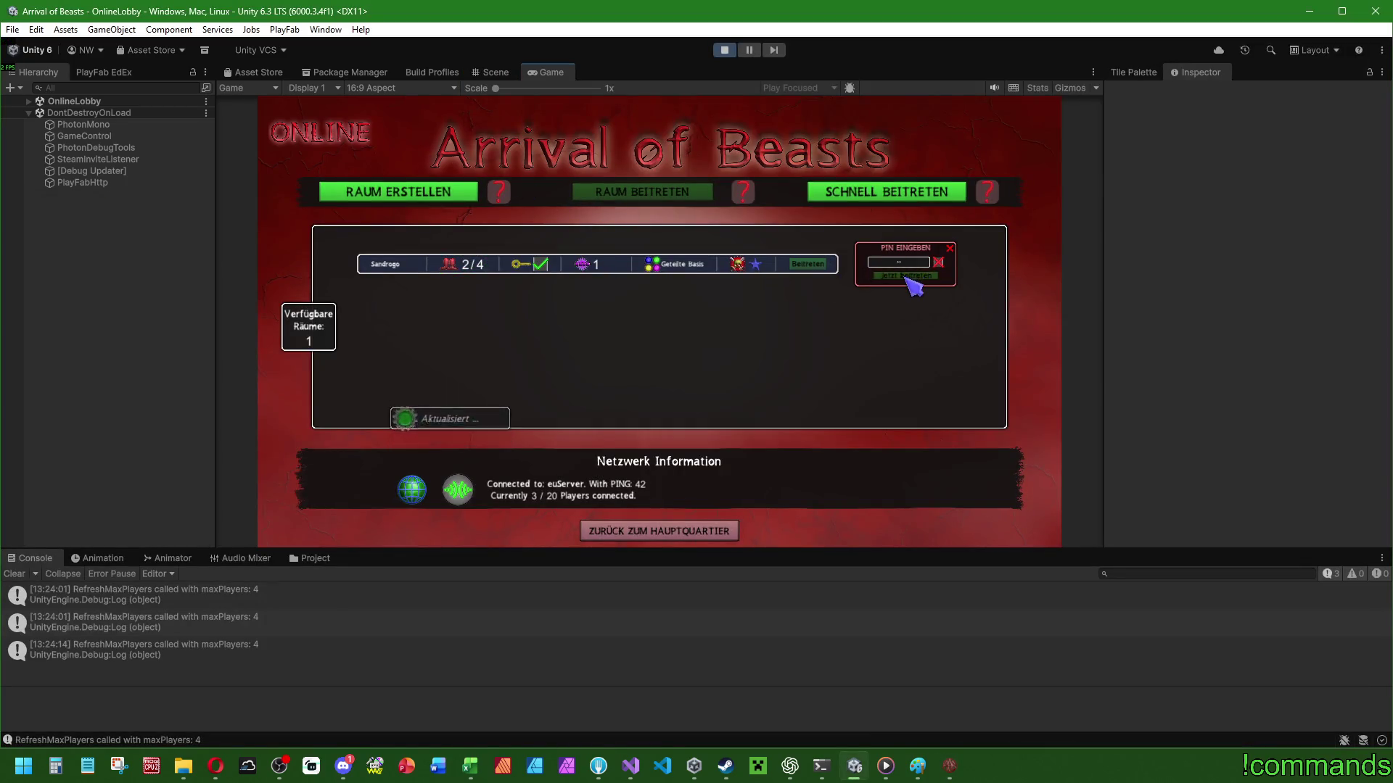
pyautogui.click(906, 276)
pyautogui.moveTo(945, 780)
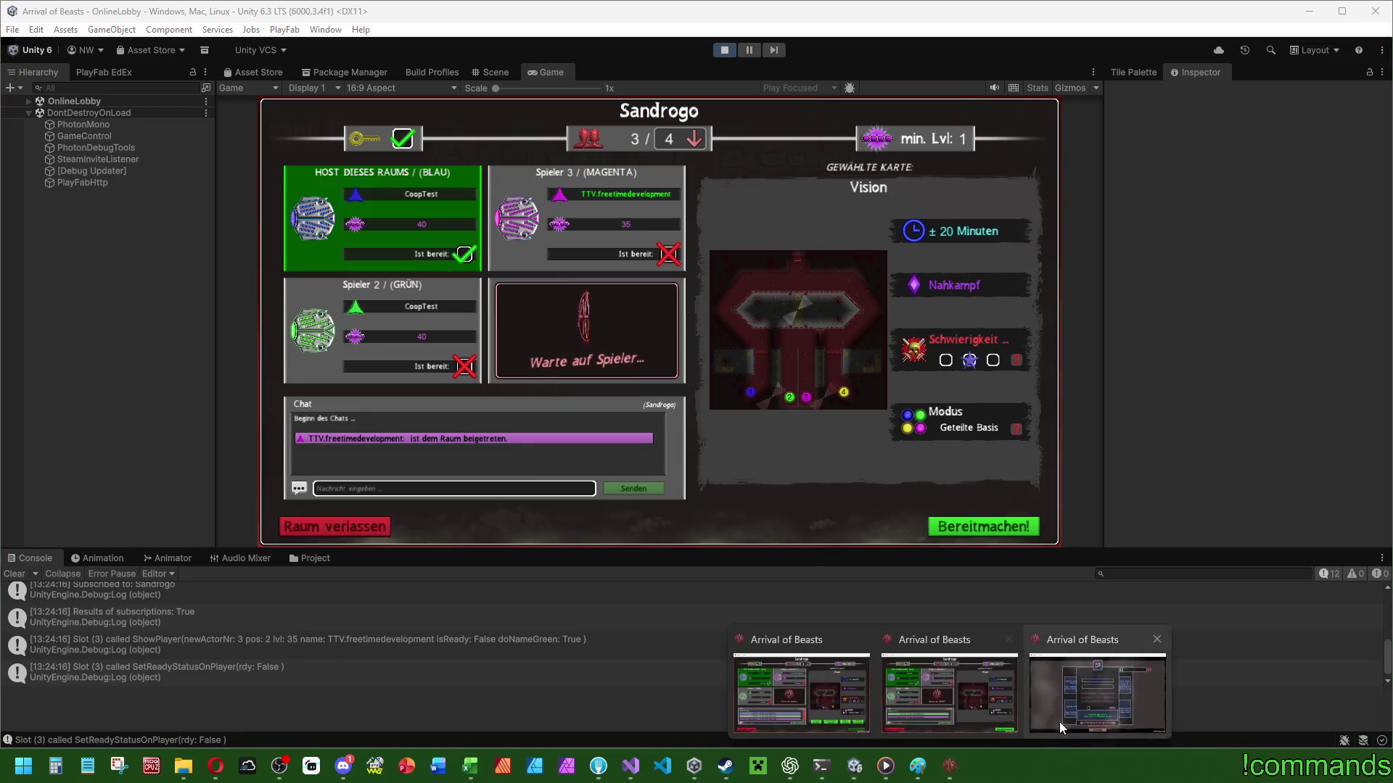
pyautogui.click(1099, 690)
pyautogui.click(988, 682)
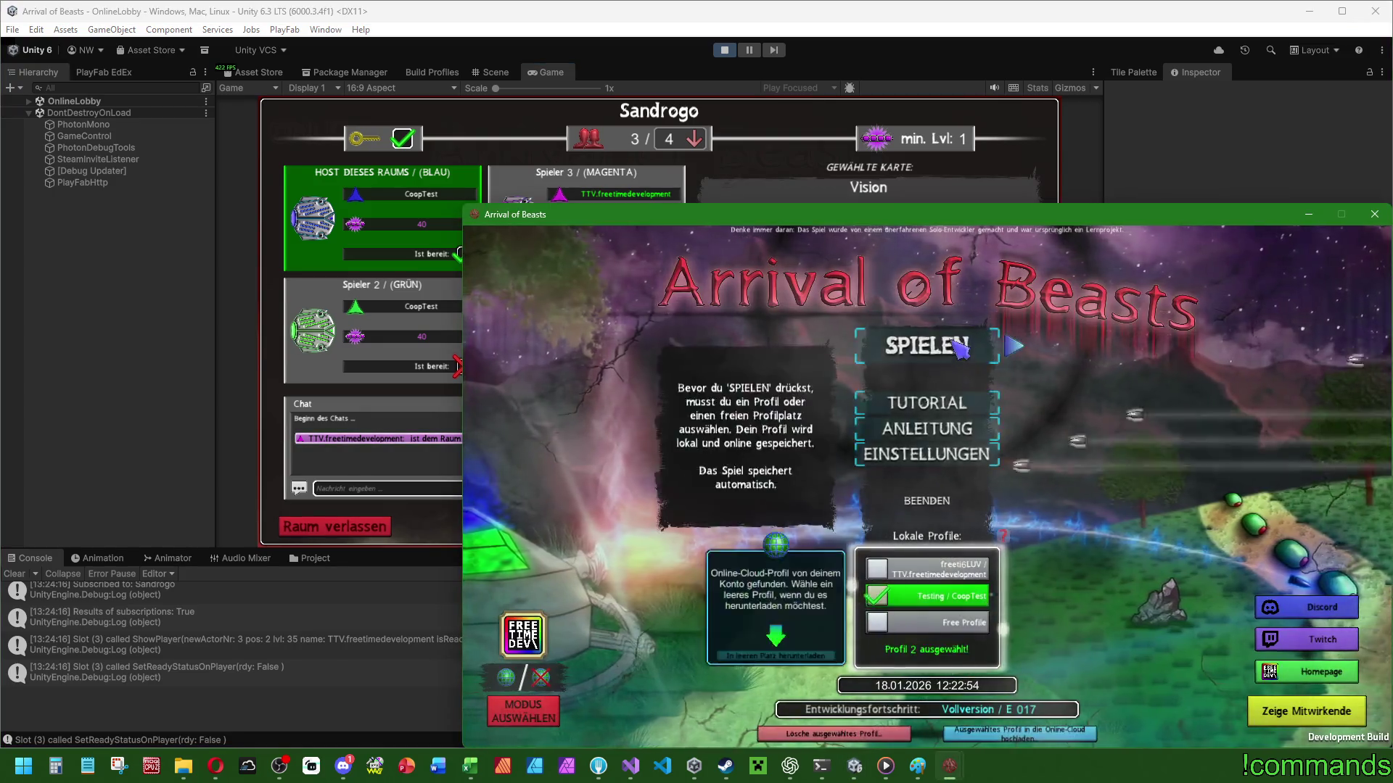
pyautogui.click(920, 336)
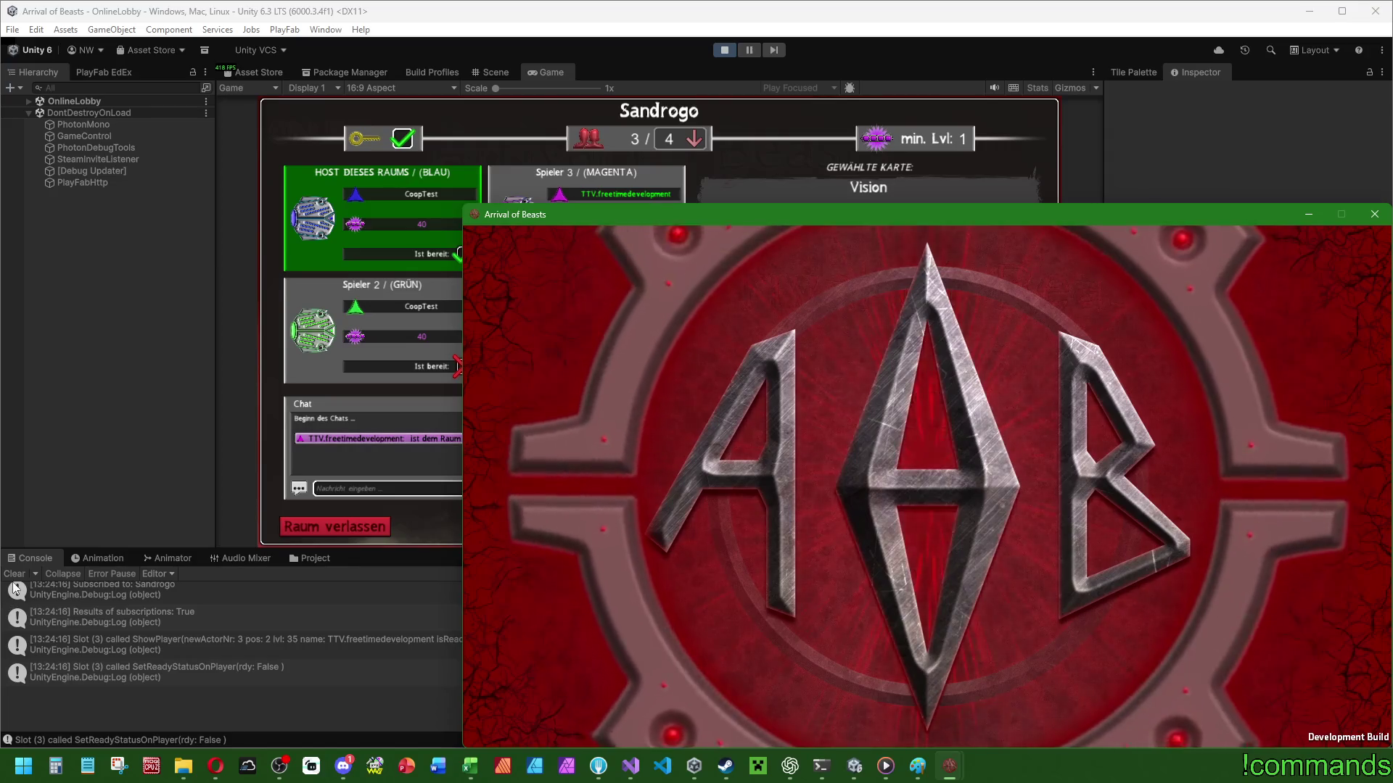
# Mark the green and magenta players as ready with Bereitmachen.
pyautogui.click(455, 559)
pyautogui.moveTo(950, 769)
pyautogui.click(980, 696)
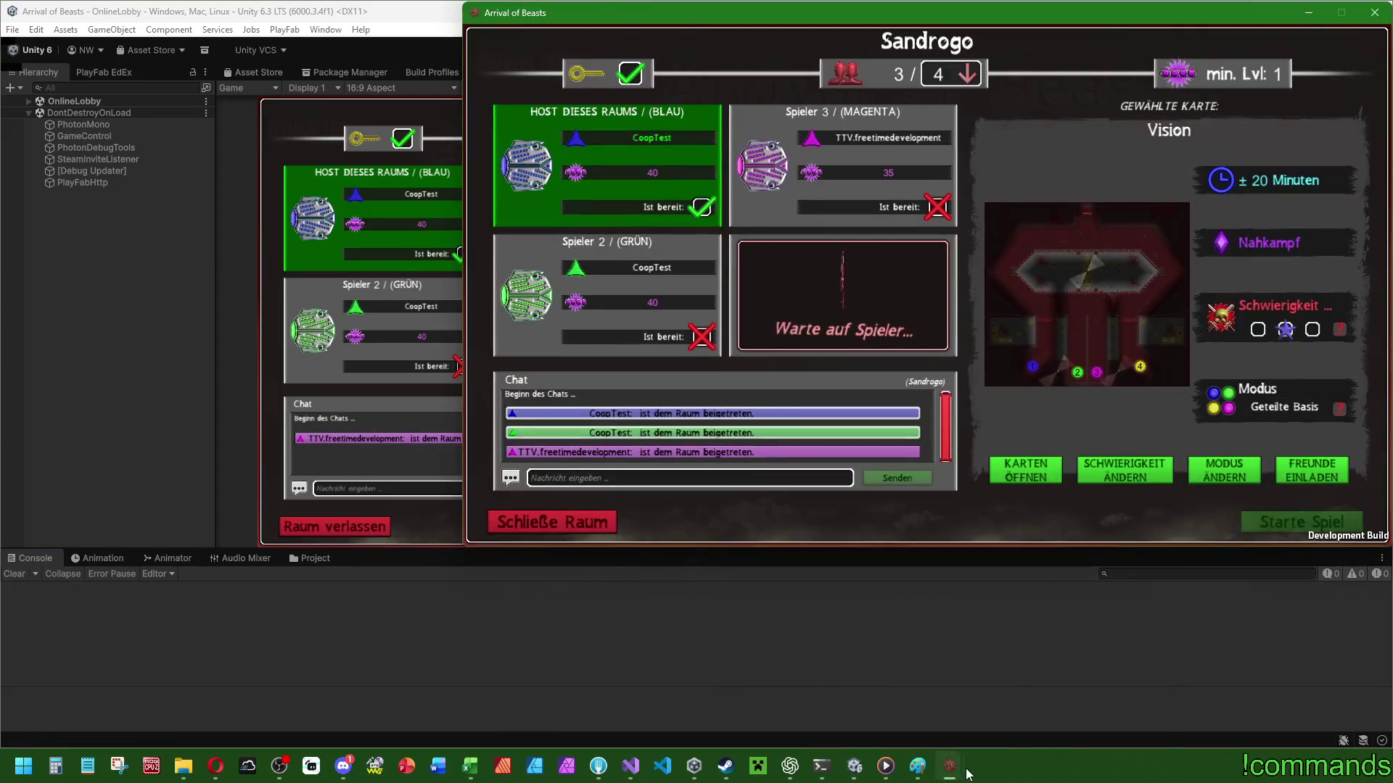
pyautogui.click(820, 707)
pyautogui.click(821, 711)
pyautogui.click(372, 176)
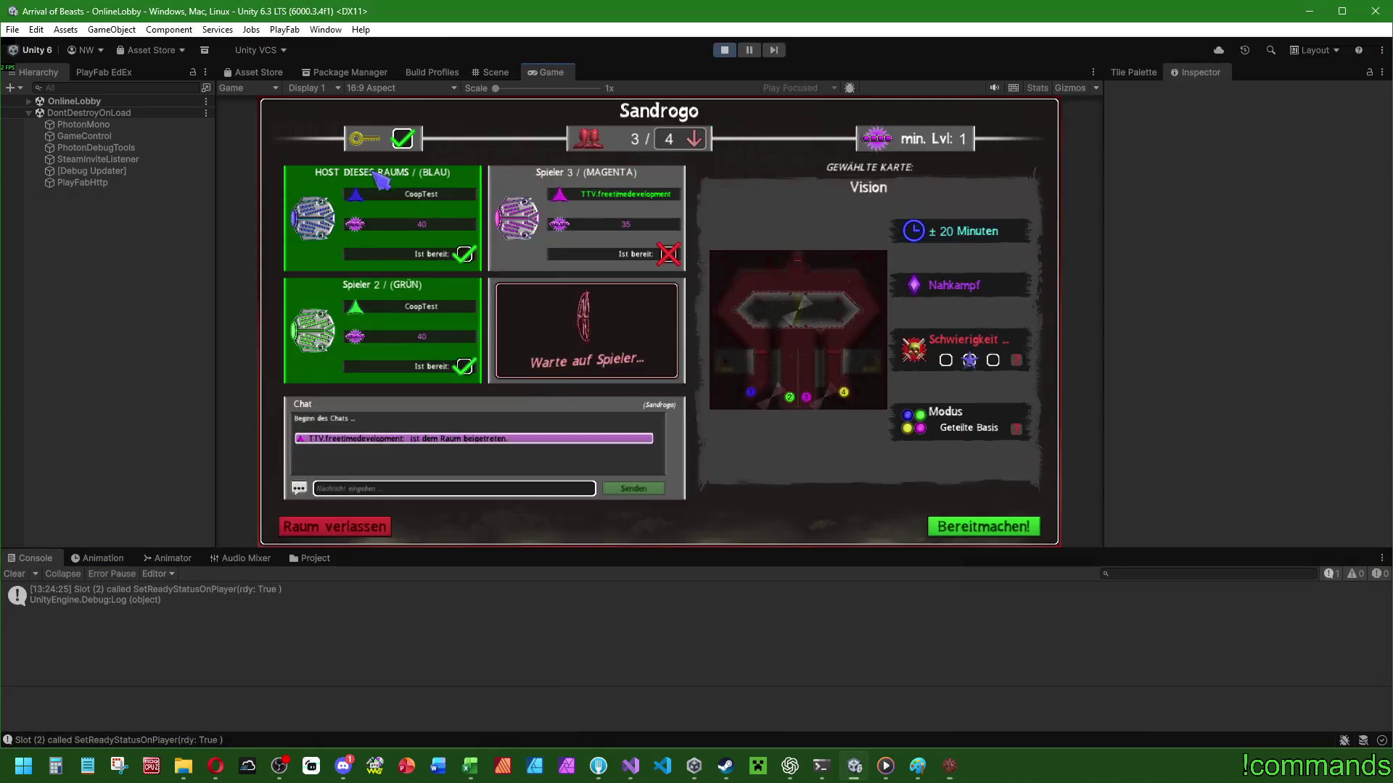
pyautogui.click(957, 521)
# Join the room as the fourth yellow player, mark it ready, and start the match from the host.
pyautogui.moveTo(950, 767)
pyautogui.click(1106, 707)
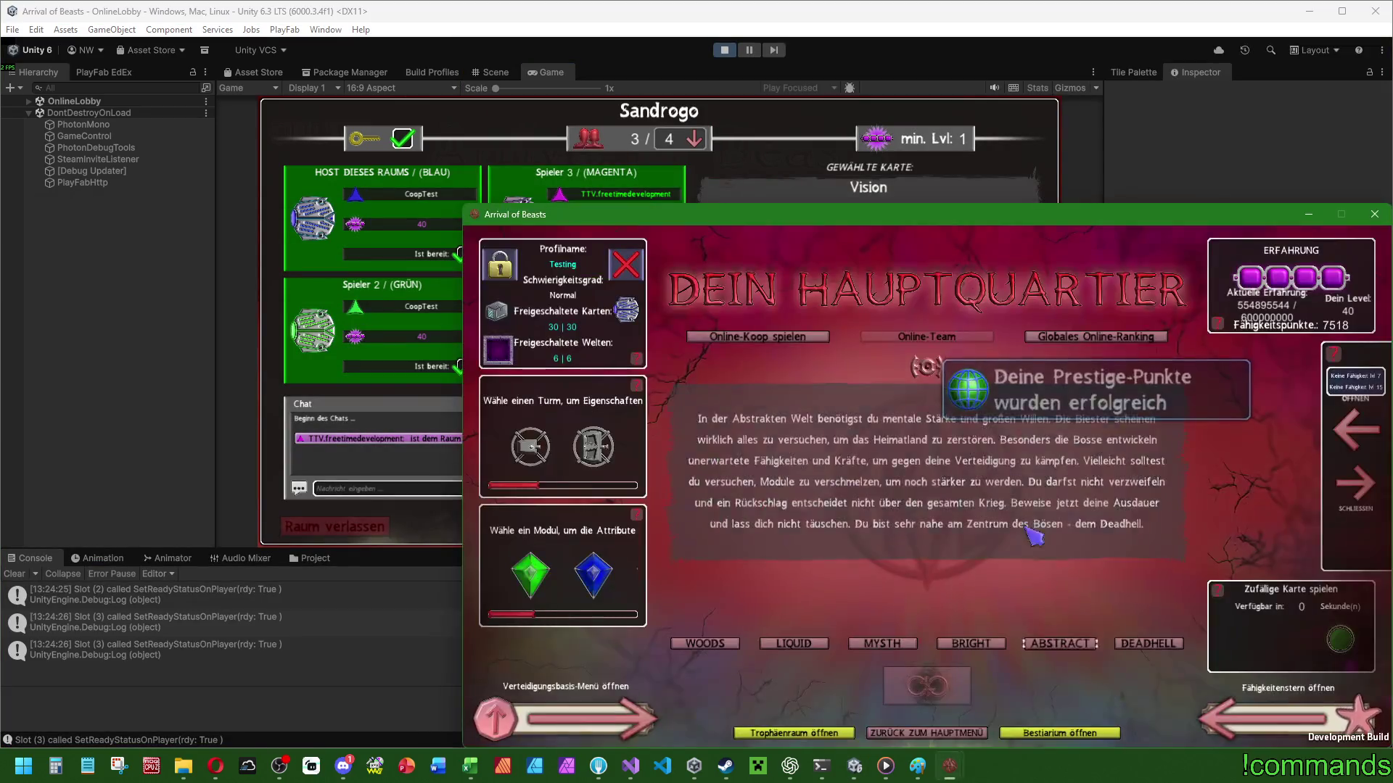
pyautogui.click(795, 344)
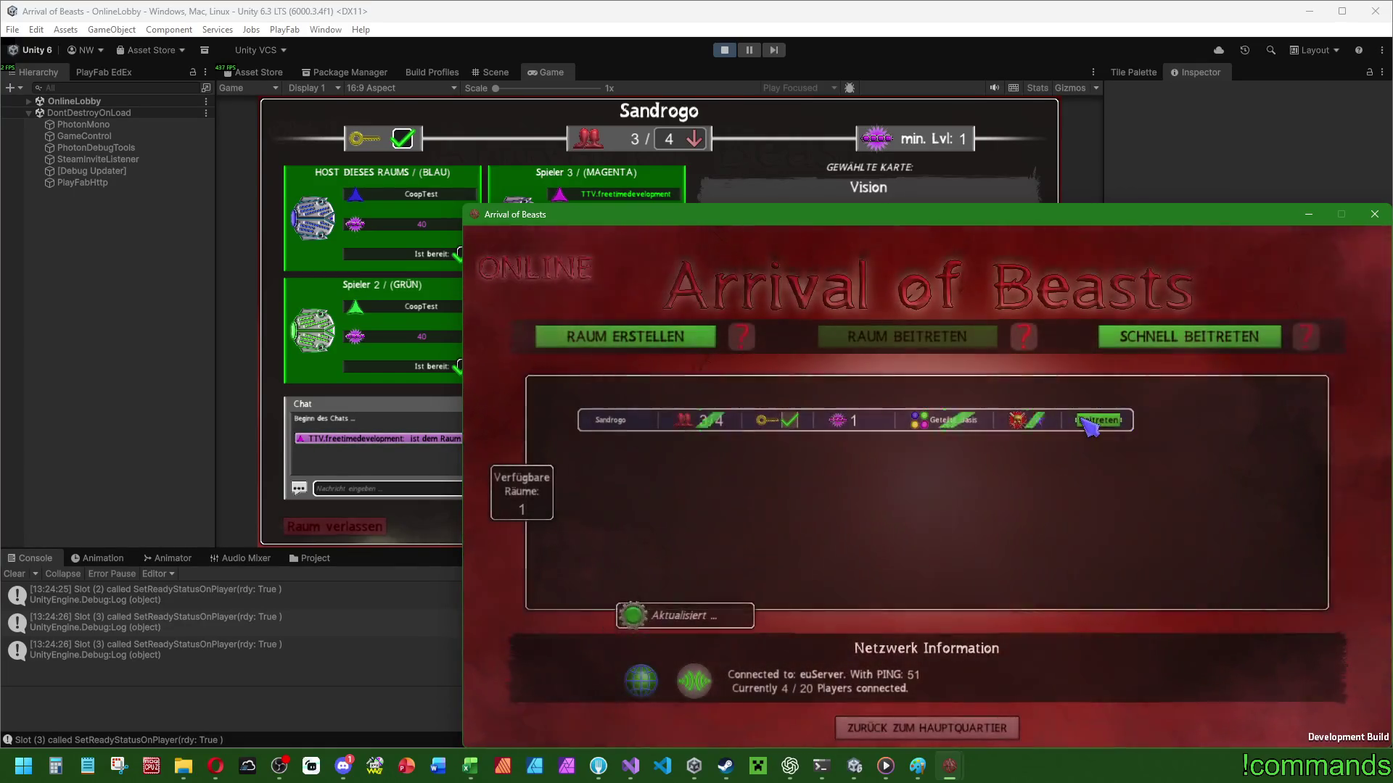
pyautogui.click(1096, 420)
pyautogui.click(1213, 434)
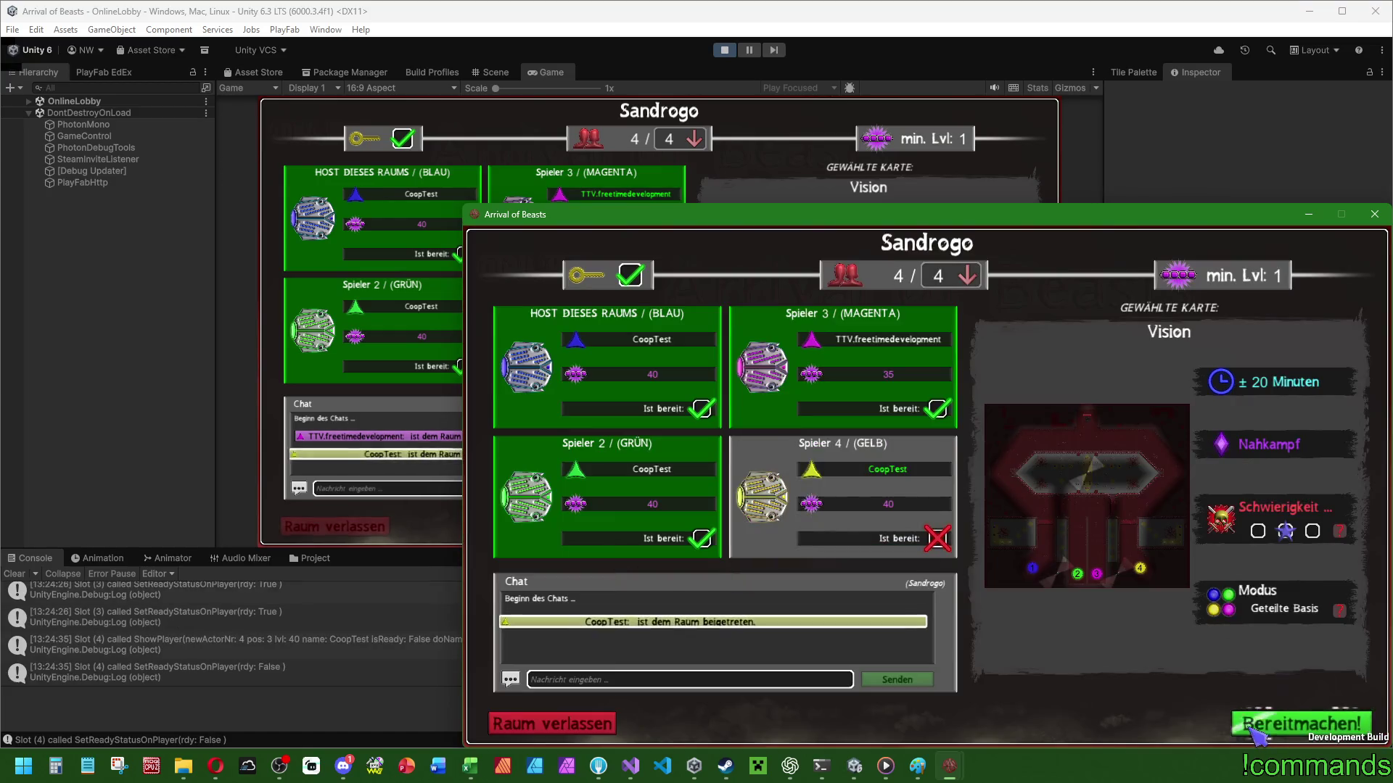
pyautogui.click(959, 769)
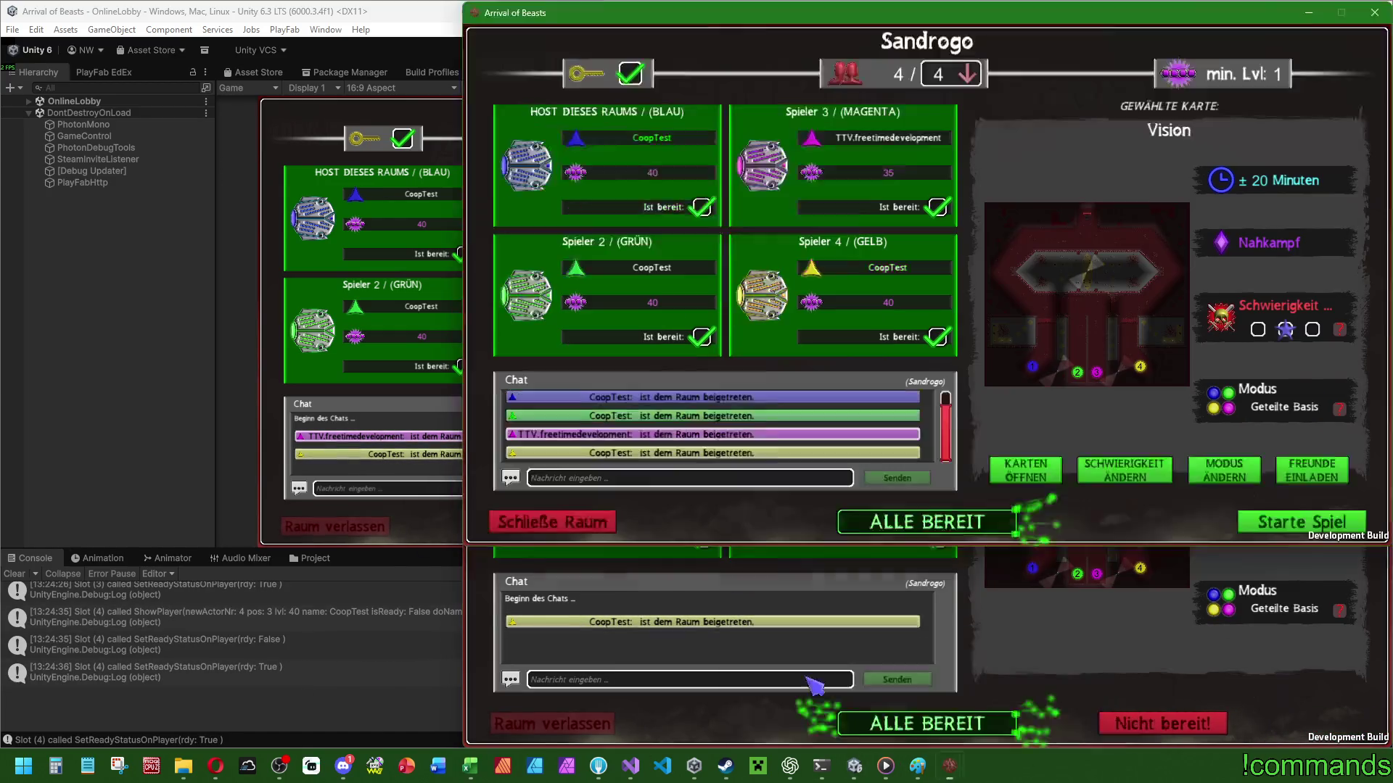
pyautogui.click(1236, 520)
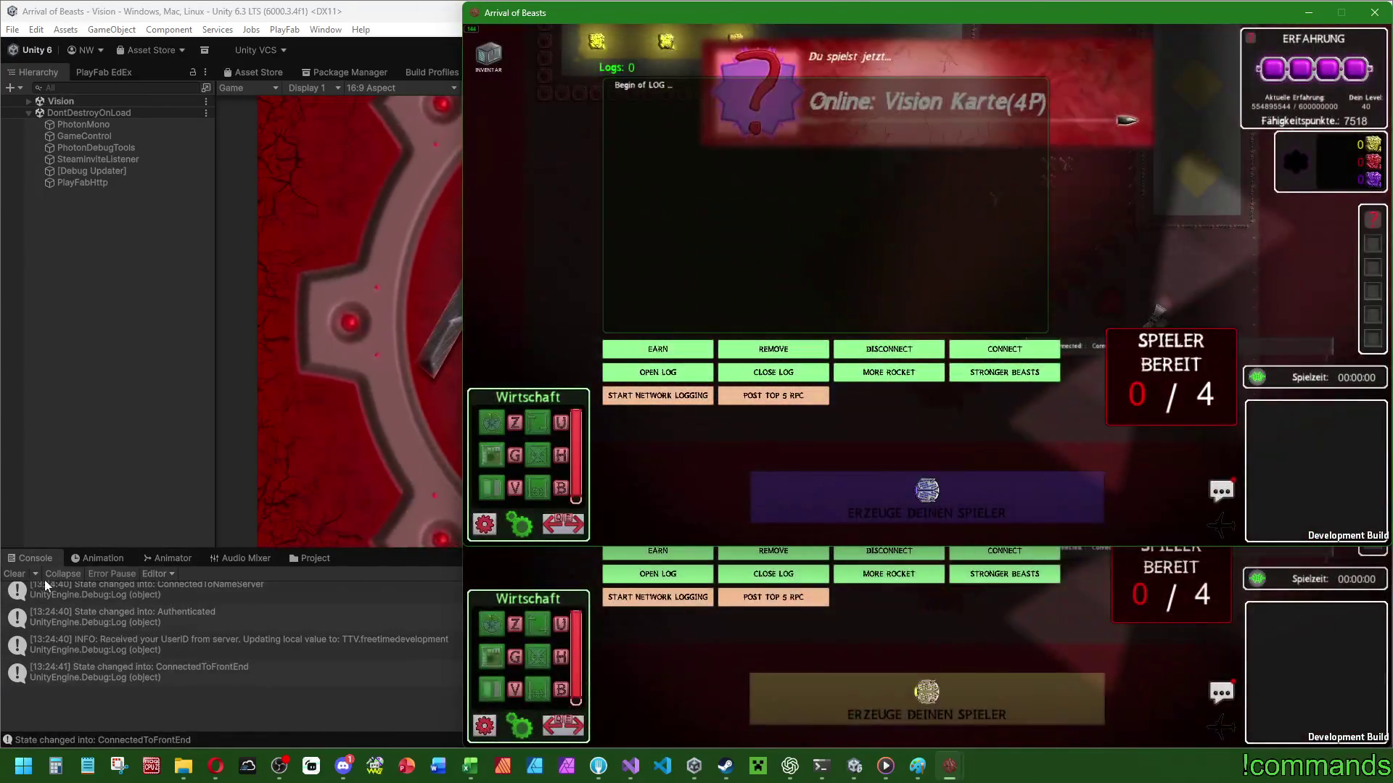
# Detach the Game view into a floating window and press EARN in the editor's game.
pyautogui.click(134, 582)
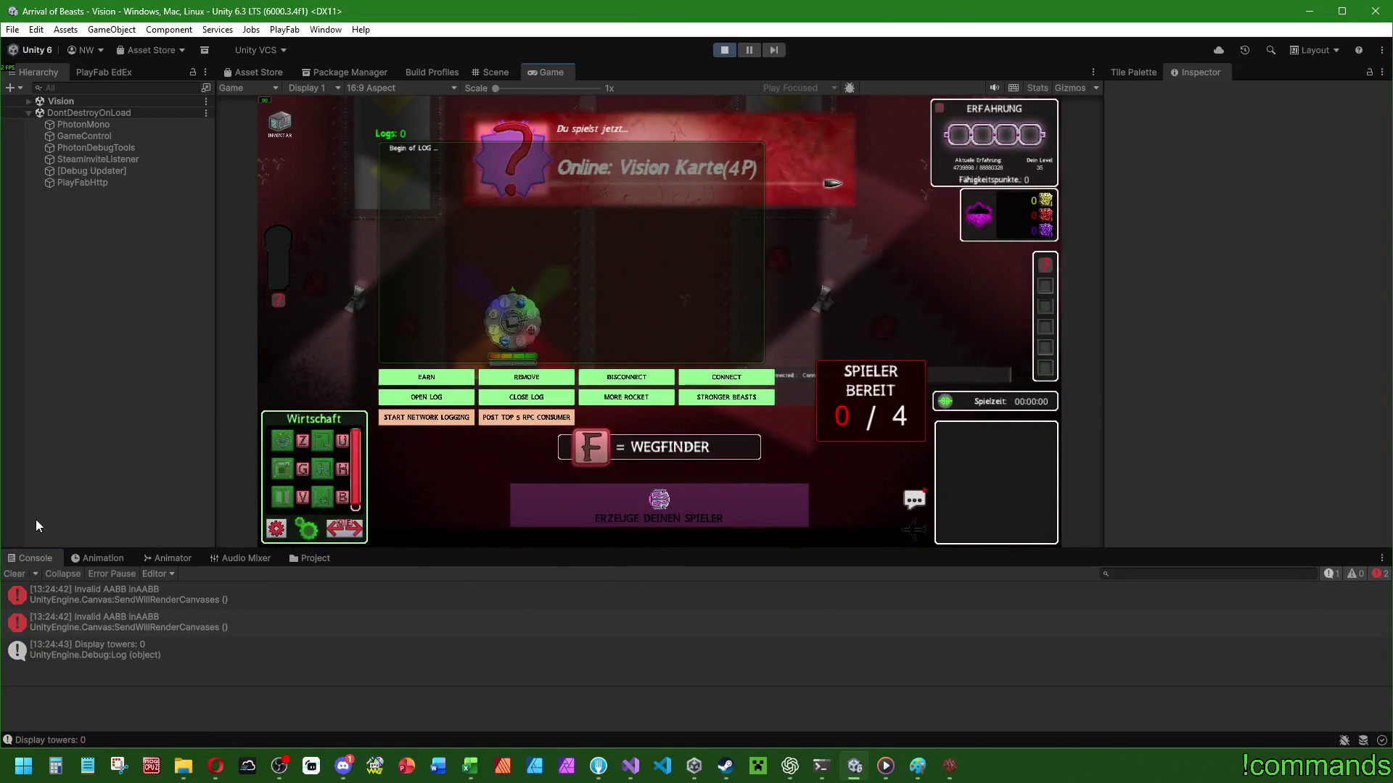
pyautogui.moveTo(513, 20)
pyautogui.mouseDown()
pyautogui.moveTo(517, 238)
pyautogui.moveTo(404, 100)
pyautogui.moveTo(402, 8)
pyautogui.mouseUp()
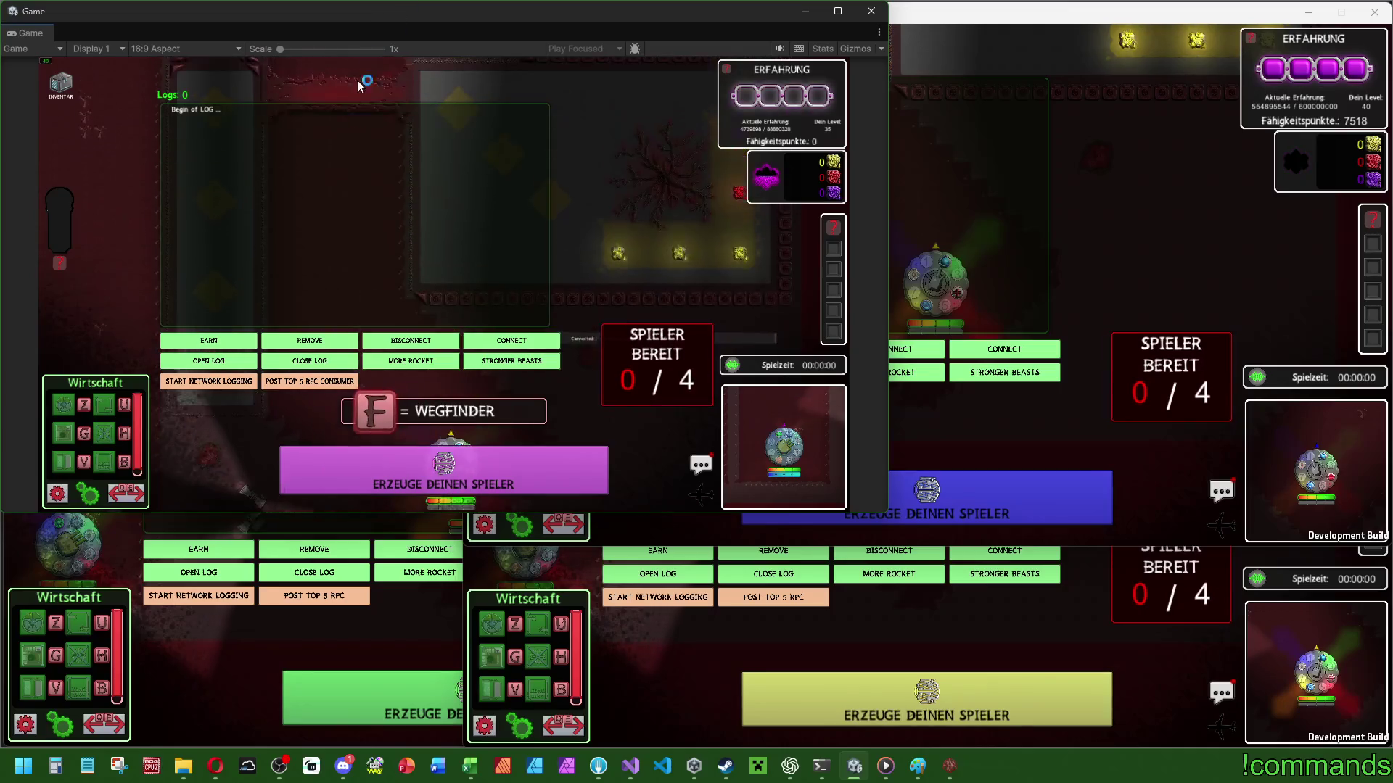
pyautogui.click(208, 341)
pyautogui.click(199, 550)
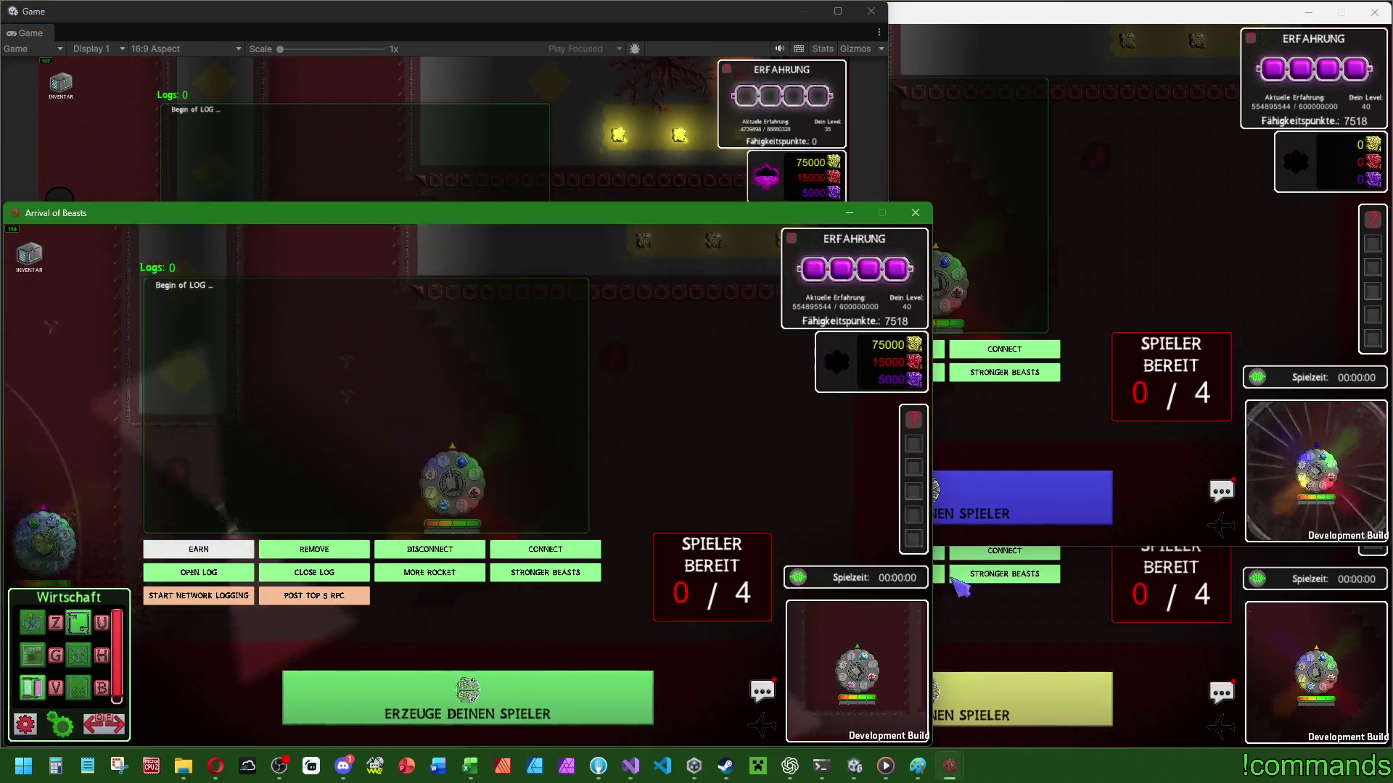
# Grant resources with EARN in the other clients and hide their log panels.
pyautogui.click(658, 550)
pyautogui.click(869, 262)
pyautogui.click(658, 348)
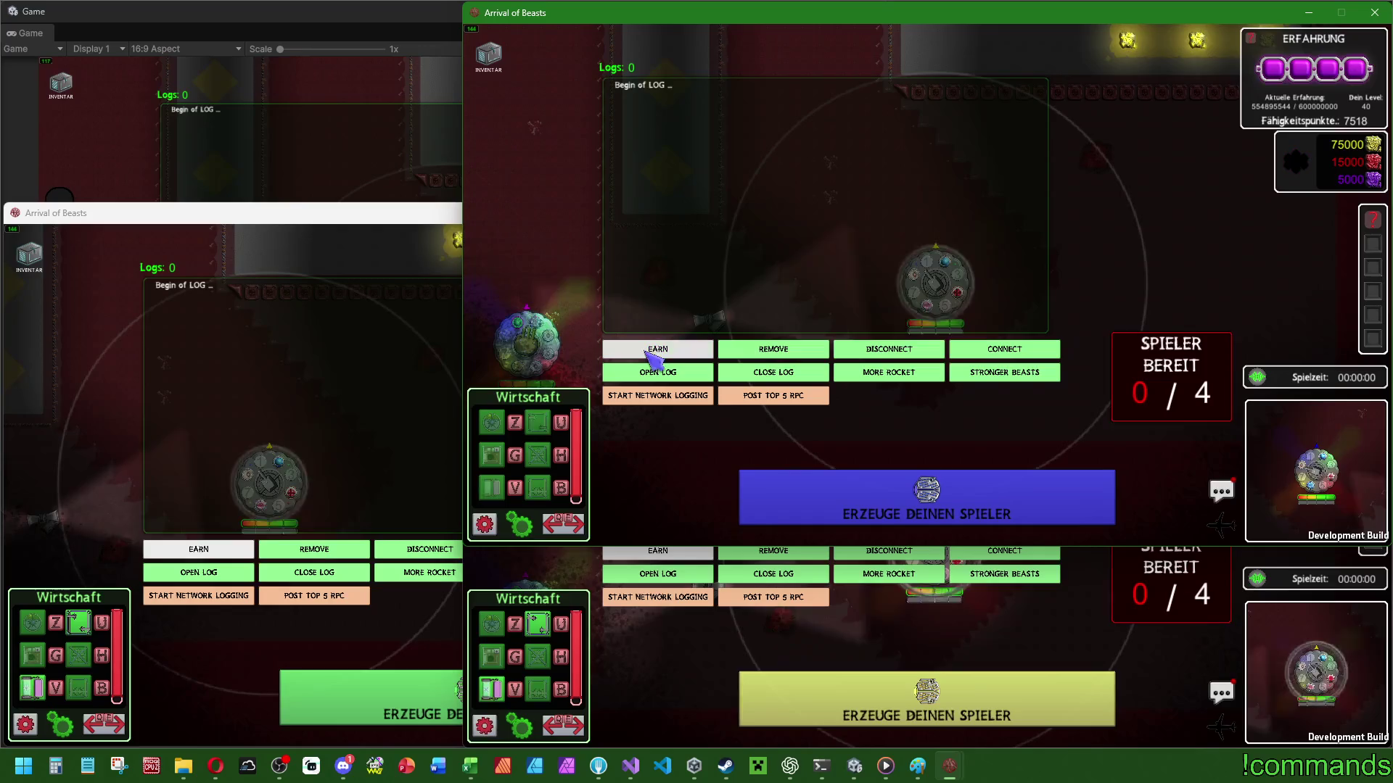
pyautogui.click(816, 586)
pyautogui.click(813, 580)
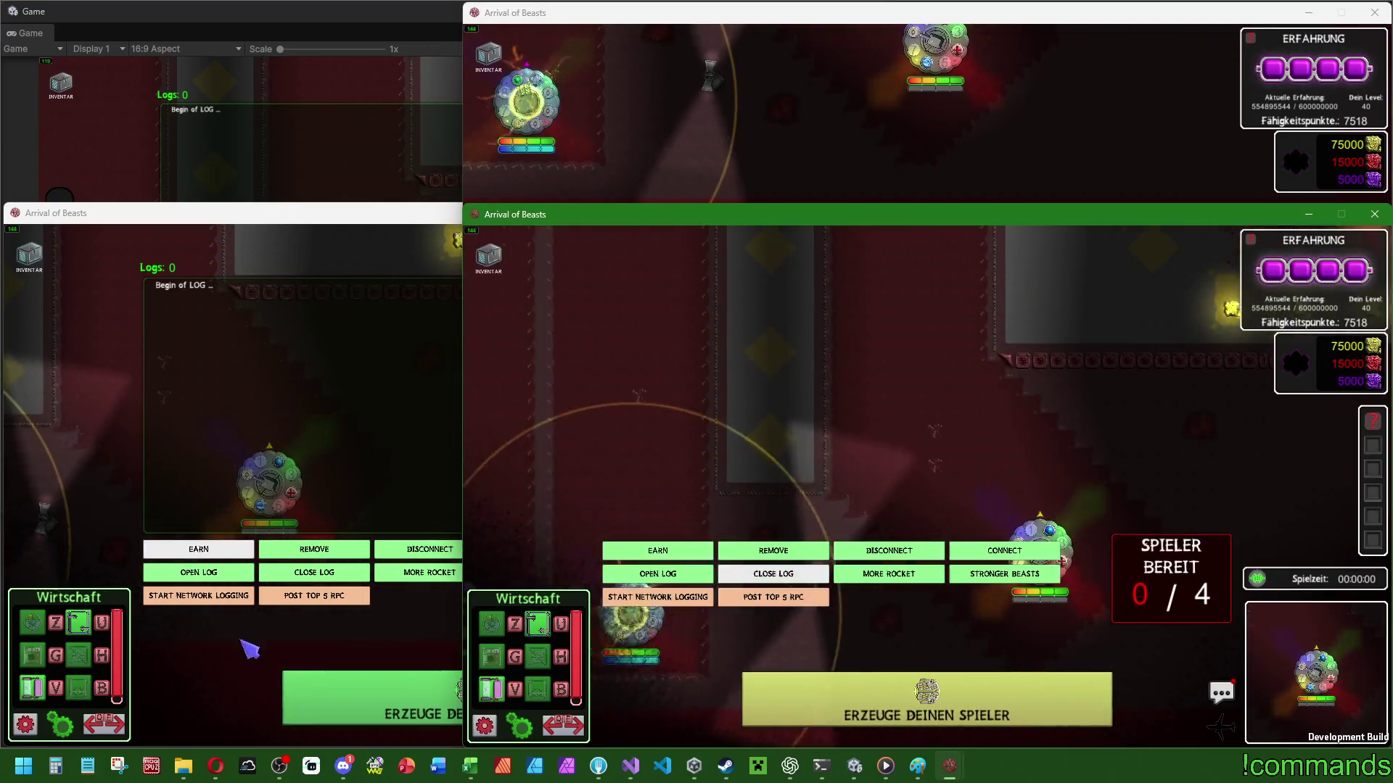
pyautogui.click(314, 572)
pyautogui.click(314, 573)
# Spawn the player in all four clients with ERZEUGE DEINEN SPIELER, starting the match.
pyautogui.click(203, 190)
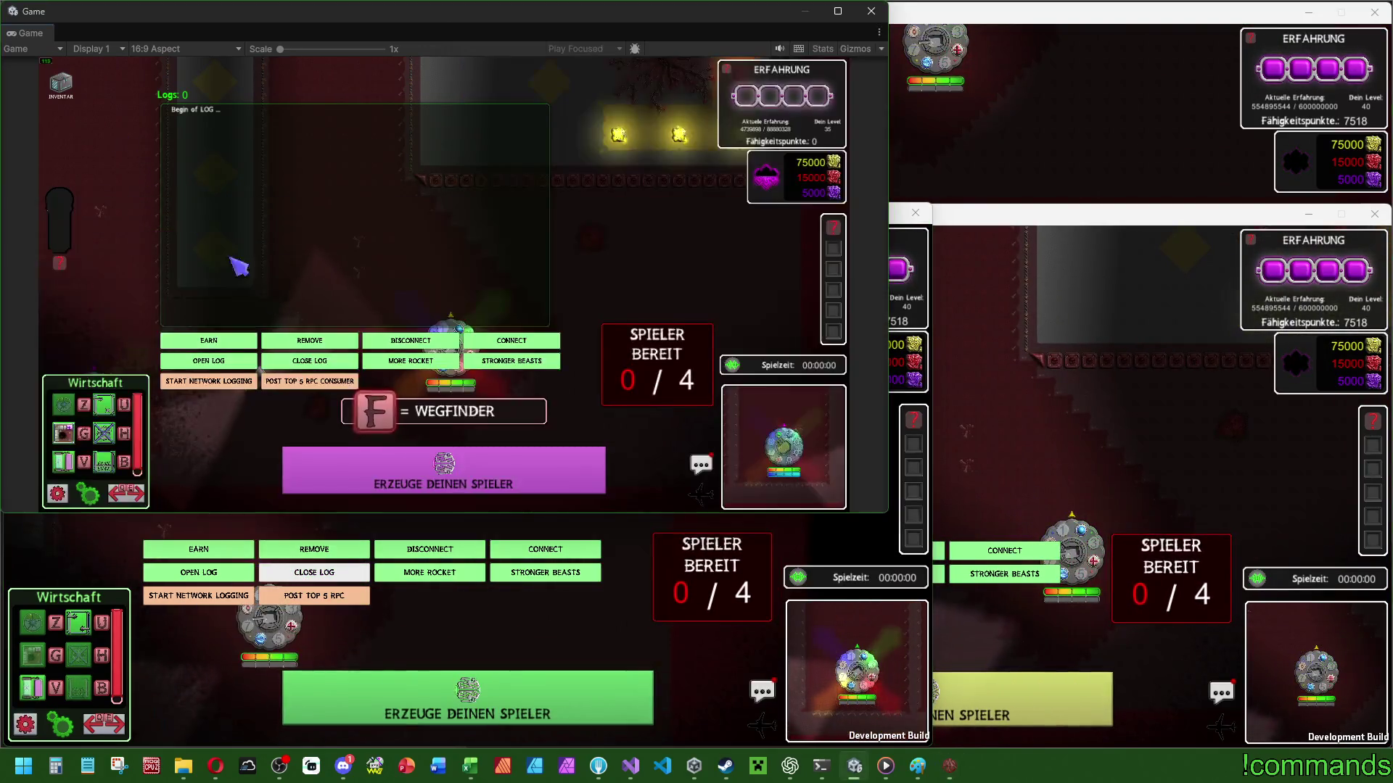
pyautogui.click(430, 496)
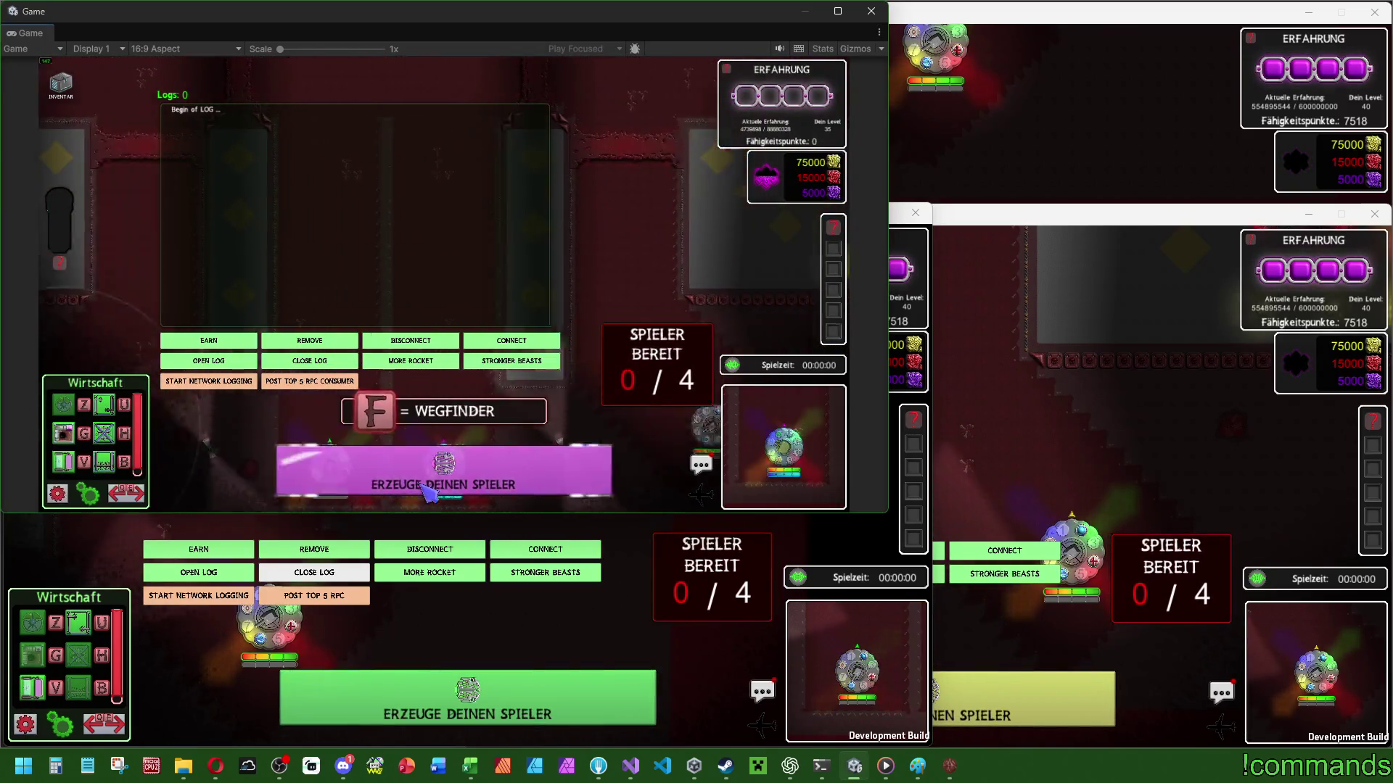
pyautogui.click(914, 434)
pyautogui.click(886, 491)
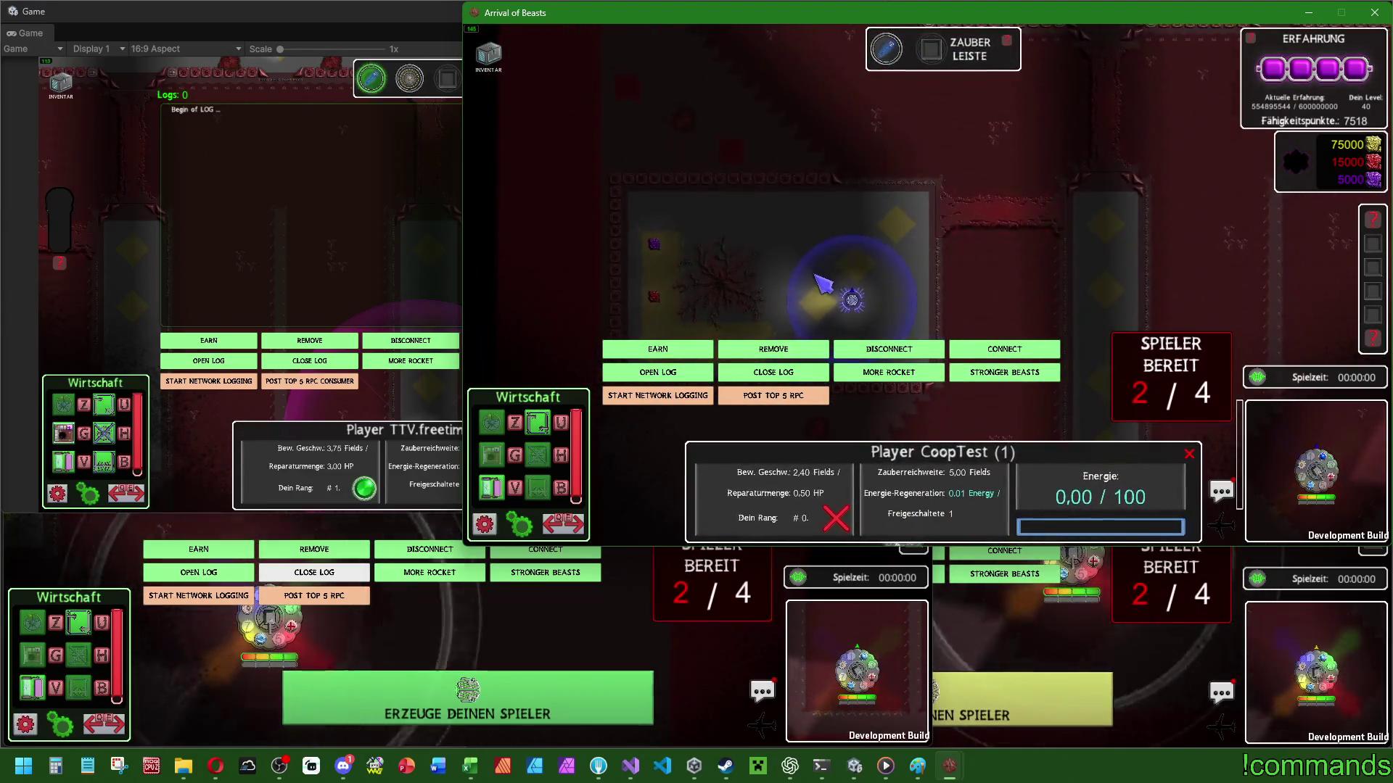
pyautogui.click(508, 707)
pyautogui.click(523, 718)
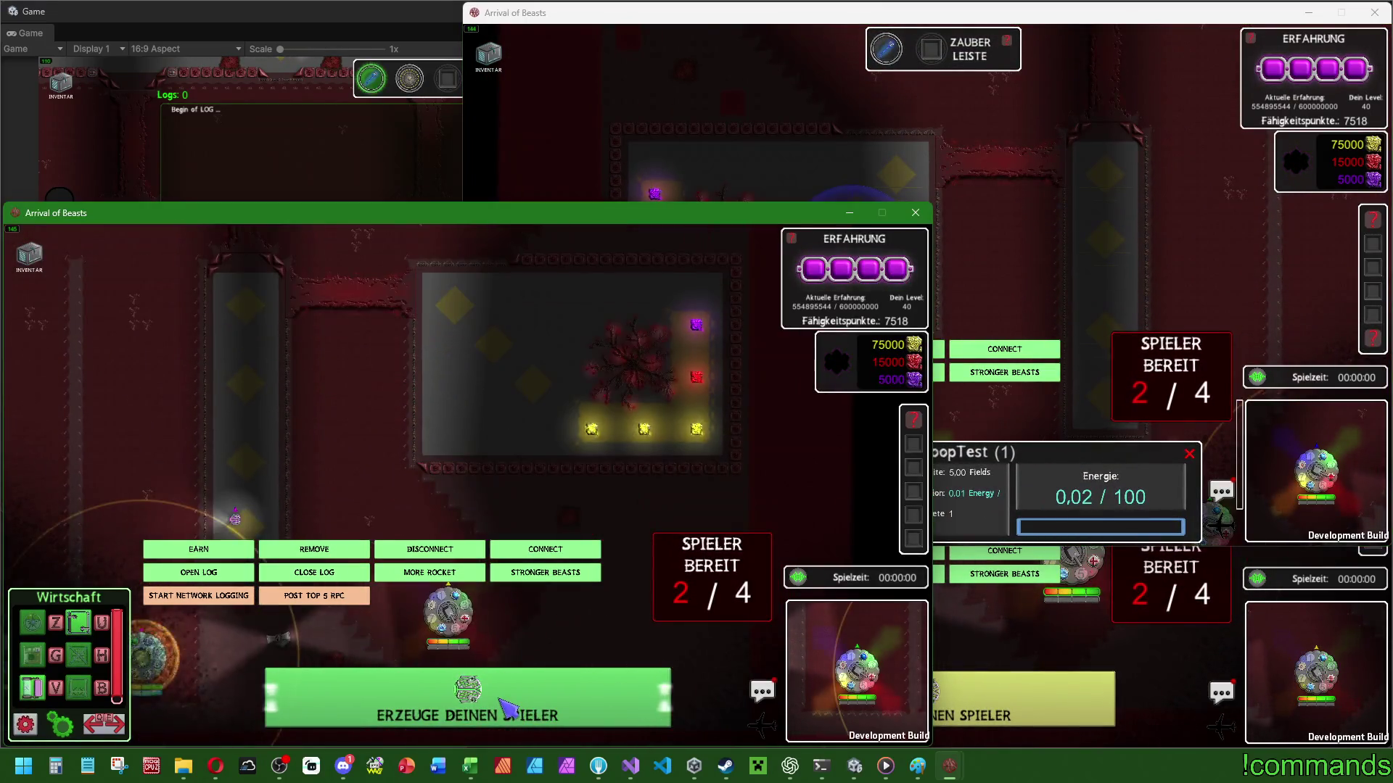
pyautogui.click(1010, 662)
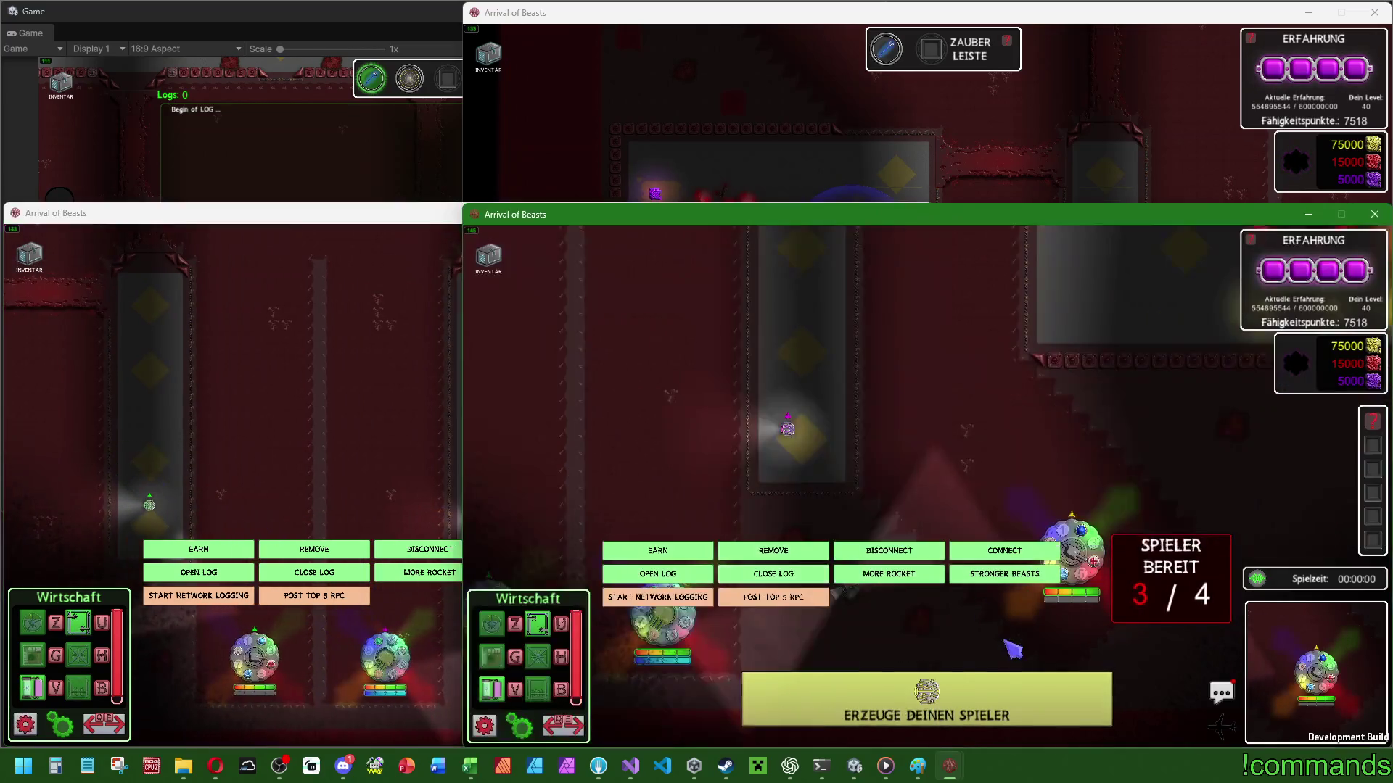
pyautogui.click(935, 700)
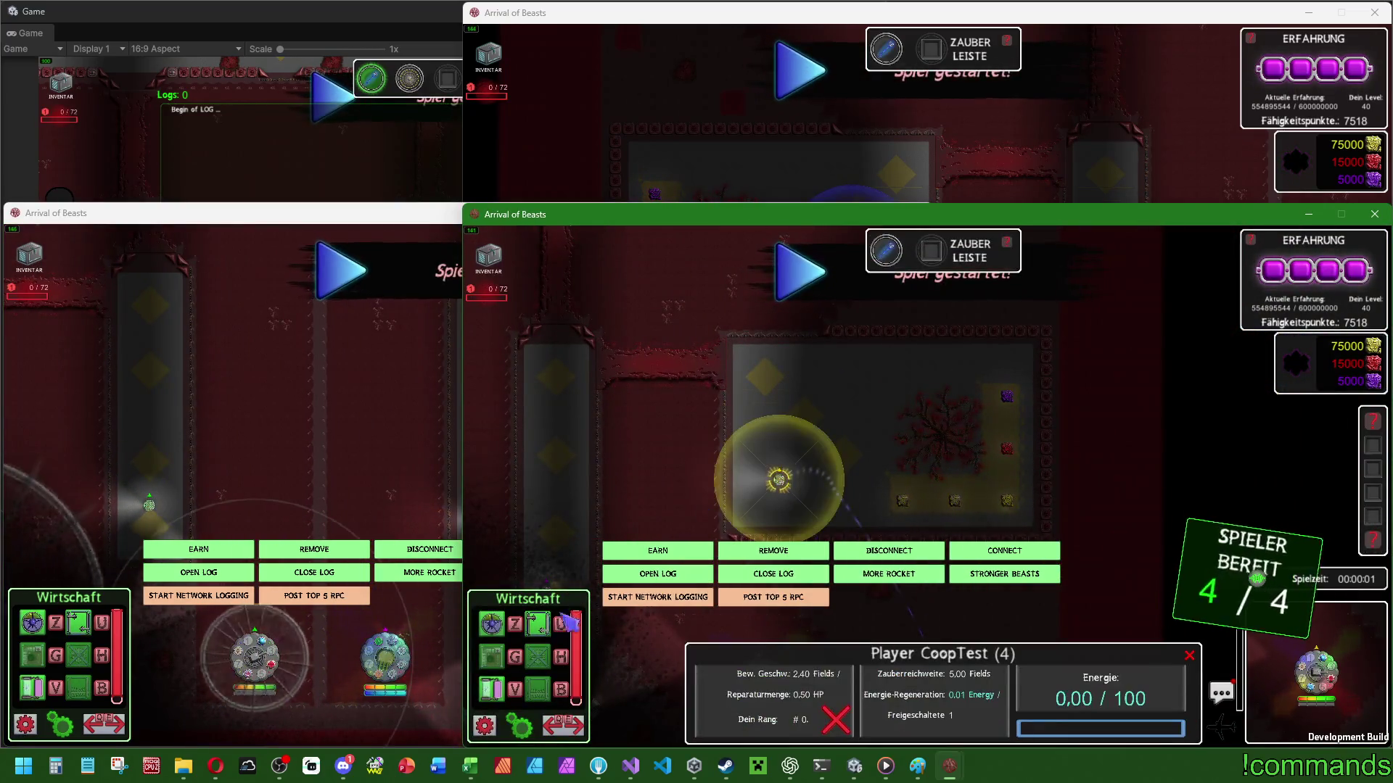
# Build a tower from the build panel on the editor client's map for 25 gold.
pyautogui.click(307, 412)
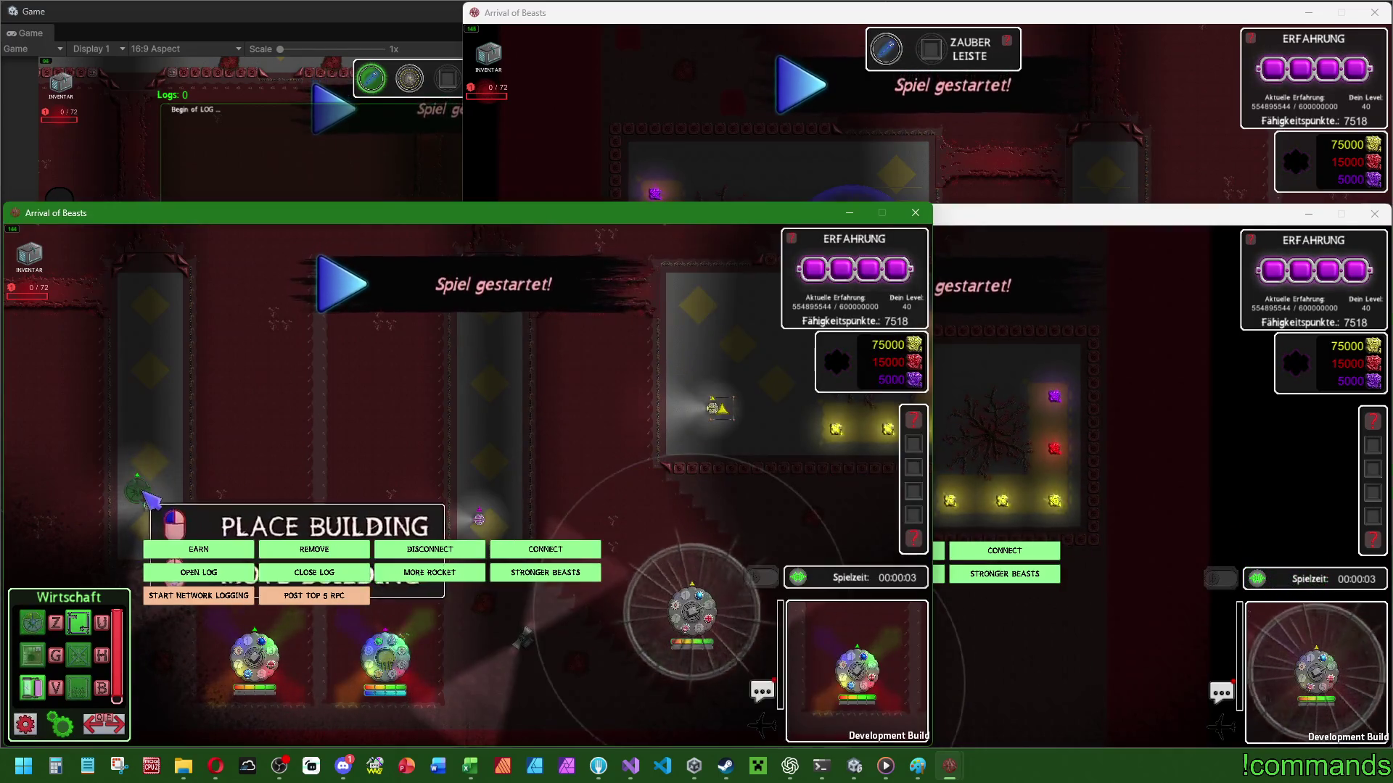
pyautogui.click(906, 214)
pyautogui.click(404, 177)
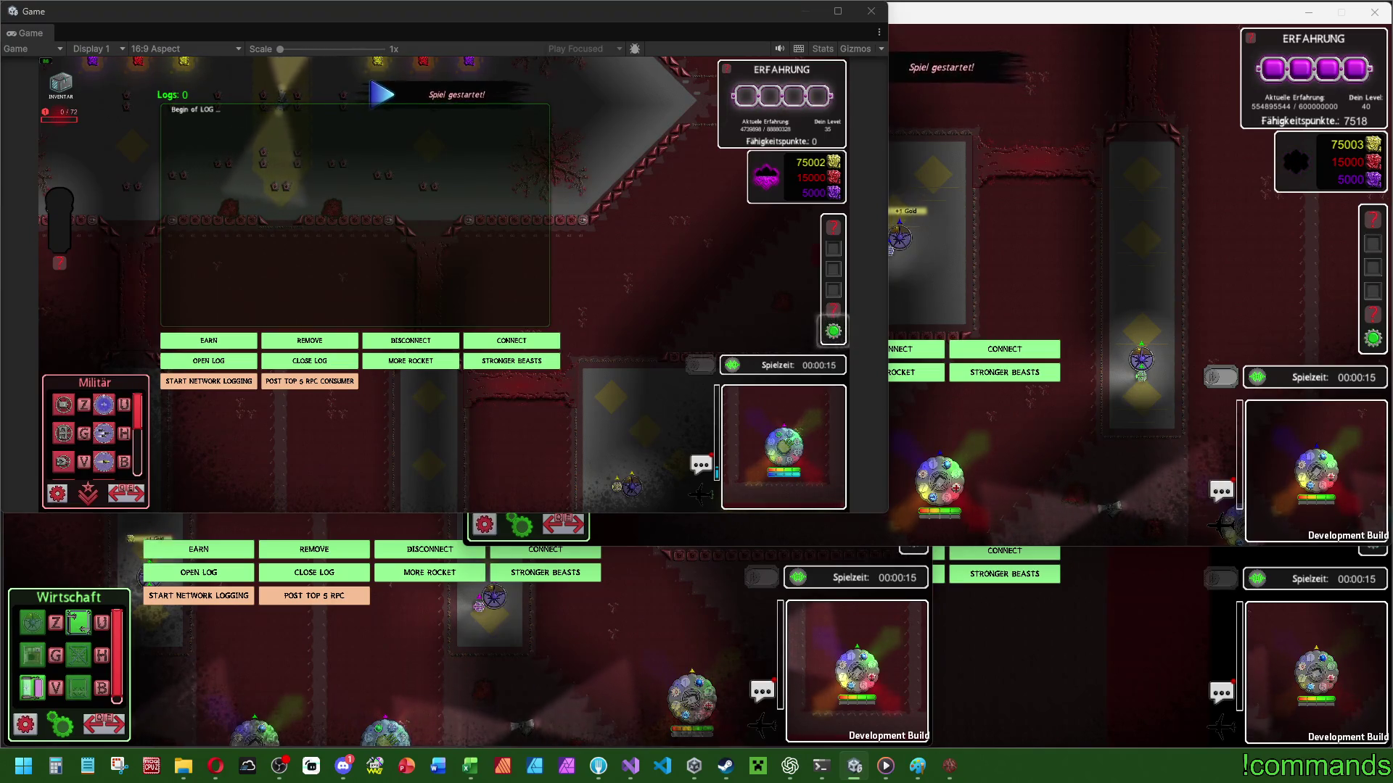
pyautogui.click(103, 436)
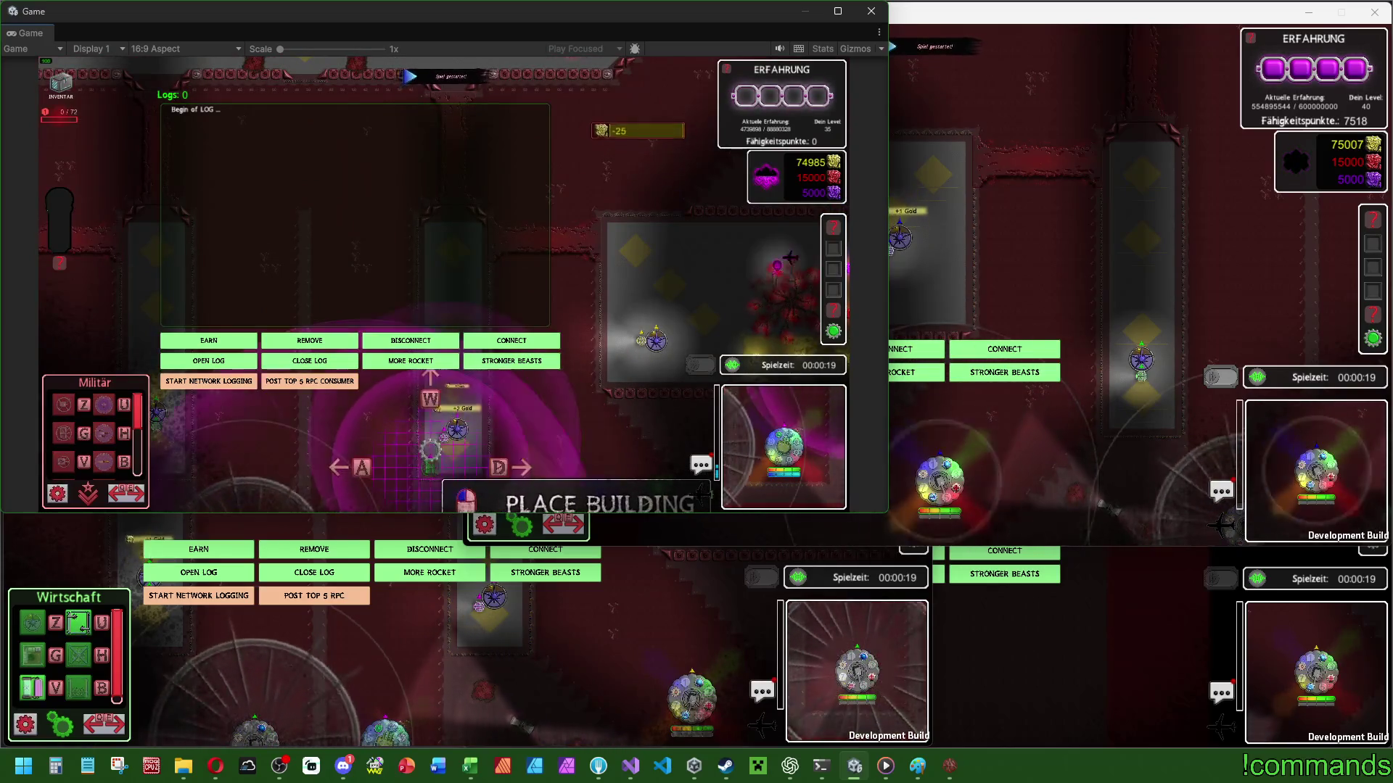
pyautogui.click(440, 453)
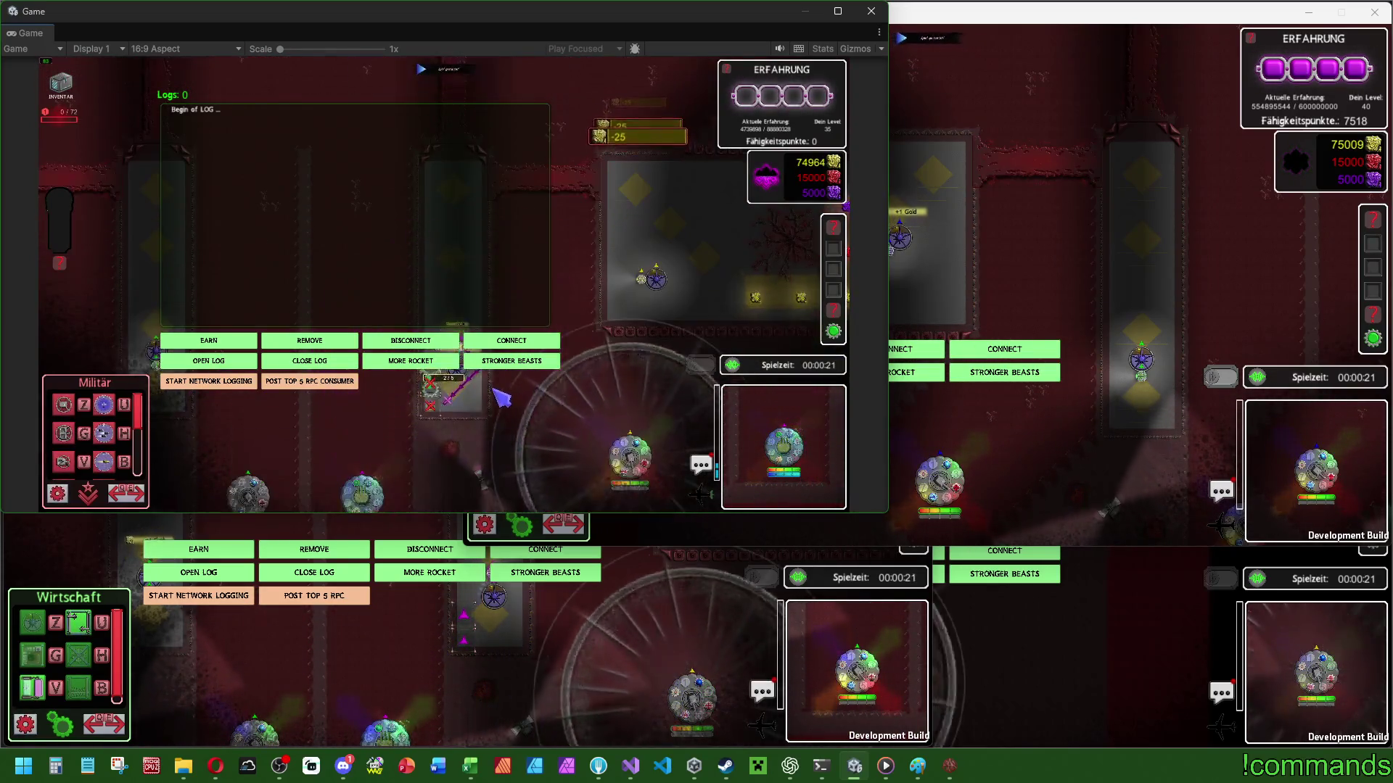
pyautogui.click(950, 305)
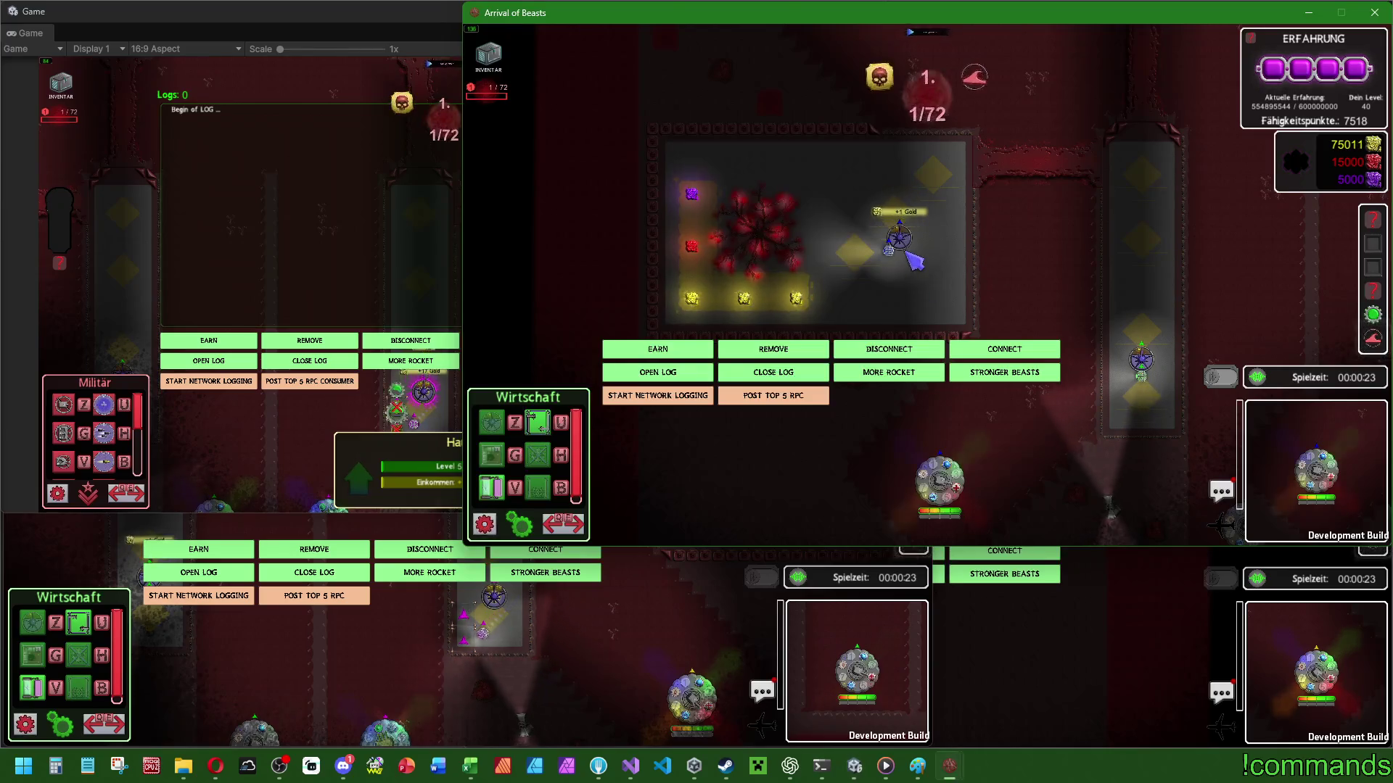
# Place a Militär tower next to the base in the top-right and lower clients.
pyautogui.press('q')
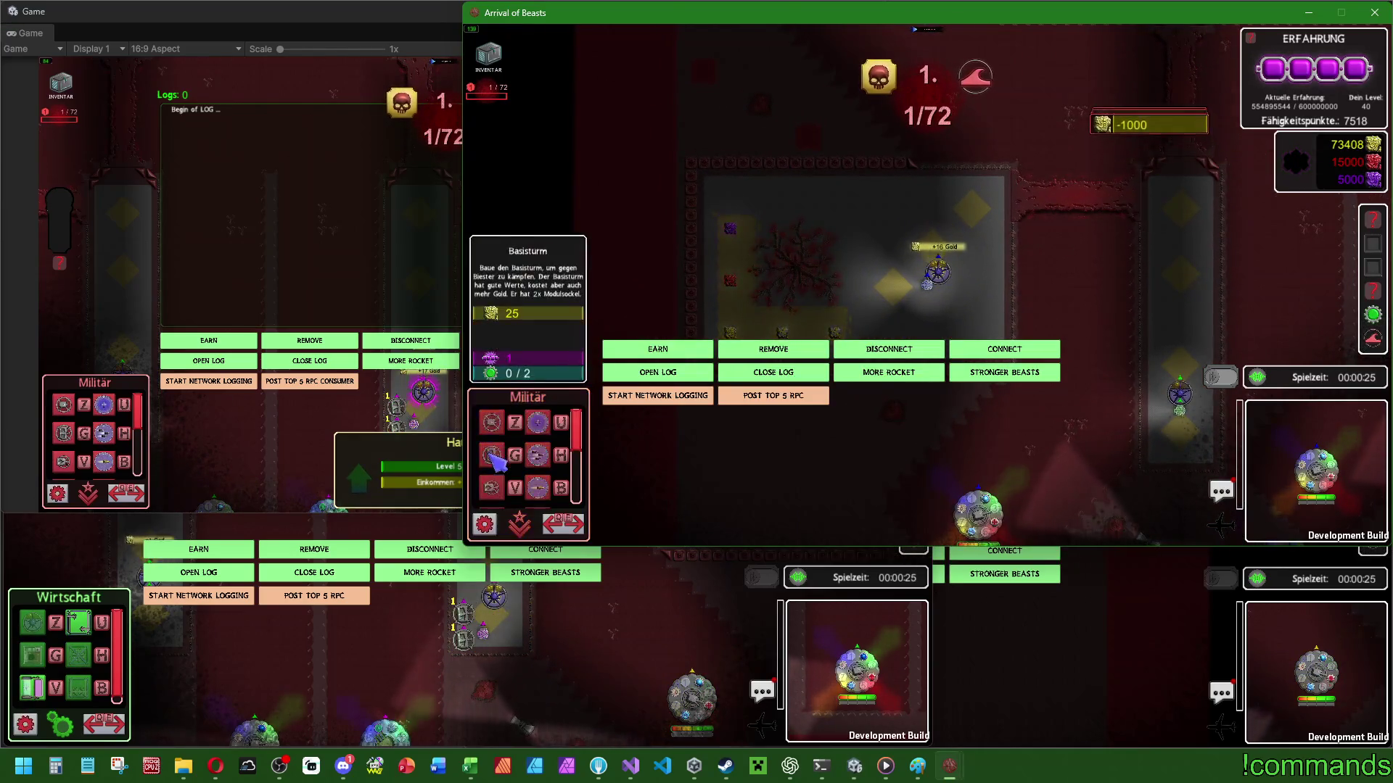
pyautogui.press('z')
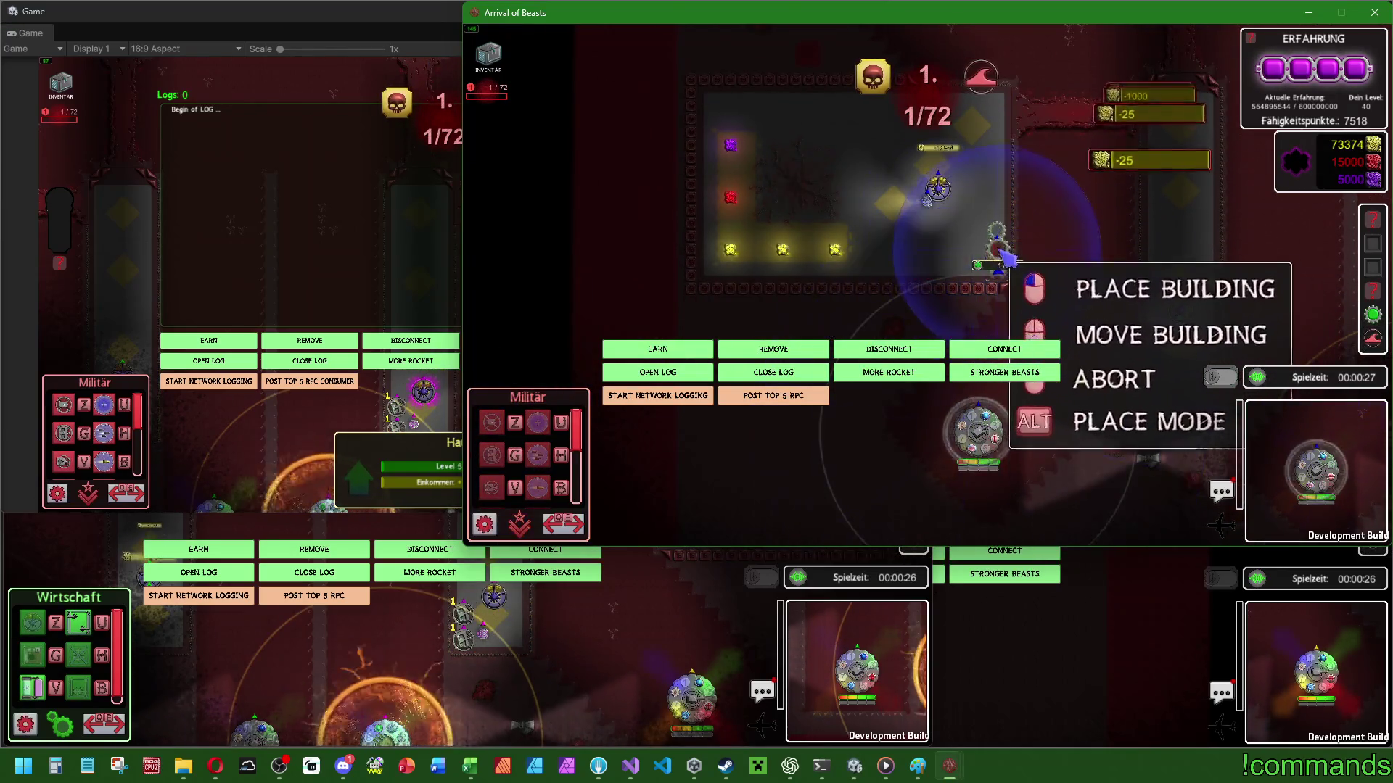
pyautogui.click(996, 252)
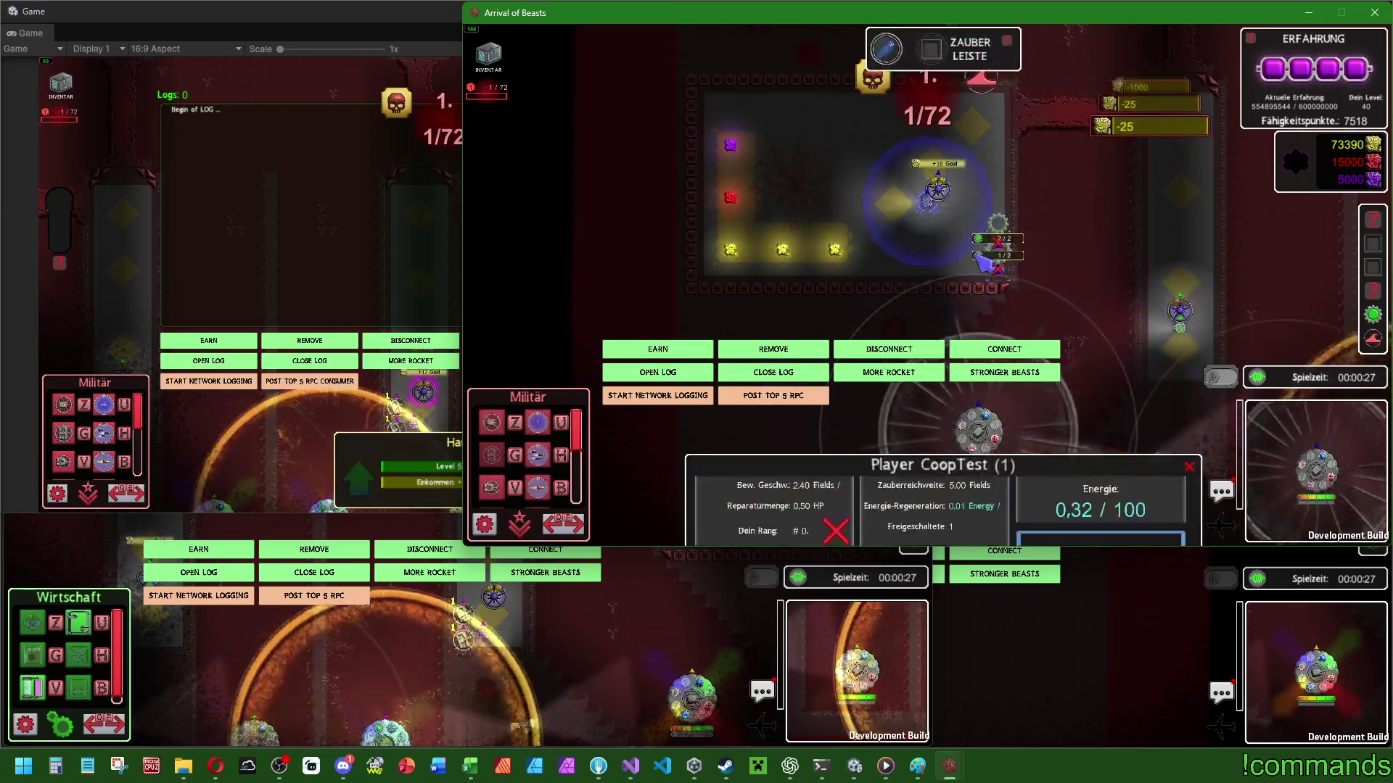
pyautogui.click(575, 658)
pyautogui.press('q')
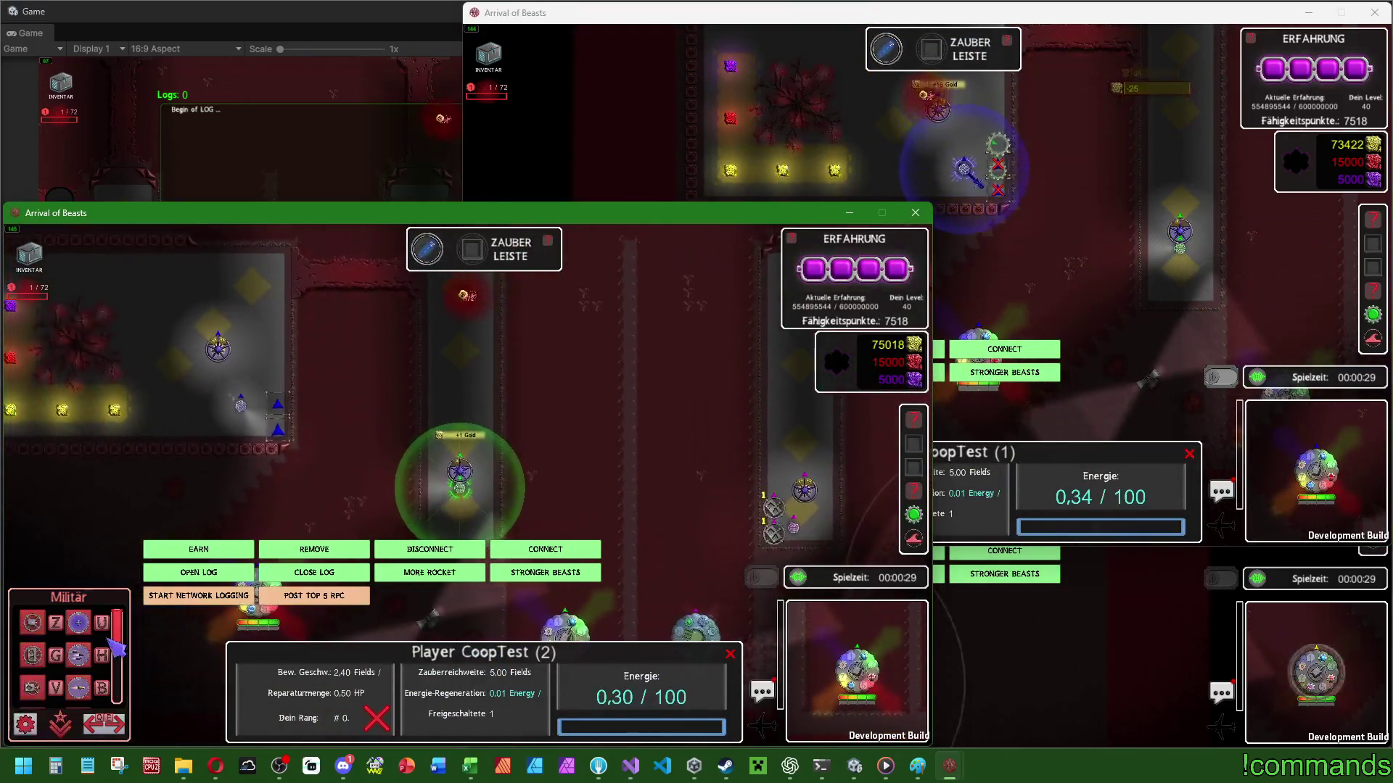
pyautogui.press('z')
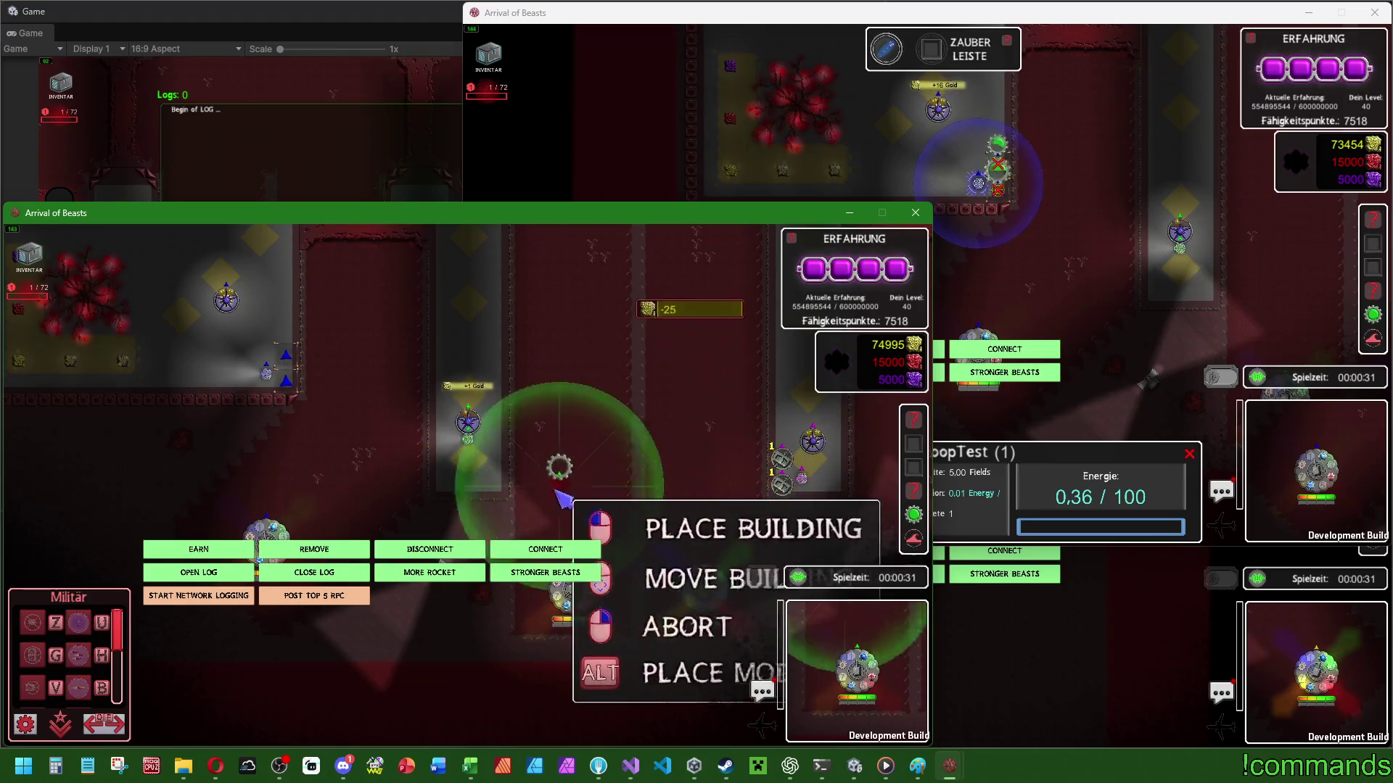
pyautogui.click(479, 478)
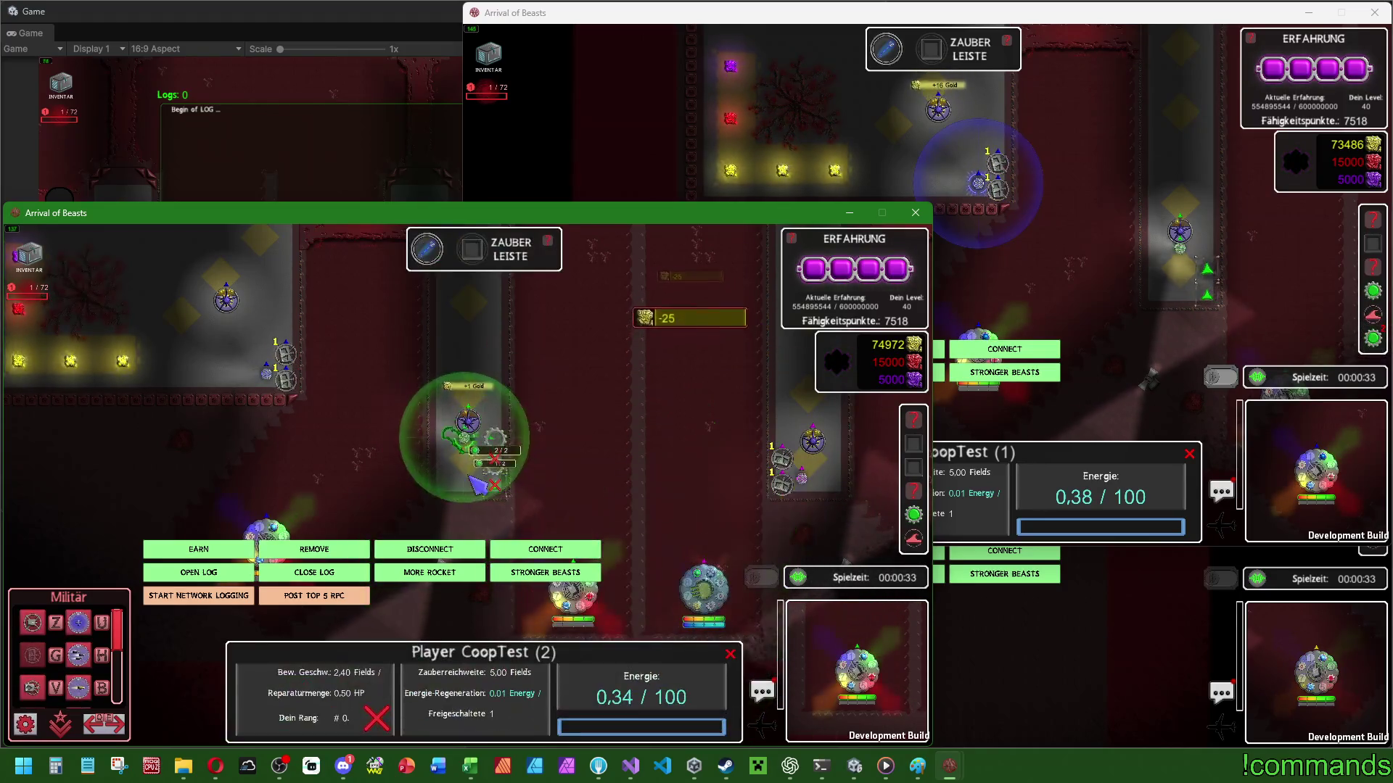
pyautogui.click(484, 472)
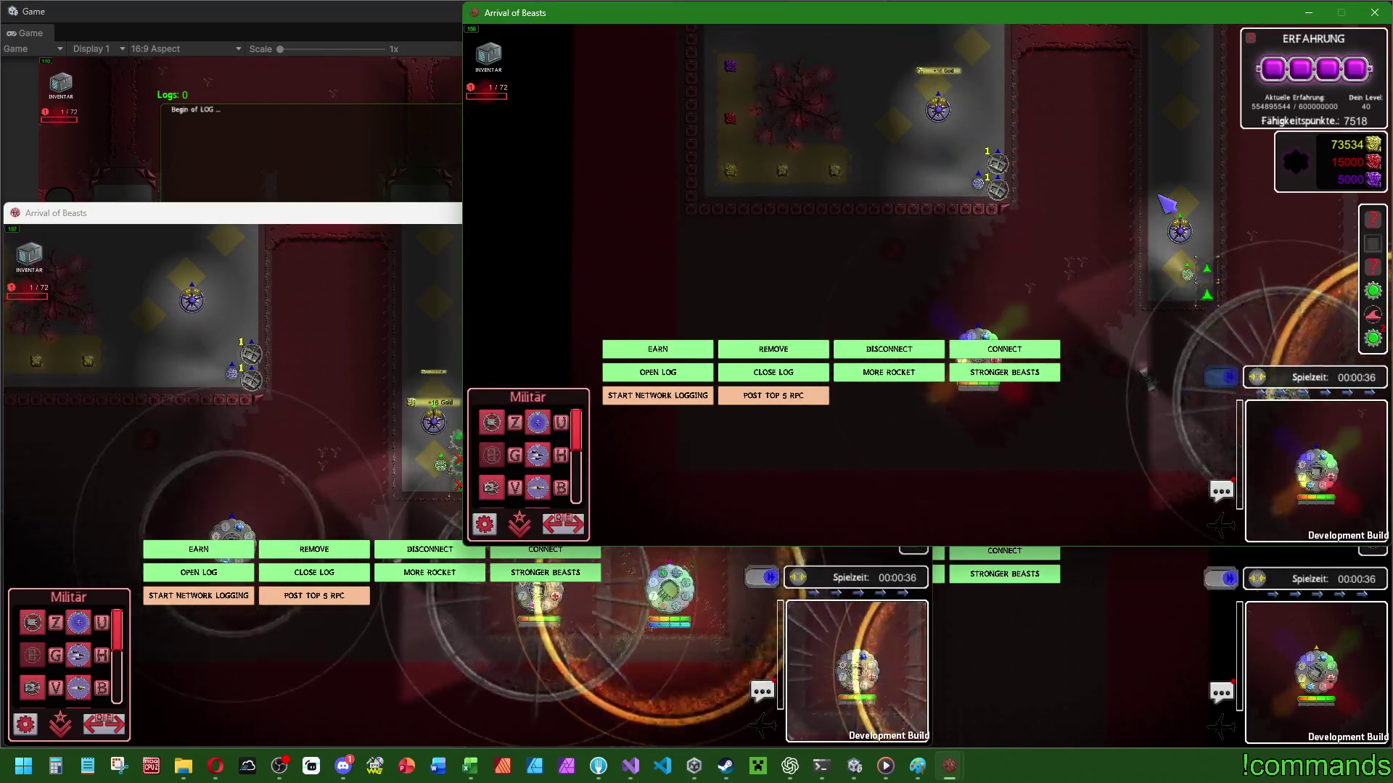
# Place a tower in the lower-right client and upgrade the Basisturm to level 3.
pyautogui.click(1015, 657)
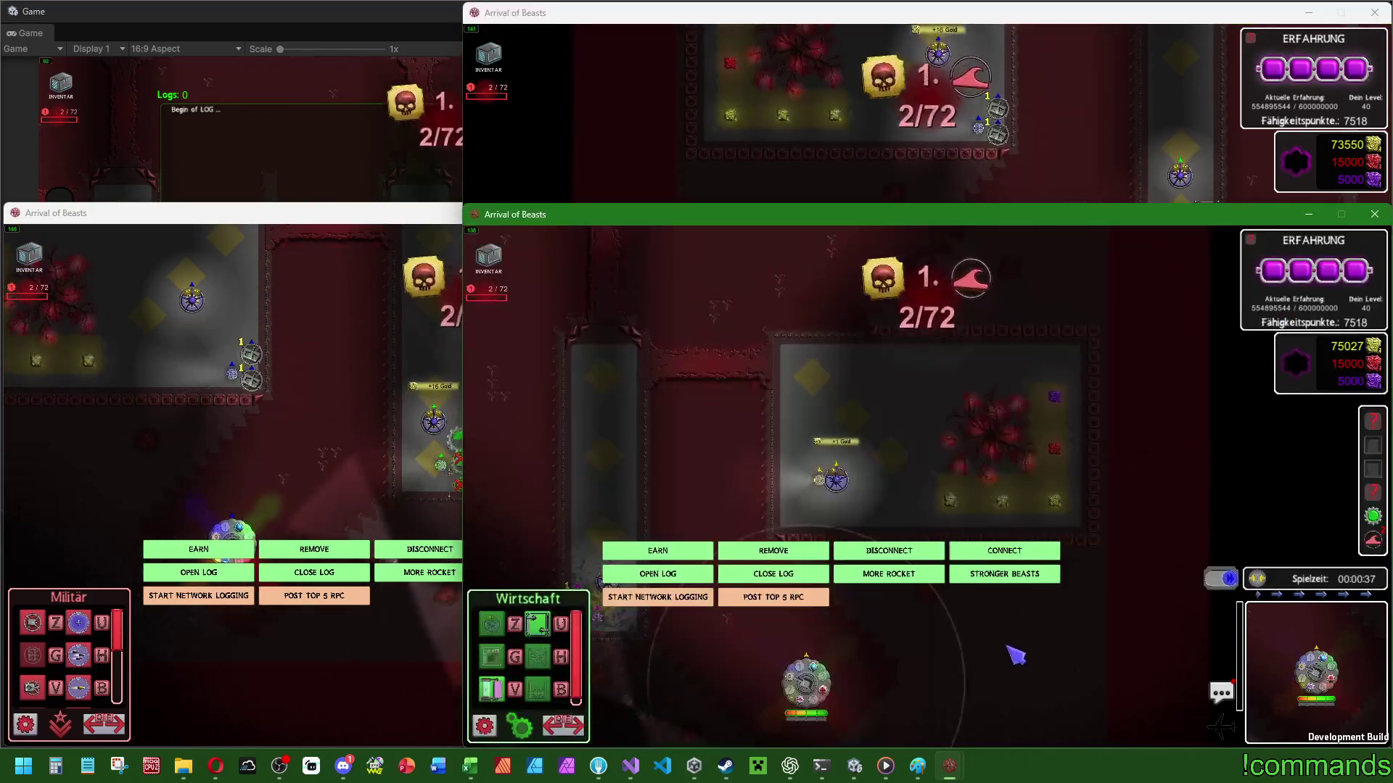
pyautogui.click(805, 682)
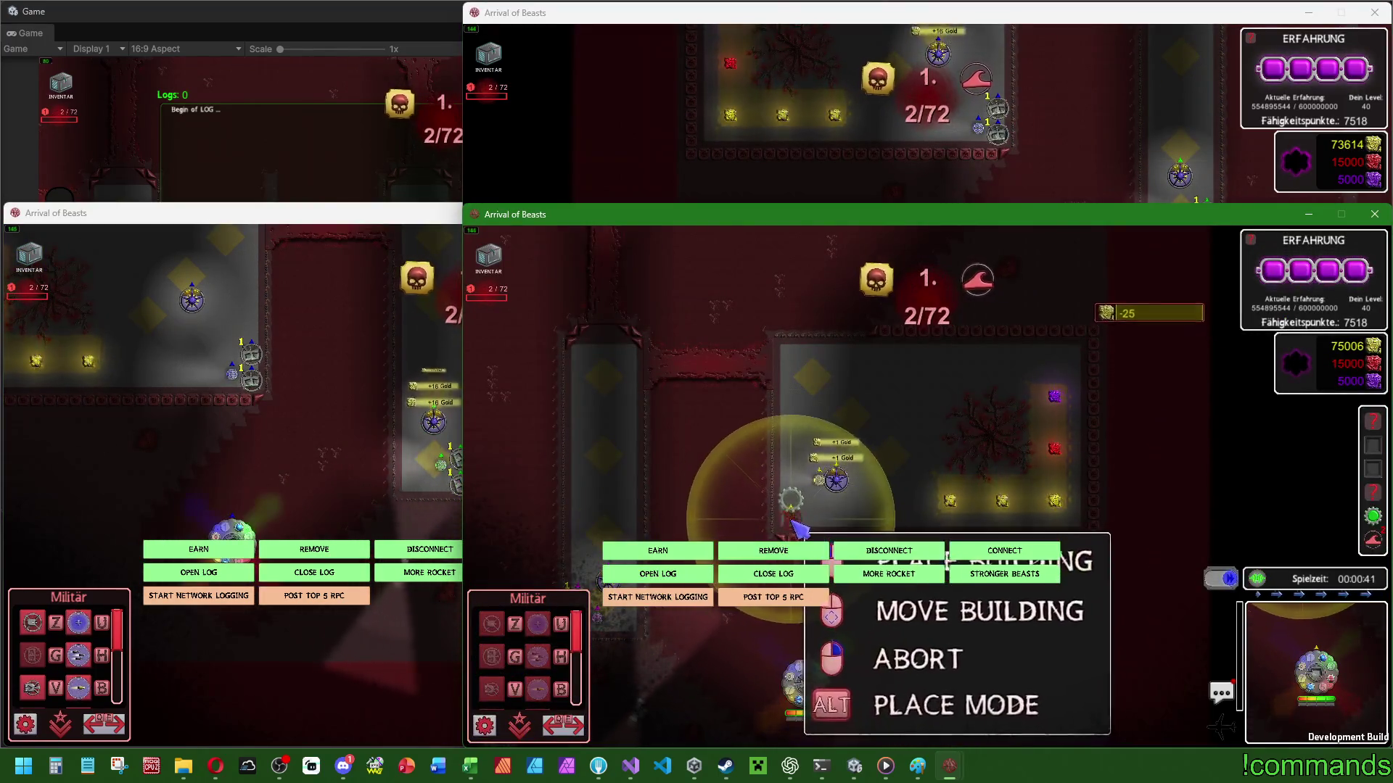
pyautogui.click(791, 505)
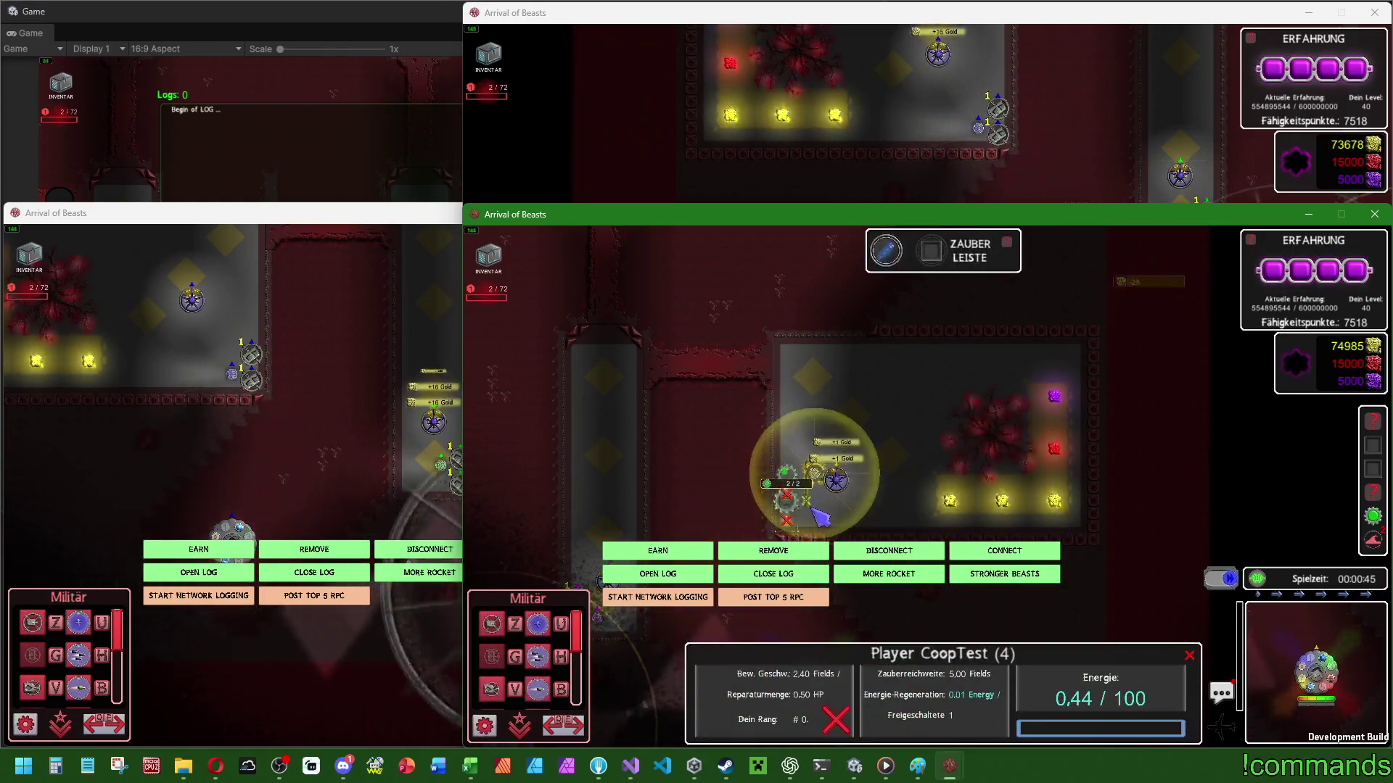
pyautogui.click(839, 479)
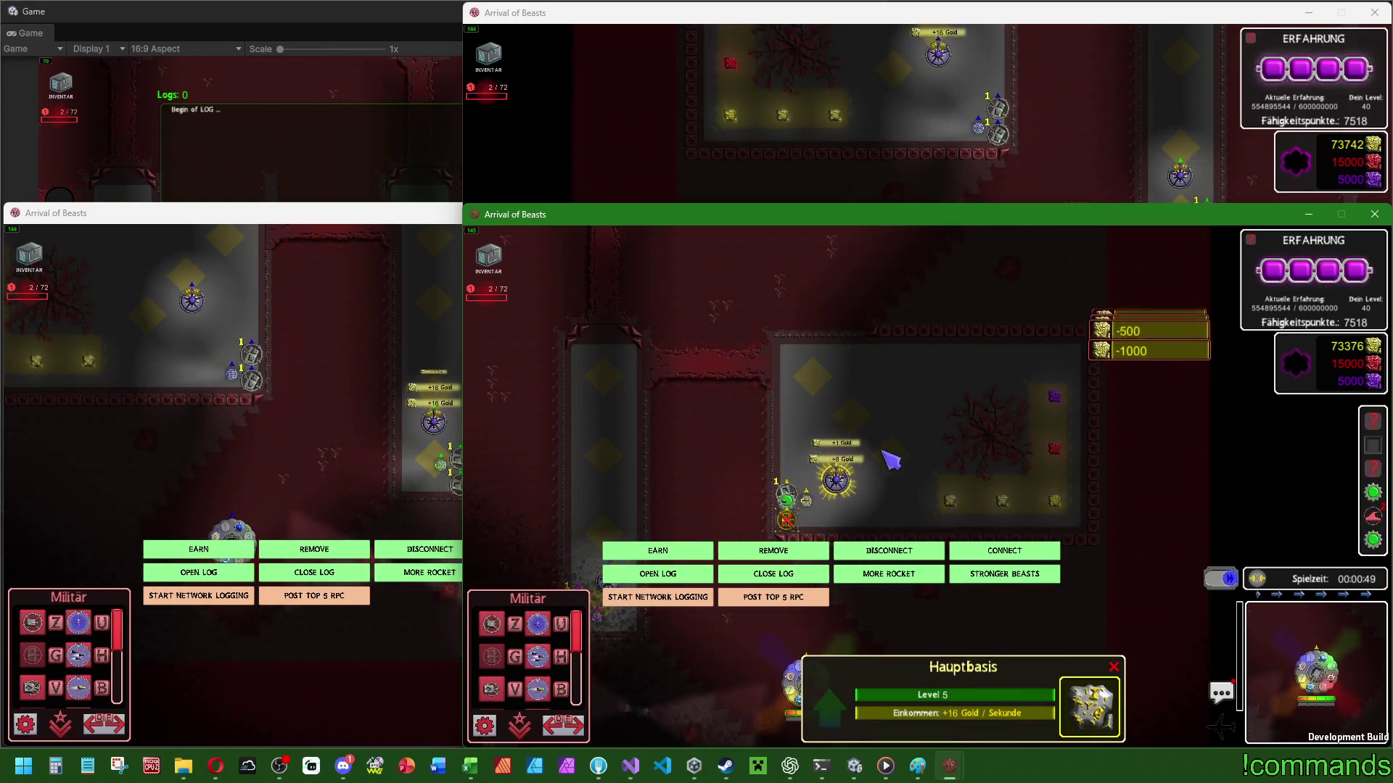
pyautogui.click(789, 491)
pyautogui.press('u')
pyautogui.press('u')
pyautogui.press('u')
pyautogui.click(786, 519)
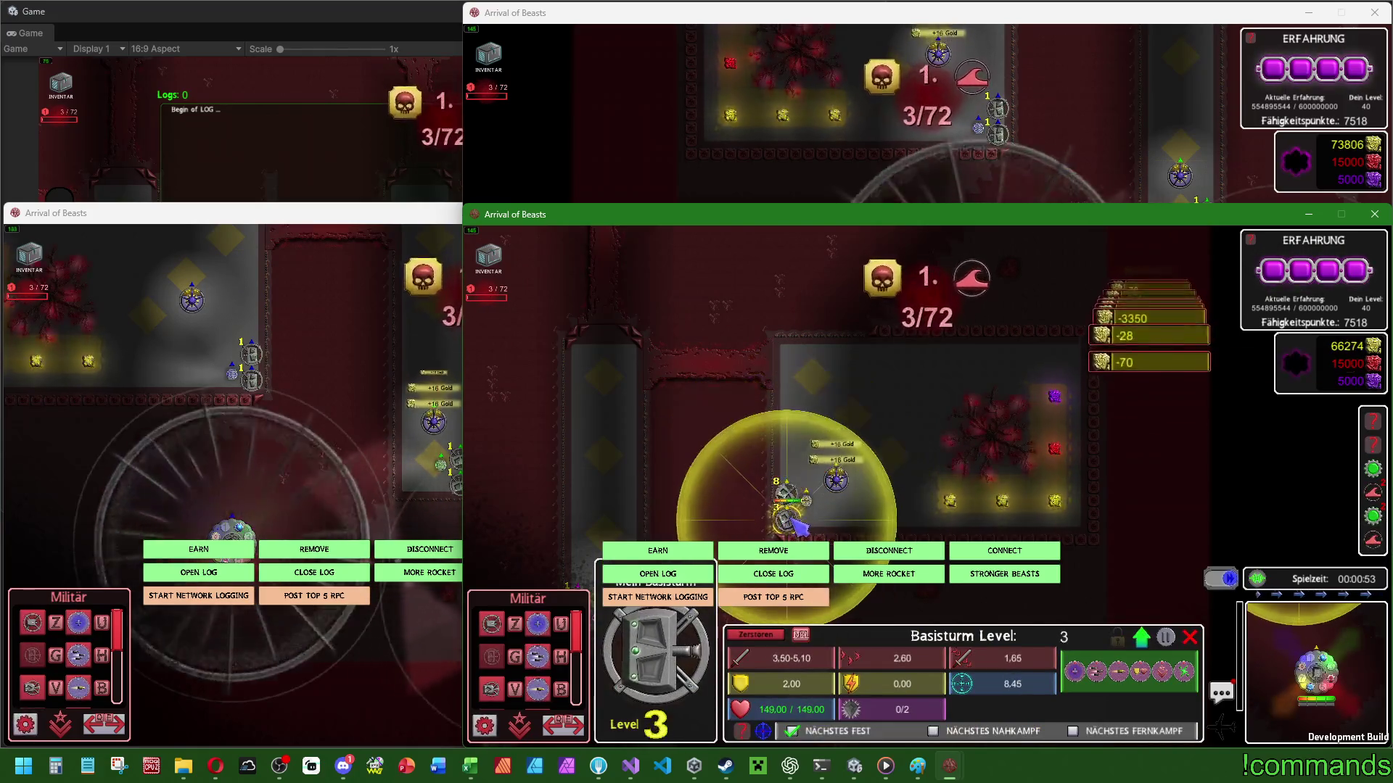
# Upgrade the tower further and place two Wirtschaft economy buildings in the left game client.
pyautogui.press('u')
pyautogui.press('u')
pyautogui.press('u')
pyautogui.press('Escape')
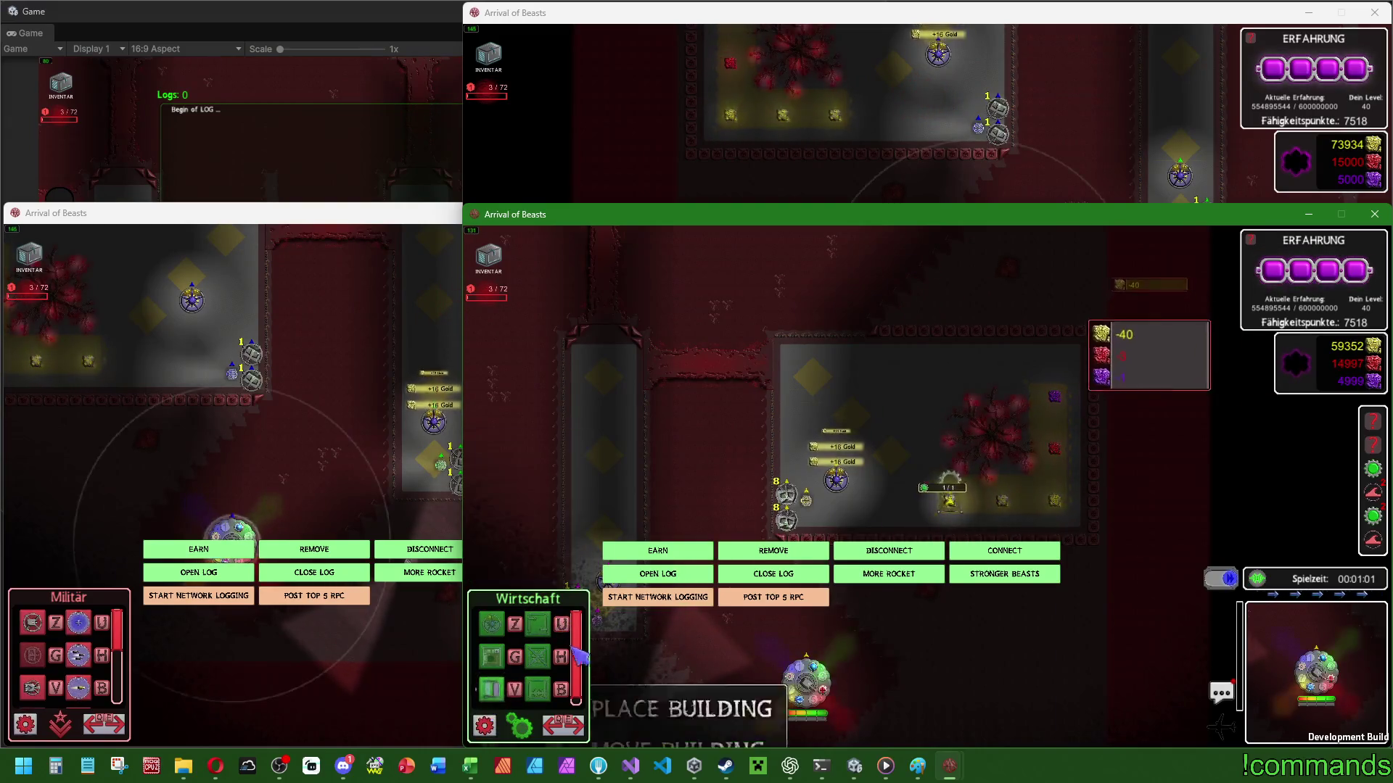
pyautogui.click(535, 682)
pyautogui.rightClick(936, 507)
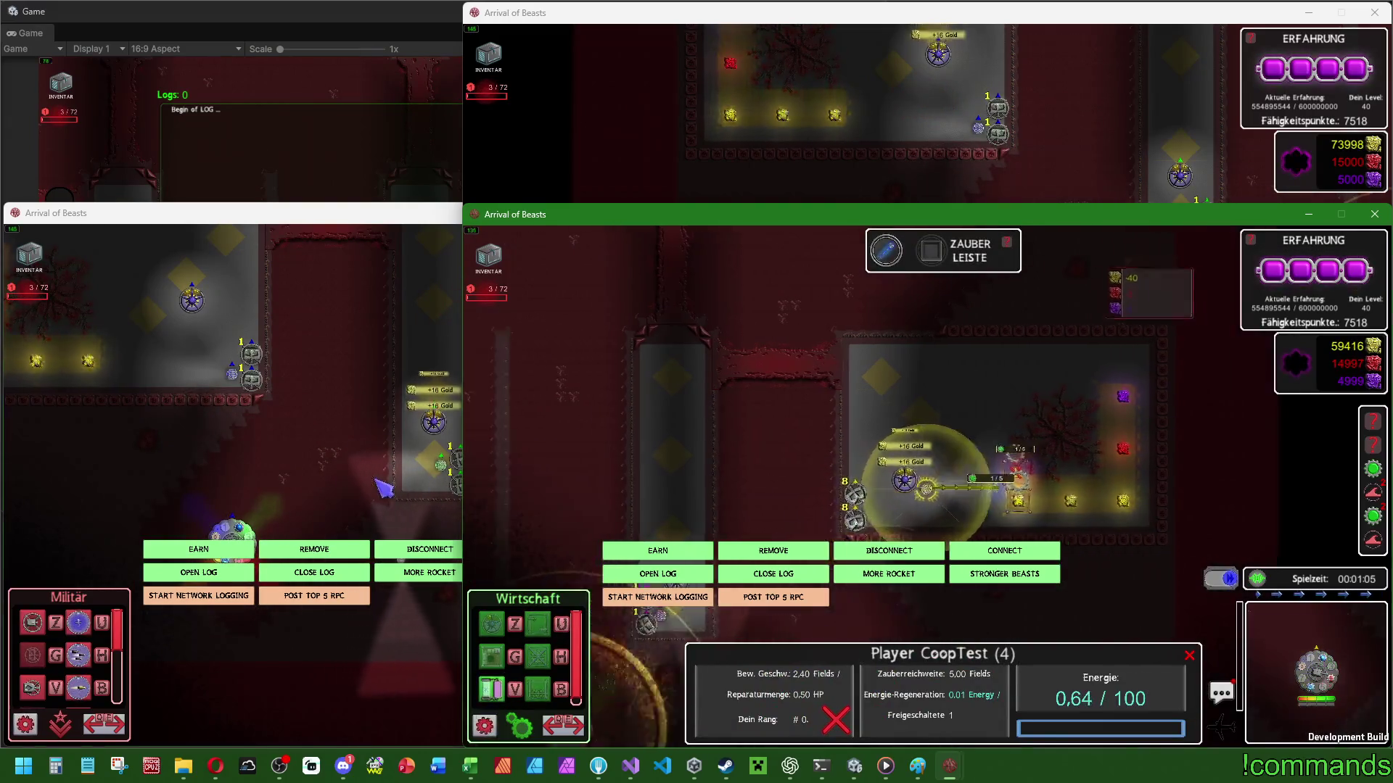
pyautogui.click(384, 490)
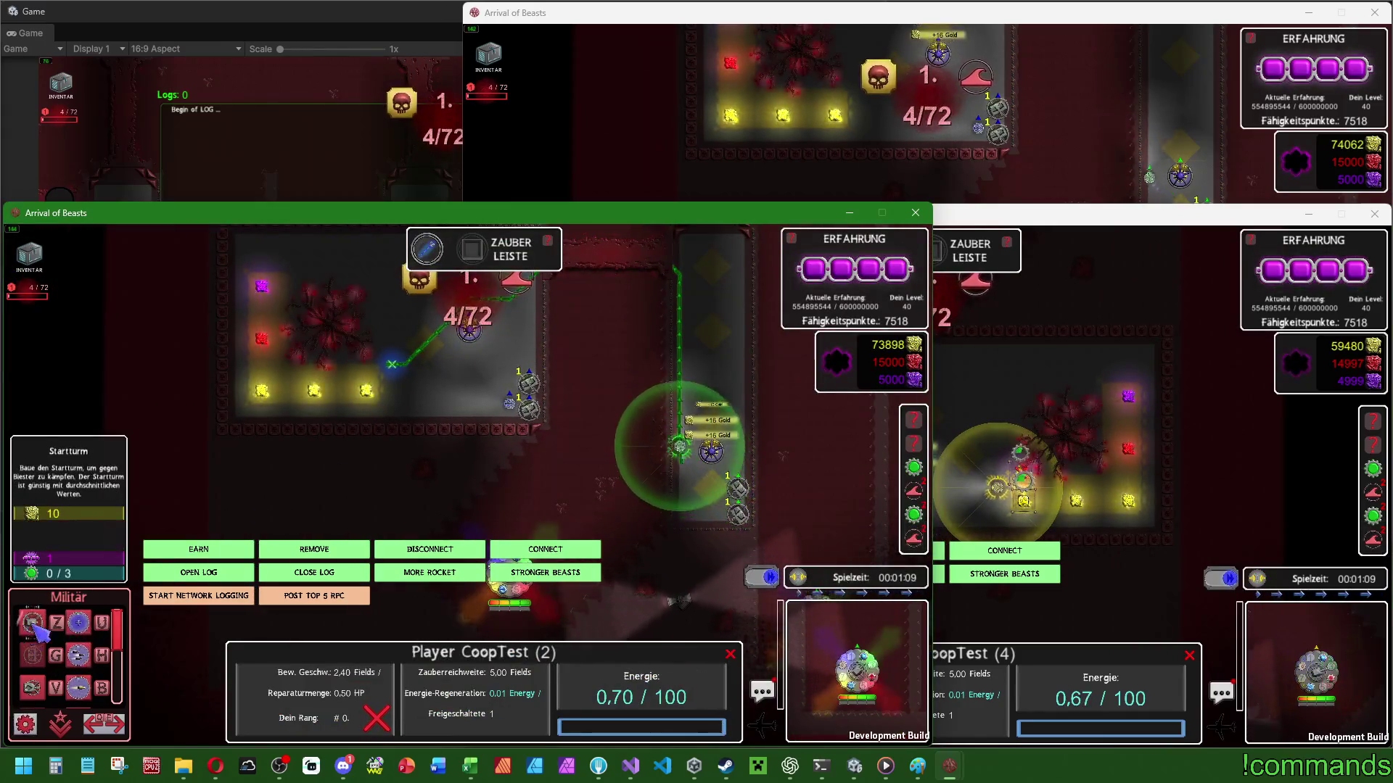
pyautogui.click(31, 655)
pyautogui.click(370, 384)
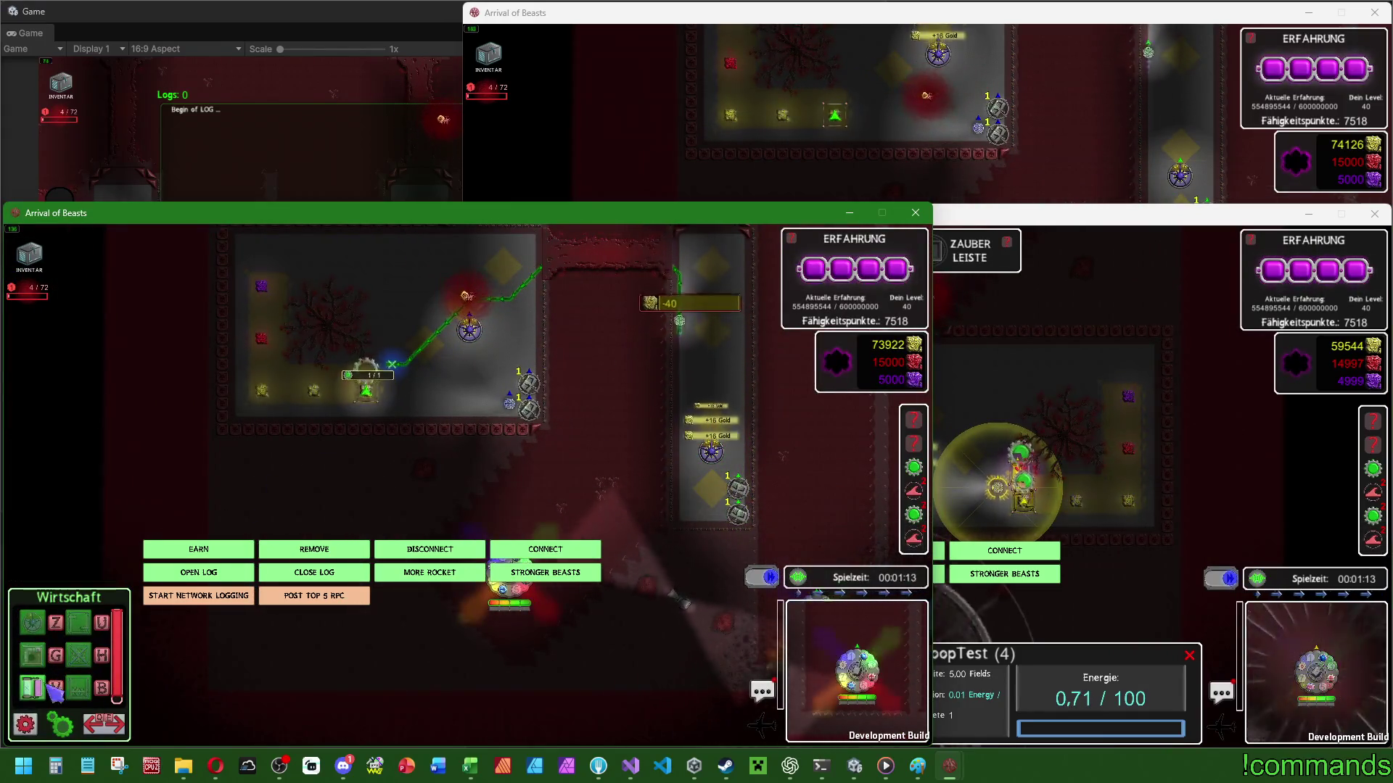
pyautogui.rightClick(390, 377)
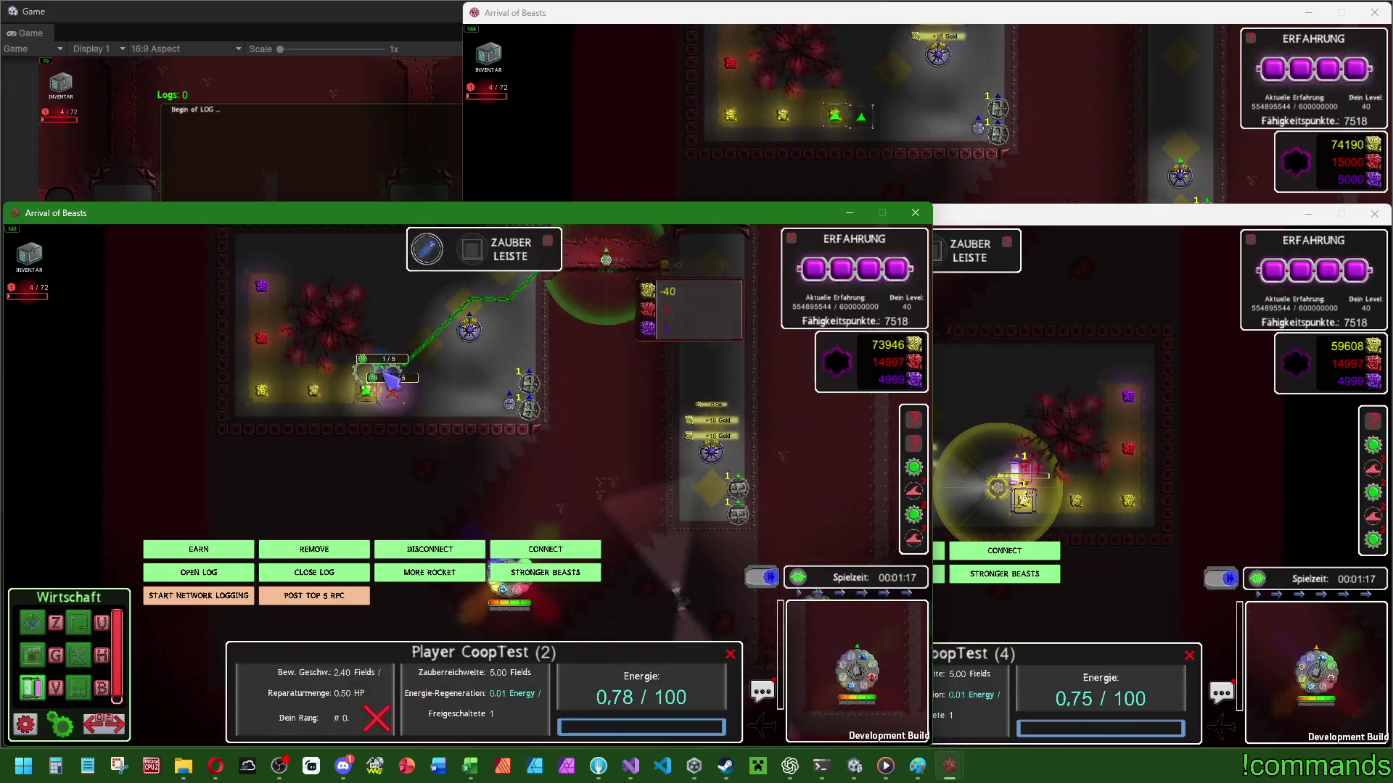
pyautogui.click(588, 349)
# Upgrade the upper-right client's Basisturm to level 8.
pyautogui.click(1065, 174)
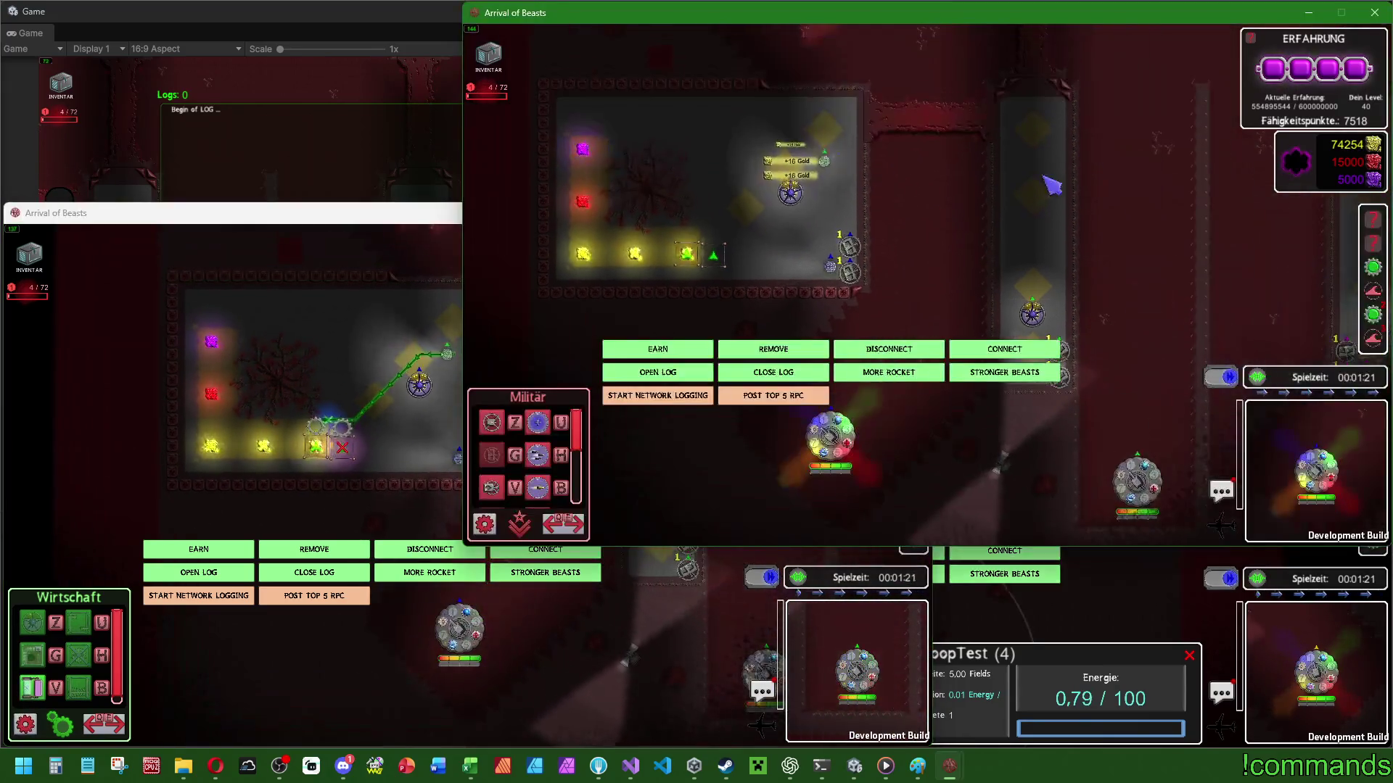
pyautogui.click(850, 250)
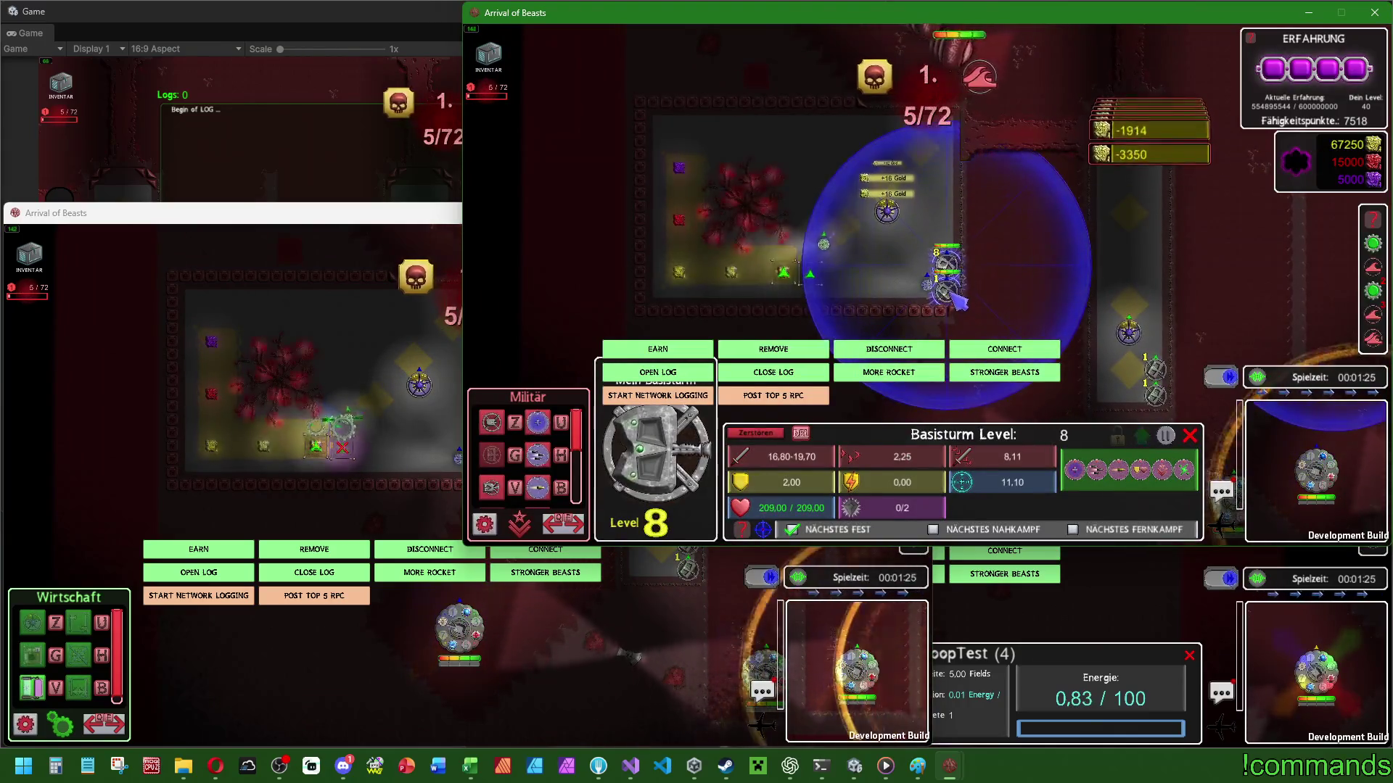
pyautogui.press('Escape')
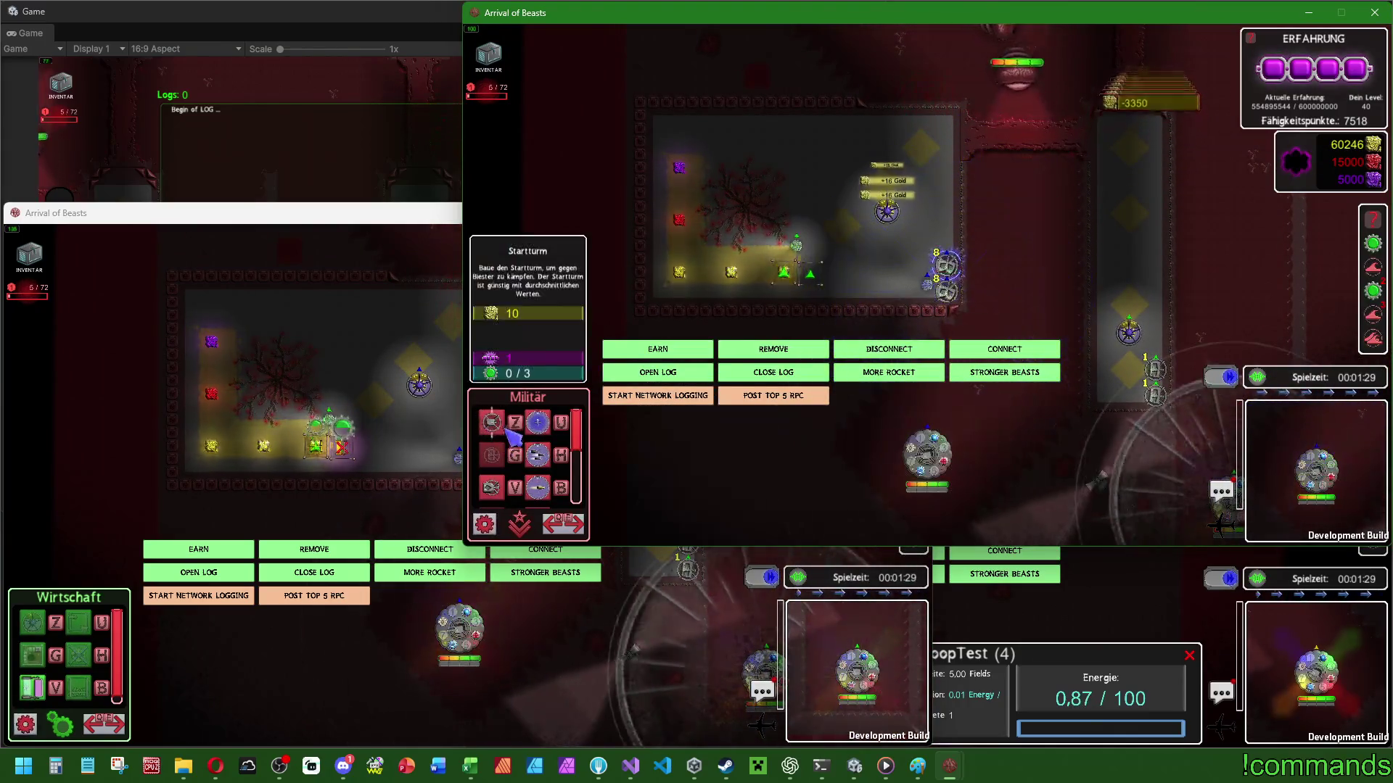
pyautogui.click(515, 522)
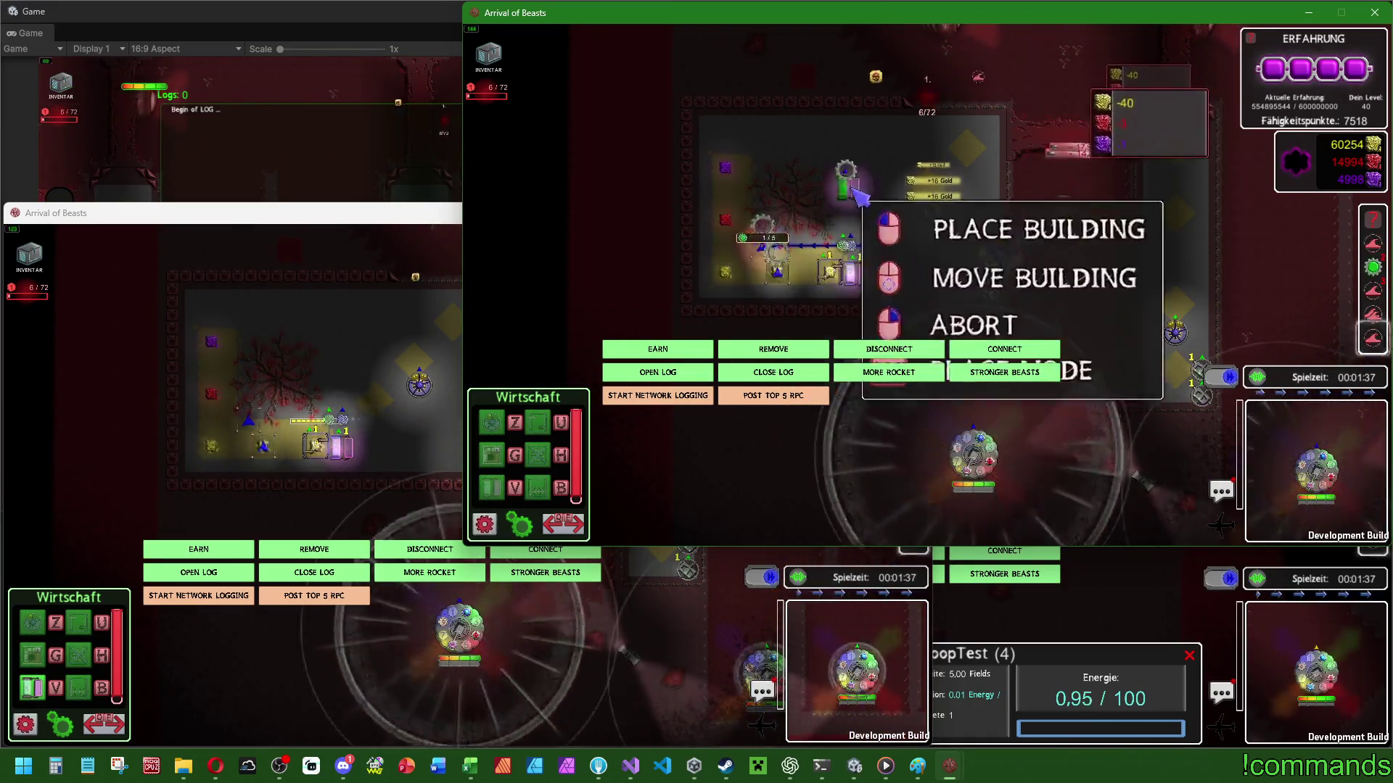
pyautogui.hotkey('alt', 'Tab')
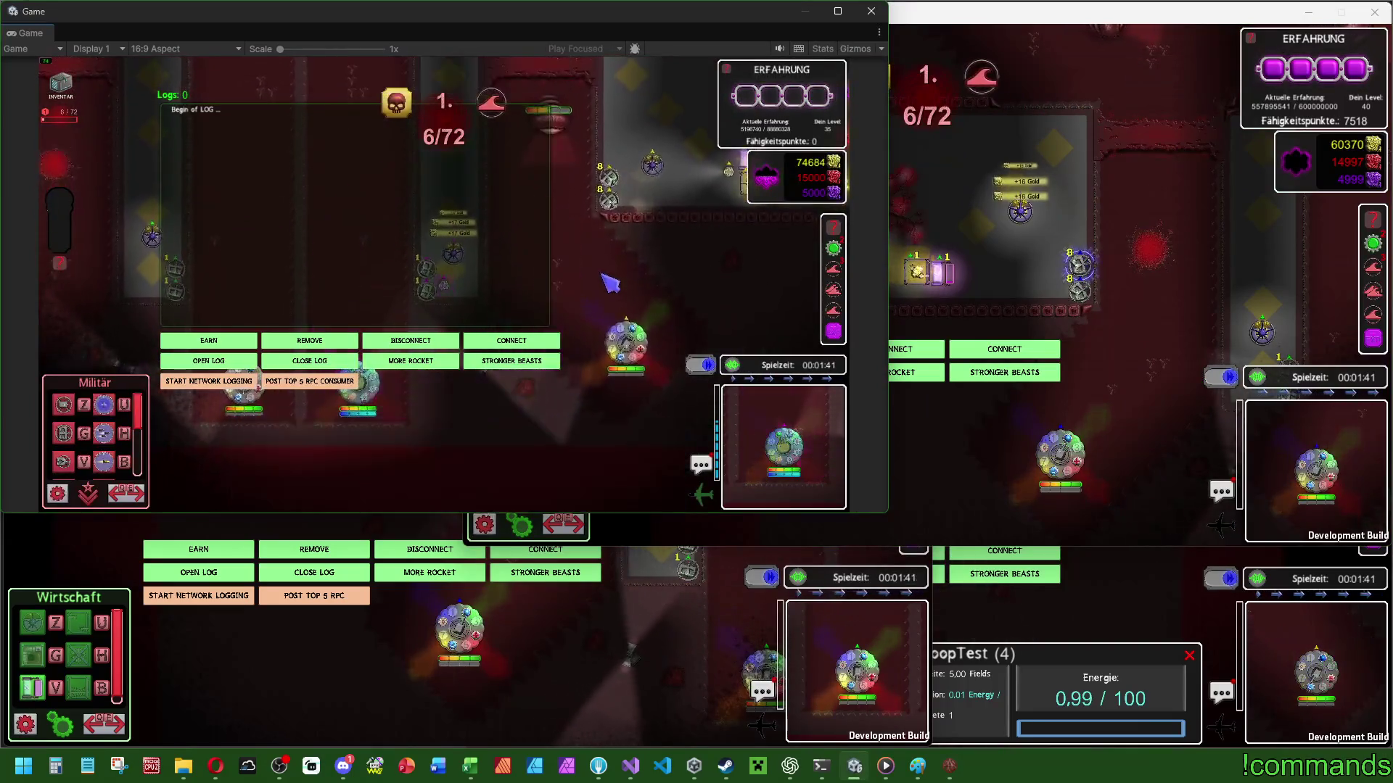
pyautogui.press('u')
pyautogui.press('u')
pyautogui.press('u')
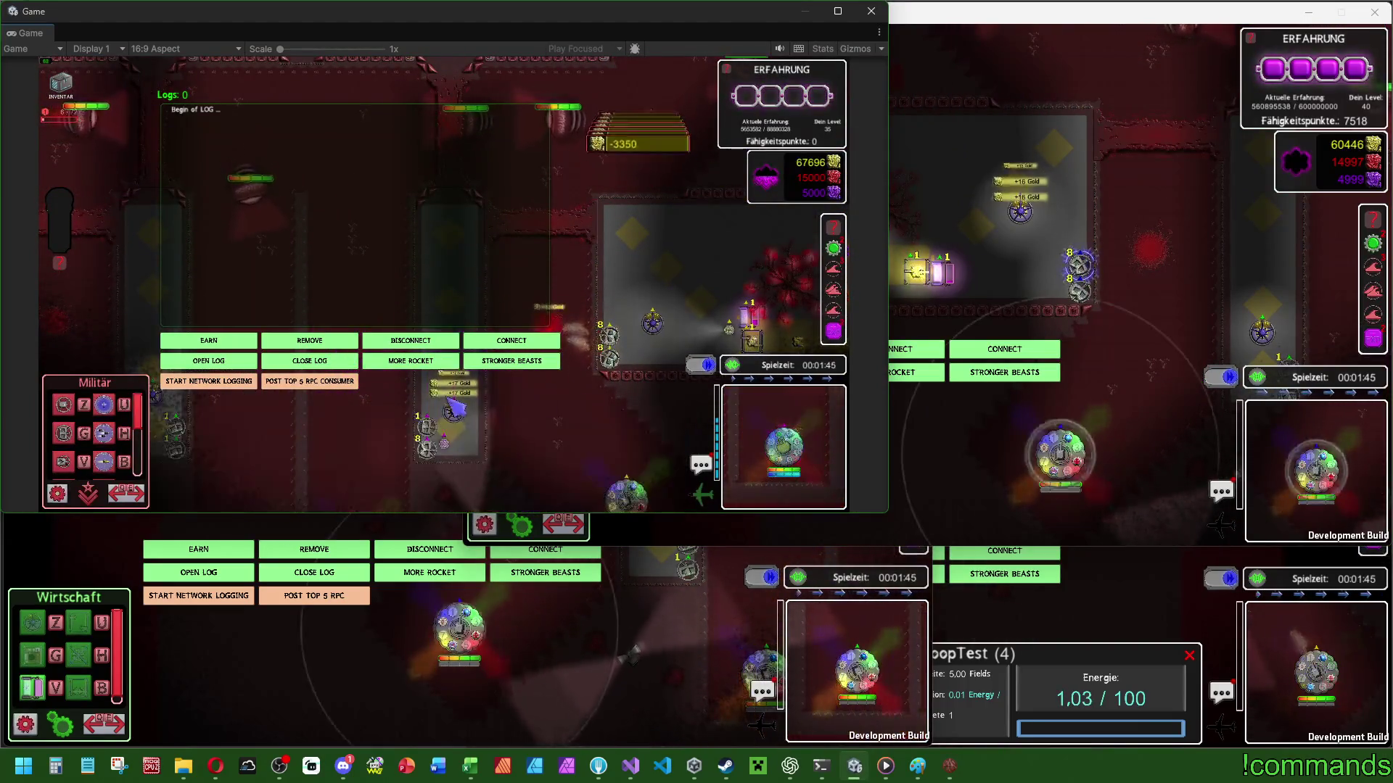
pyautogui.press('Escape')
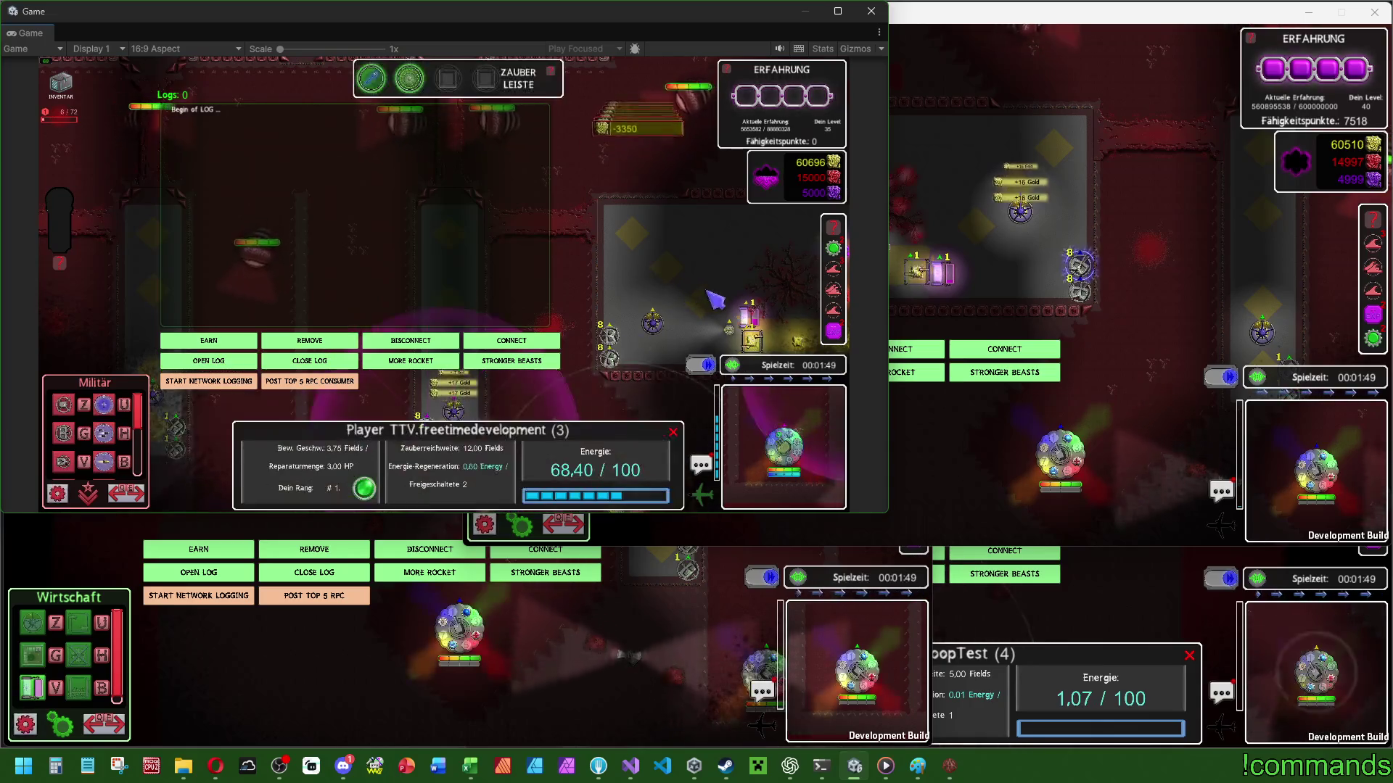
pyautogui.click(176, 447)
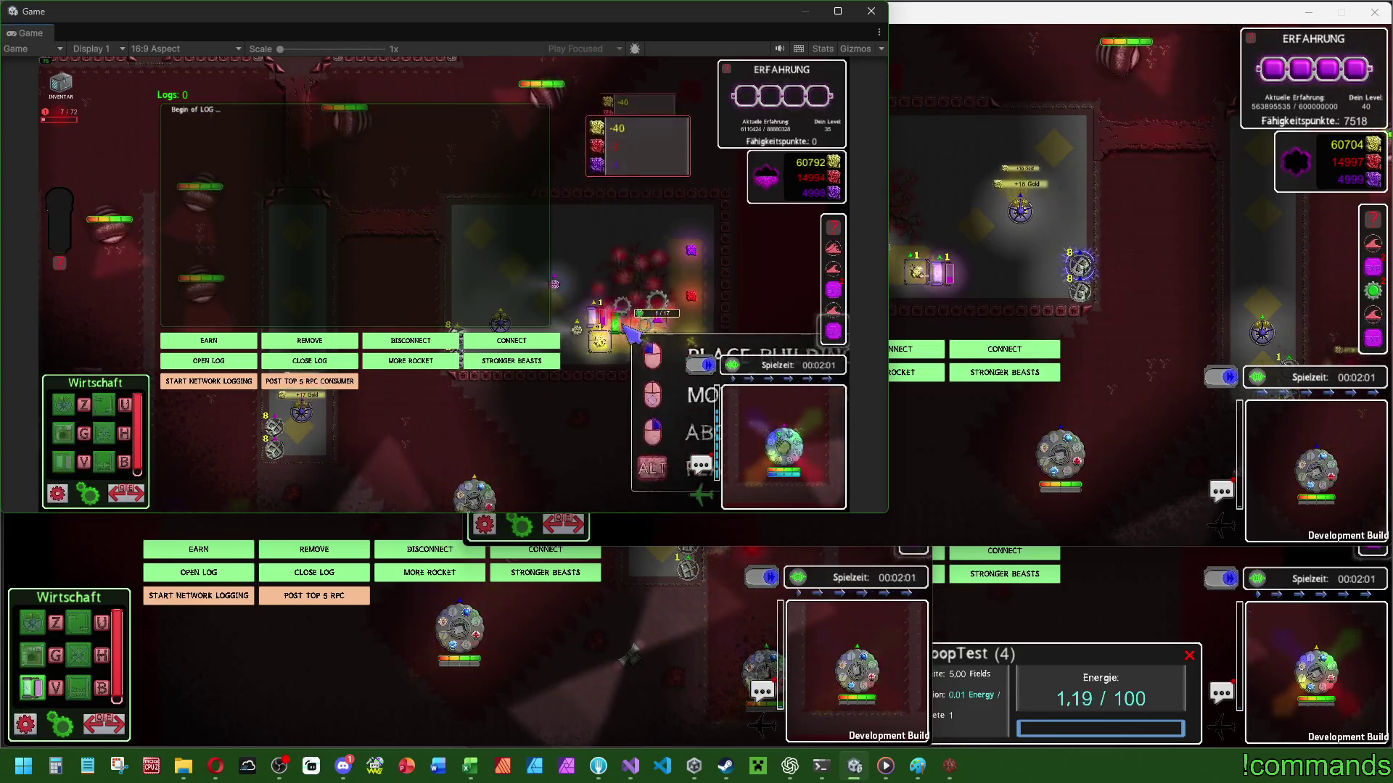
pyautogui.click(642, 335)
pyautogui.click(378, 86)
pyautogui.click(643, 335)
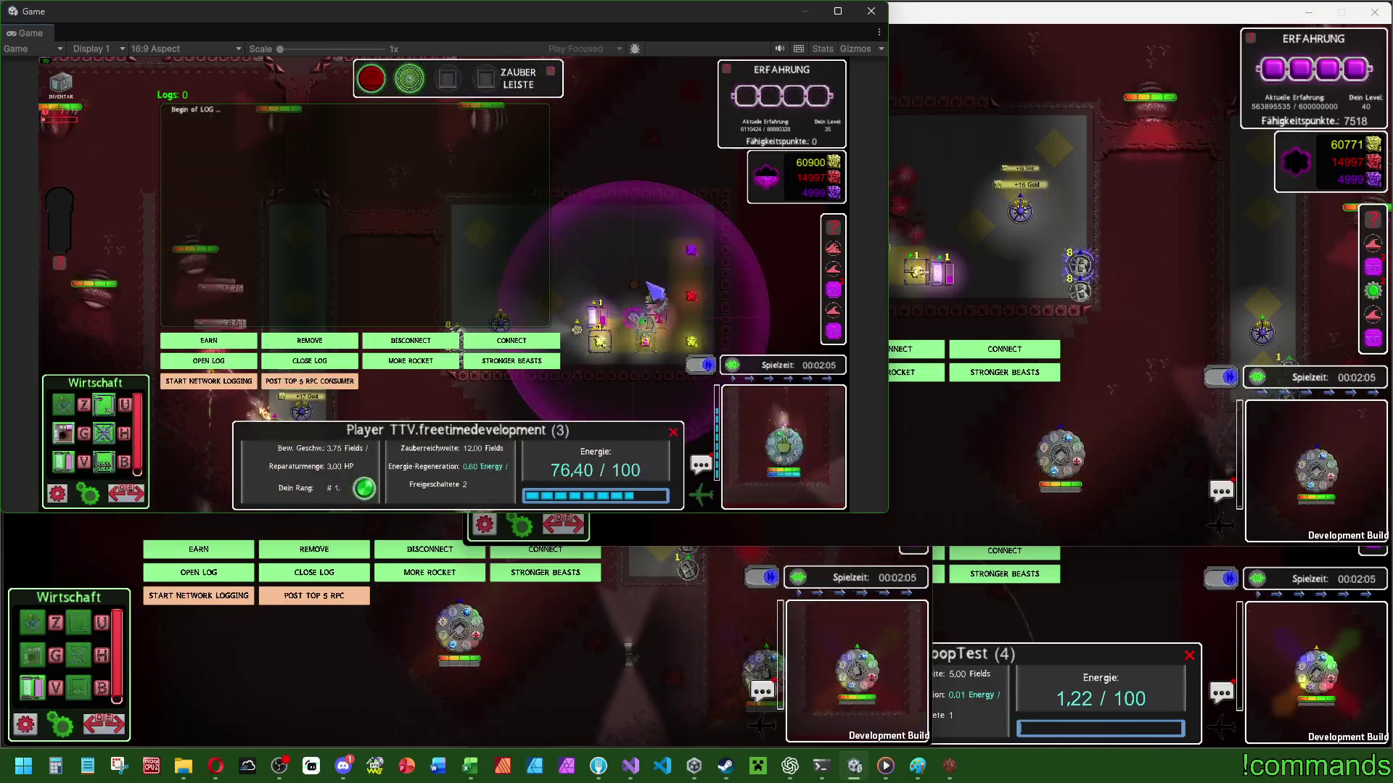
pyautogui.click(978, 278)
pyautogui.click(935, 274)
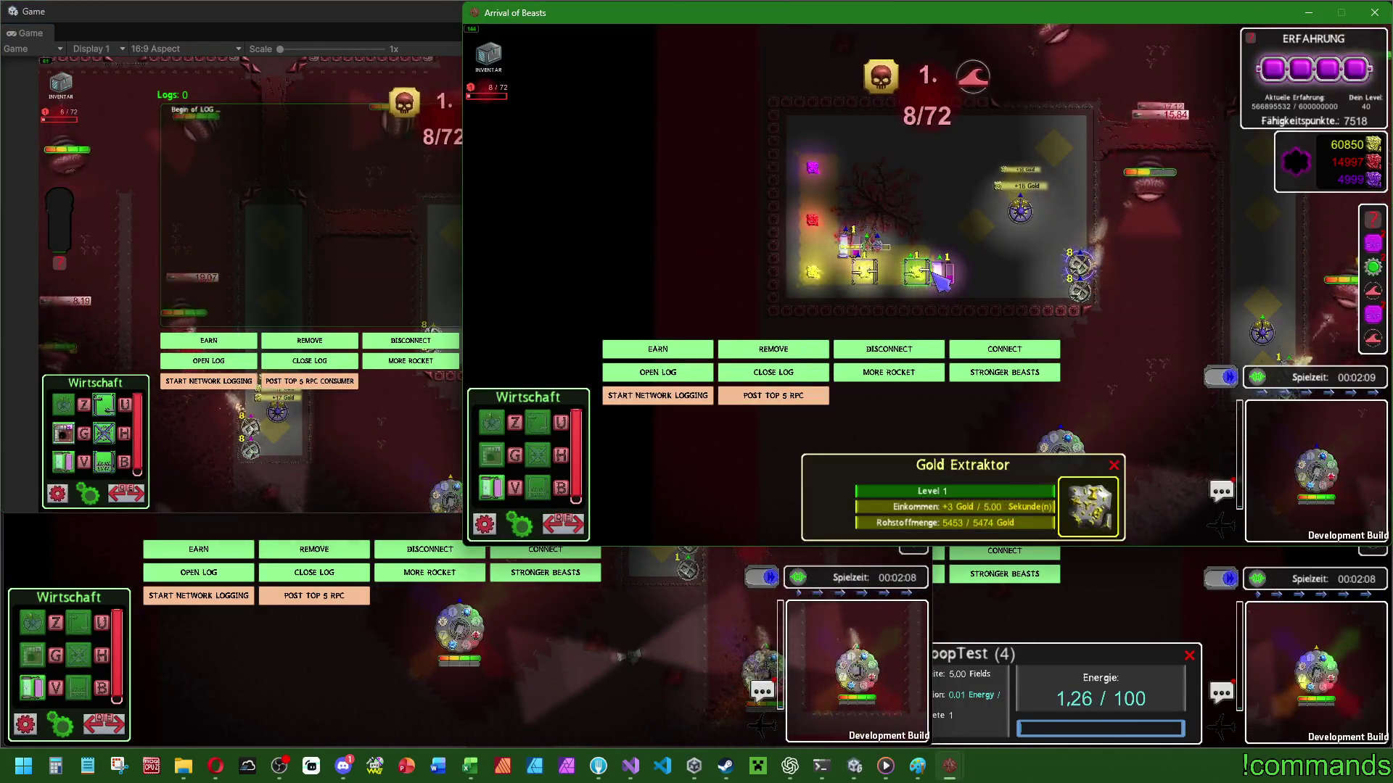
pyautogui.click(939, 274)
pyautogui.click(936, 279)
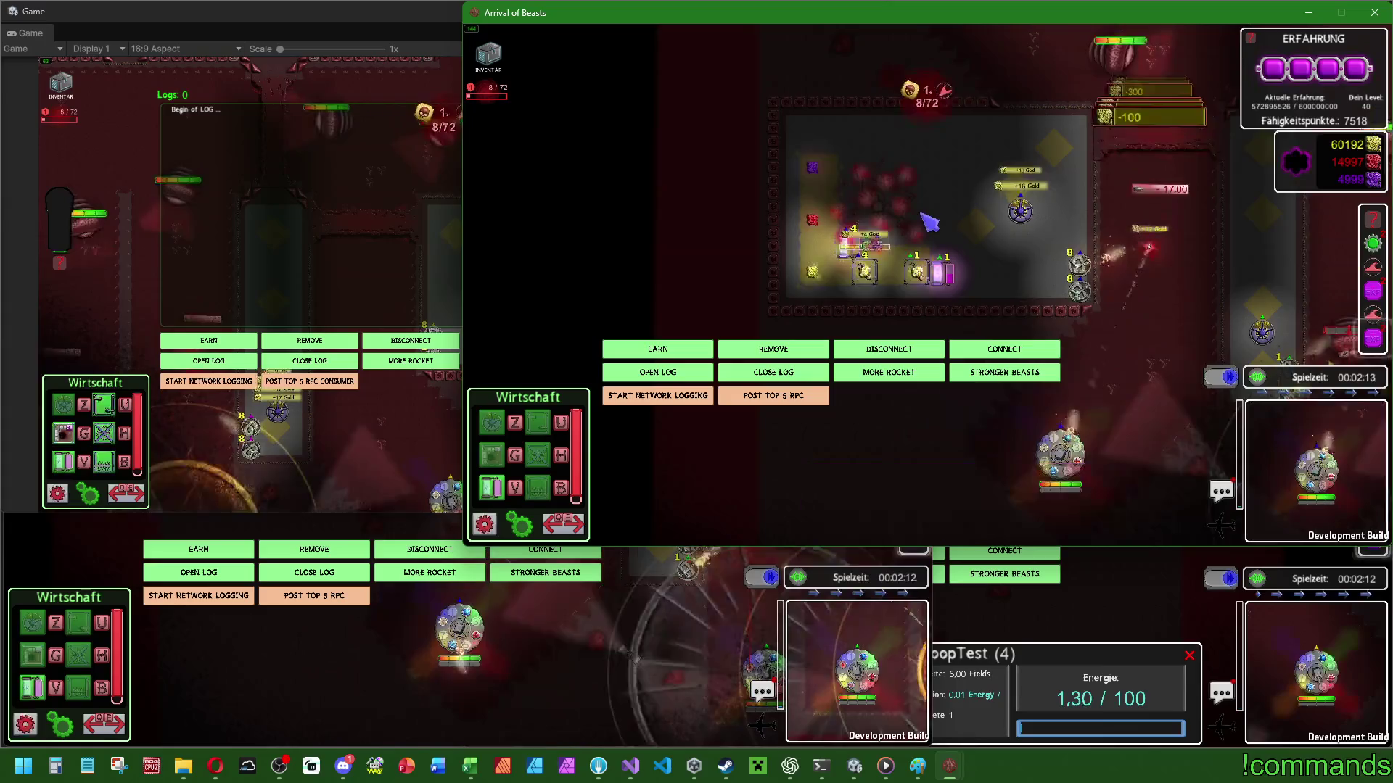
pyautogui.click(950, 282)
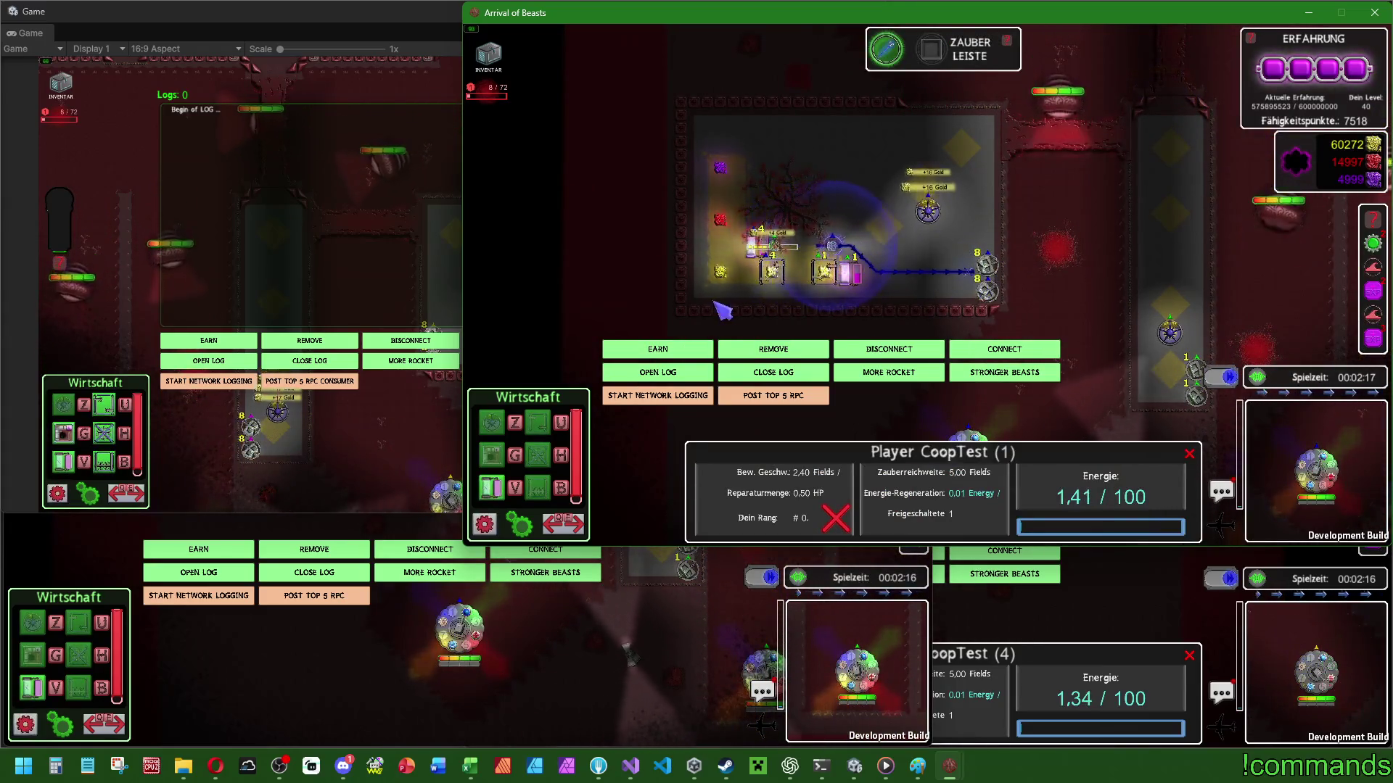
pyautogui.click(564, 638)
pyautogui.click(338, 446)
pyautogui.click(316, 447)
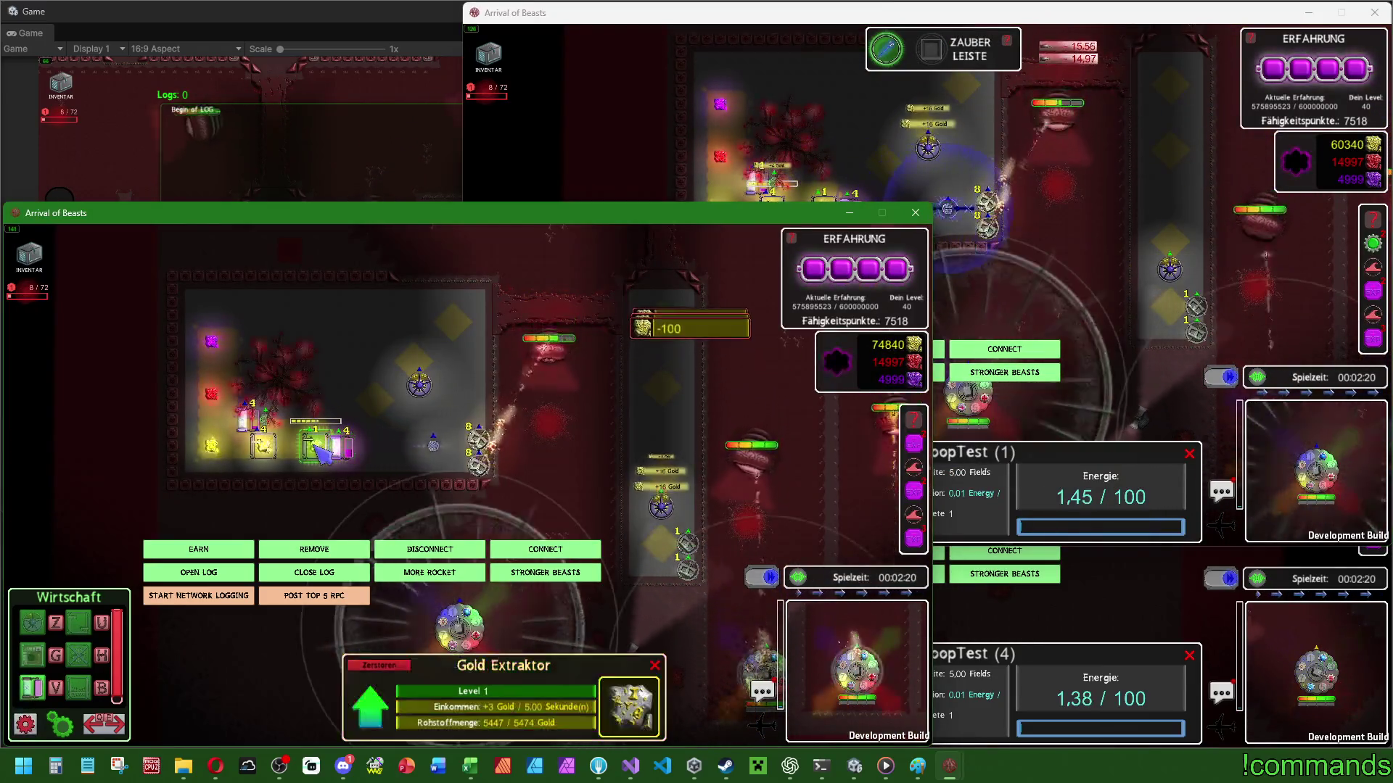
pyautogui.click(659, 506)
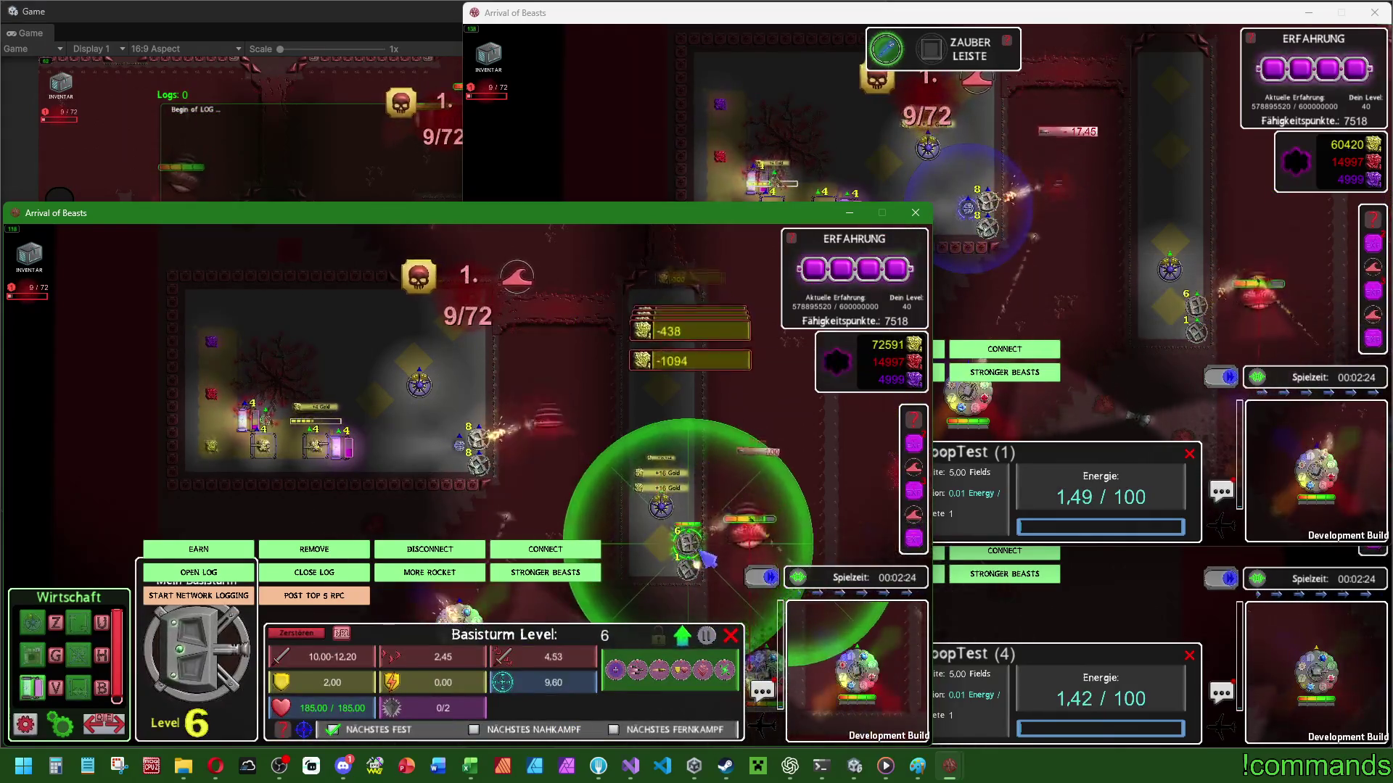
pyautogui.click(700, 560)
pyautogui.click(711, 478)
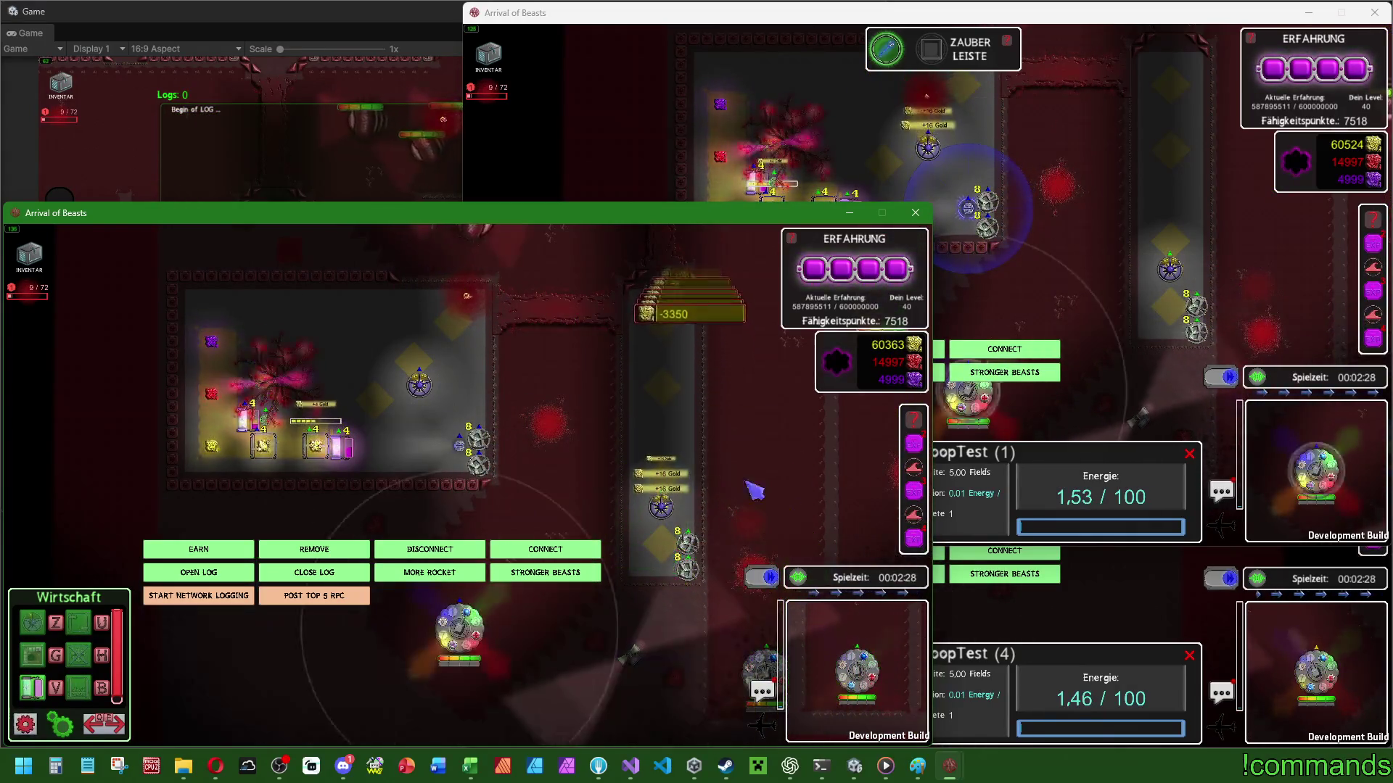
pyautogui.click(1023, 479)
pyautogui.click(1023, 493)
pyautogui.click(1021, 473)
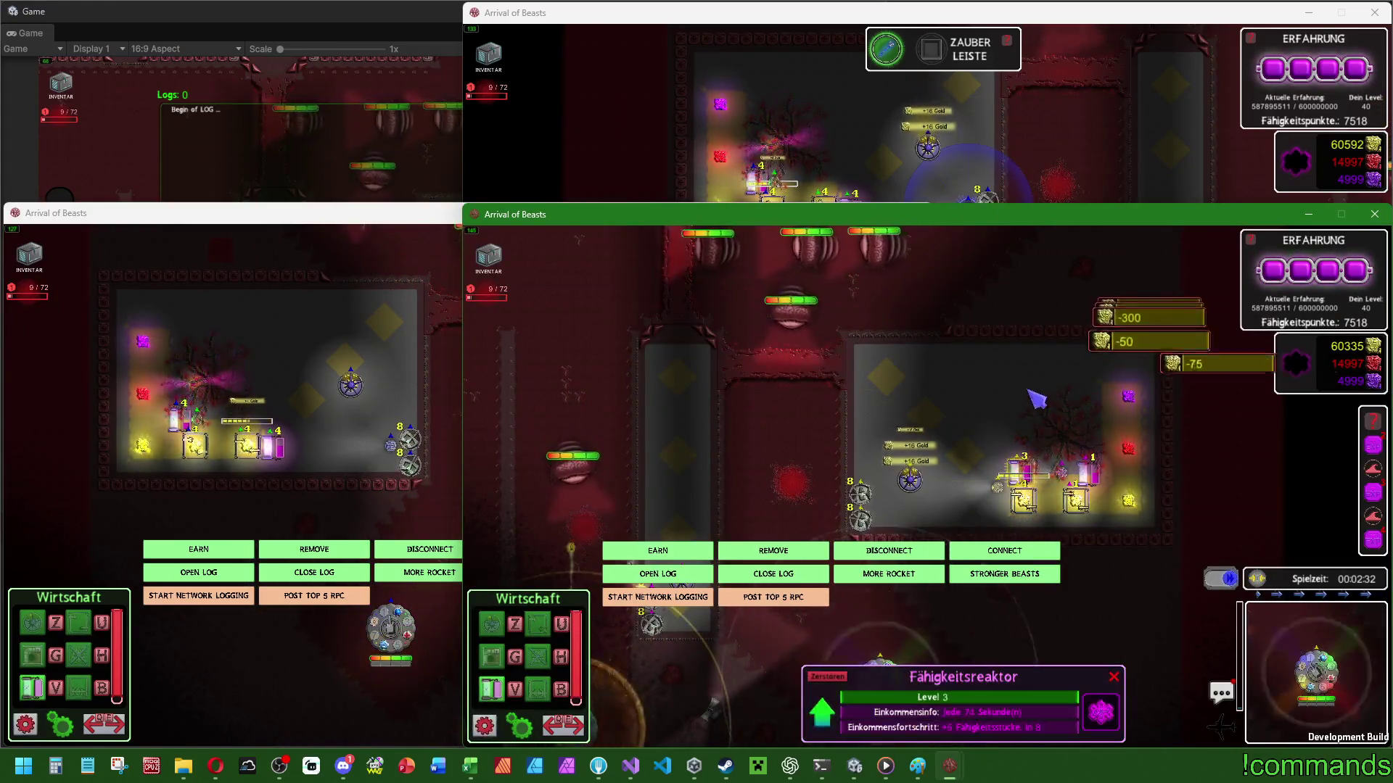
pyautogui.click(863, 486)
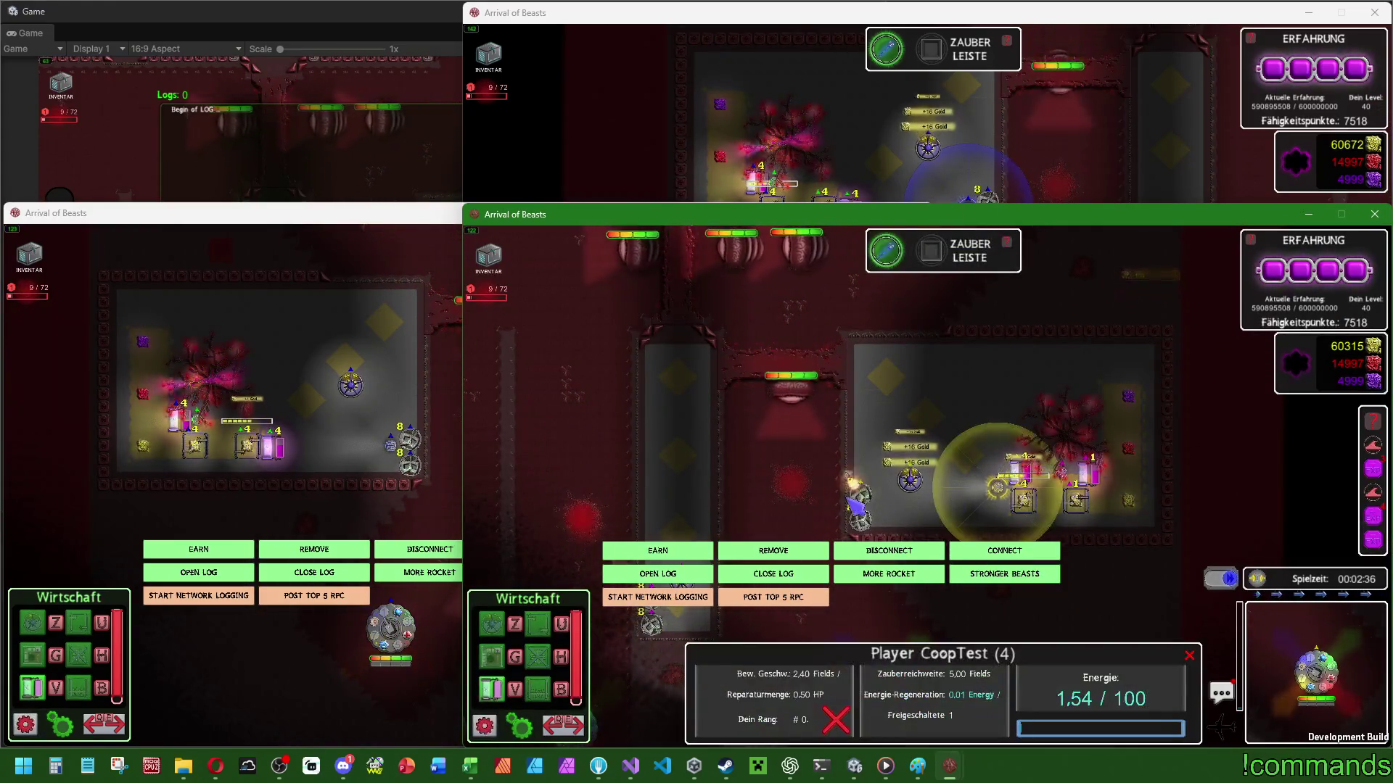
pyautogui.click(413, 414)
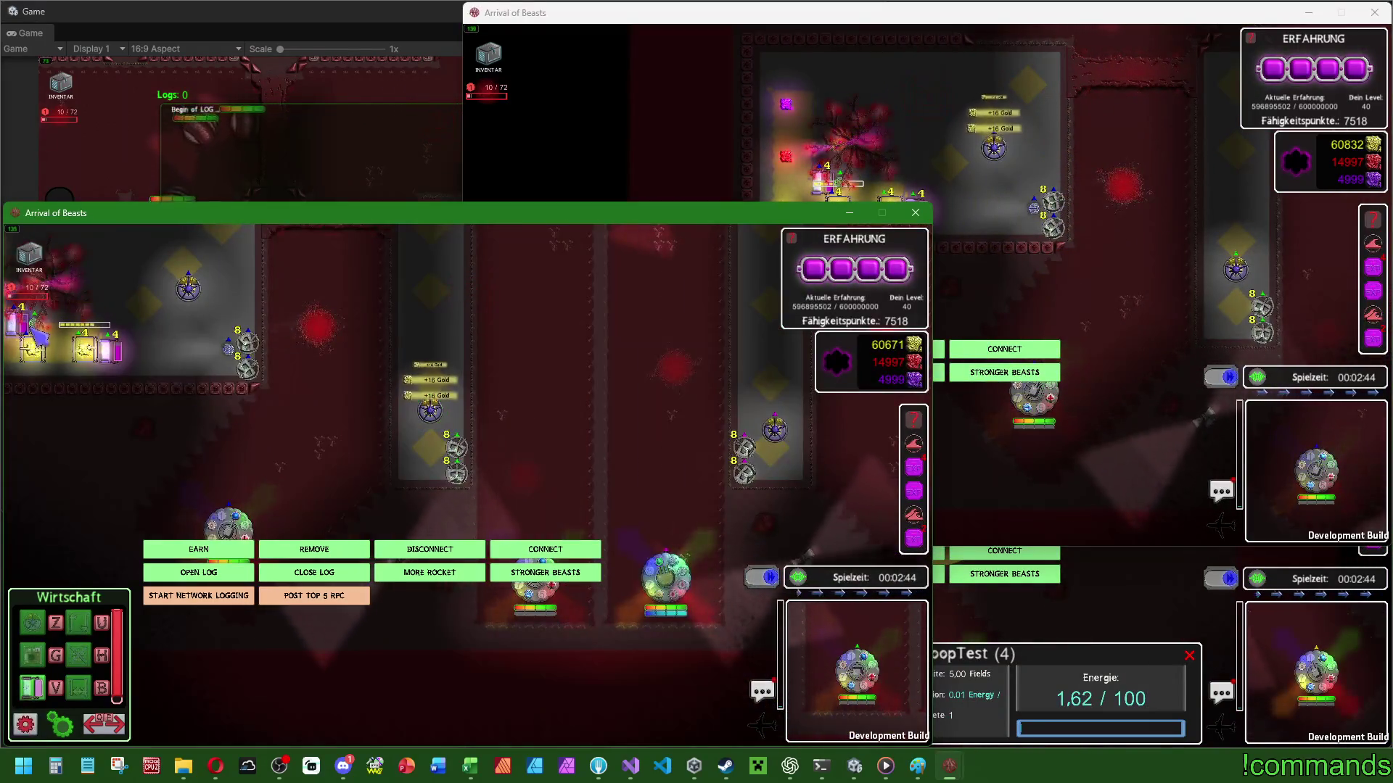
pyautogui.hotkey('alt', 'Tab')
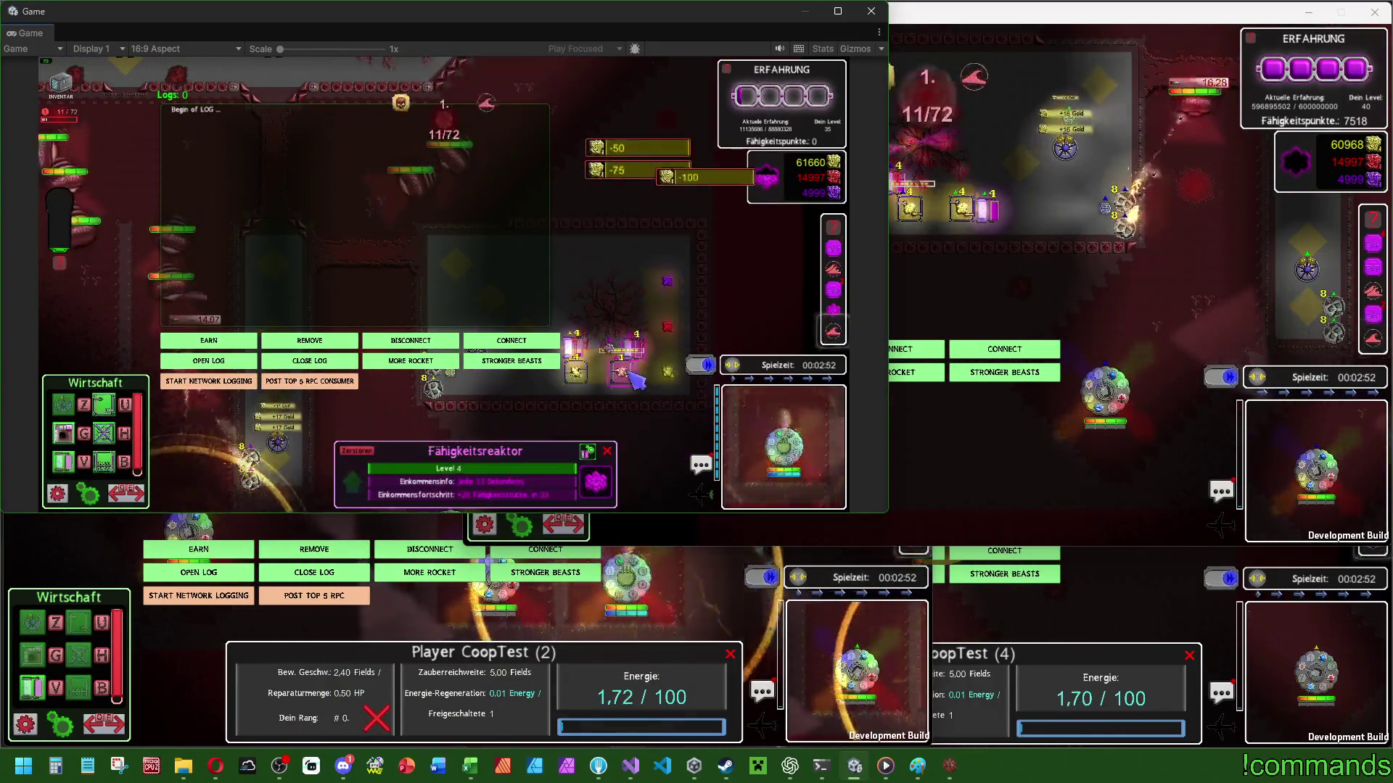
pyautogui.click(657, 312)
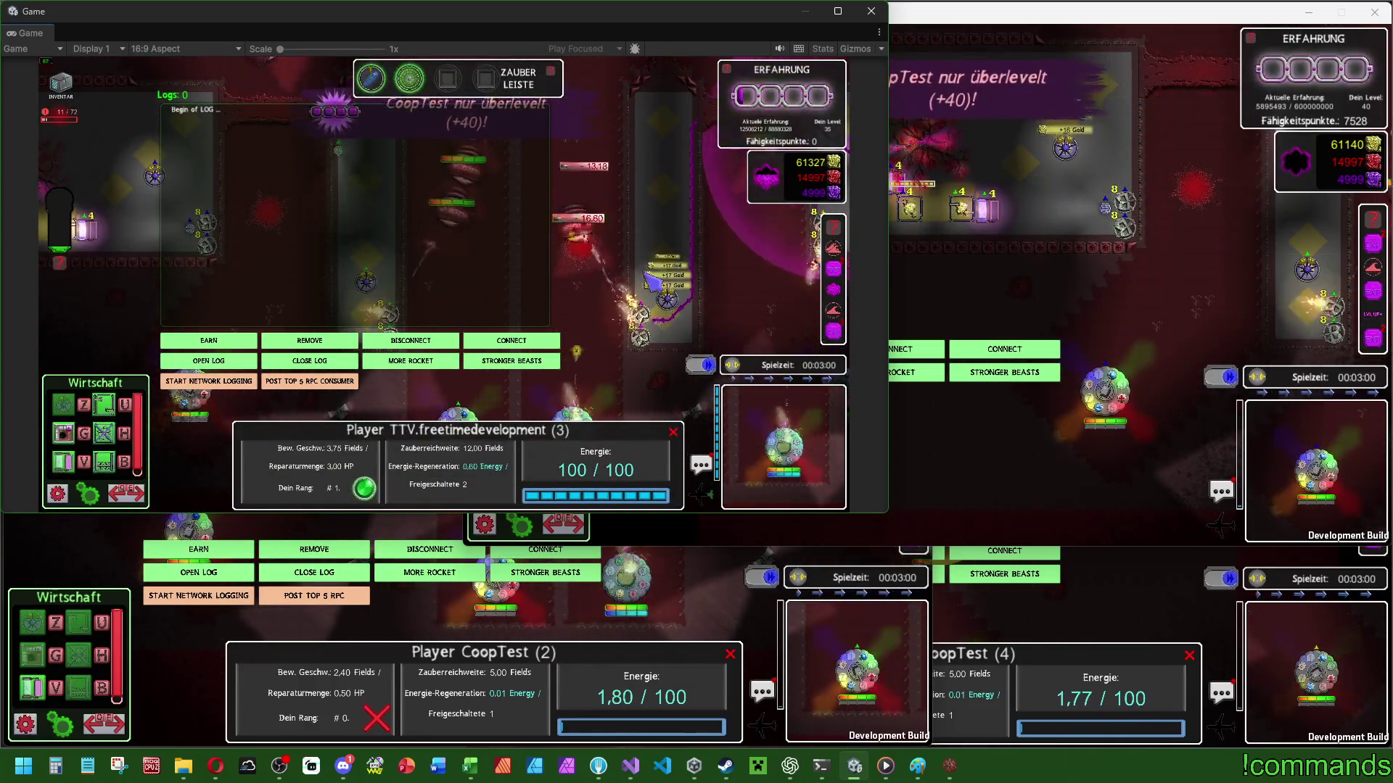
pyautogui.click(528, 343)
pyautogui.click(284, 383)
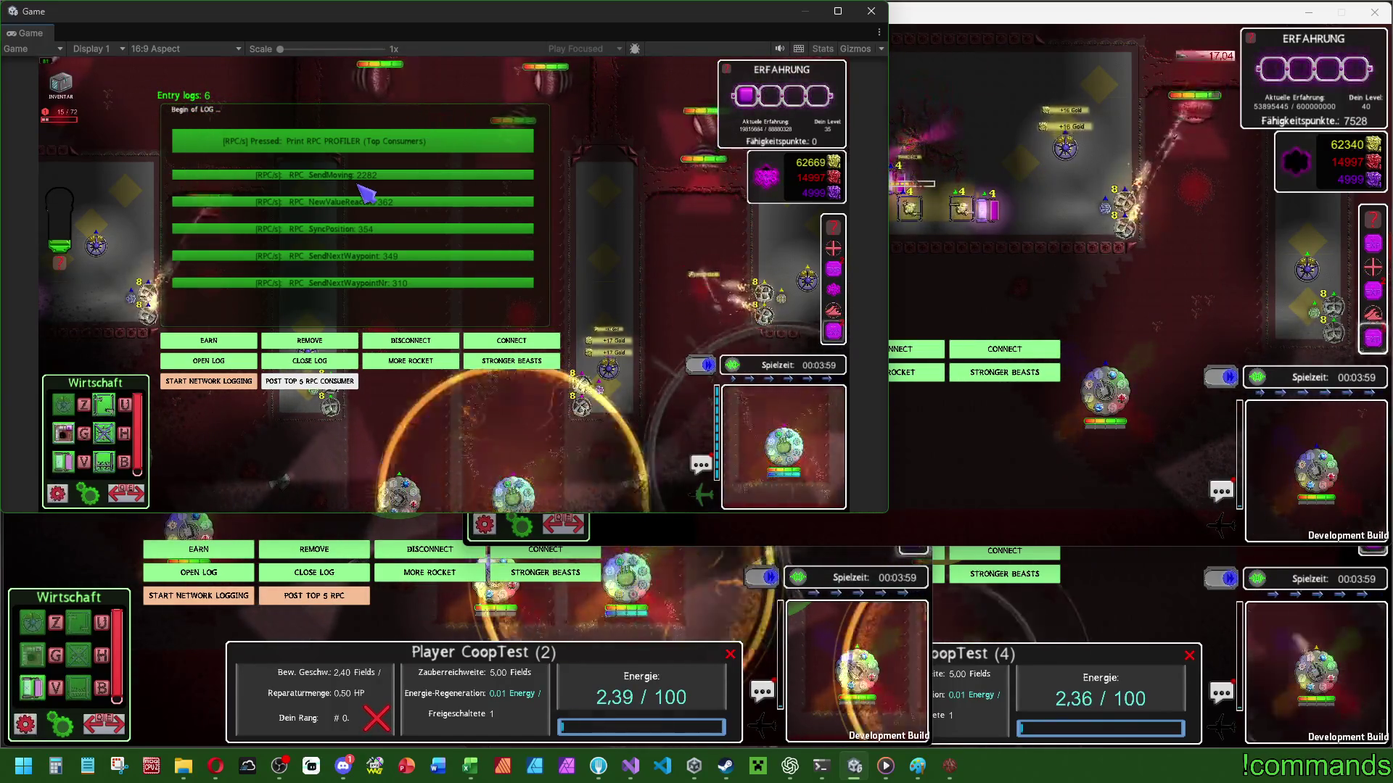
# Print a fresh top-5 RPC consumer list, led by RPC_NewValueReactor at 109 calls, then switch to a client.
pyautogui.click(316, 383)
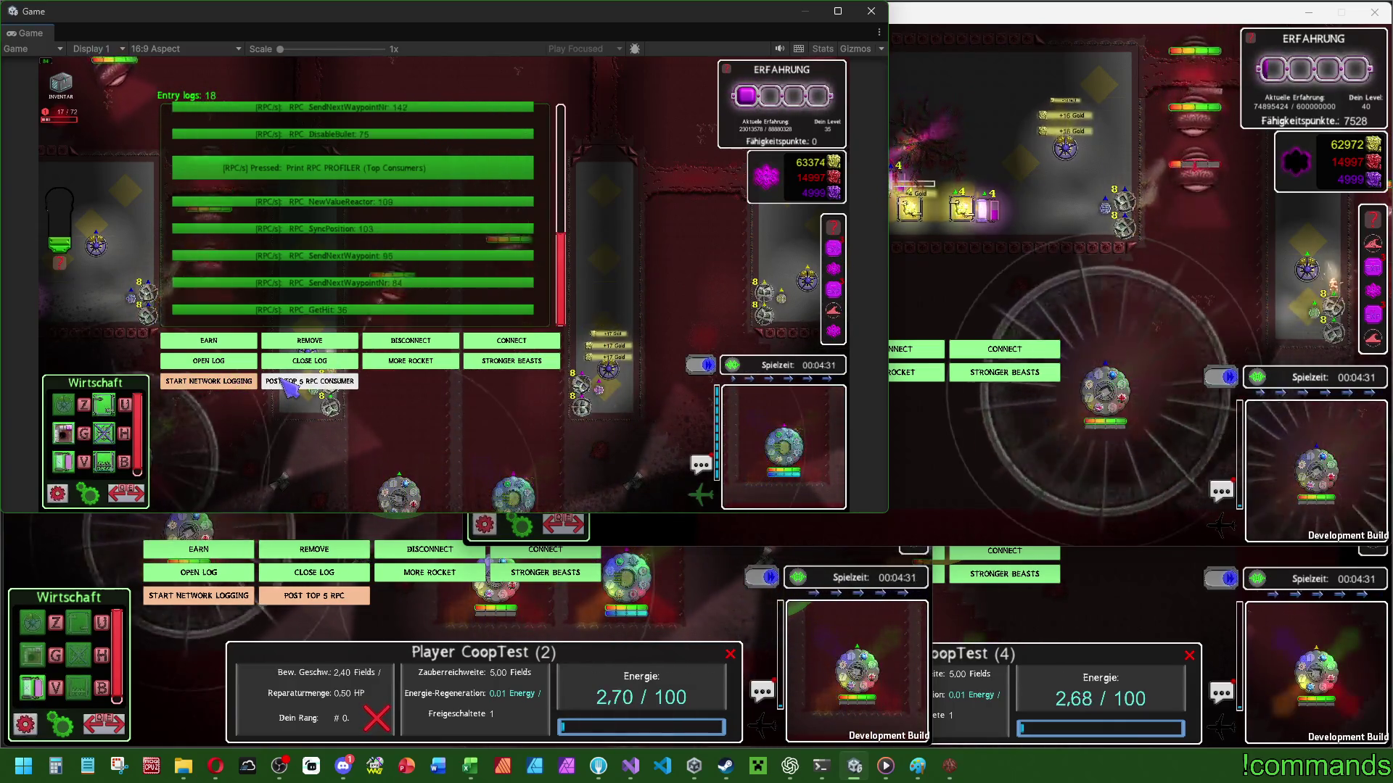
pyautogui.click(1053, 266)
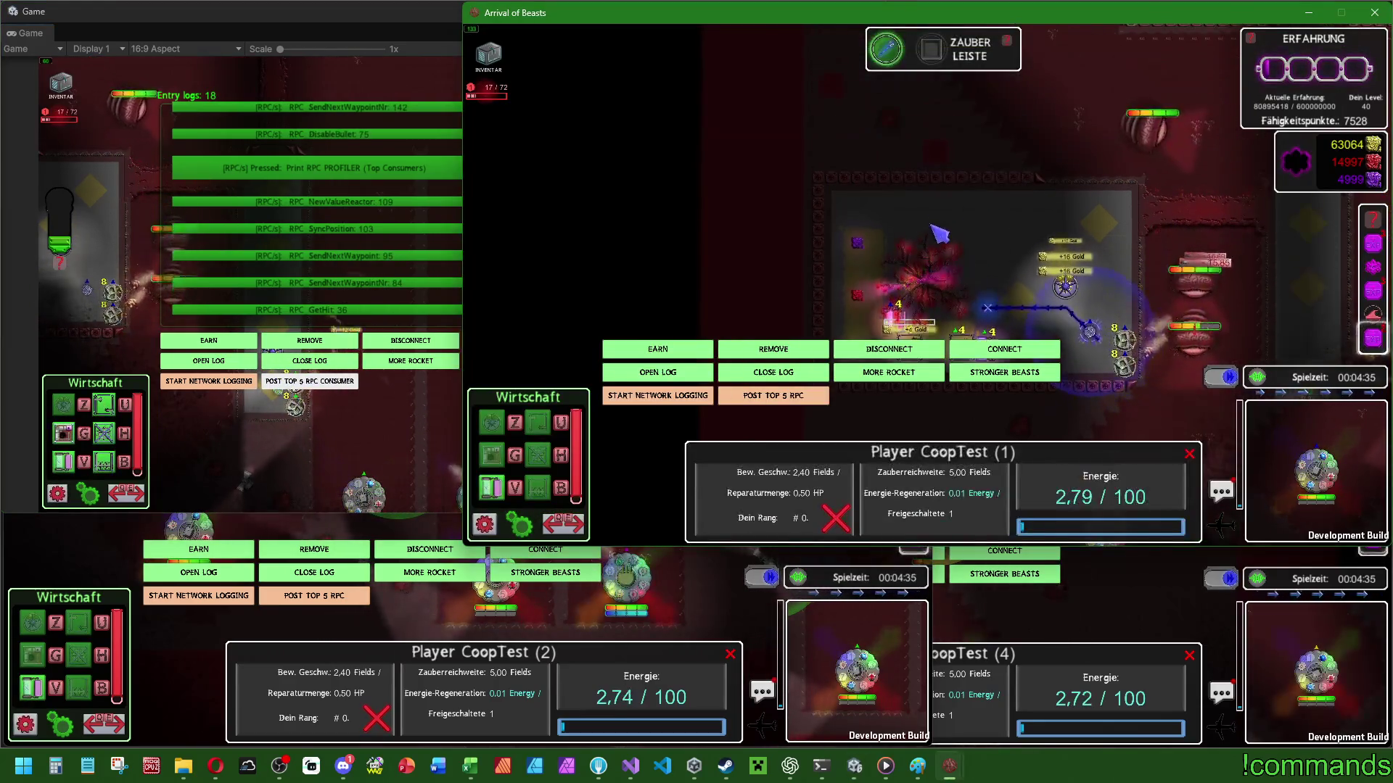
# Send the host and client players along new waypoint paths down the arena.
pyautogui.click(1117, 210)
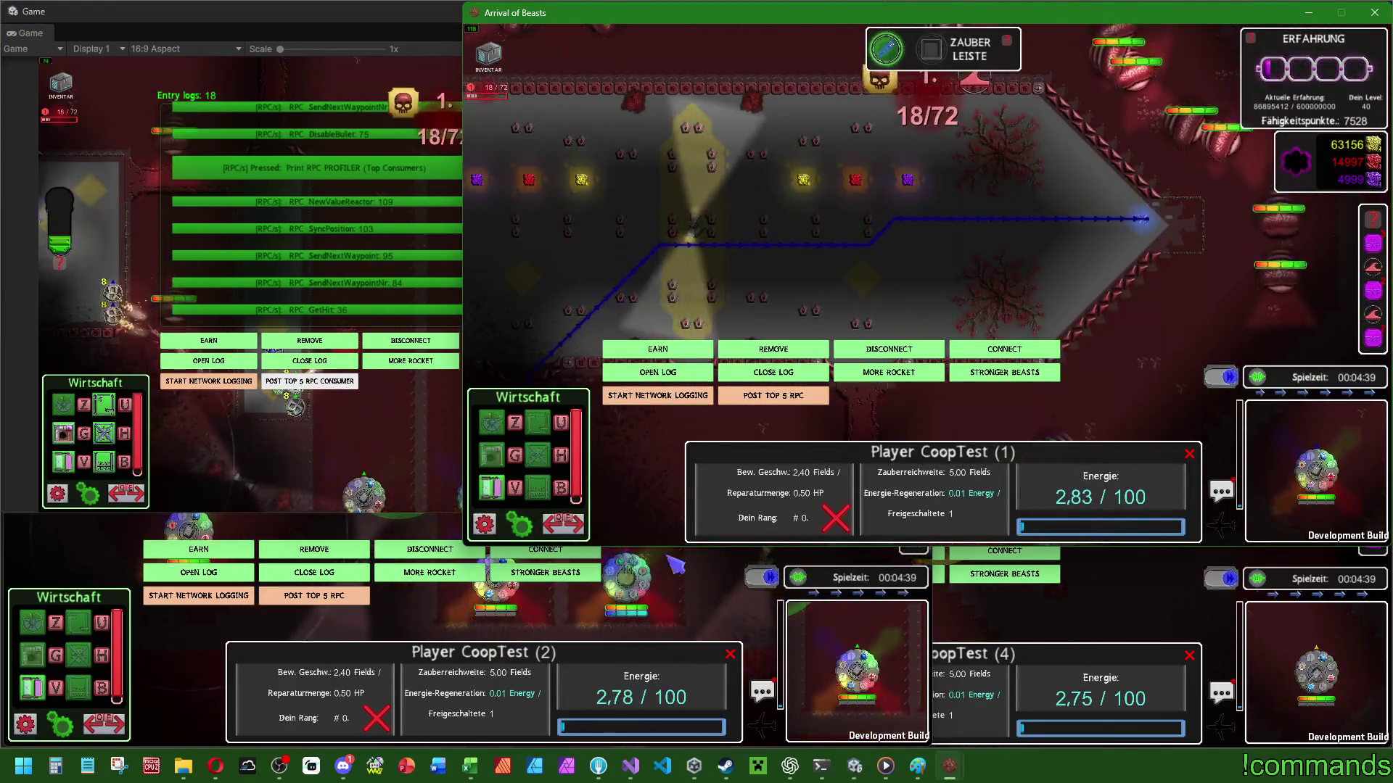
pyautogui.click(1052, 613)
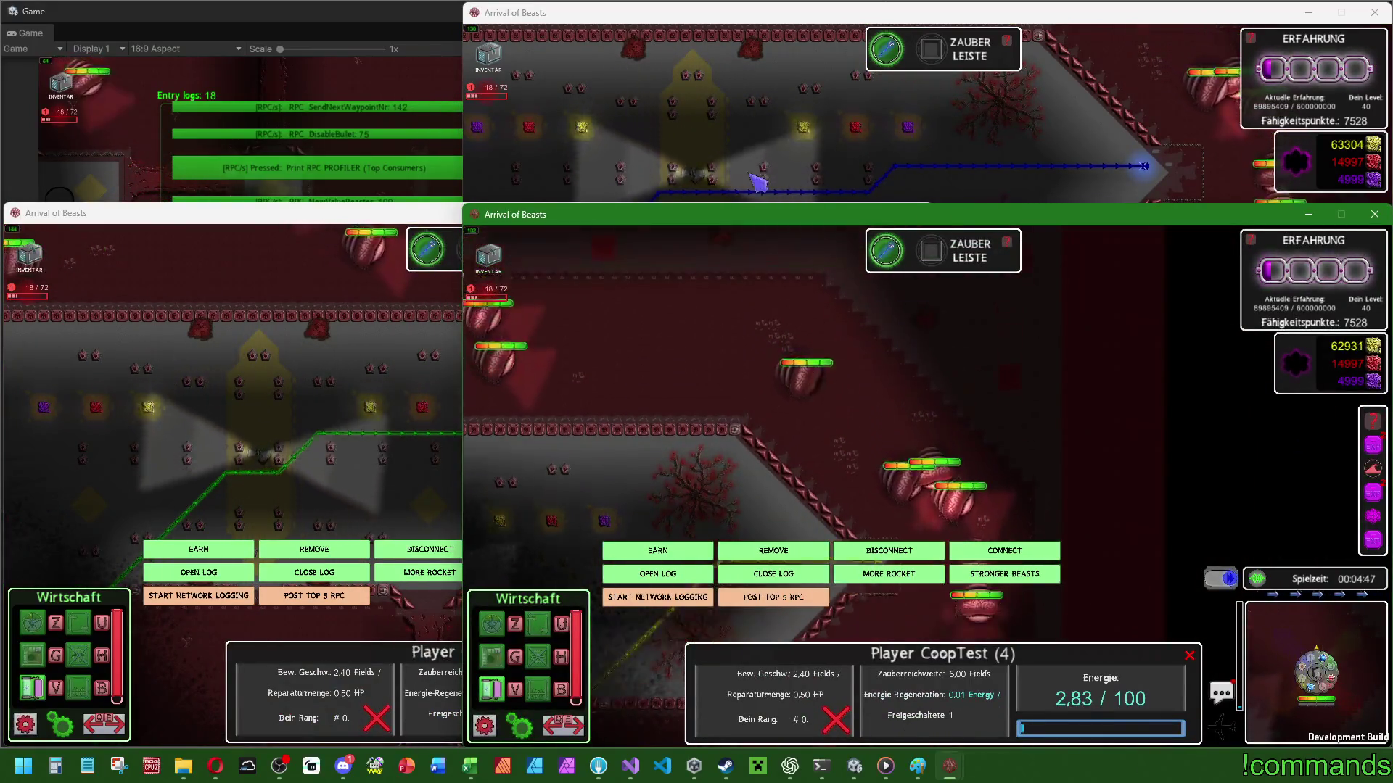
pyautogui.click(443, 189)
pyautogui.click(622, 197)
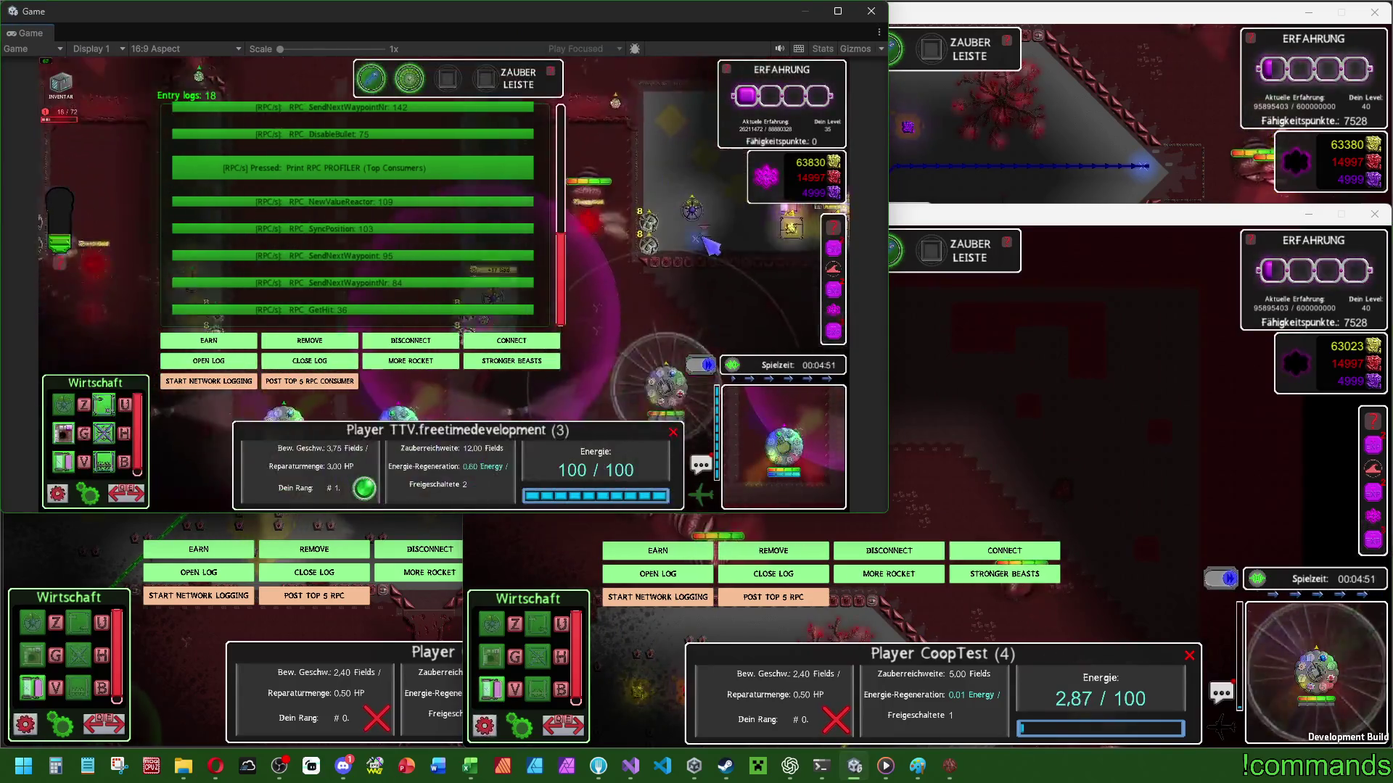
pyautogui.click(655, 219)
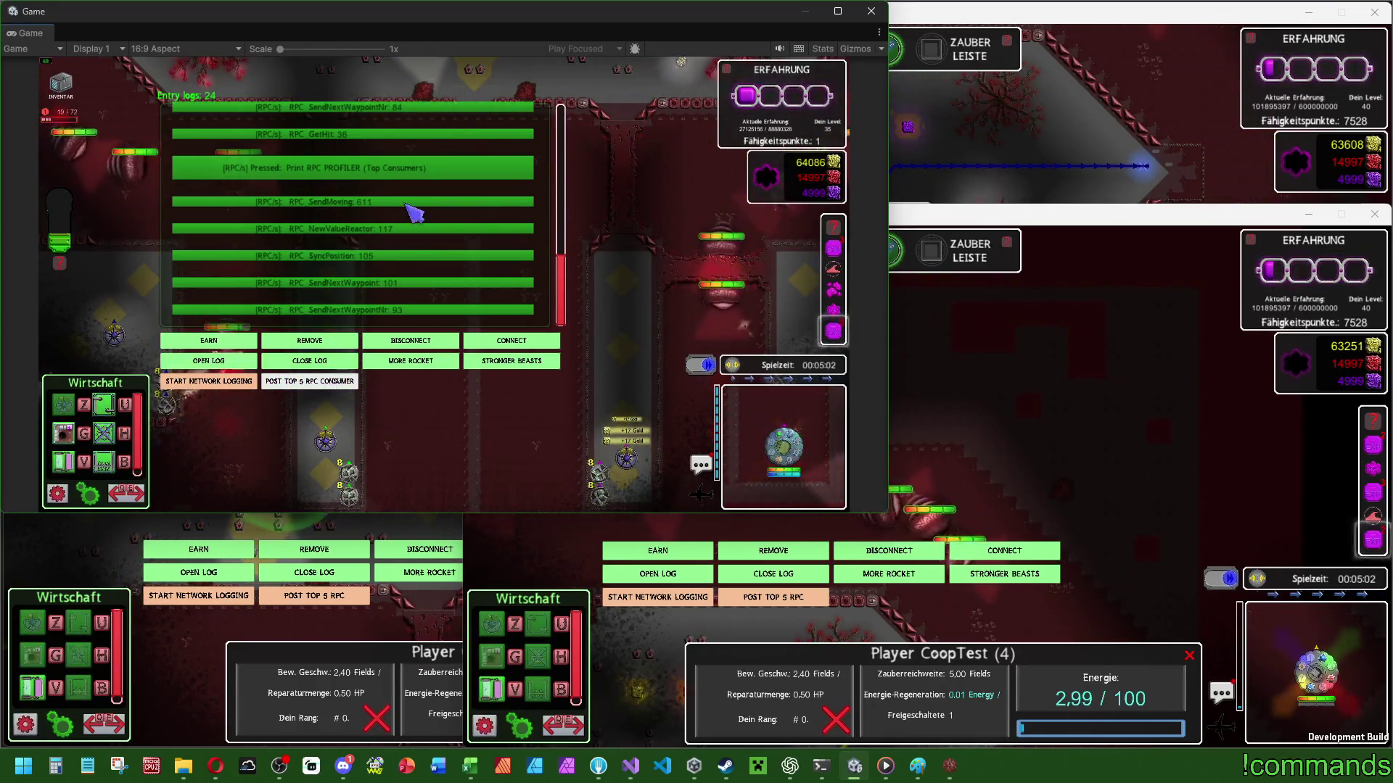
pyautogui.click(678, 241)
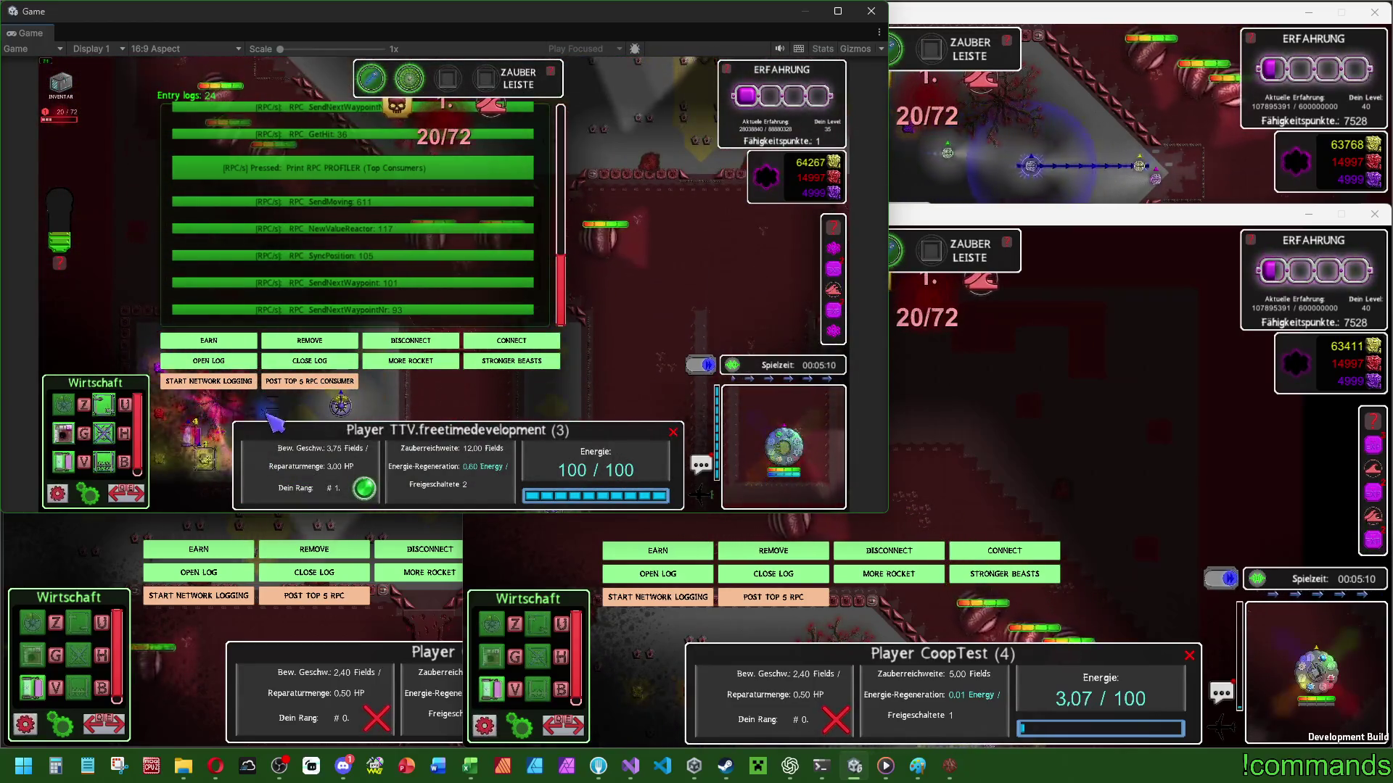
pyautogui.click(902, 436)
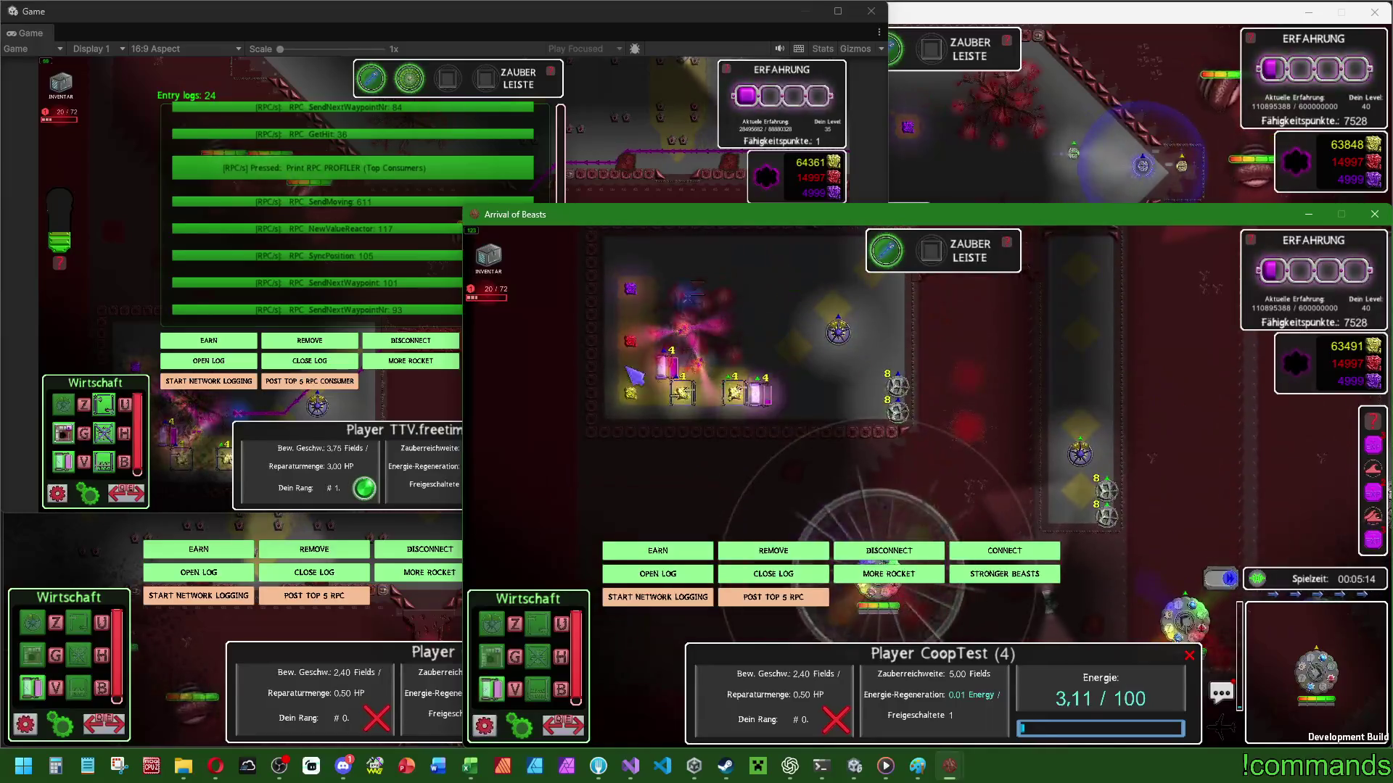
pyautogui.hotkey('alt', 'Tab')
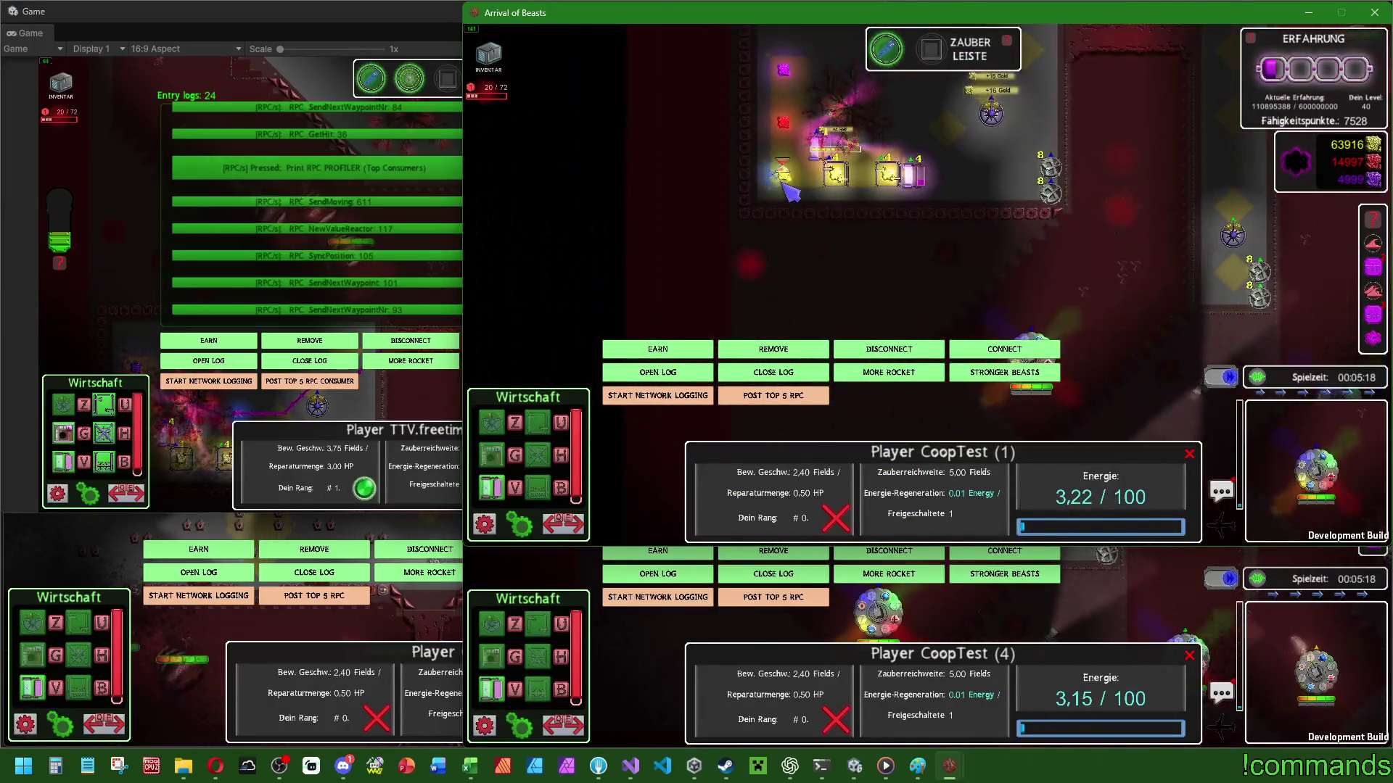
pyautogui.hotkey('alt', 'Tab')
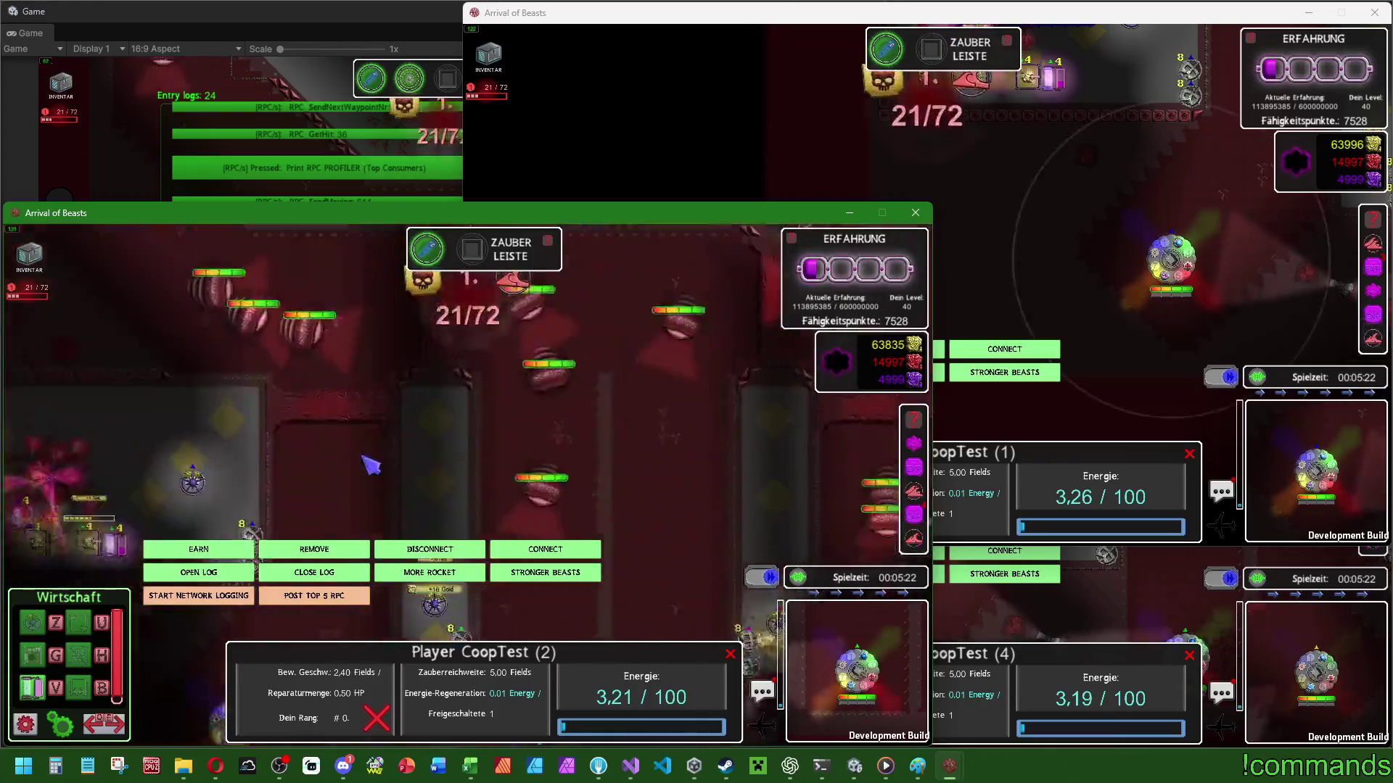
pyautogui.click(217, 187)
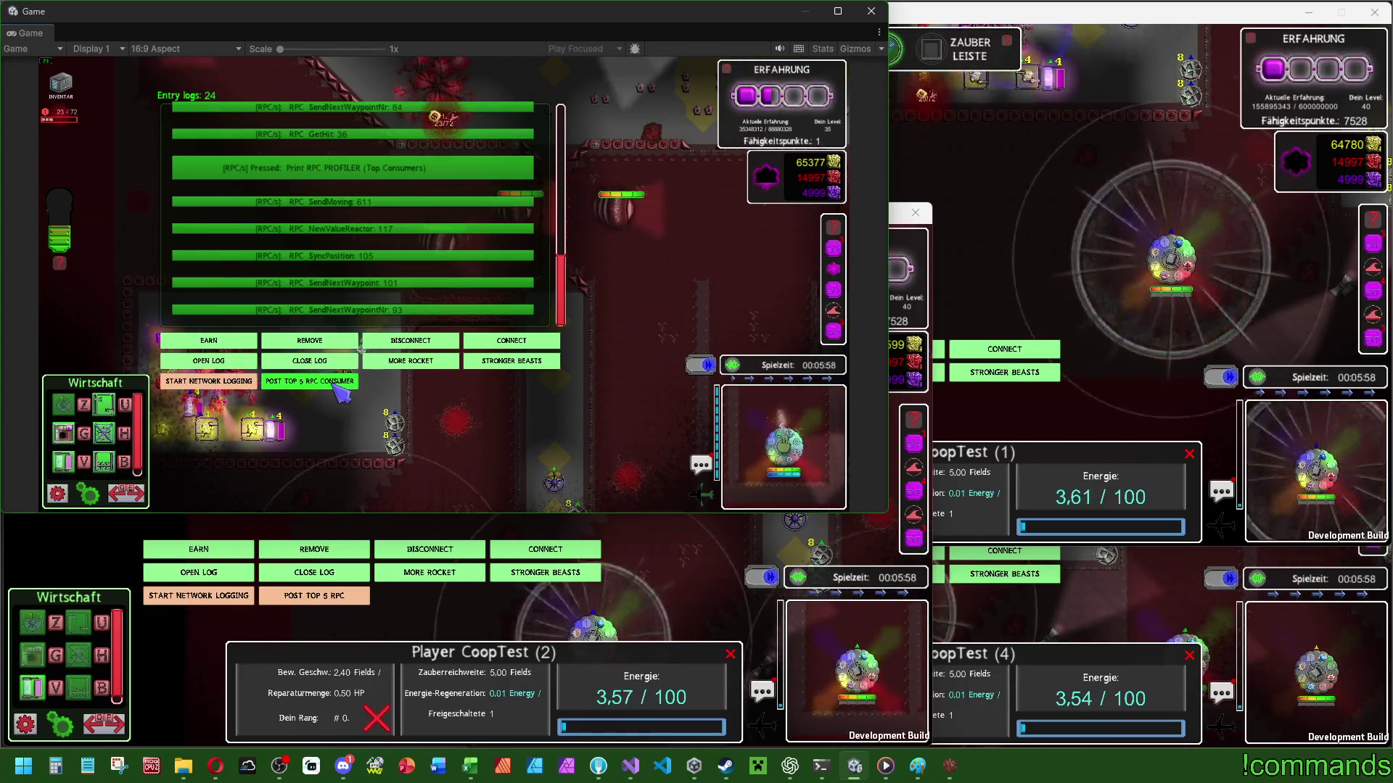
# Print the top RPC consumers repeatedly between client switches, showing far fewer RPC_SendMoving calls.
pyautogui.click(341, 384)
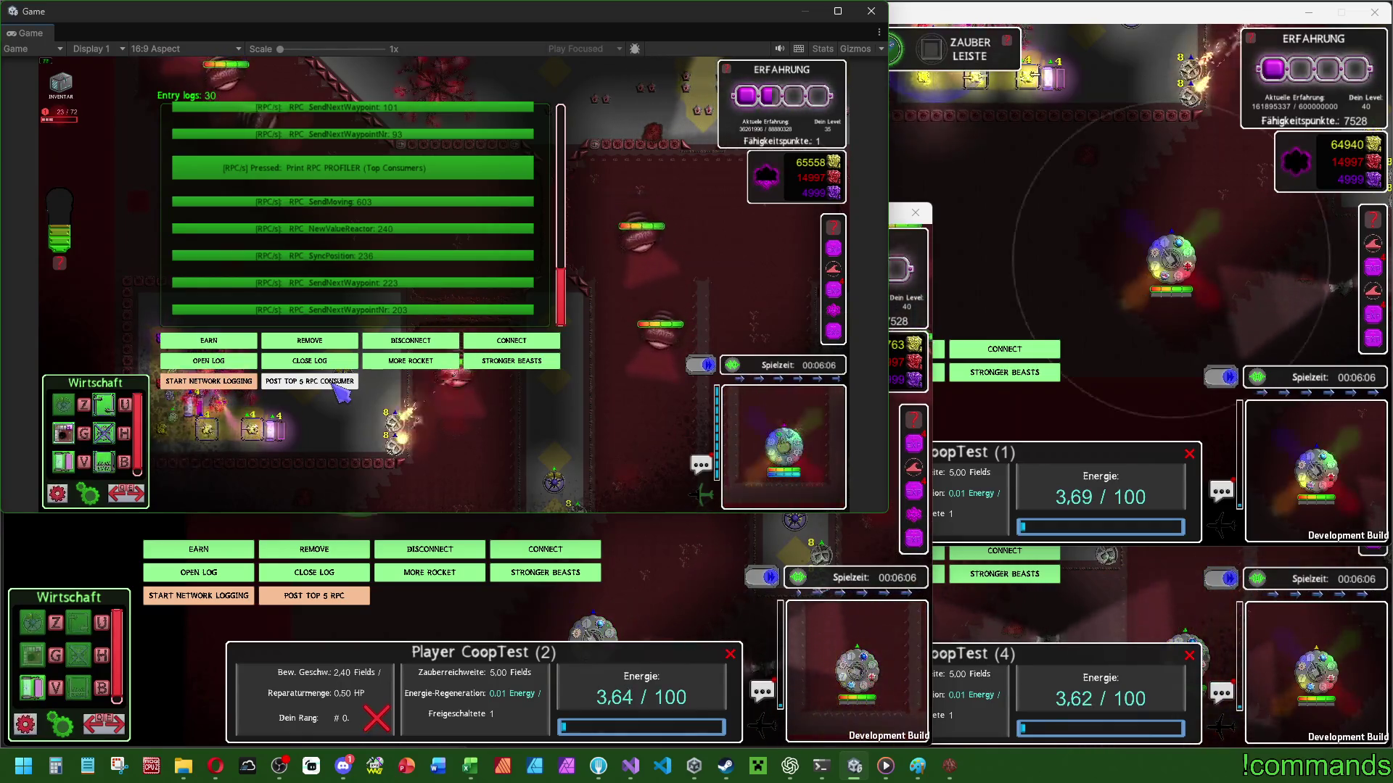
pyautogui.scroll(2, 508, 272)
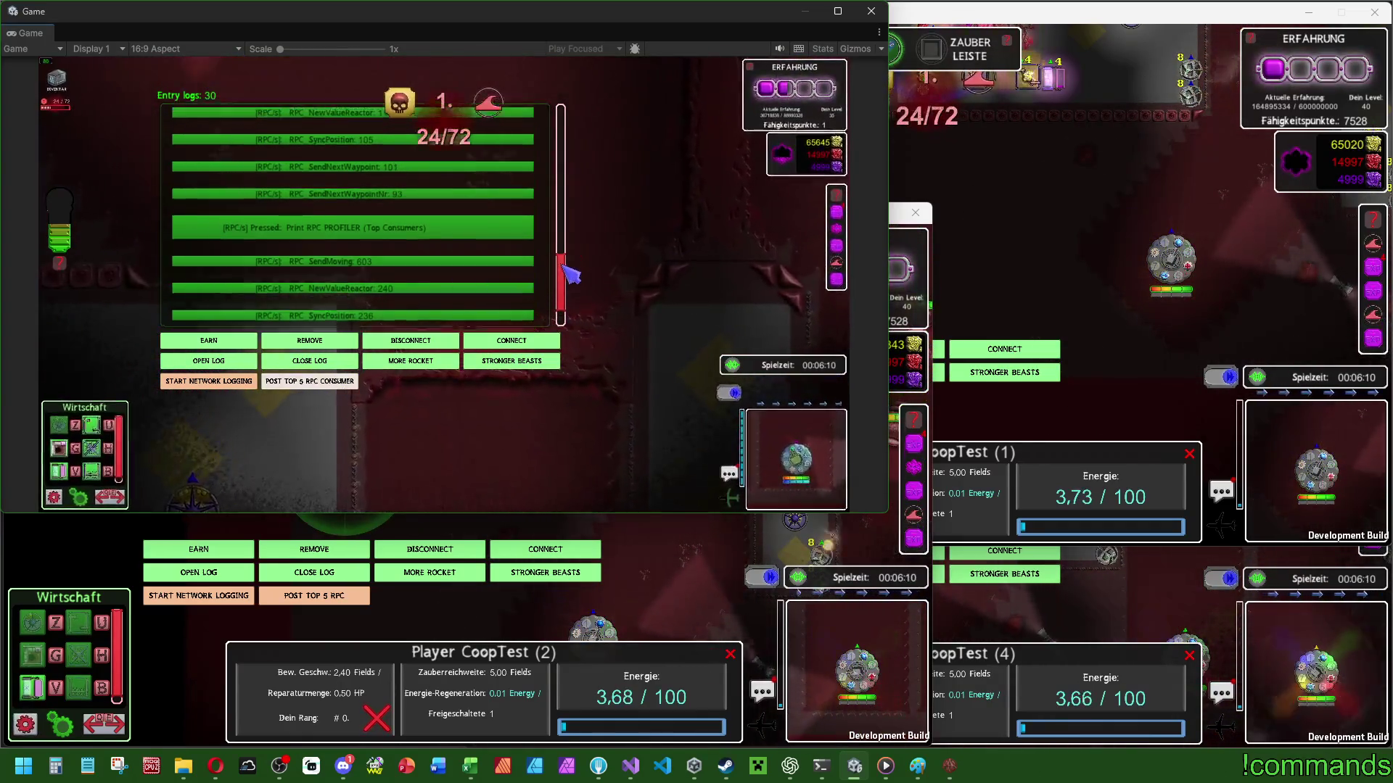
pyautogui.scroll(-3, 435, 287)
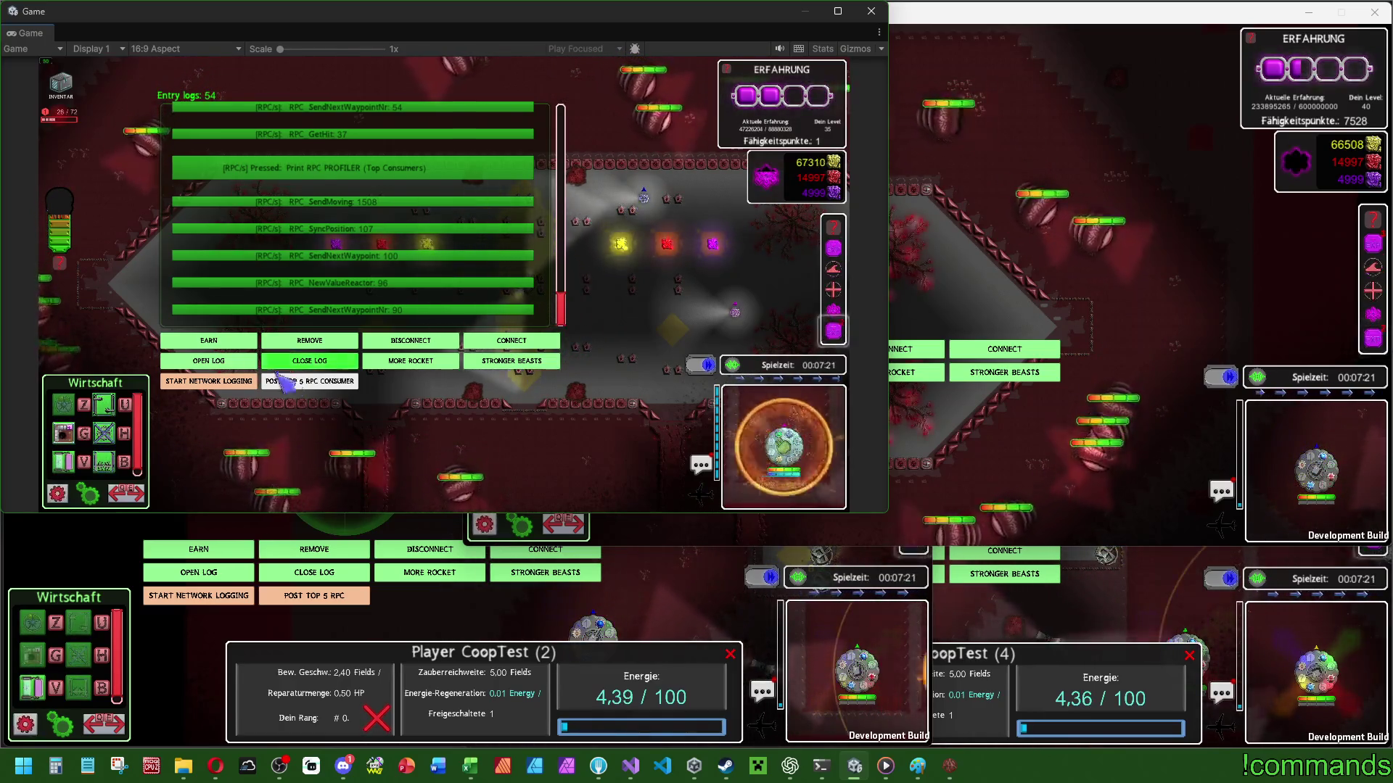
pyautogui.click(1157, 244)
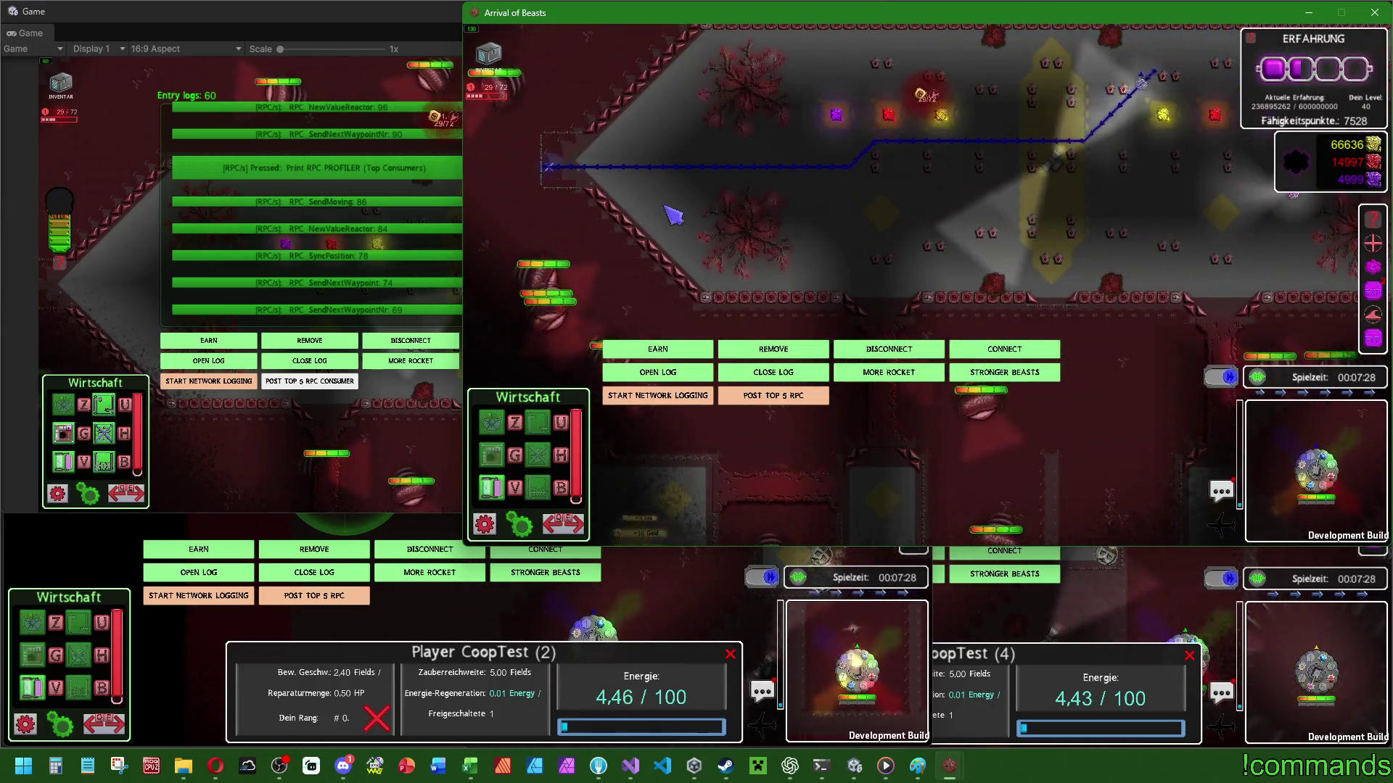
pyautogui.click(324, 385)
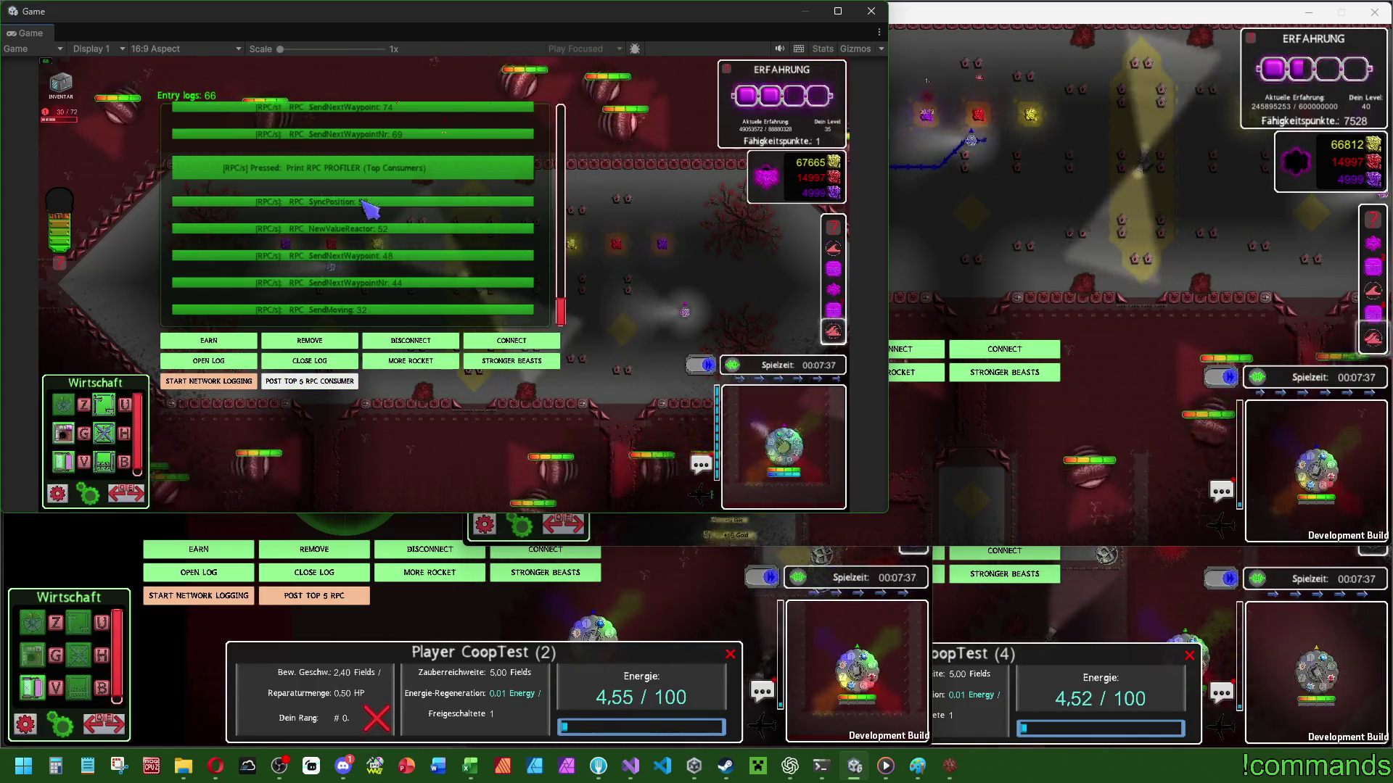
pyautogui.click(348, 385)
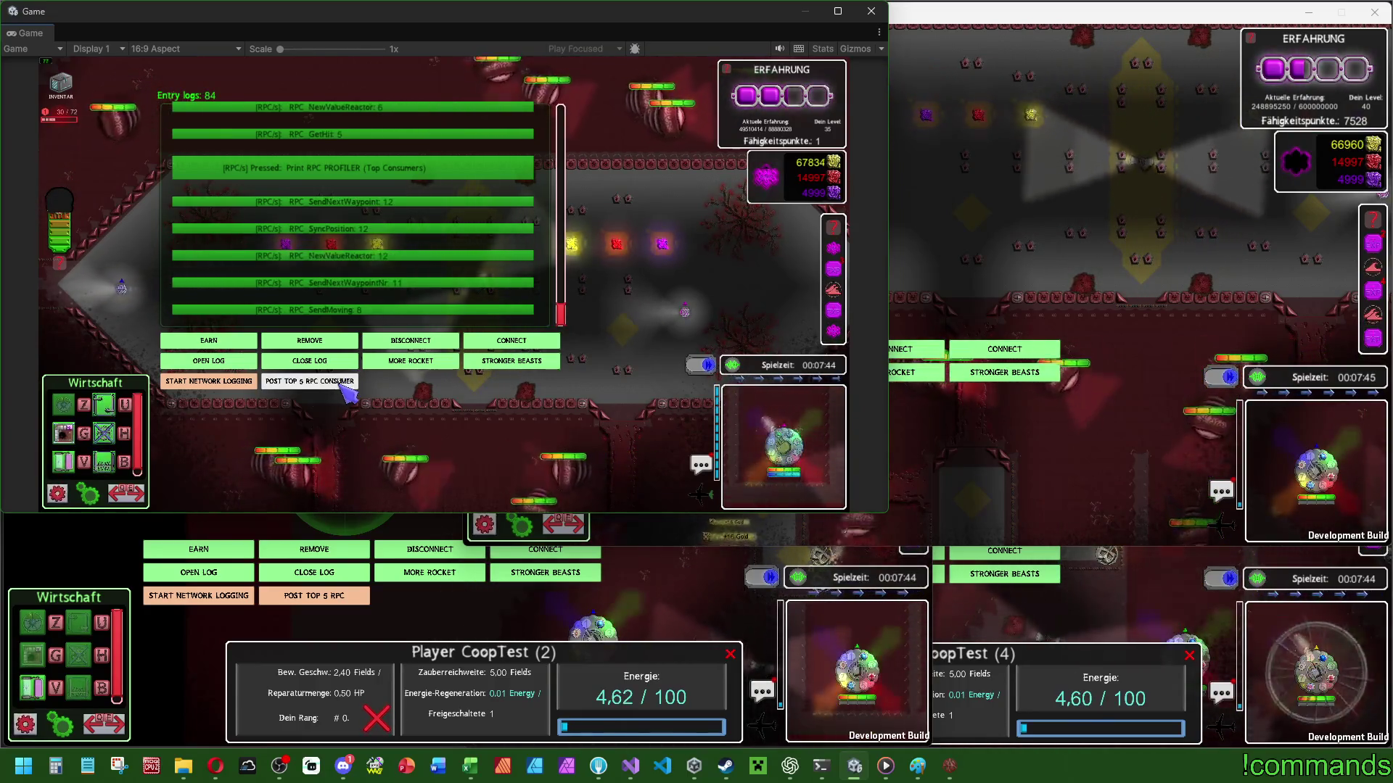
pyautogui.click(961, 298)
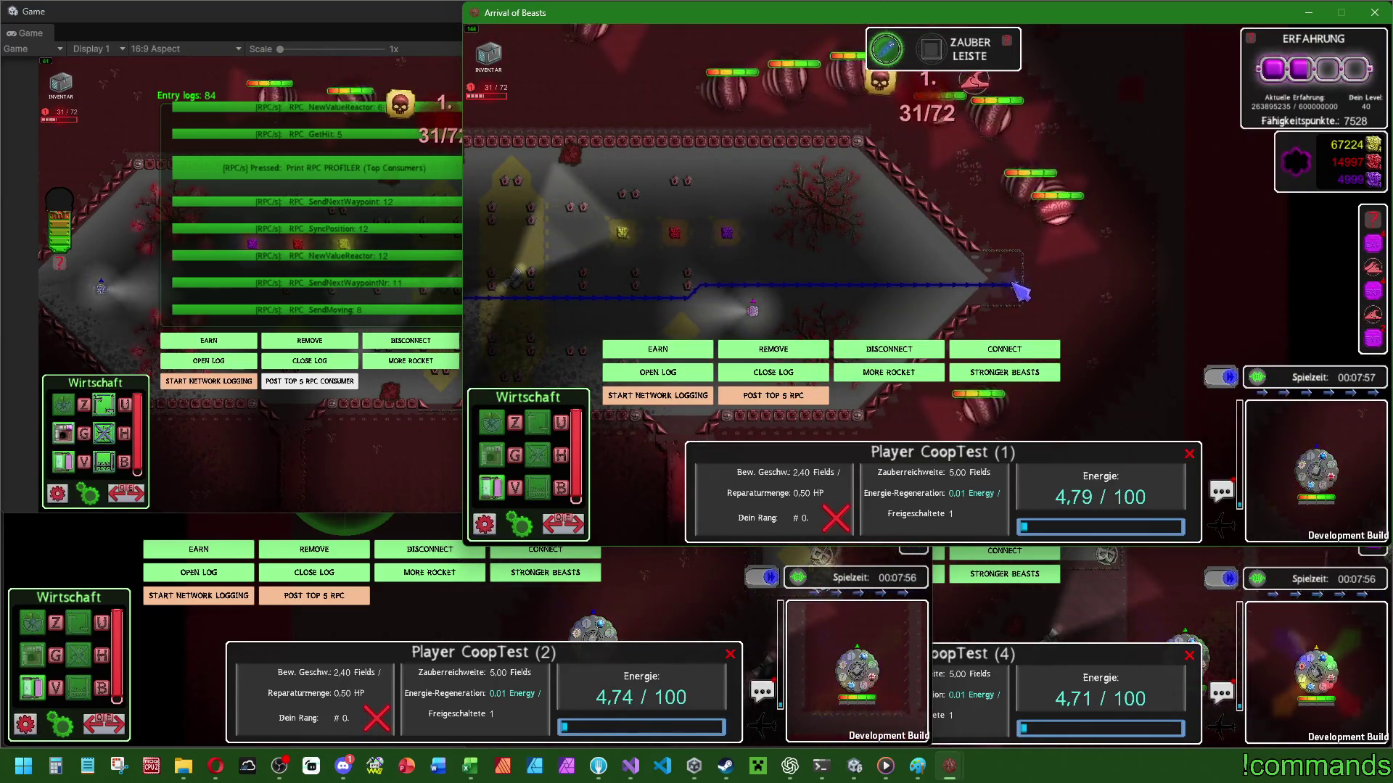
pyautogui.click(292, 388)
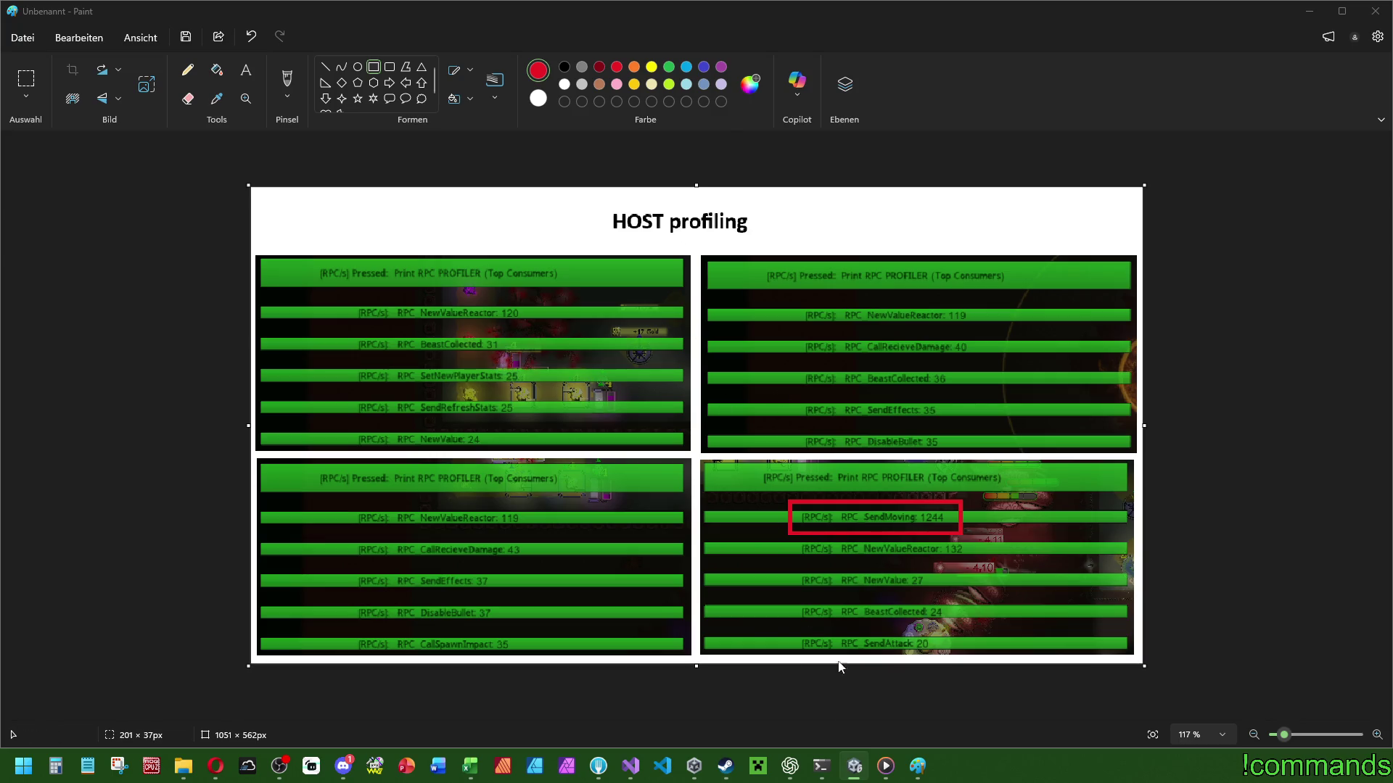
# Move from the marked HOST profiling image in Paint to the ChatGPT conversation.
pyautogui.hotkey('alt', 'Tab')
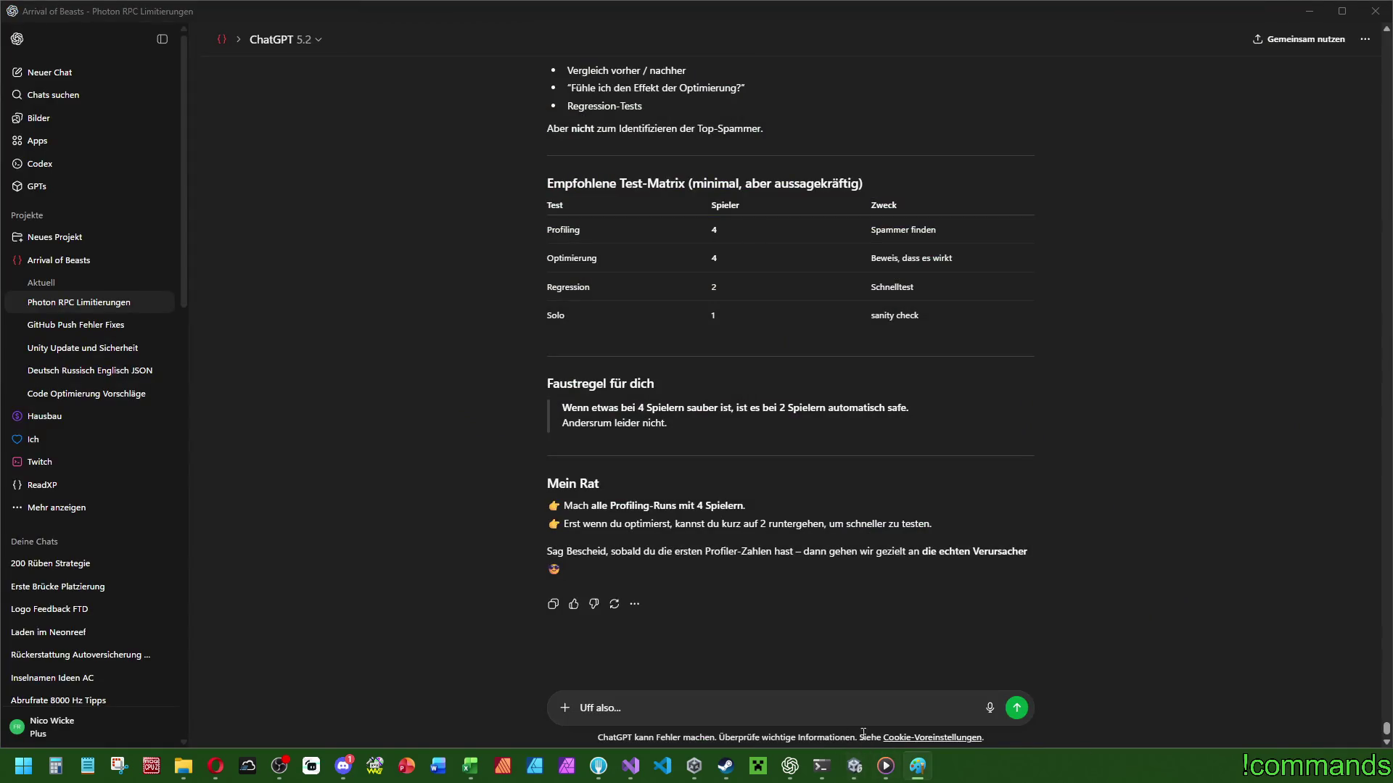
# Rewrite the chat draft to name "RPC_SendMoving" in the player script as the worst current offender.
pyautogui.click(683, 712)
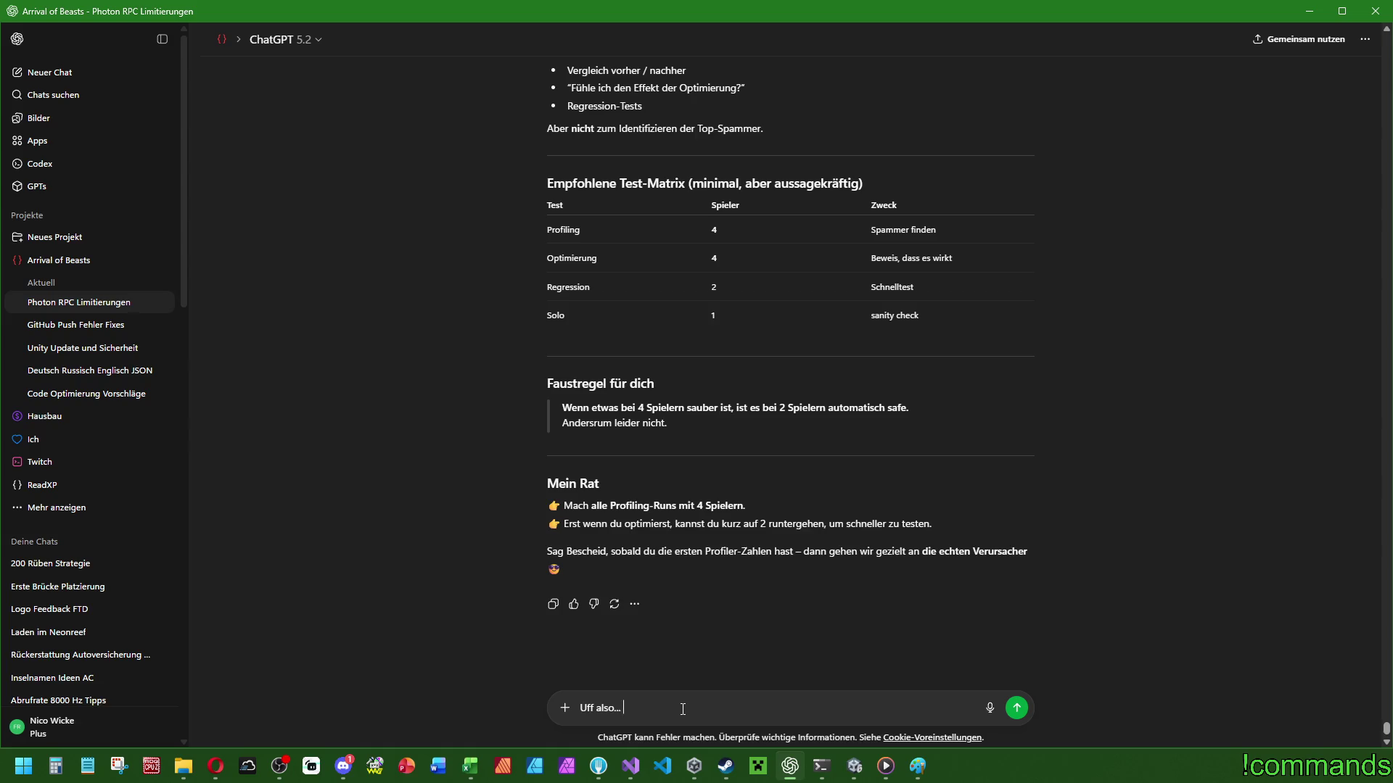
pyautogui.hotkey('ctrl', 'a')
pyautogui.press('BackSpace')
pyautogui.write('Als')
pyautogui.write('er krasse')
pyautogui.write('te Übeltät')
pyautogui.write('st:')
pyautogui.write(' aktuell')
pyautogui.write('"RPC_S')
pyautogui.write('endMoving')
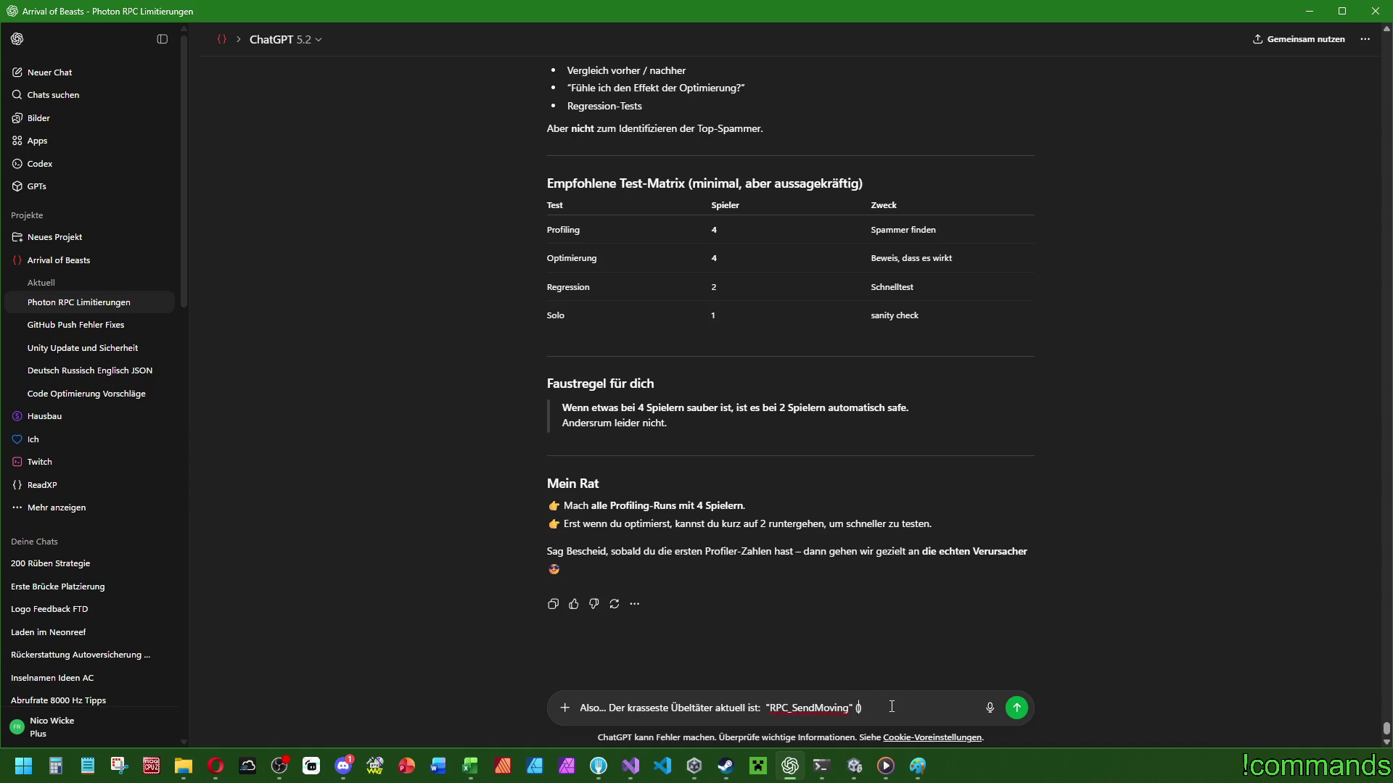
pyautogui.write('12')
pyautogui.press('BackSpace')
pyautogui.press('BackSpace')
pyautogui.write('meinem Player')
pyautogui.write('skript:')
pyautogui.press('BackSpace')
pyautogui.press('BackSpace')
pyautogui.press('BackSpace')
pyautogui.write('pielerskript;')
# Check playercontroller.cs in Visual Studio and save it.
pyautogui.click(631, 766)
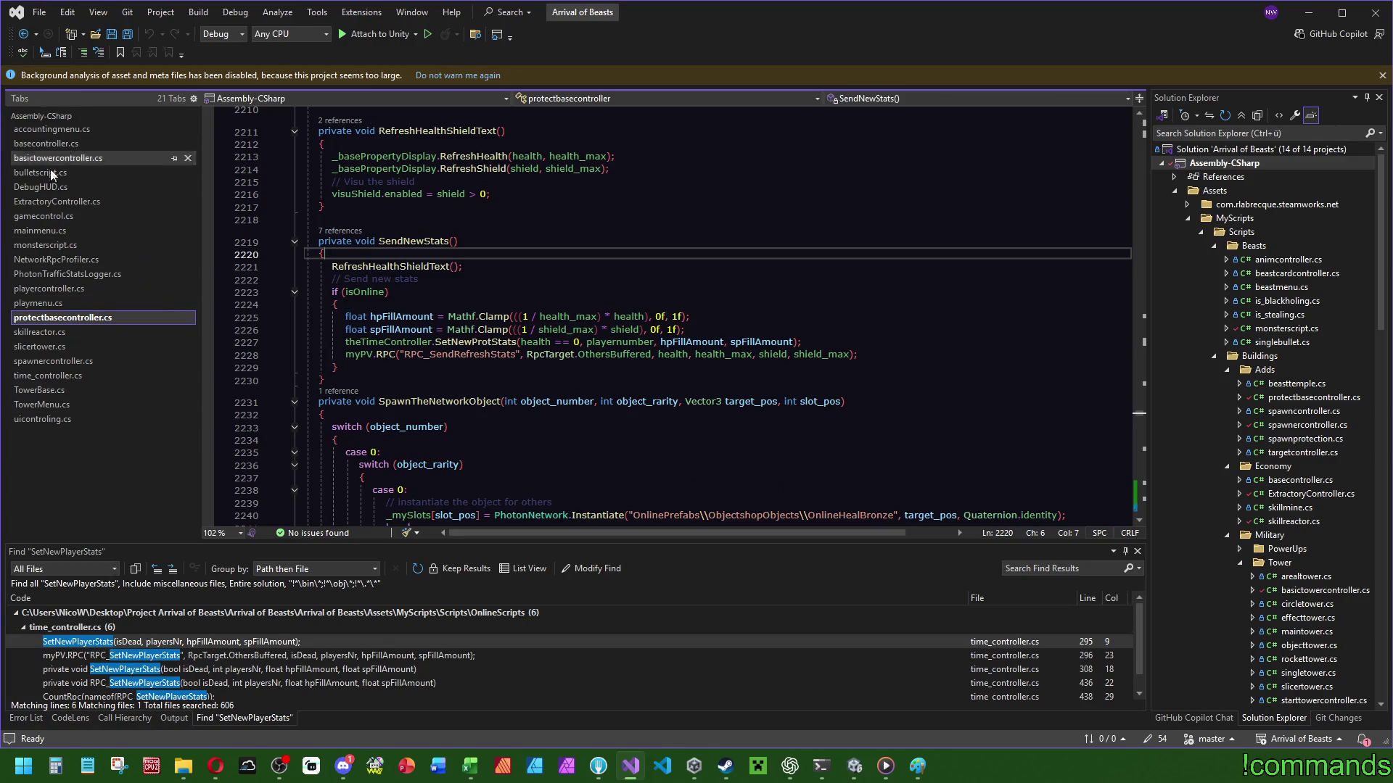
pyautogui.click(51, 288)
pyautogui.hotkey('ctrl', 'a')
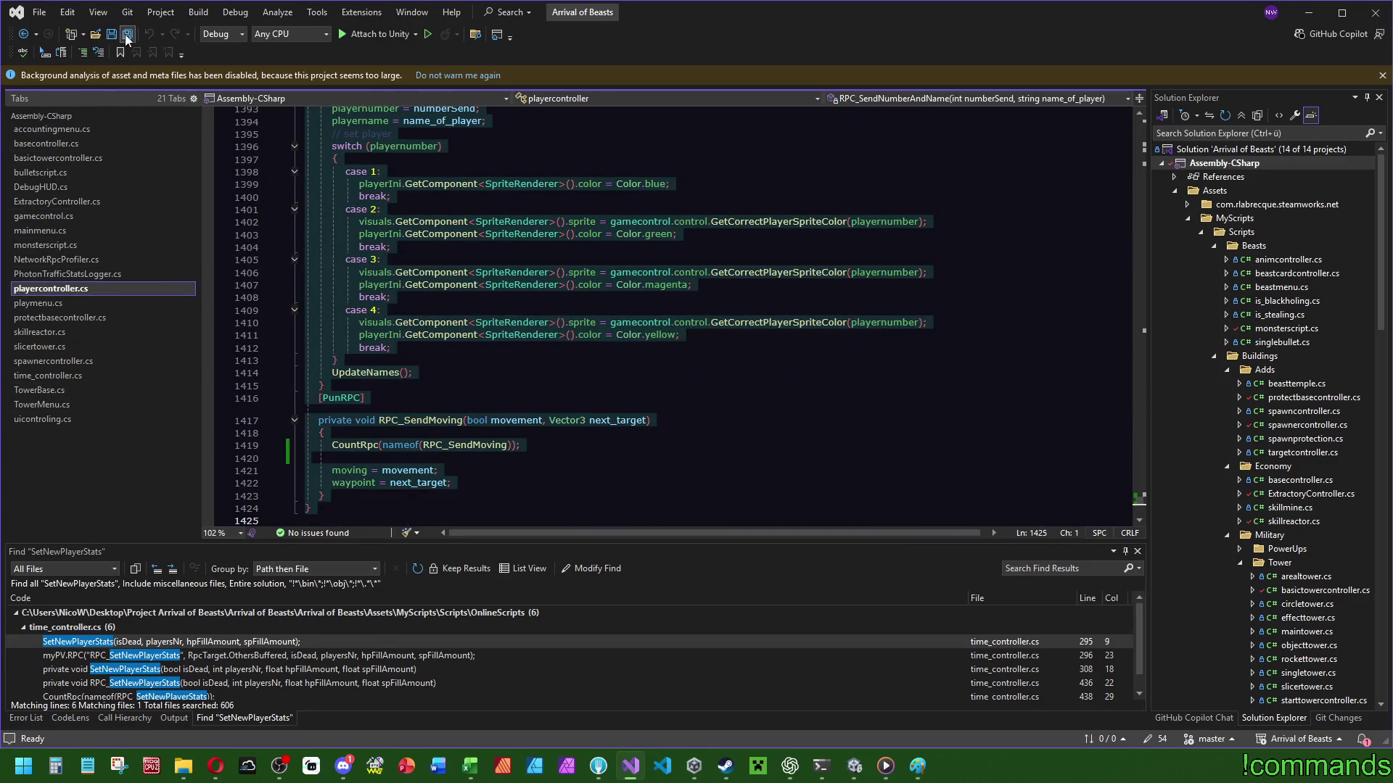
pyautogui.hotkey('ctrl', 's')
pyautogui.click(790, 766)
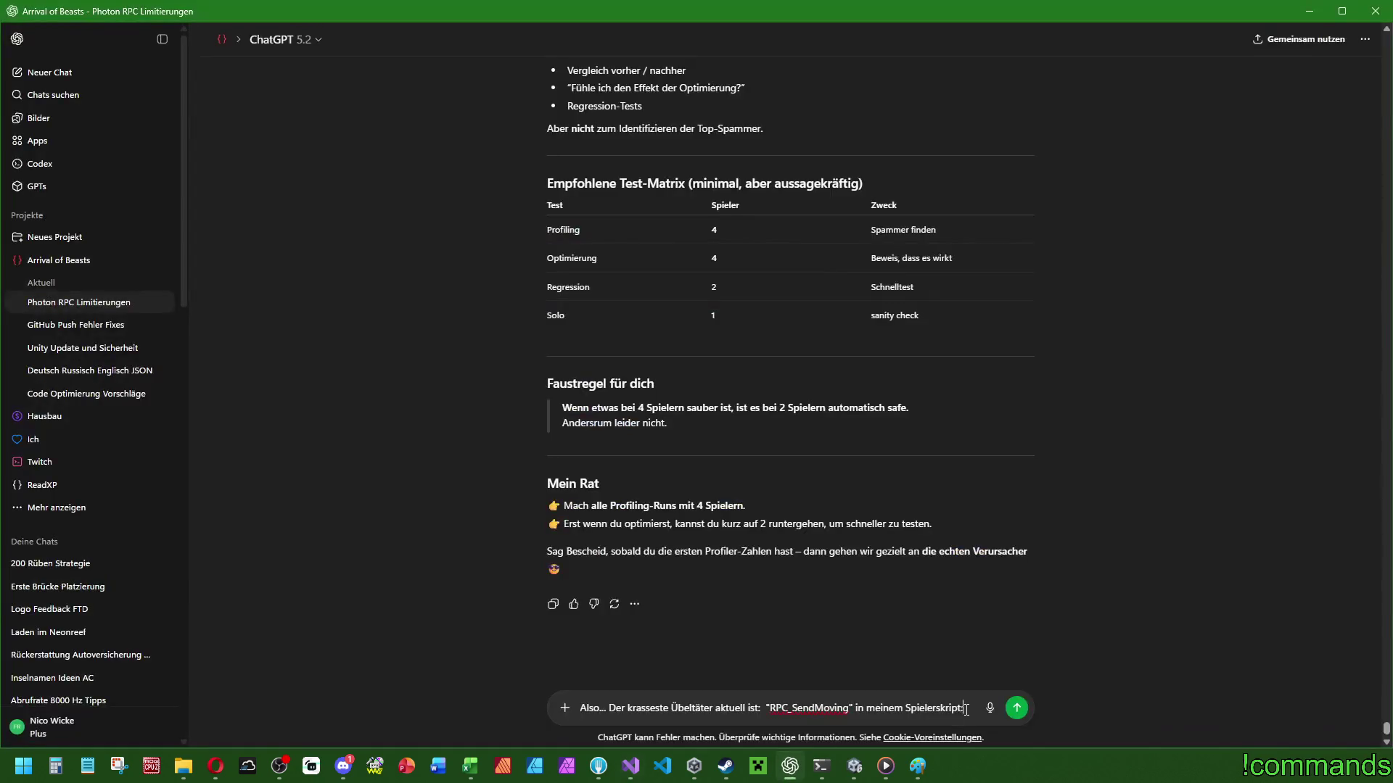
# Send the RPC_SendMoving message and read ChatGPT's full reply down to the patch-list offer.
pyautogui.write(' aber nur dann, wenn de')
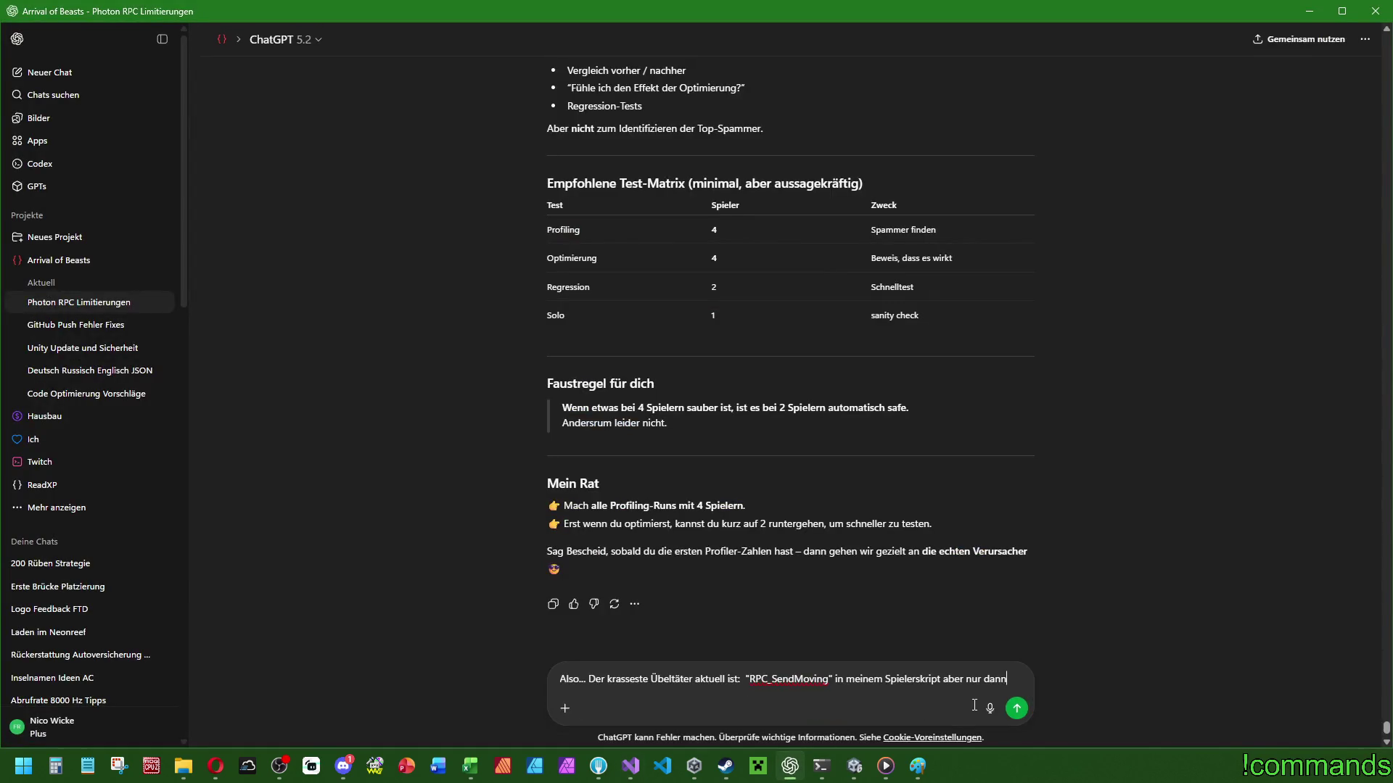
pyautogui.press('Return')
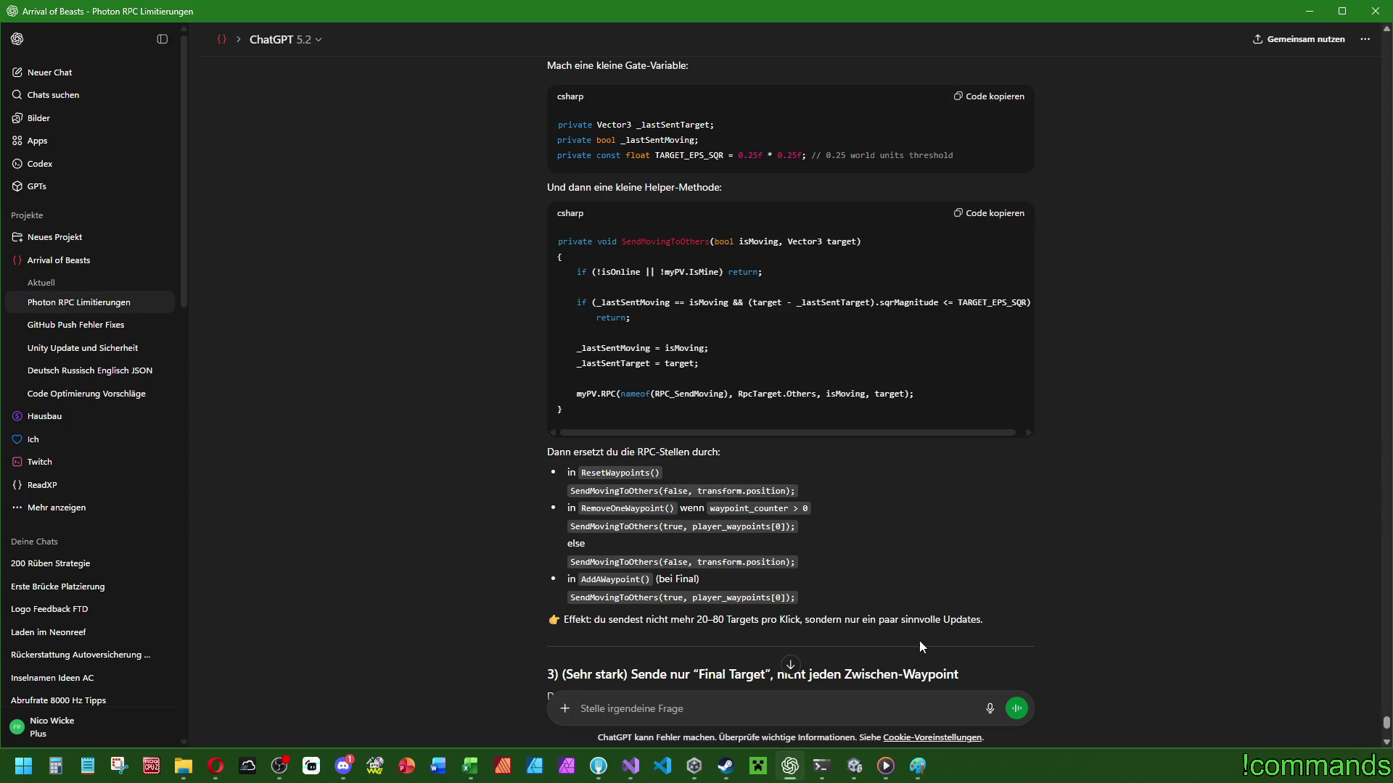
pyautogui.scroll(-2, 997, 645)
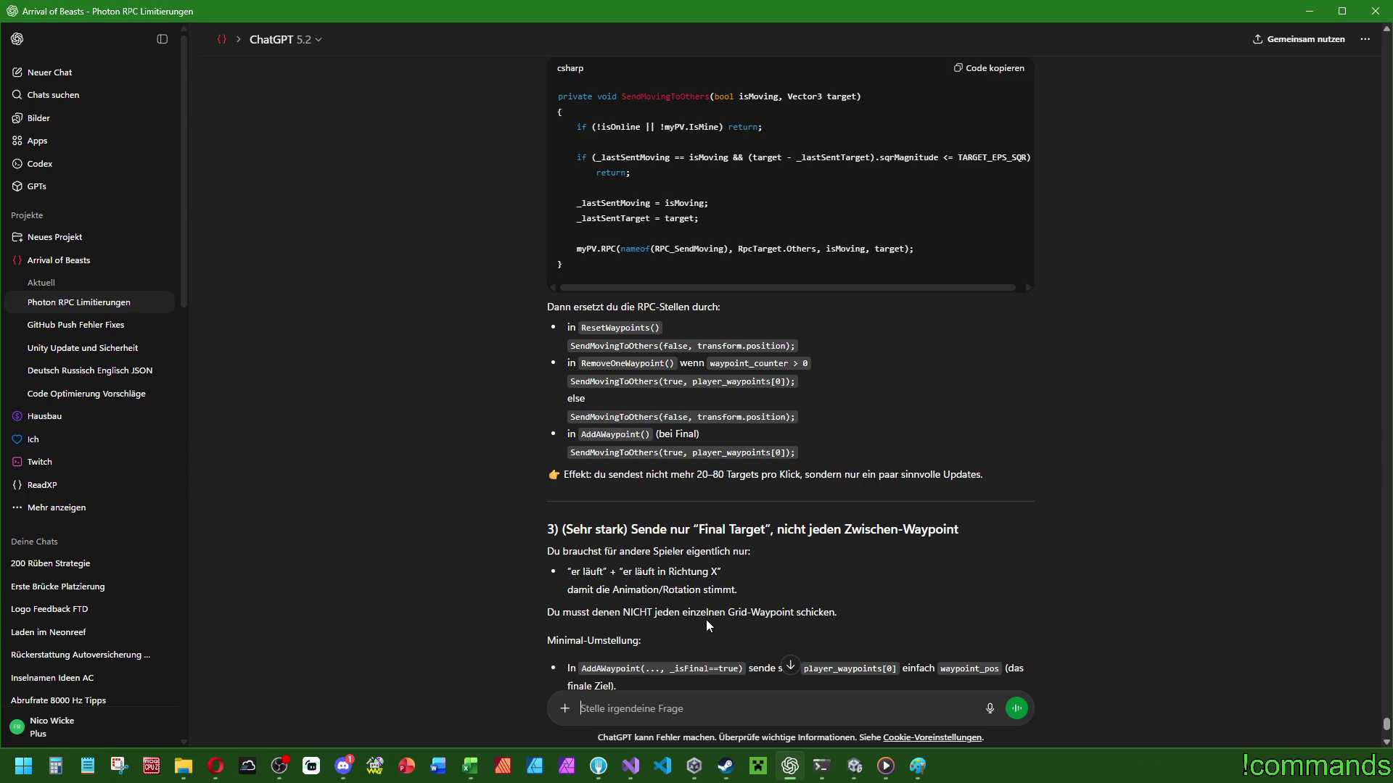
pyautogui.scroll(-2, 707, 620)
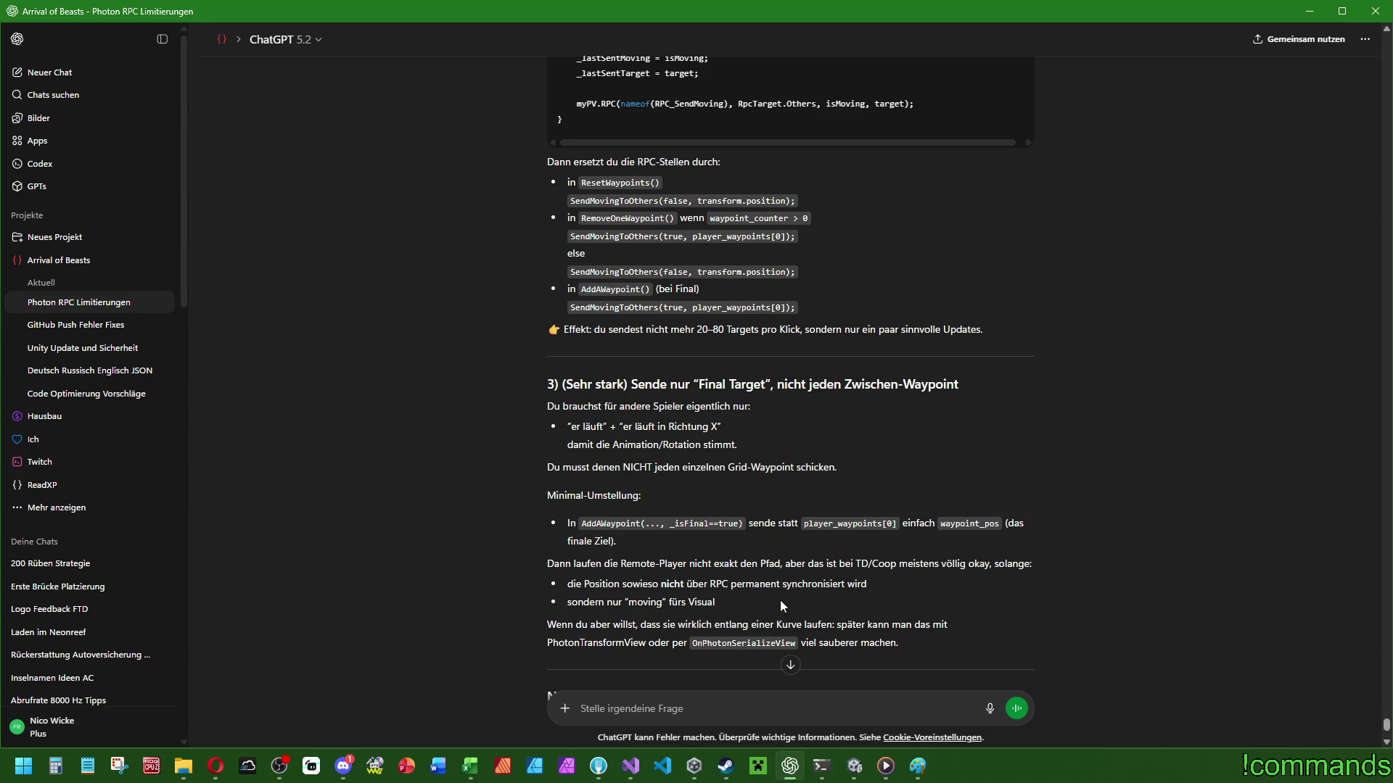
pyautogui.scroll(-2, 660, 596)
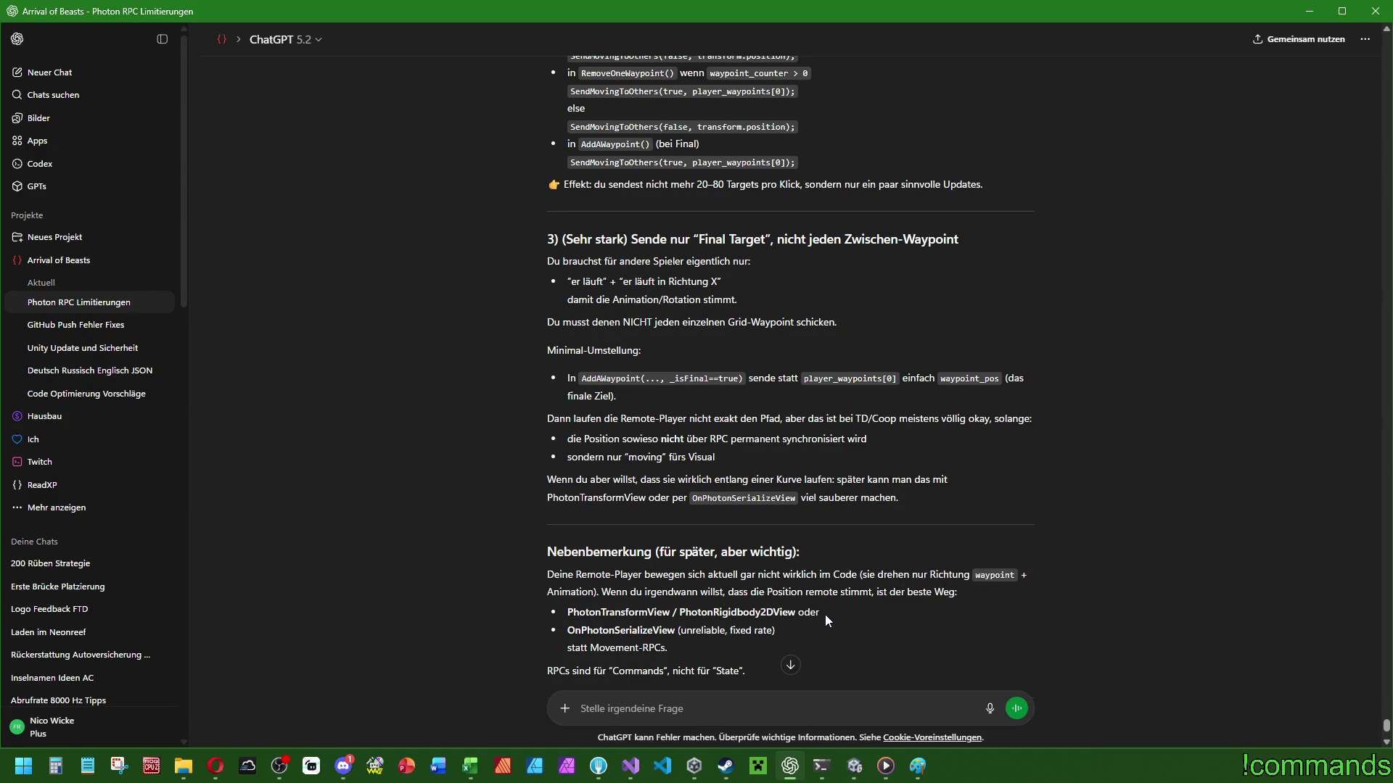
pyautogui.scroll(-2, 631, 558)
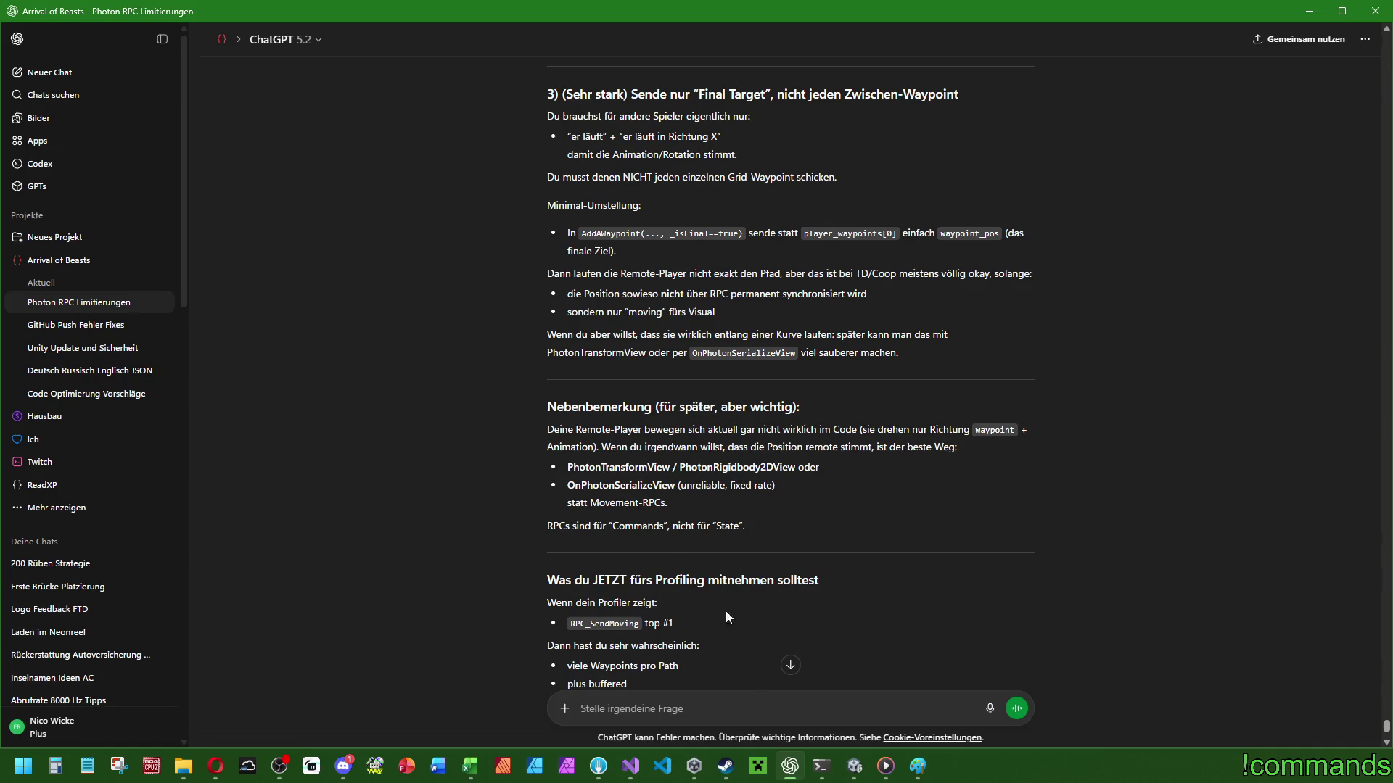
pyautogui.scroll(-2, 708, 613)
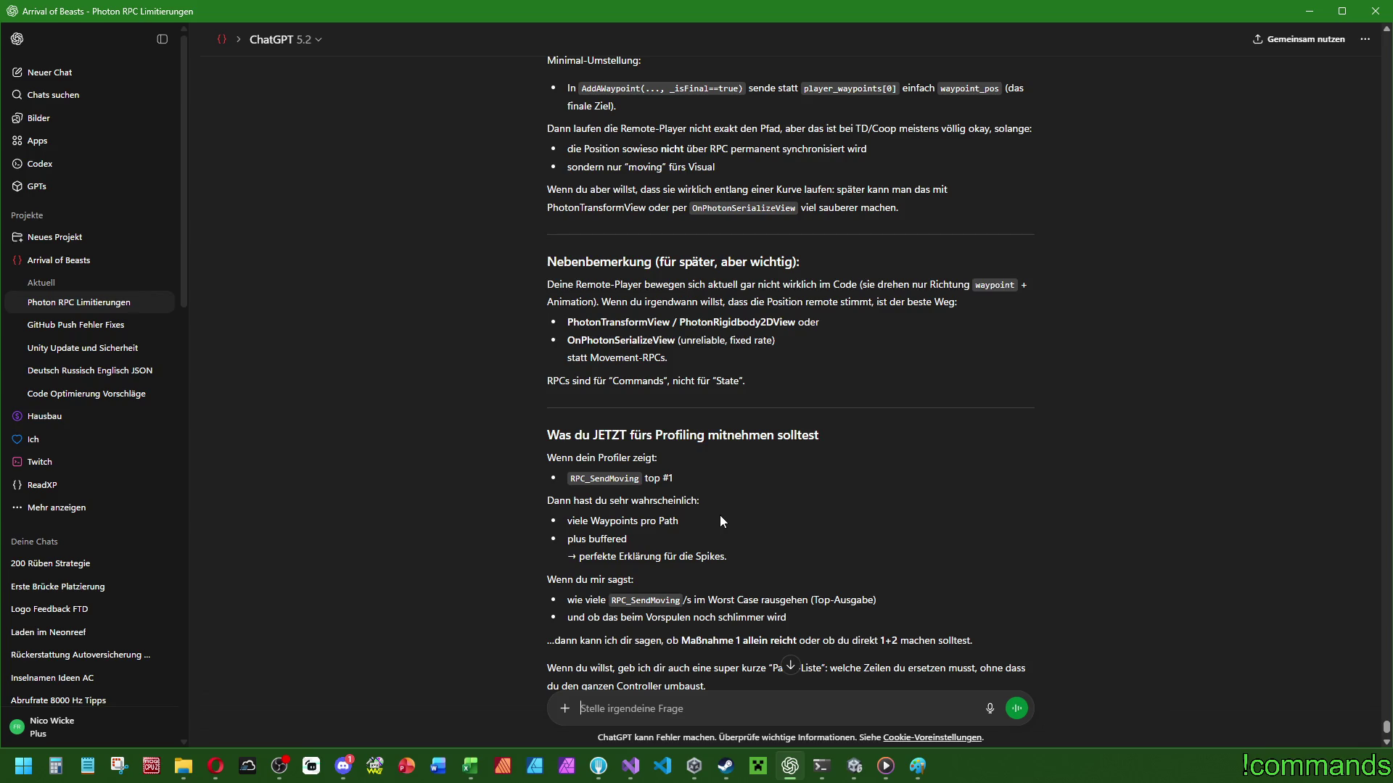
pyautogui.scroll(-2, 721, 518)
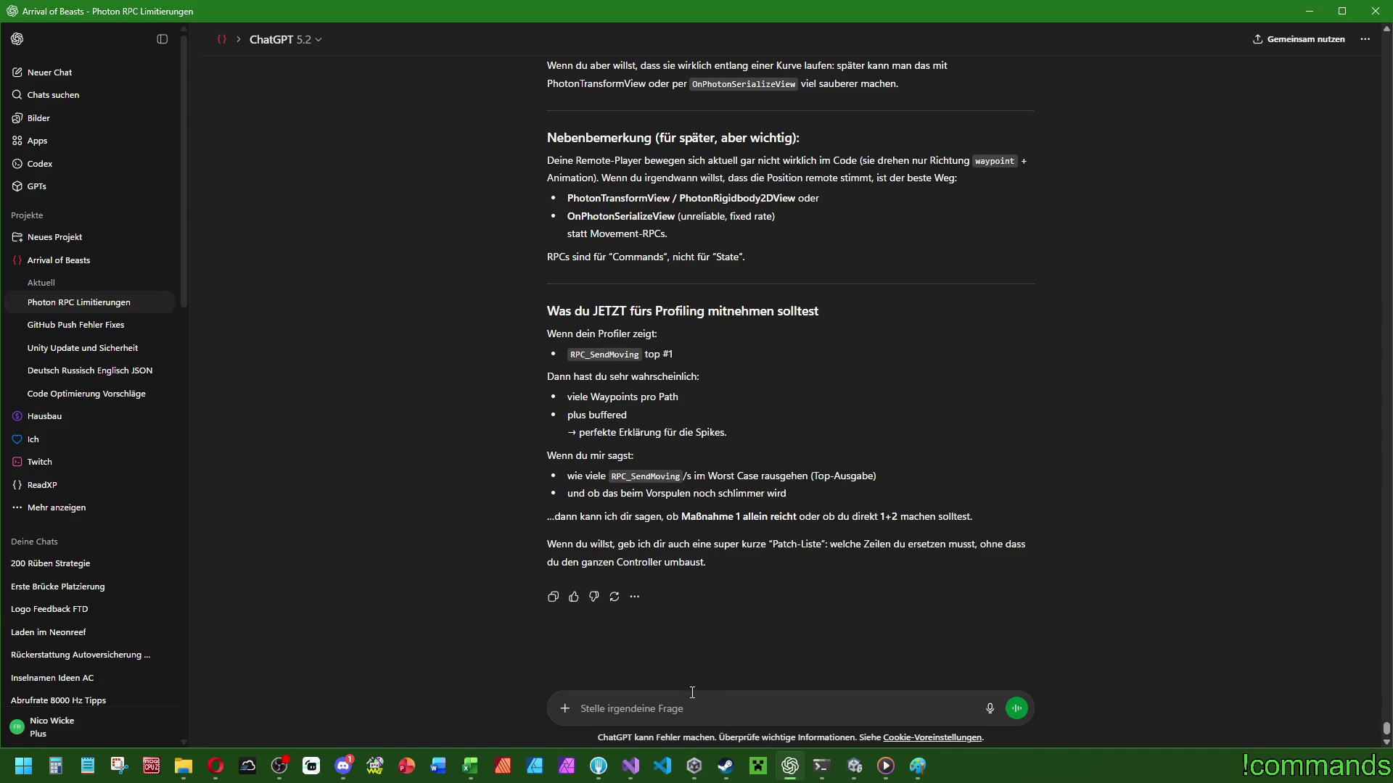
# Send a follow-up saying spamming target clicks while fast-forwarding reached over 1200 RPC/s.
pyautogui.write('Beim Vorsp')
pyautogui.write('ulen ')
pyautogui.write('waren')
pyautogui.press('BackSpace')
pyautogui.write('s, ')
pyautogui.write('wenn ')
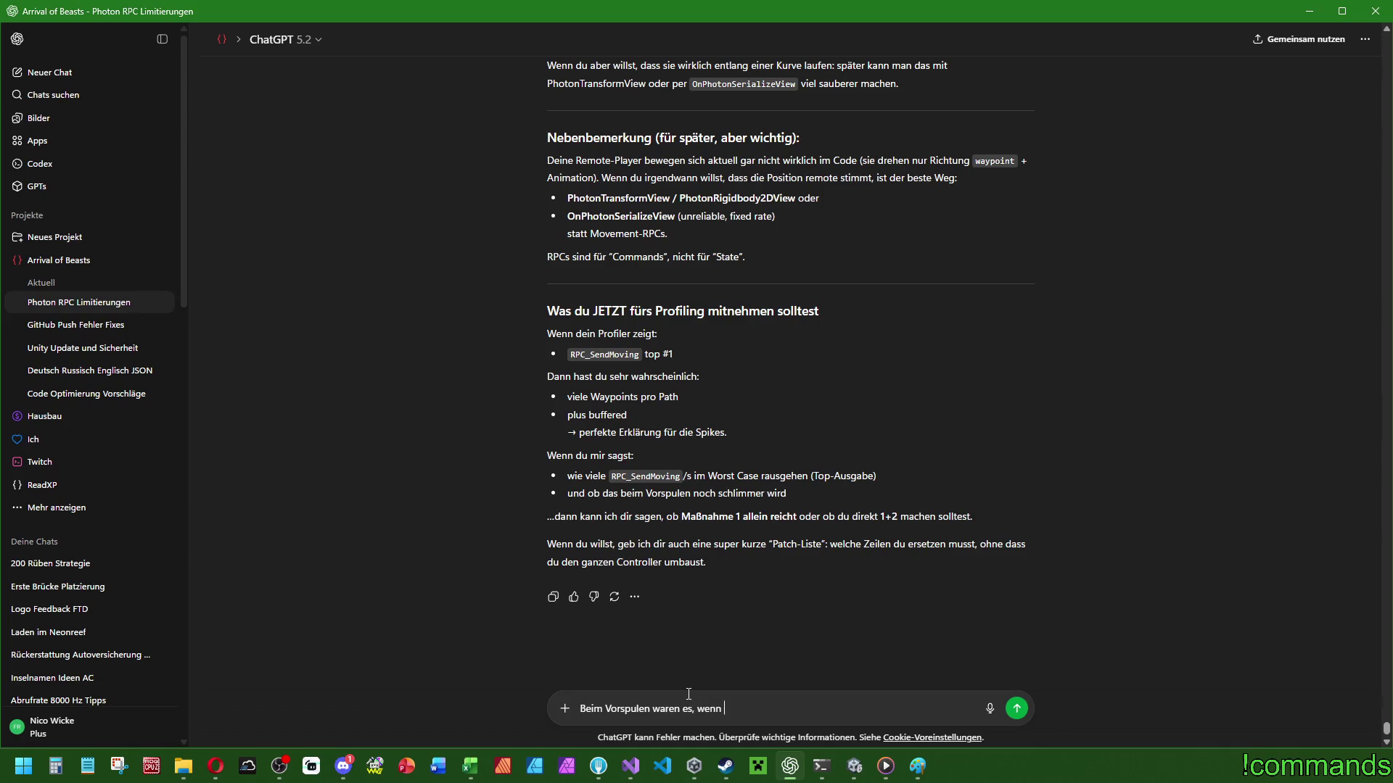
pyautogui.write('ich die Maustaste ')
pyautogui.write('etwas gespammt habe für die Zielsetz')
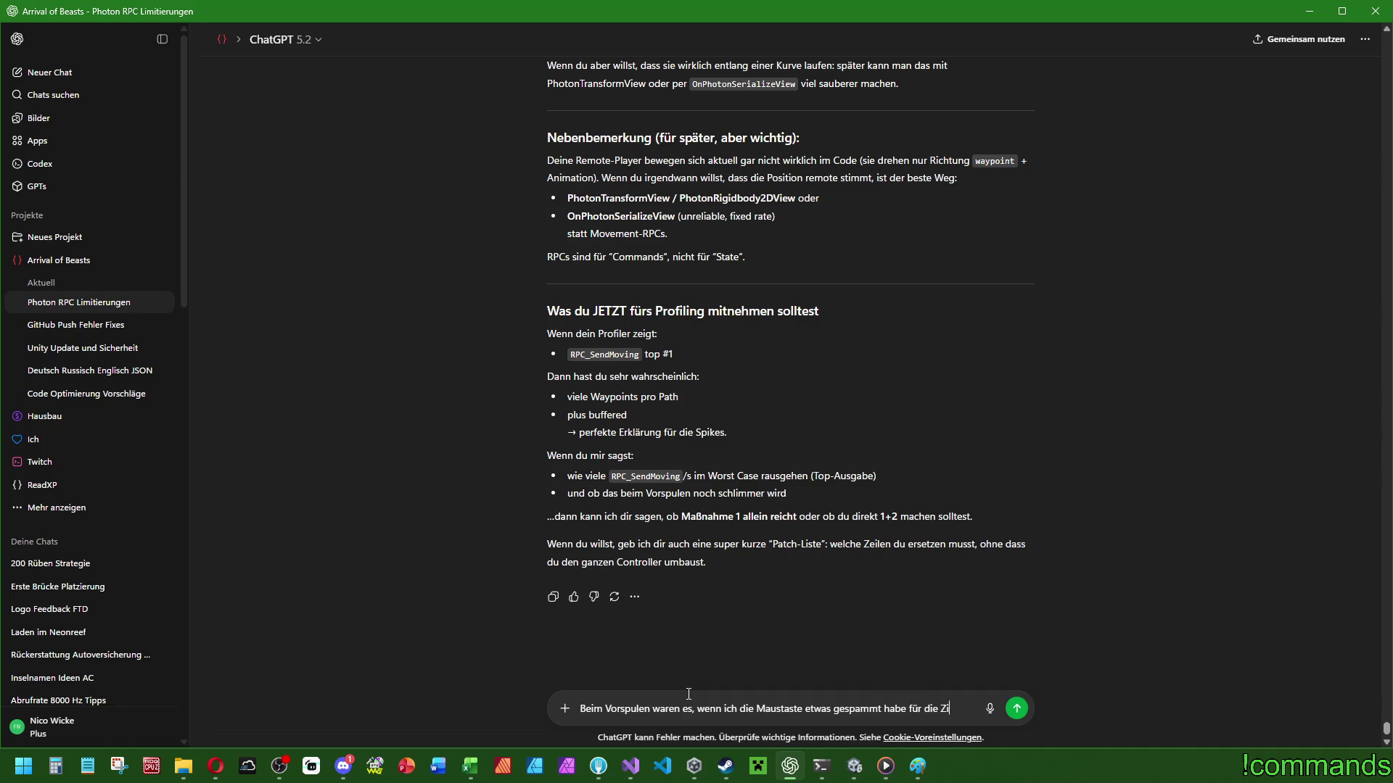
pyautogui.write('ung sch')
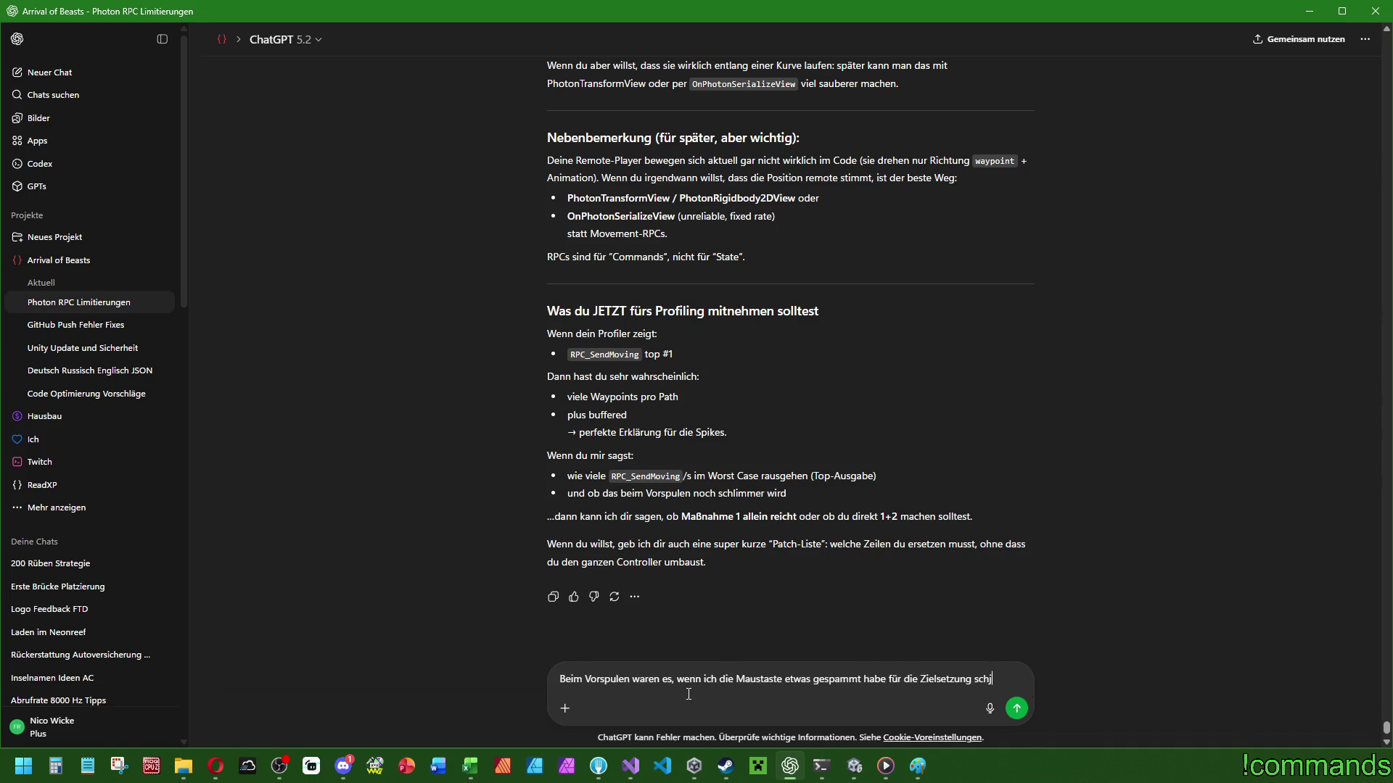
pyautogui.write('nell mal >')
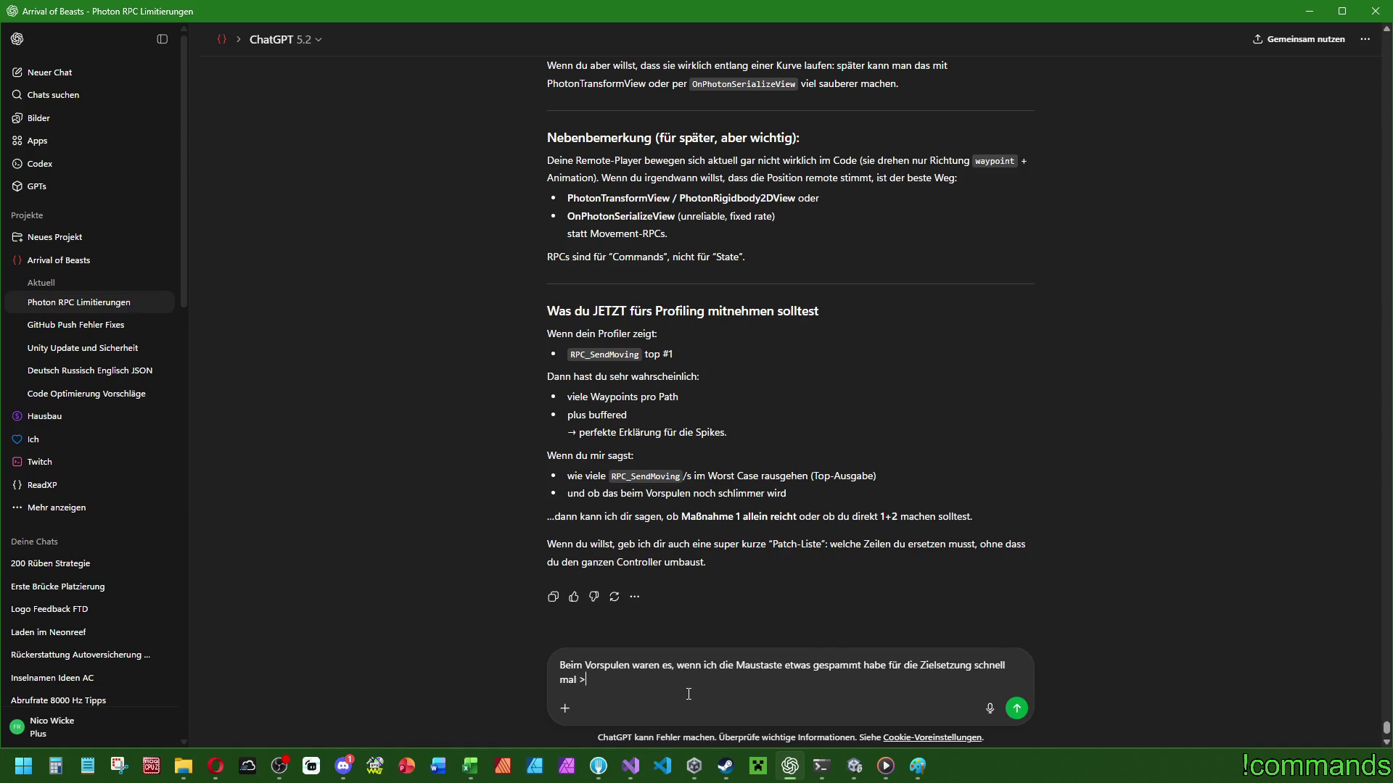
pyautogui.write('1200')
pyautogui.write('calls.')
pyautogui.press('BackSpace')
pyautogui.press('BackSpace')
pyautogui.press('BackSpace')
pyautogui.write('RPC')
pyautogui.write('/s')
pyautogui.press('Return')
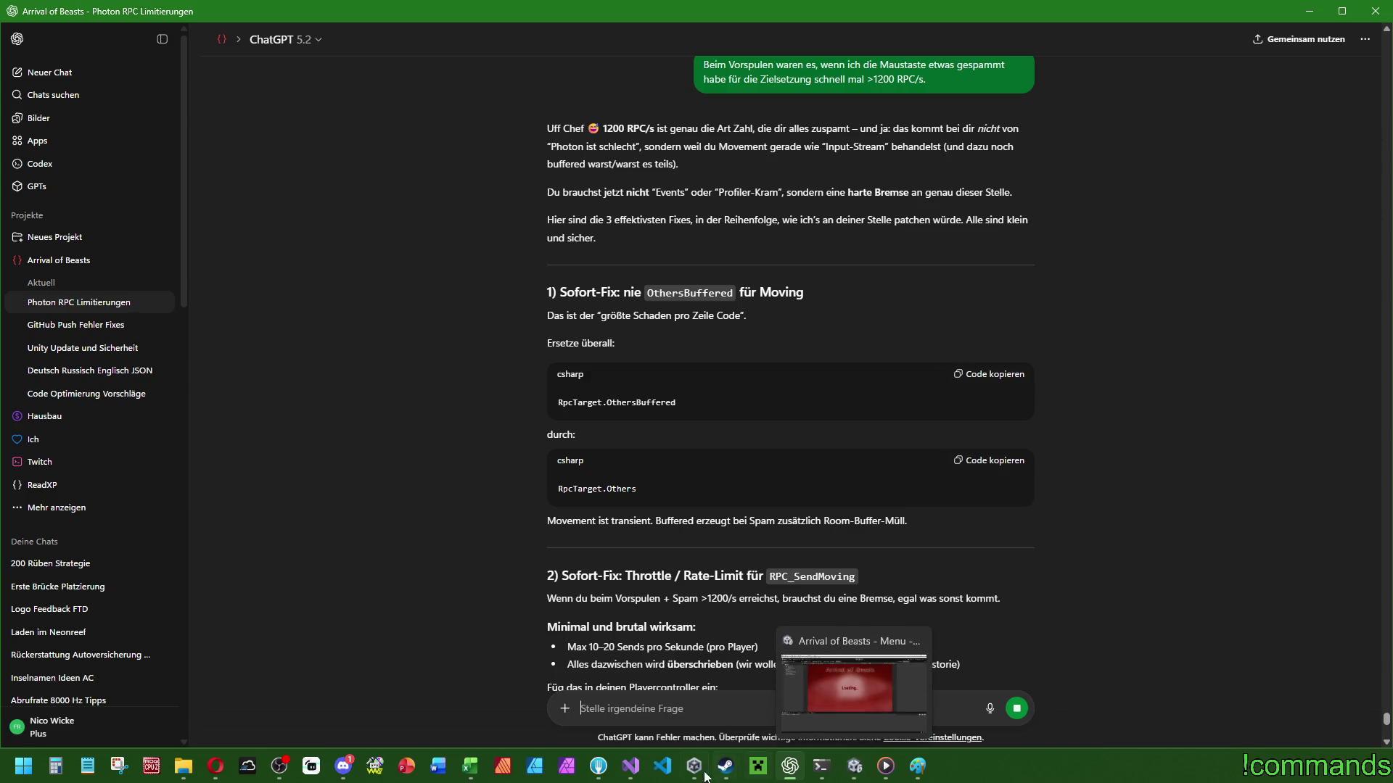
# Return to playercontroller.cs in Visual Studio and search for RPC_SendMoving.
pyautogui.click(849, 689)
pyautogui.click(420, 420)
pyautogui.hotkey('ctrl', 'f')
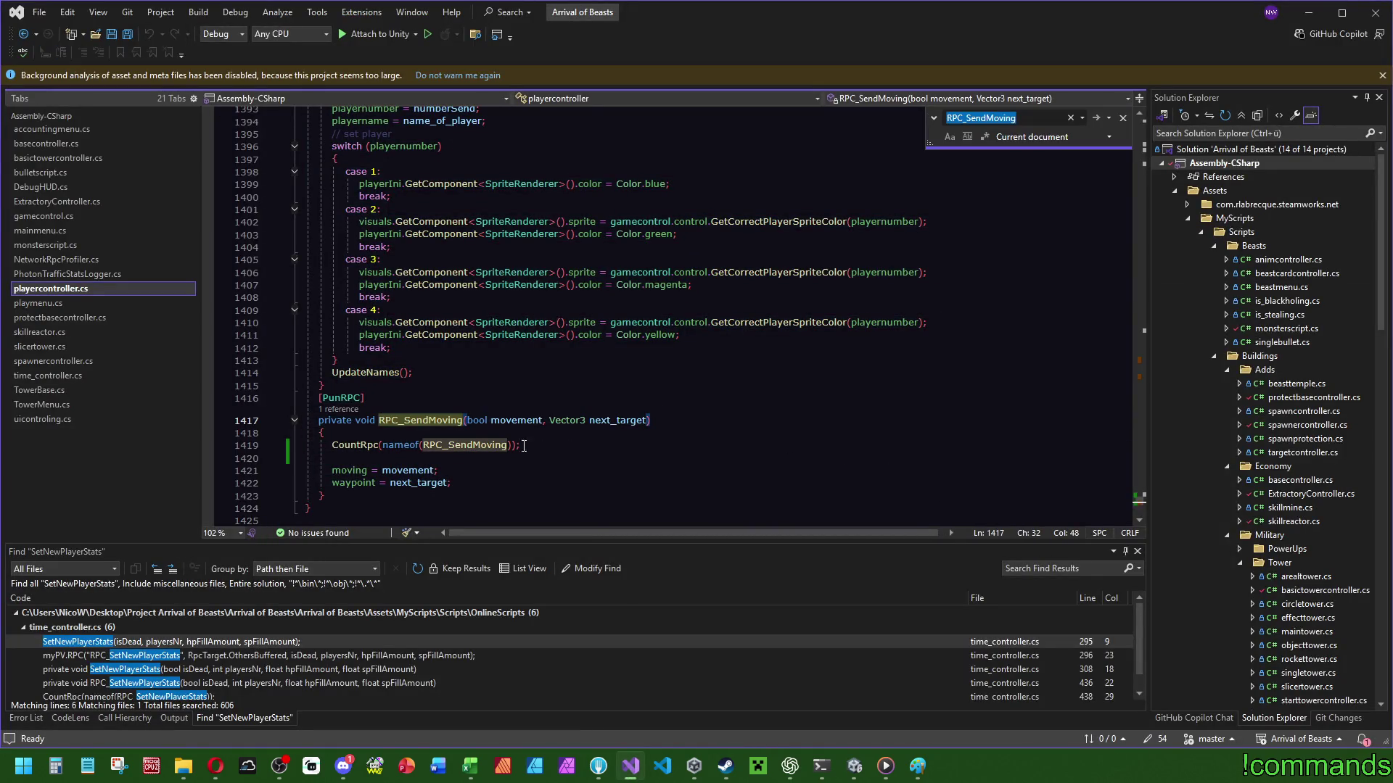
# Change OthersBuffered to RpcTarget.Others in the RPC_SendMoving calls on lines 885 and 895.
pyautogui.click(1142, 363)
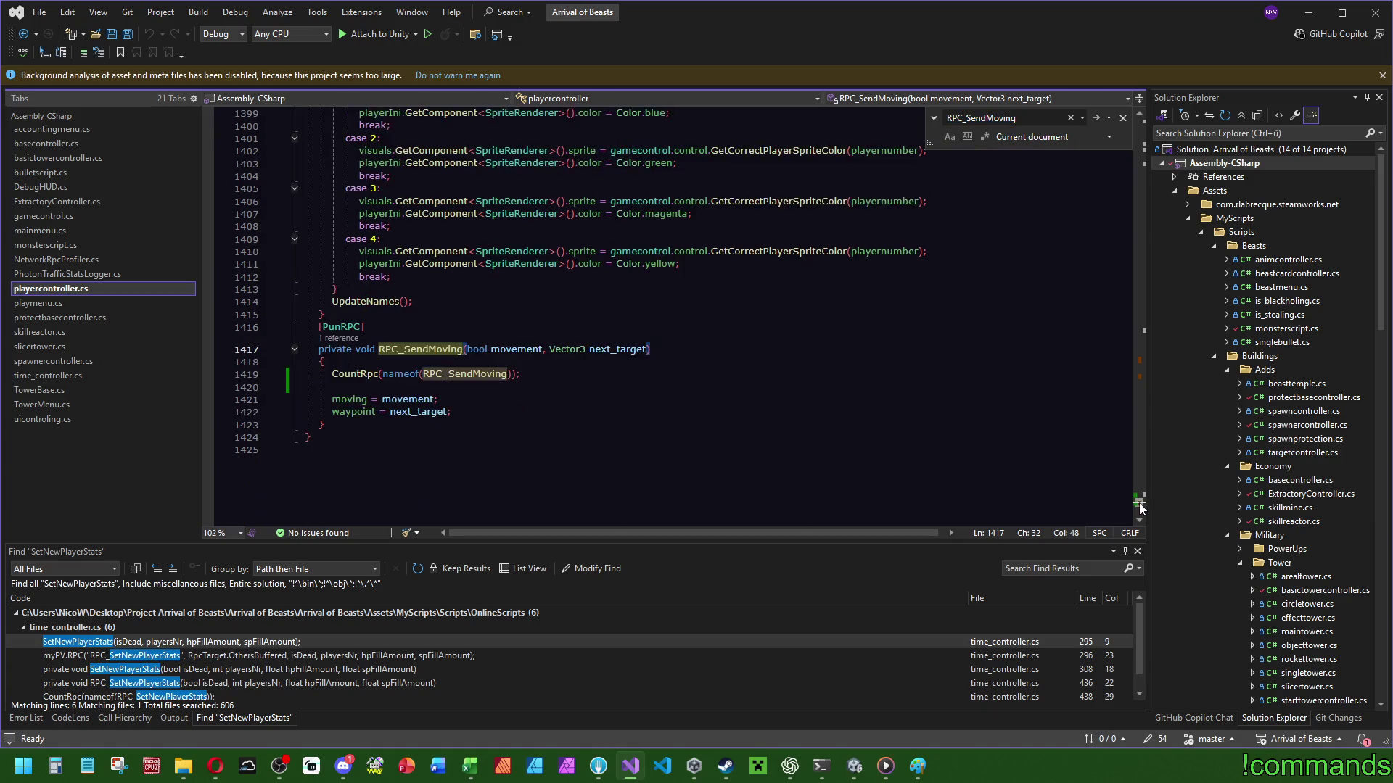
pyautogui.scroll(1, 639, 376)
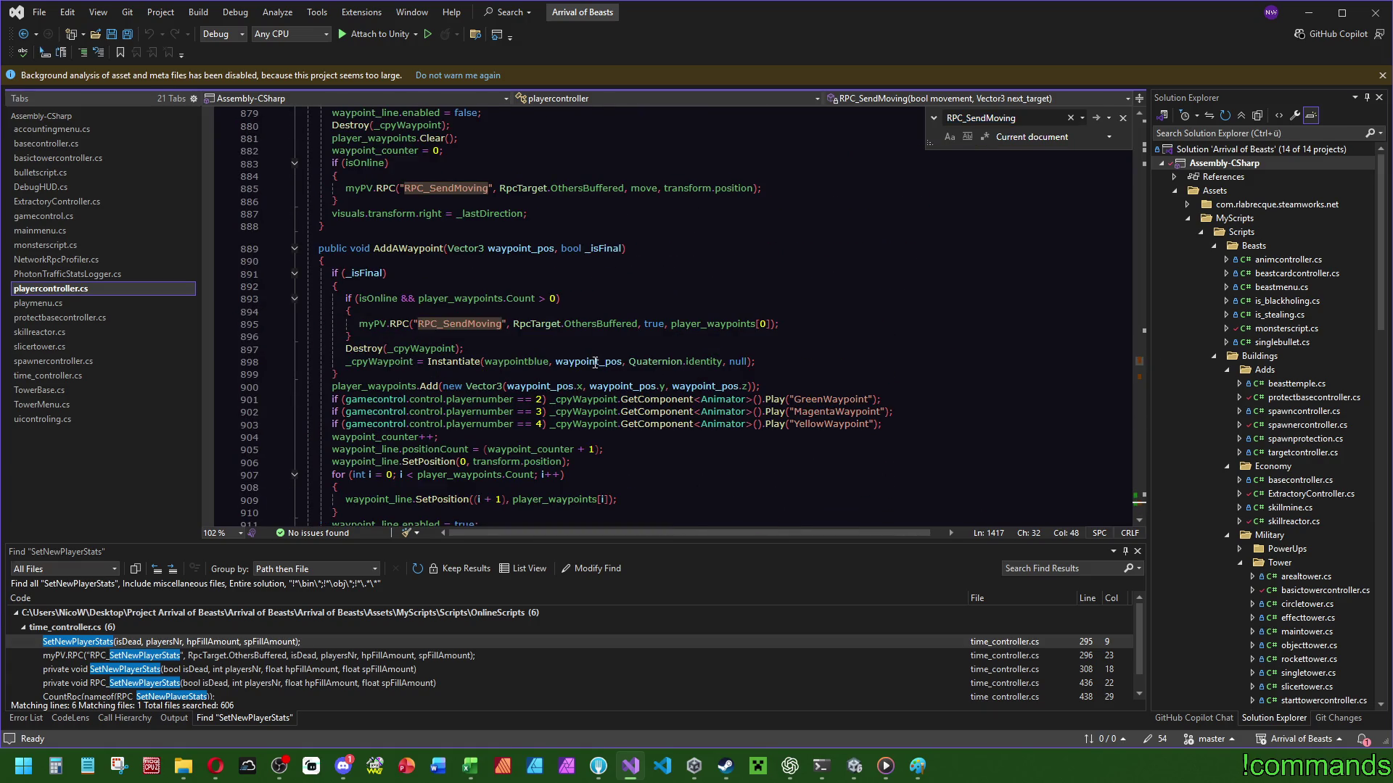
pyautogui.doubleClick(598, 324)
pyautogui.write('others')
pyautogui.doubleClick(583, 188)
pyautogui.write('others')
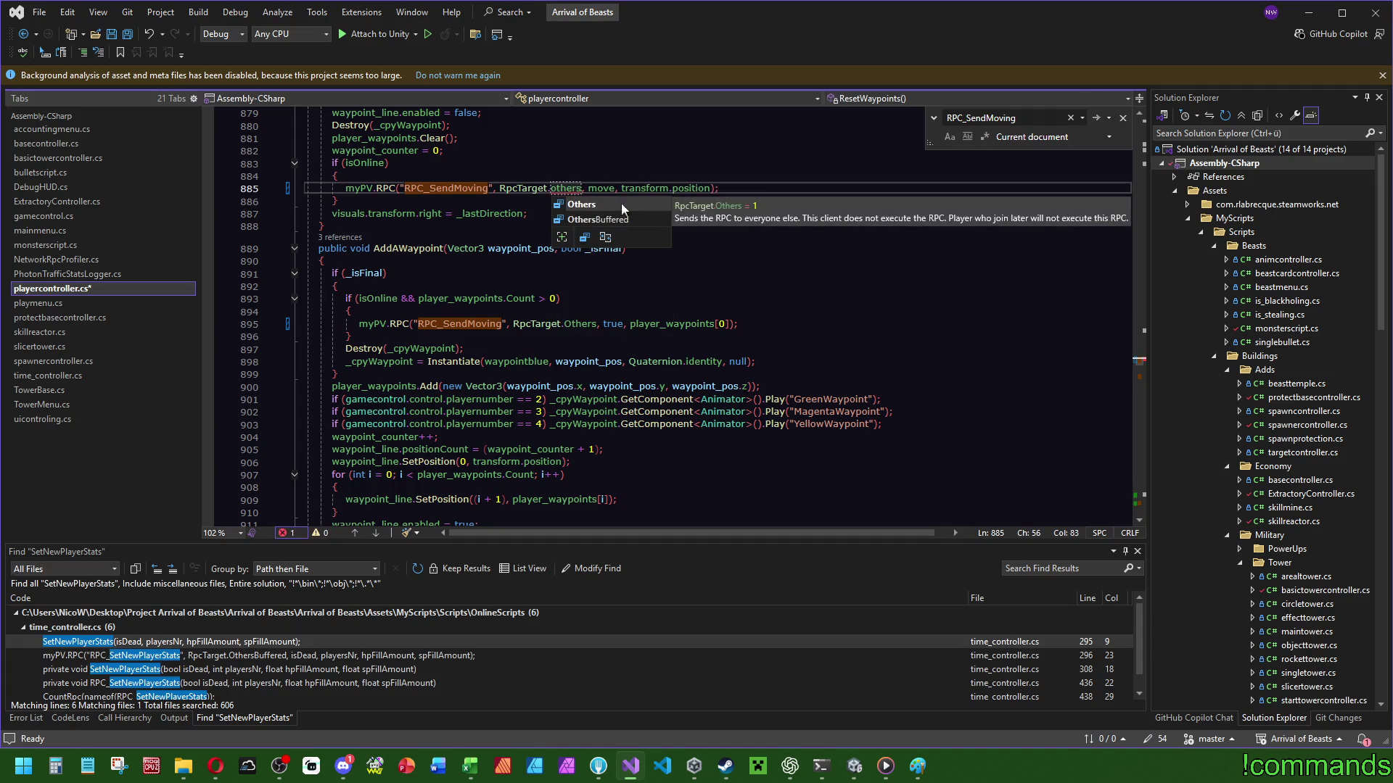
pyautogui.press('Tab')
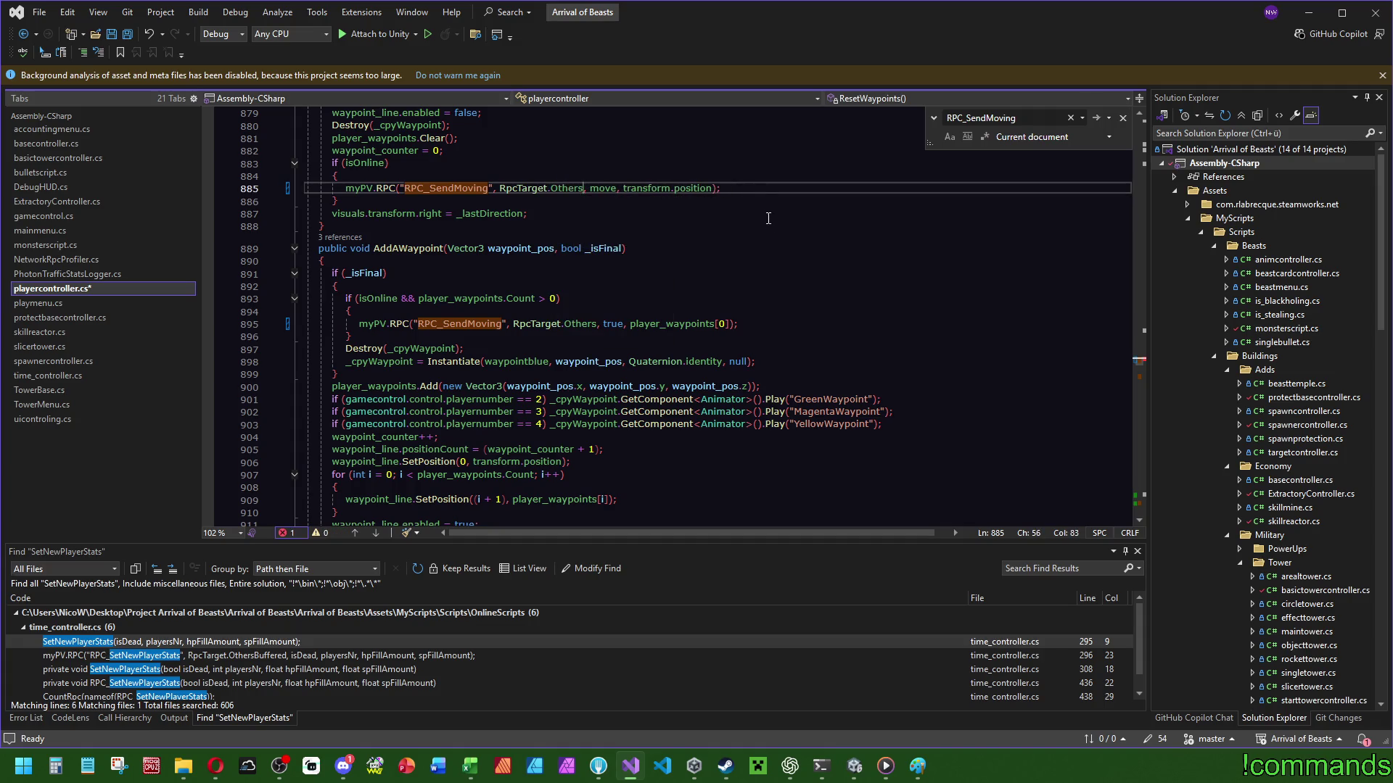
# Switch lines 950 and 954 to RpcTarget.Others too and save playercontroller.cs.
pyautogui.scroll(-18, 768, 215)
pyautogui.doubleClick(613, 317)
pyautogui.write('others')
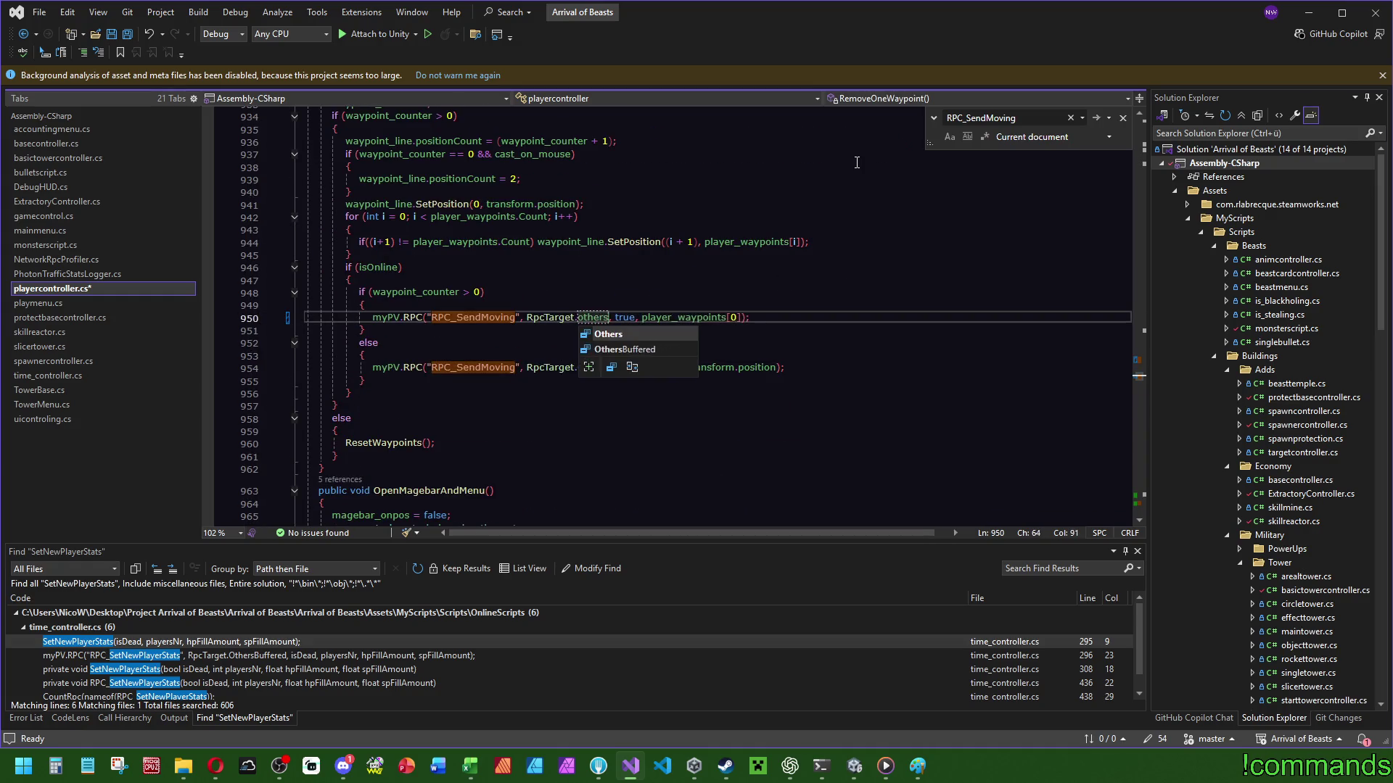
pyautogui.press('Tab')
pyautogui.doubleClick(614, 368)
pyautogui.write('others')
pyautogui.press('Tab')
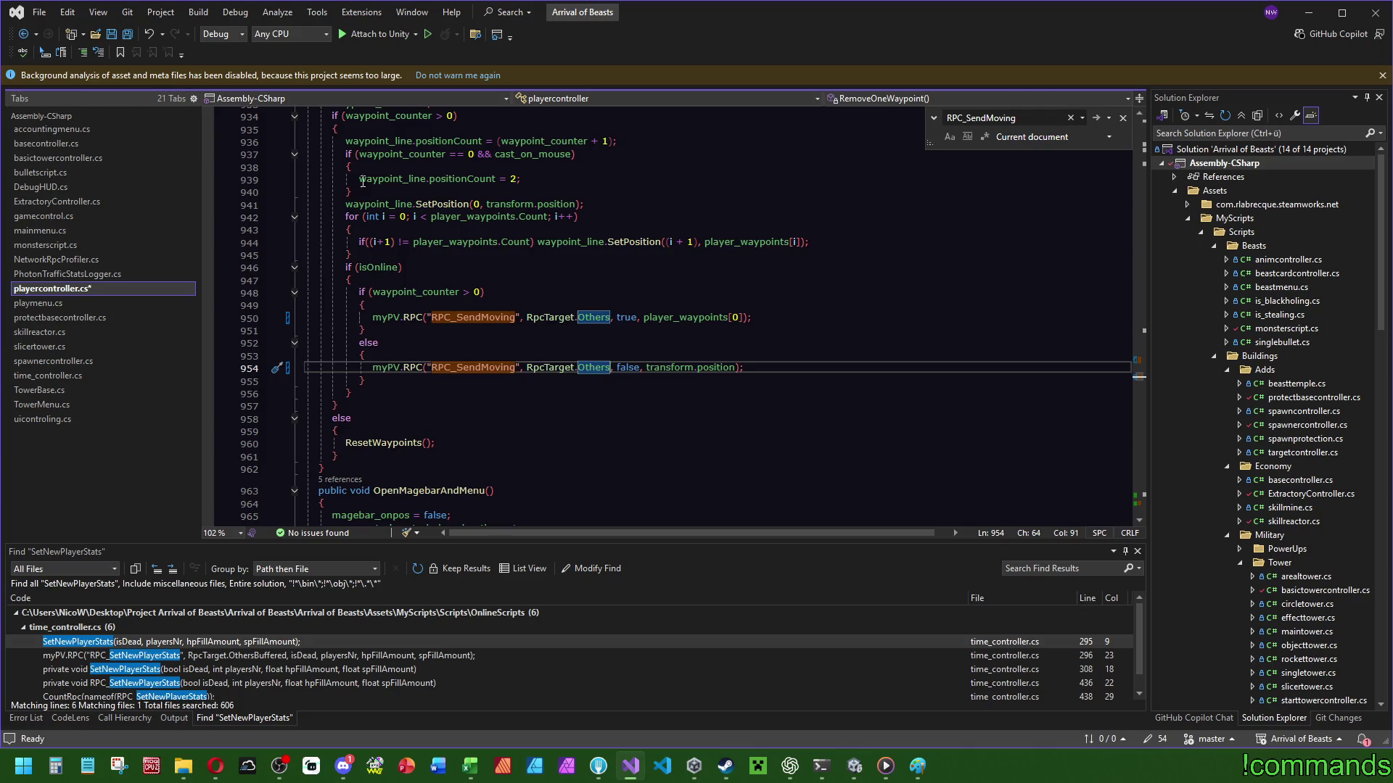
pyautogui.hotkey('ctrl', 's')
pyautogui.scroll(4, 646, 381)
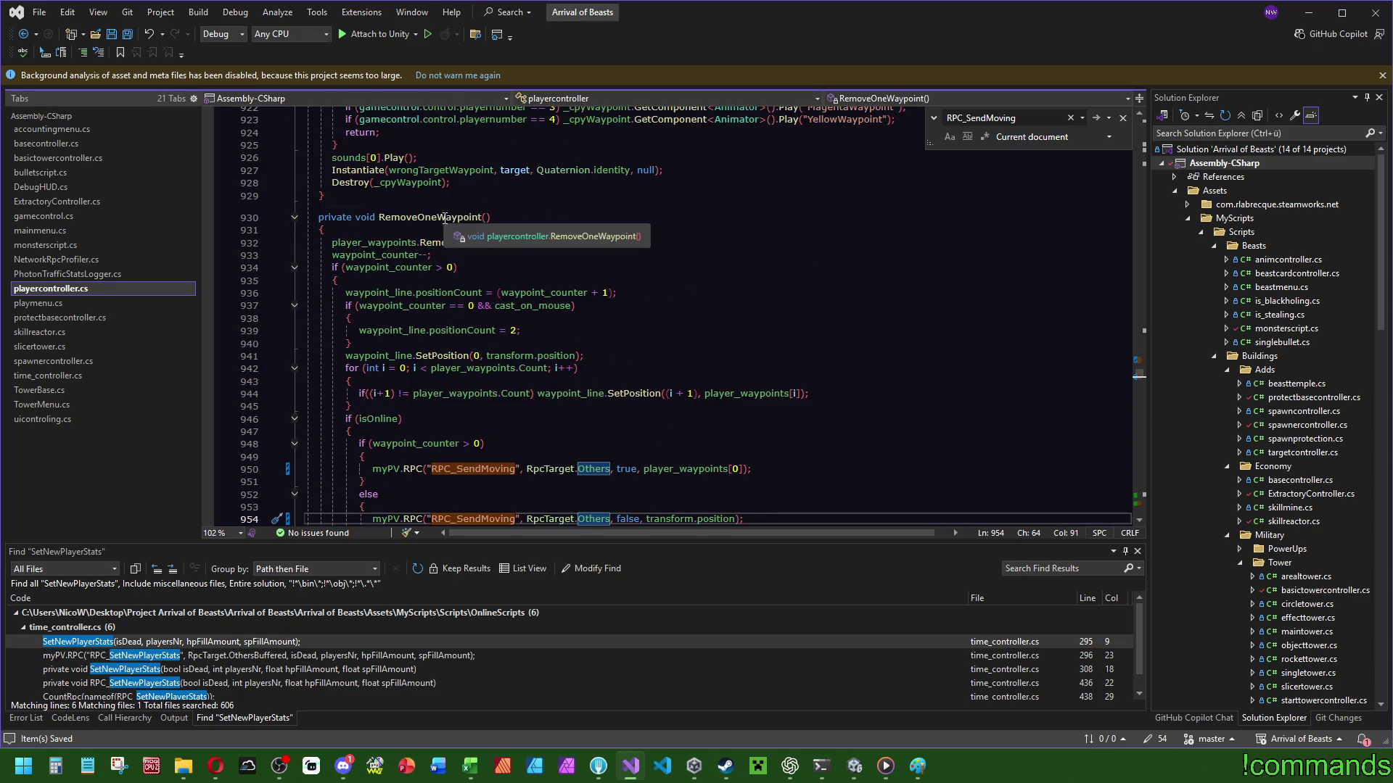
# Inspect the RPC_SendMoving definition, then return to the AddWaypoint call on line 895.
pyautogui.scroll(18, 904, 385)
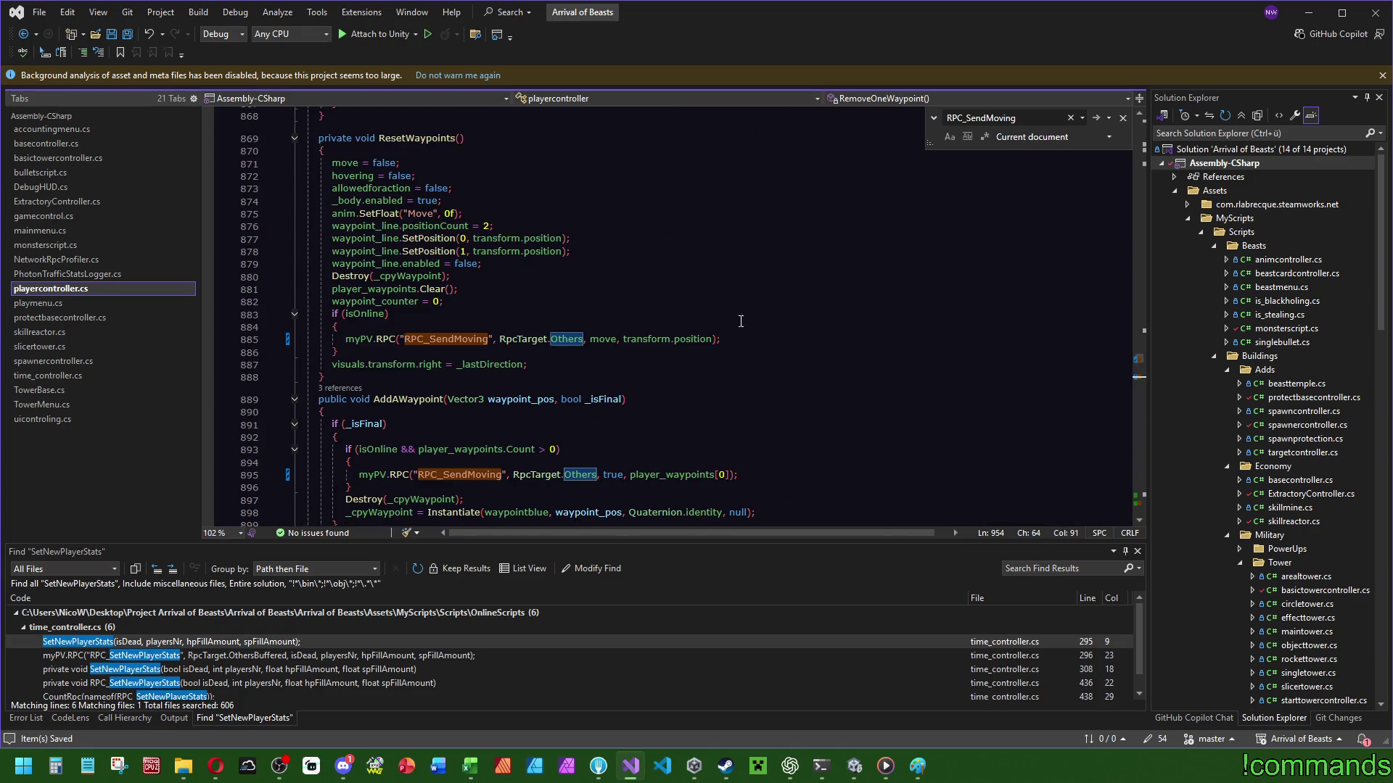
pyautogui.scroll(-4, 395, 240)
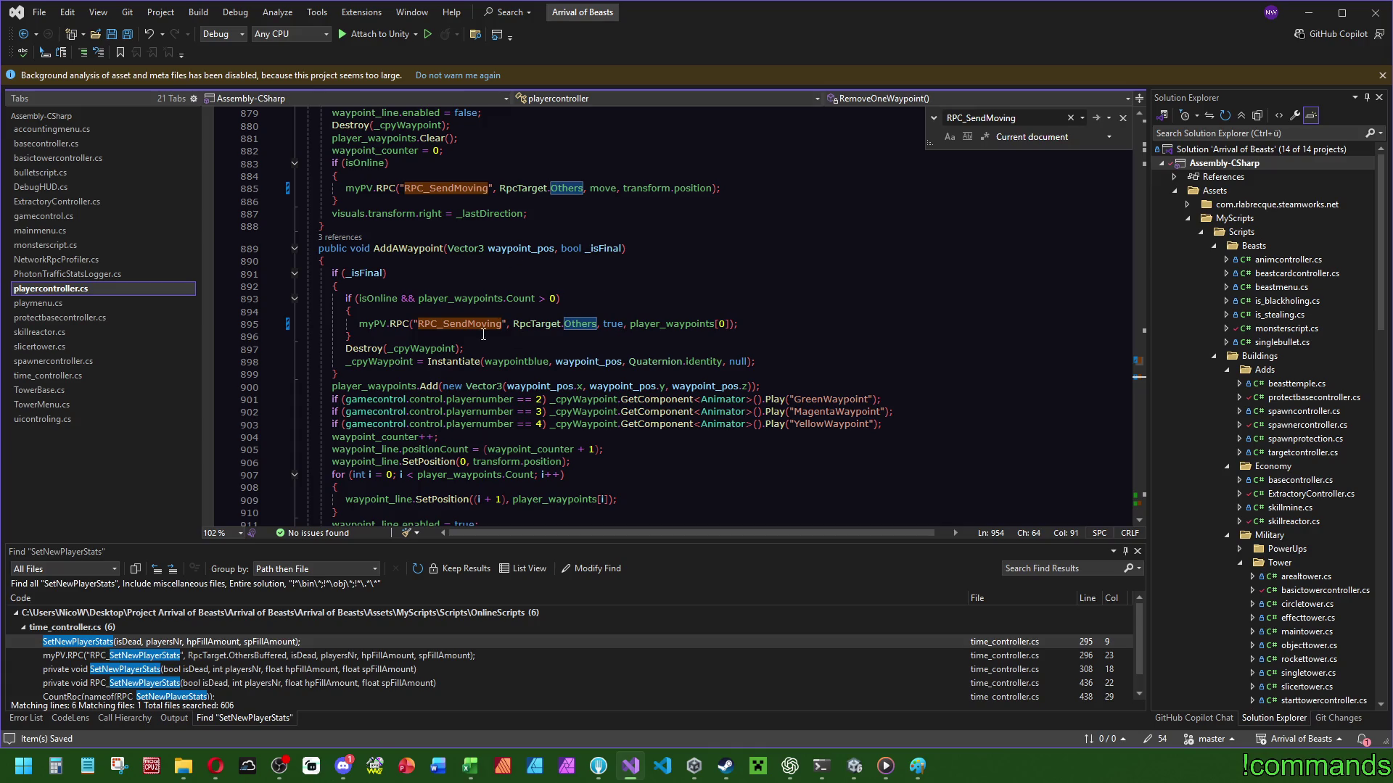
pyautogui.click(673, 325)
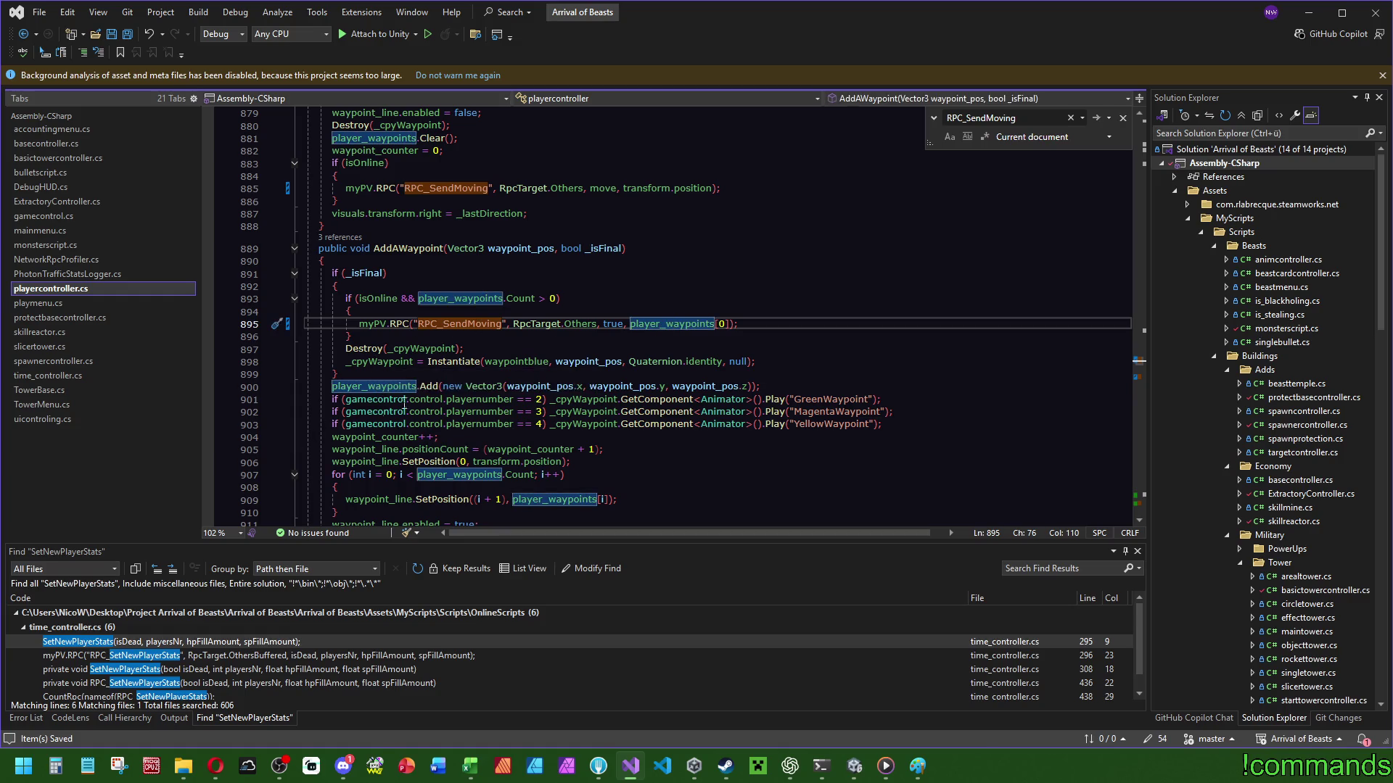
pyautogui.scroll(-3, 429, 386)
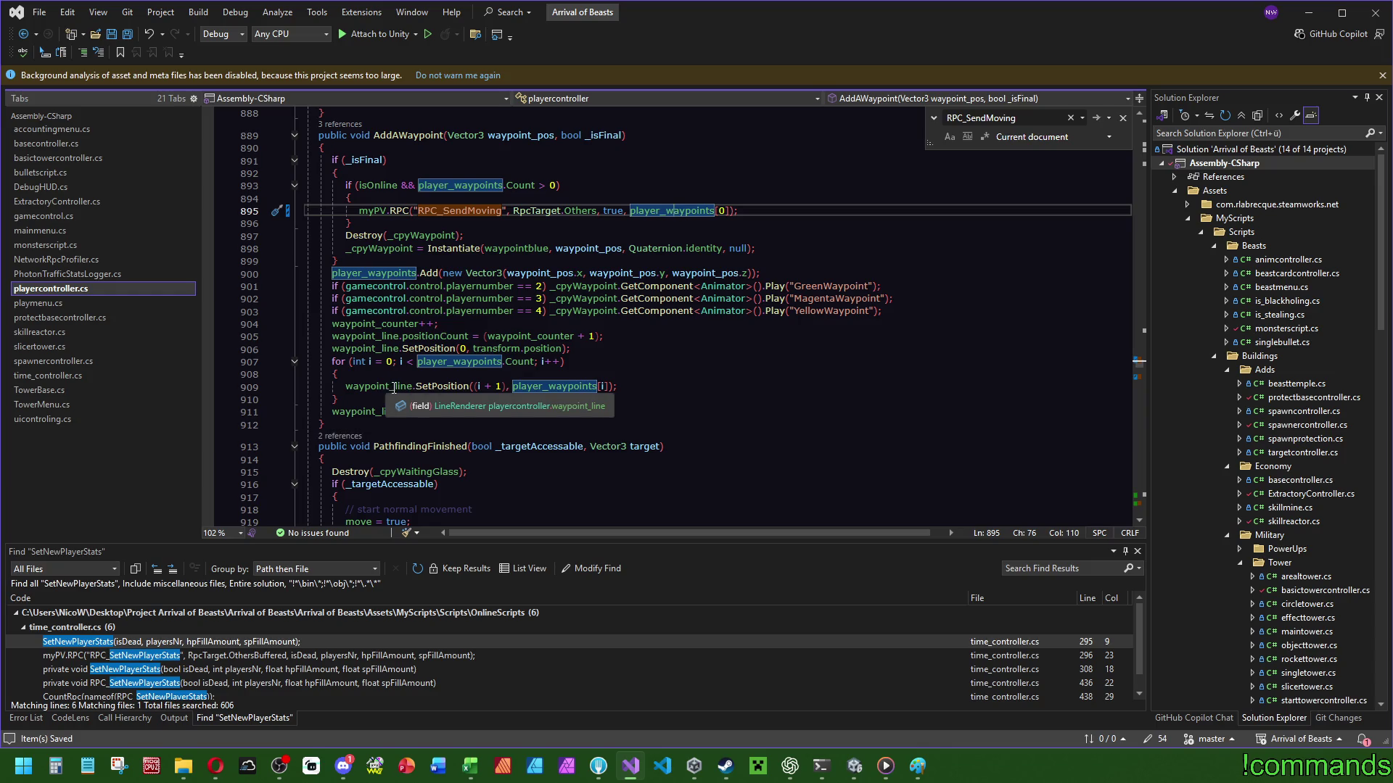
pyautogui.click(1136, 508)
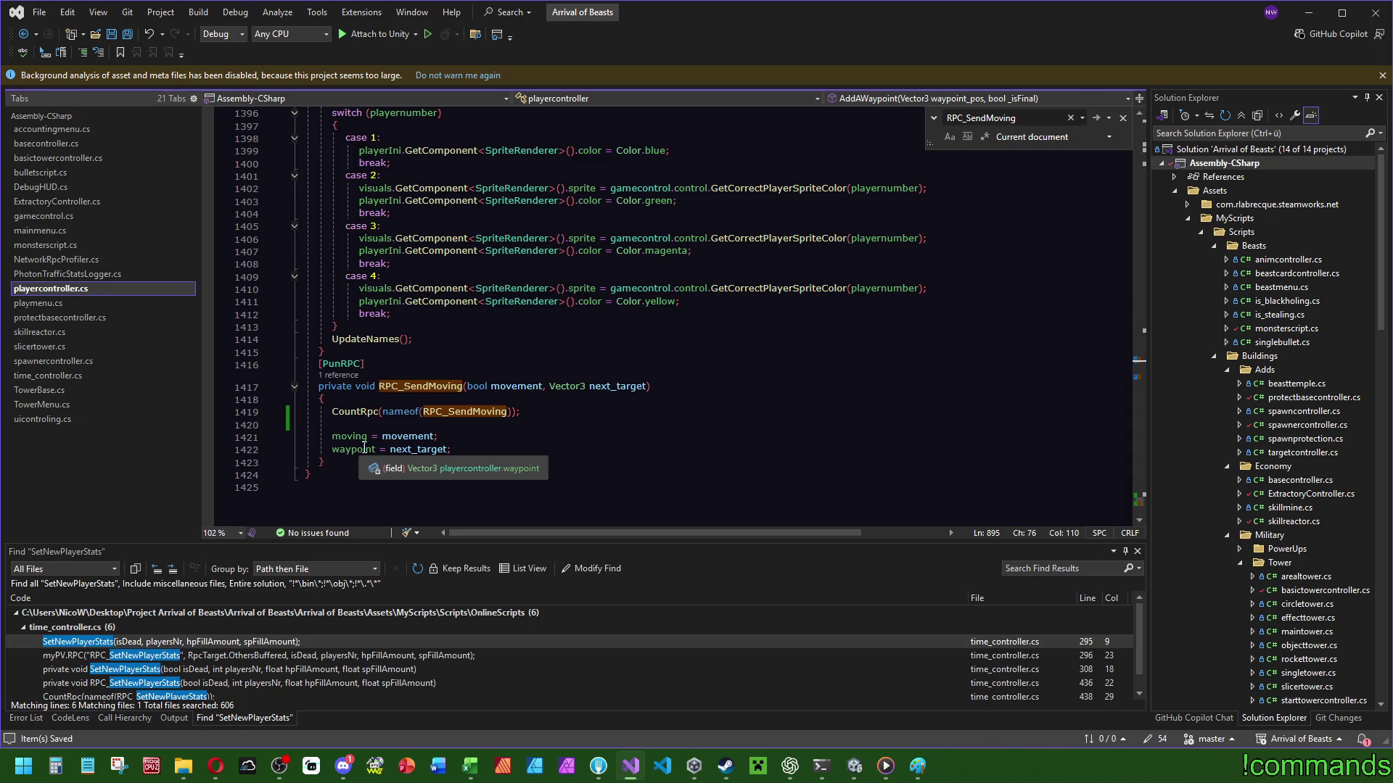
pyautogui.click(1143, 361)
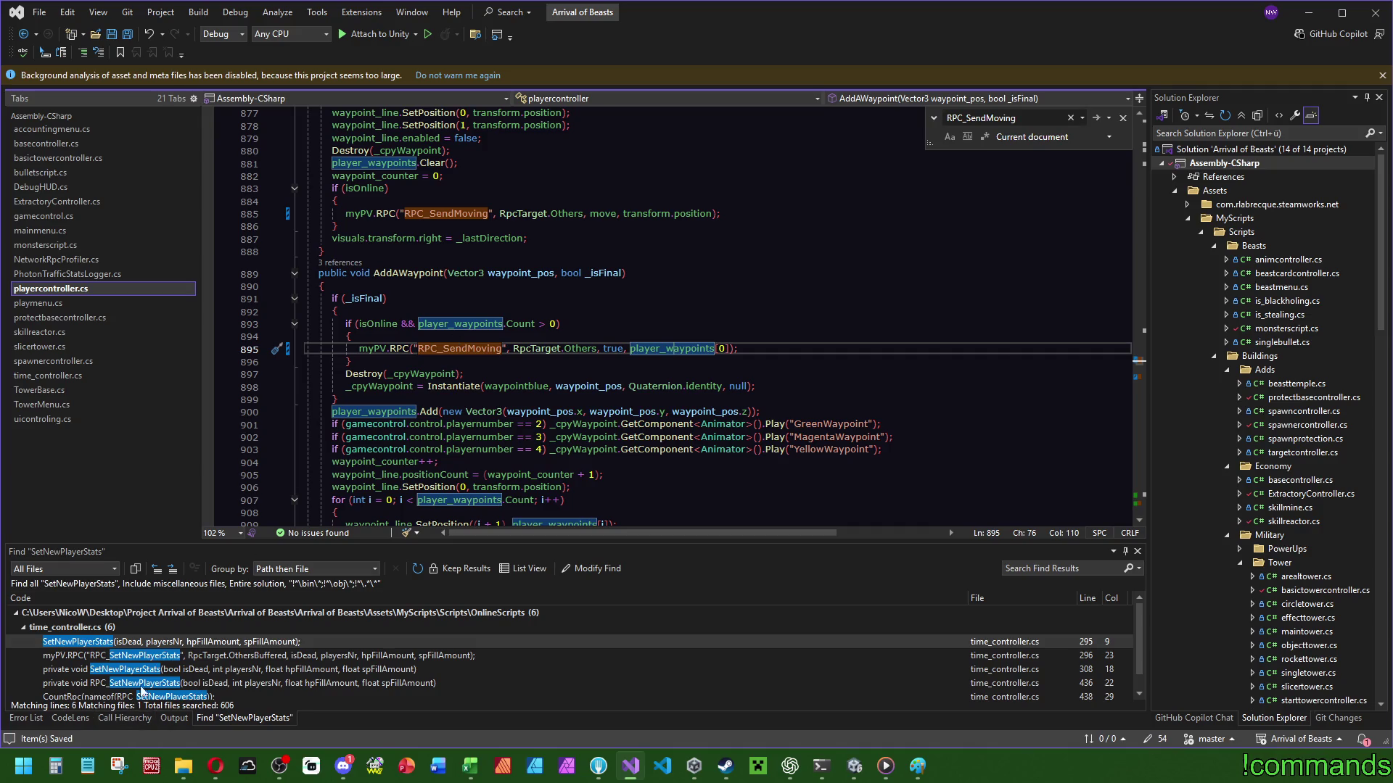
# Open Windows Start search from Visual Studio.
pyautogui.click(918, 765)
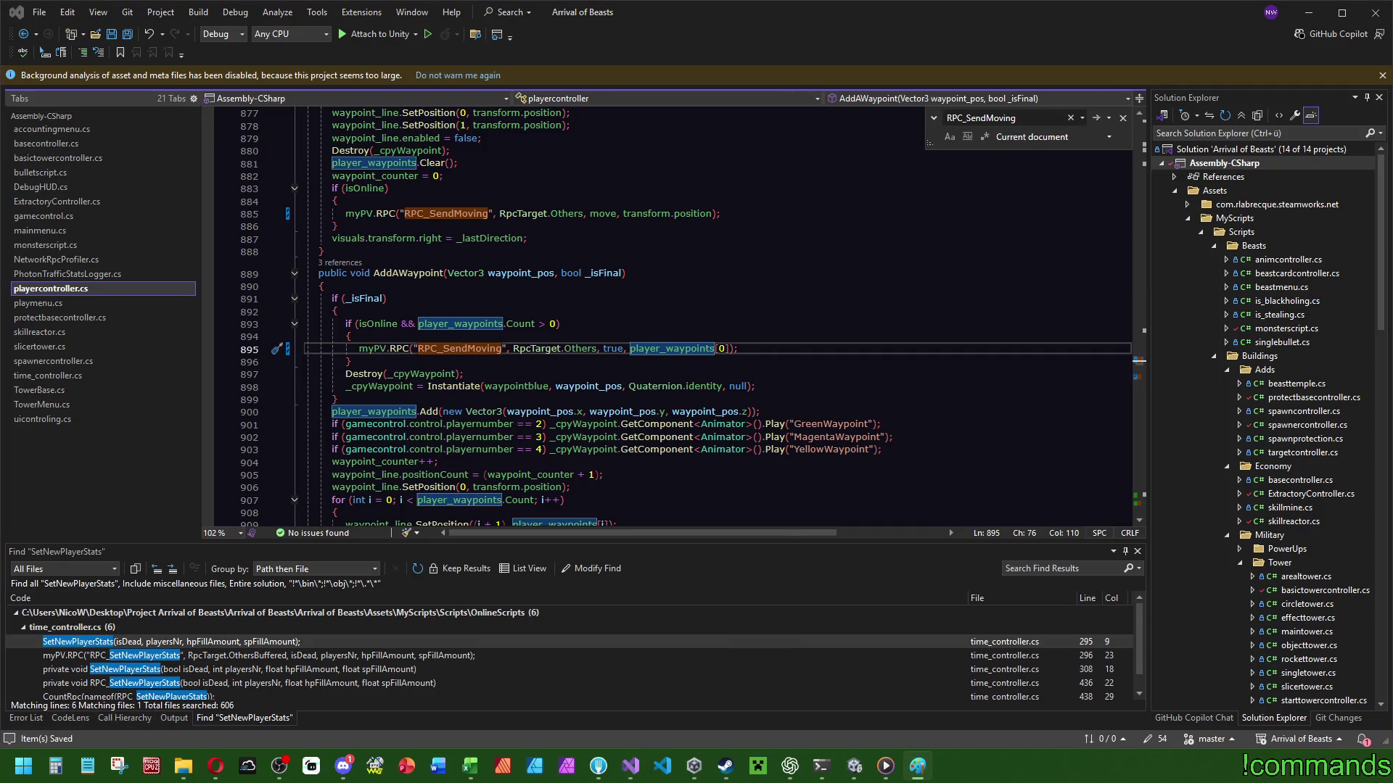
pyautogui.press('super')
pyautogui.press('super')
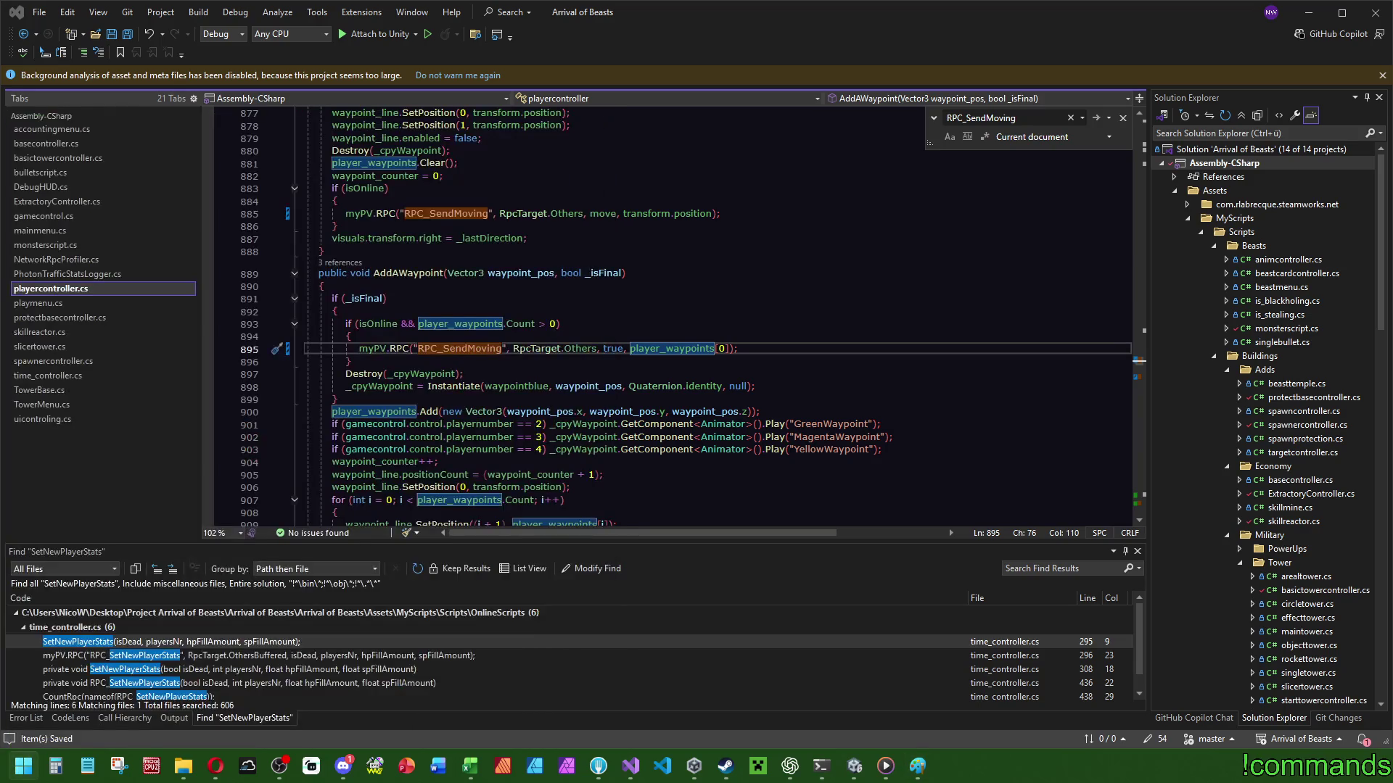
pyautogui.press('super')
# Launch Paint via a 'pa' search, maximise it, and resize the canvas to 1456 × 691 px.
pyautogui.write('pa')
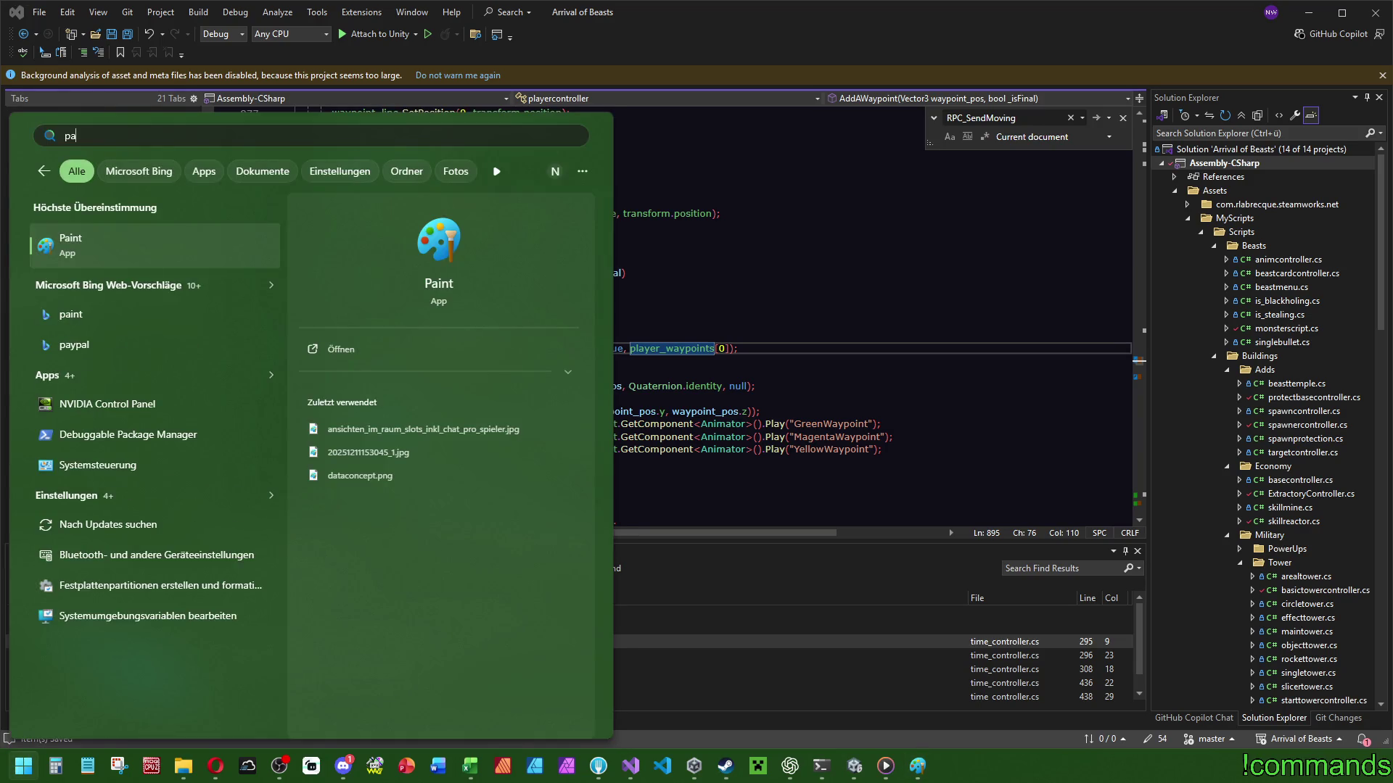
pyautogui.press('Return')
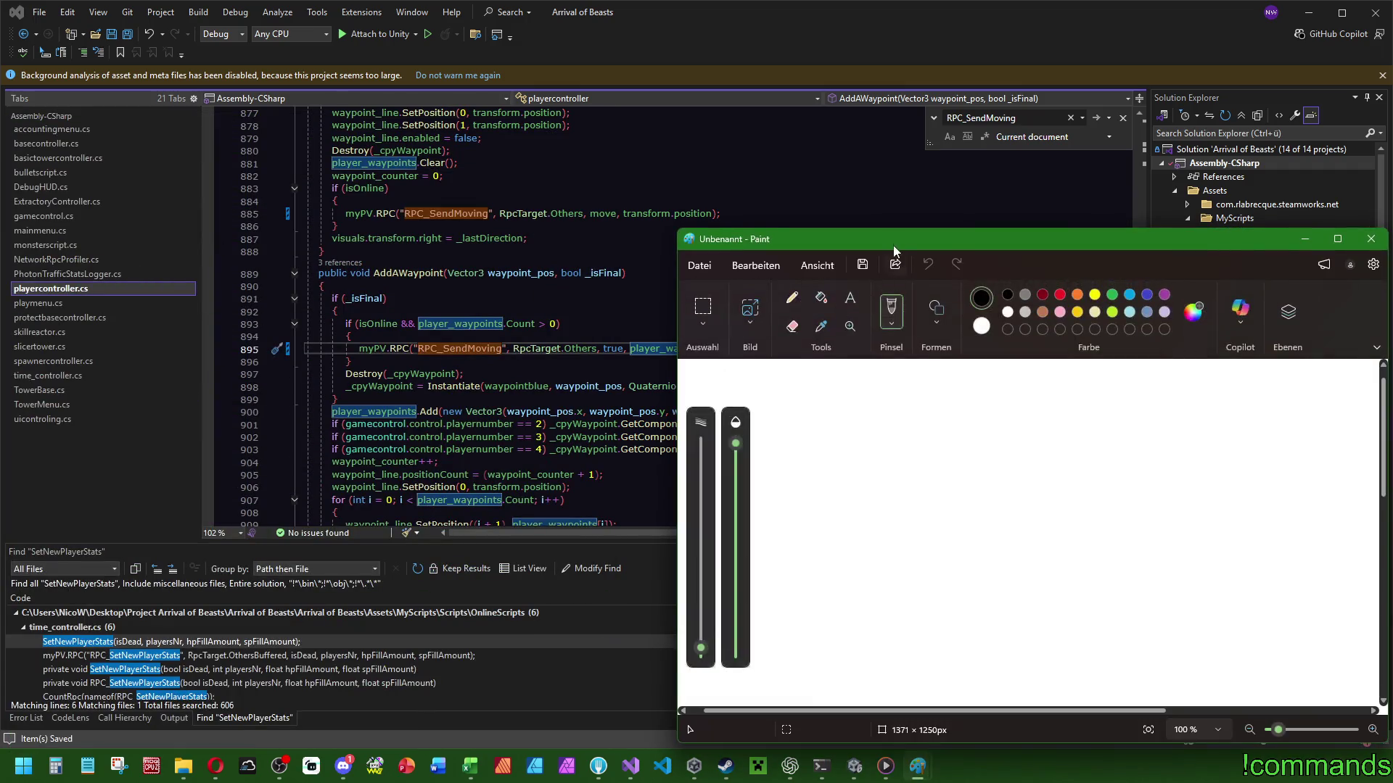
pyautogui.press('super+Up')
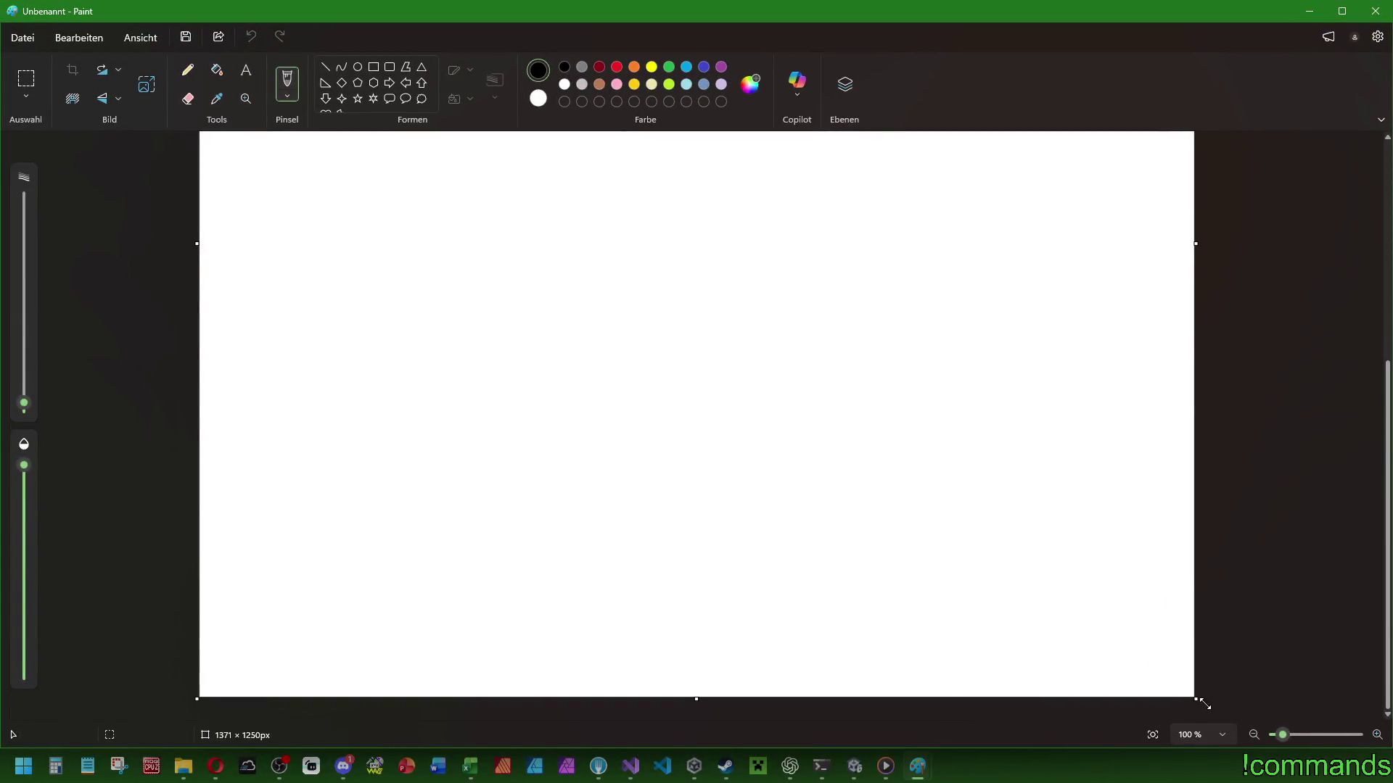
pyautogui.moveTo(1204, 704); pyautogui.dragTo(1197, 469)
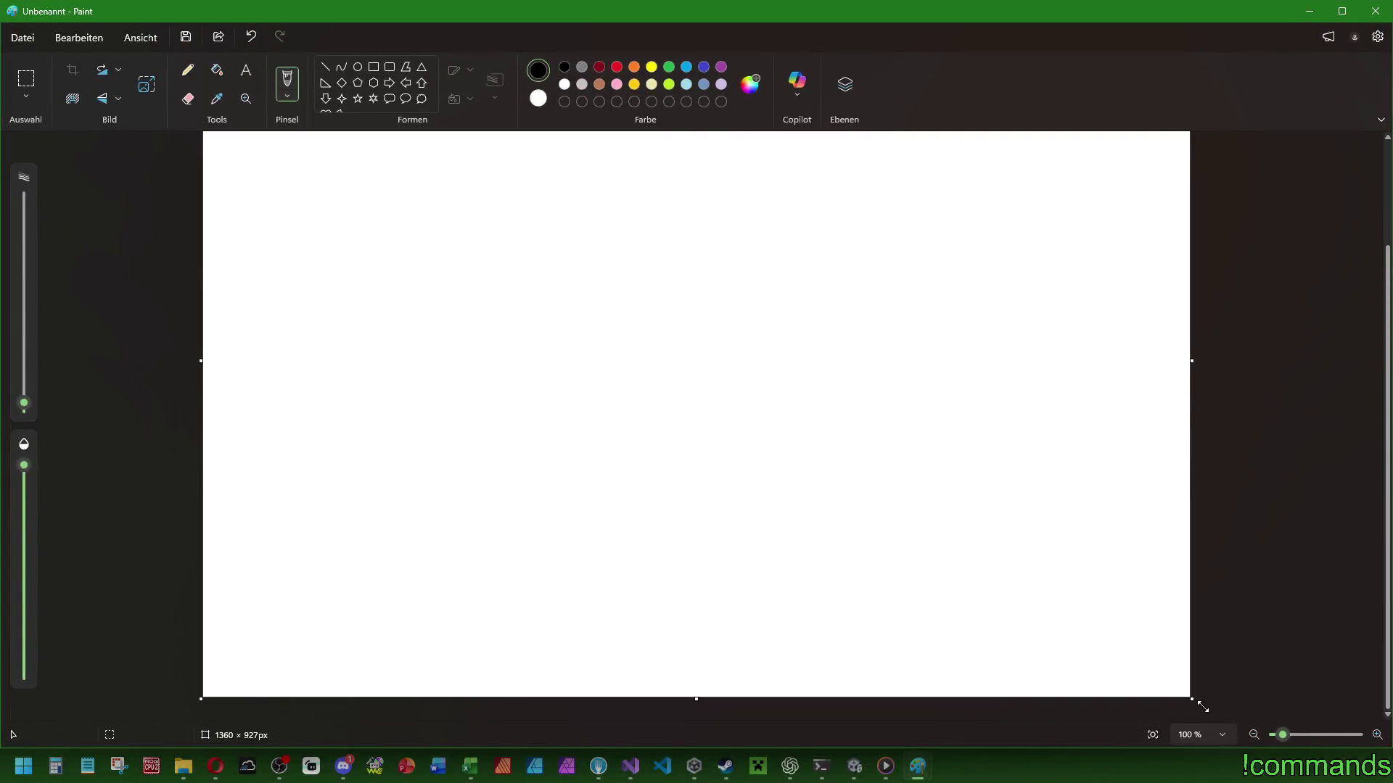
pyautogui.moveTo(1202, 706); pyautogui.dragTo(1241, 455)
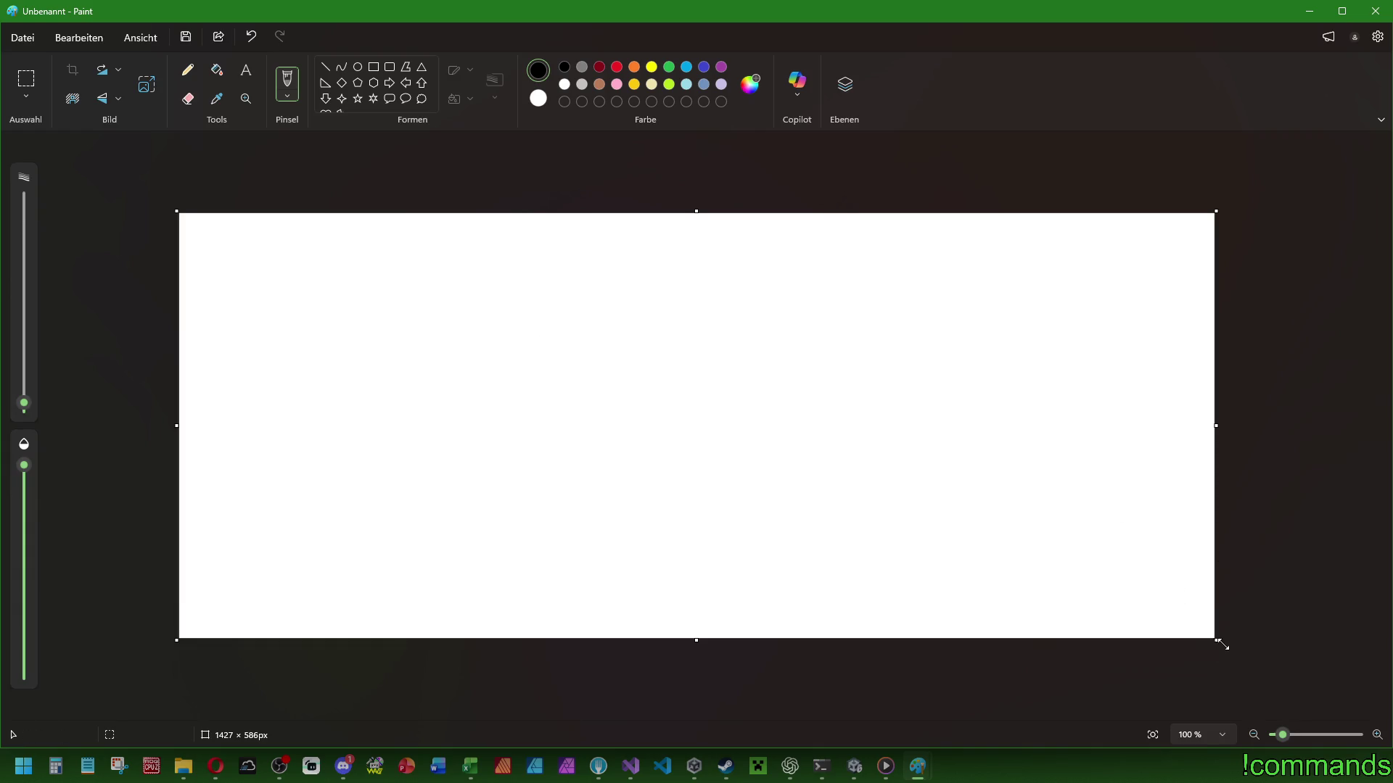
pyautogui.moveTo(1222, 644); pyautogui.dragTo(1236, 714)
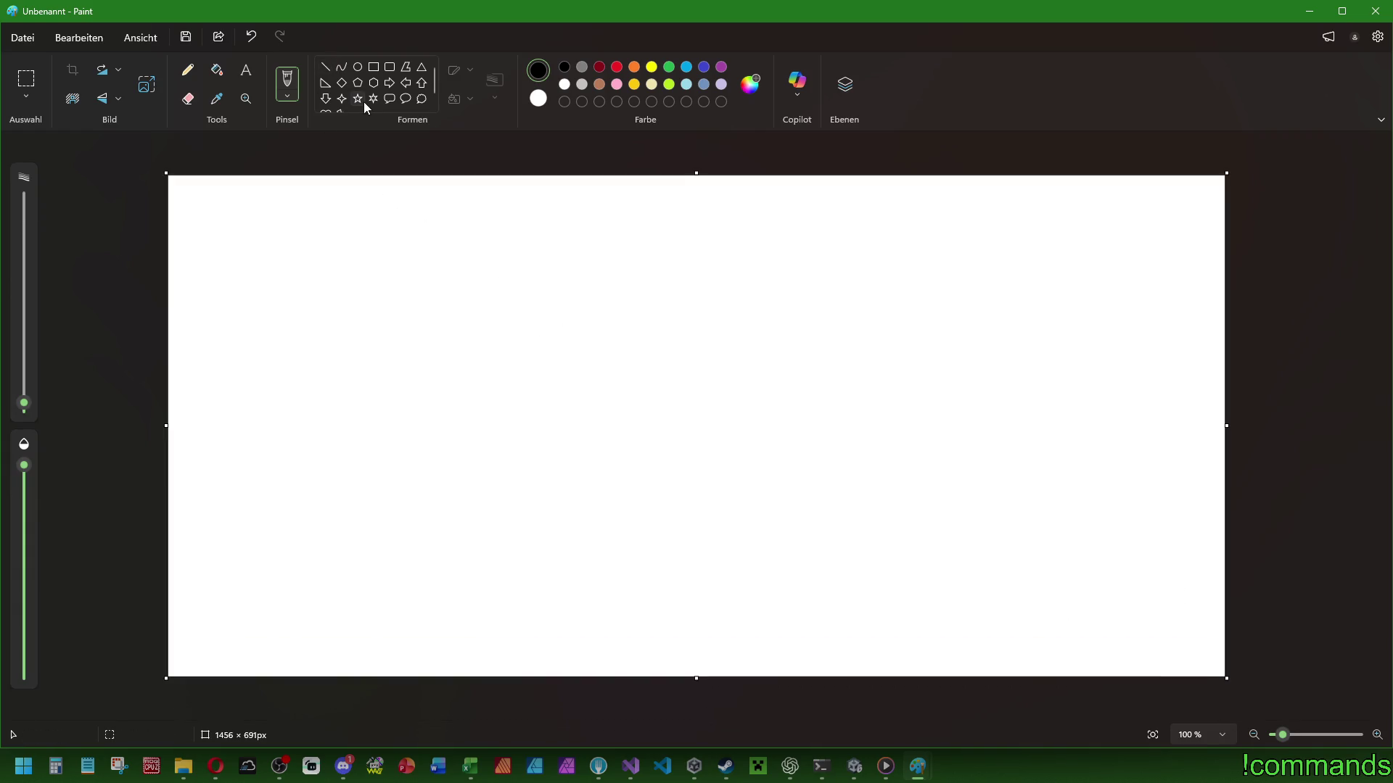
# Fill the whole canvas with grey.
pyautogui.click(216, 69)
pyautogui.click(582, 66)
pyautogui.click(554, 363)
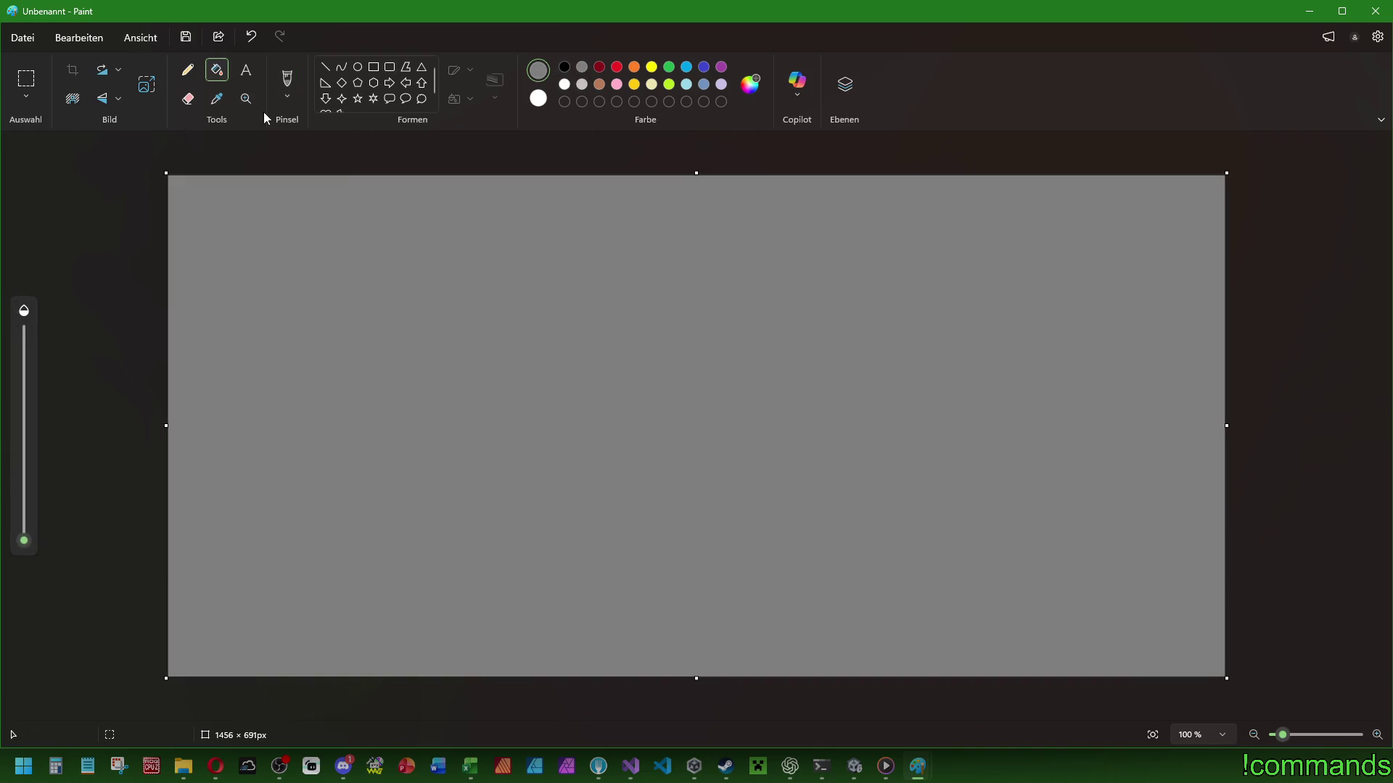
# Choose red as the colour with the freehand brush.
pyautogui.click(187, 70)
pyautogui.click(326, 67)
pyautogui.click(617, 67)
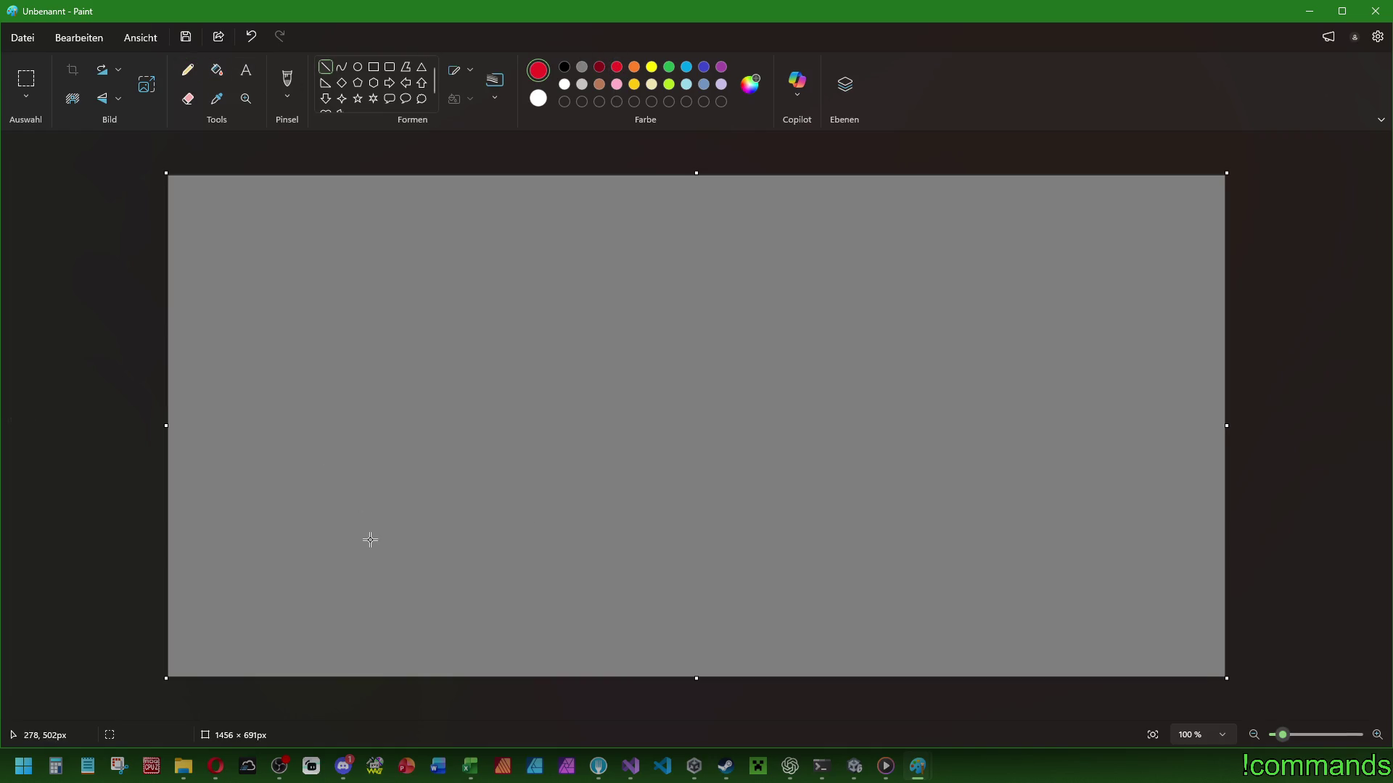
pyautogui.click(287, 84)
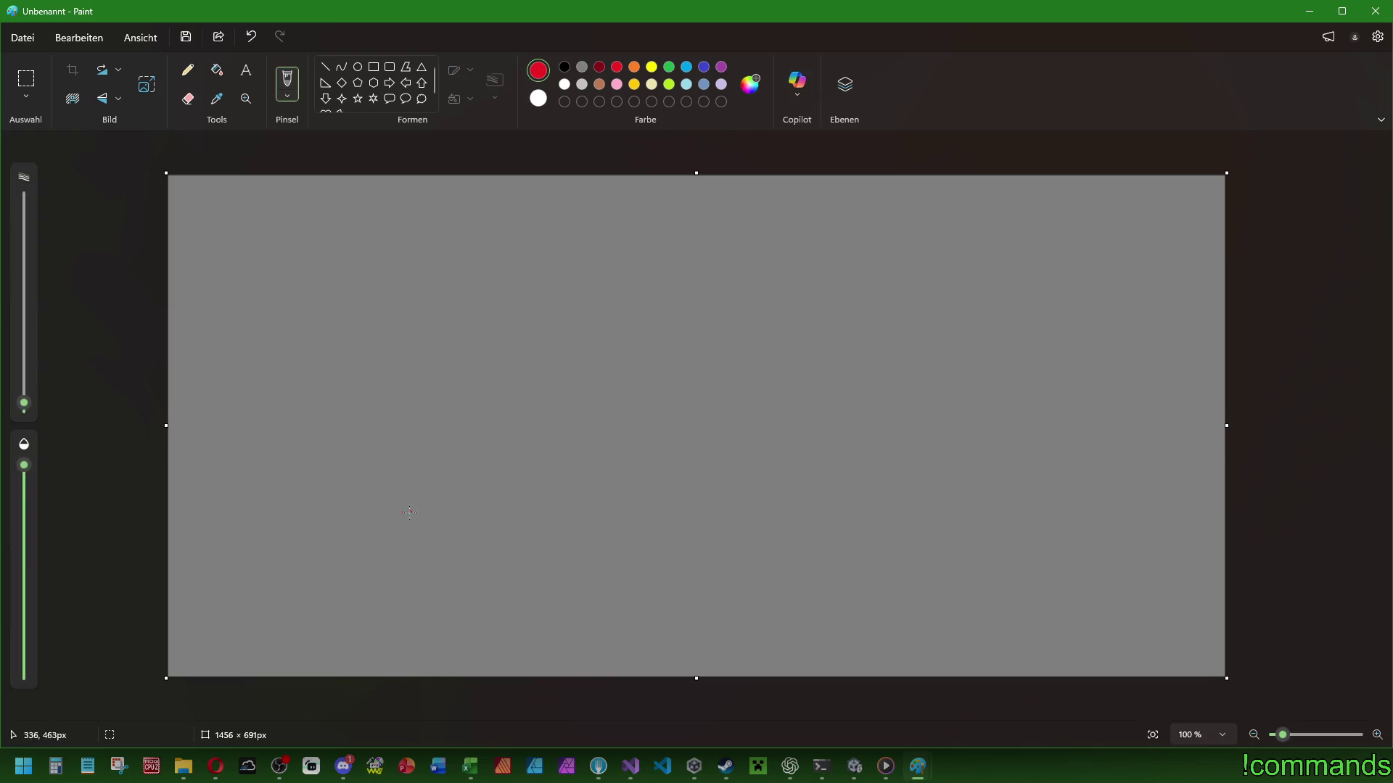
# Brush three red waypoint X marks at lower left, top centre and right of centre.
pyautogui.moveTo(383, 541)
pyautogui.mouseDown()
pyautogui.moveTo(396, 559)
pyautogui.moveTo(382, 559)
pyautogui.mouseUp()
pyautogui.moveTo(578, 330)
pyautogui.mouseDown()
pyautogui.moveTo(596, 348)
pyautogui.moveTo(578, 353)
pyautogui.mouseUp()
pyautogui.moveTo(683, 453)
pyautogui.mouseDown()
pyautogui.moveTo(698, 469)
pyautogui.moveTo(676, 478)
pyautogui.mouseUp()
# Brush a blue unit dot on the left of the canvas.
pyautogui.click(327, 69)
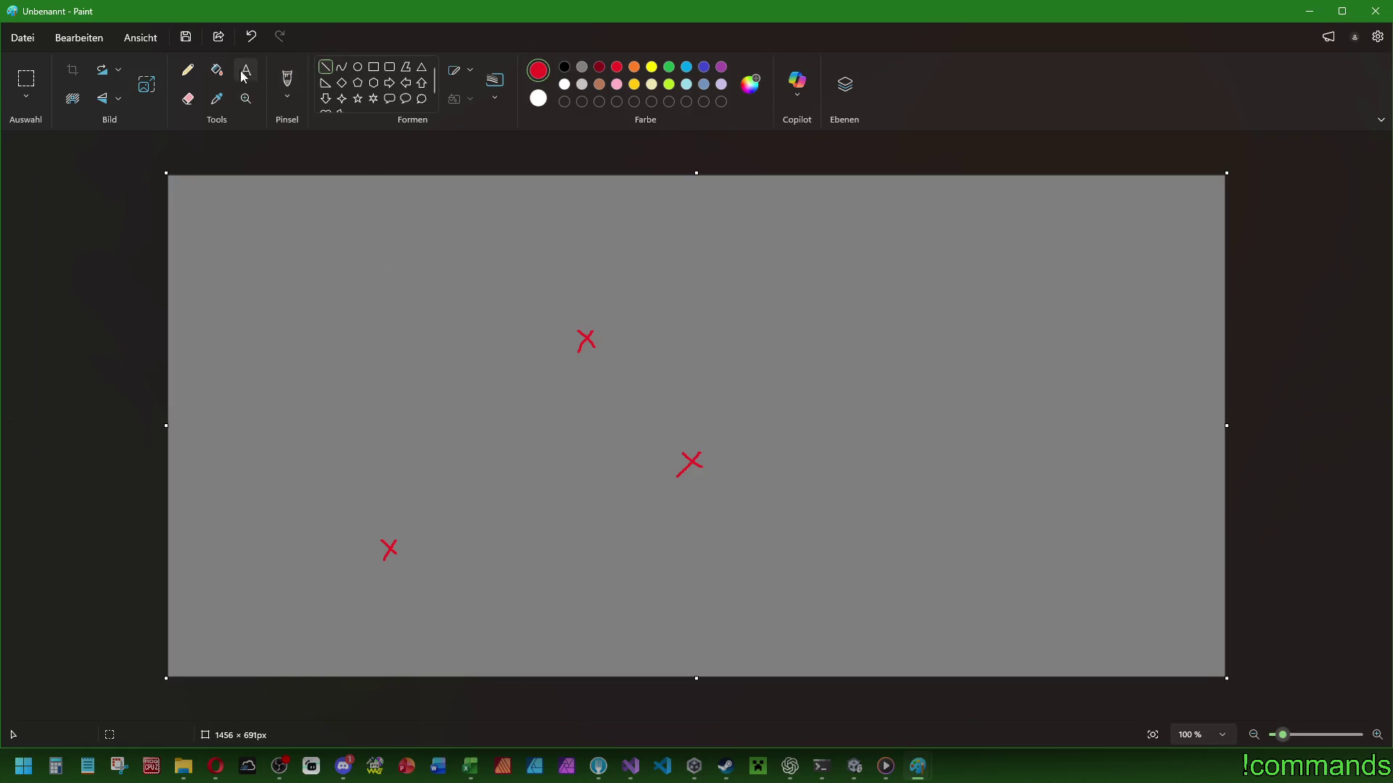
pyautogui.click(287, 82)
pyautogui.click(686, 67)
pyautogui.click(703, 67)
pyautogui.moveTo(224, 449); pyautogui.dragTo(222, 440)
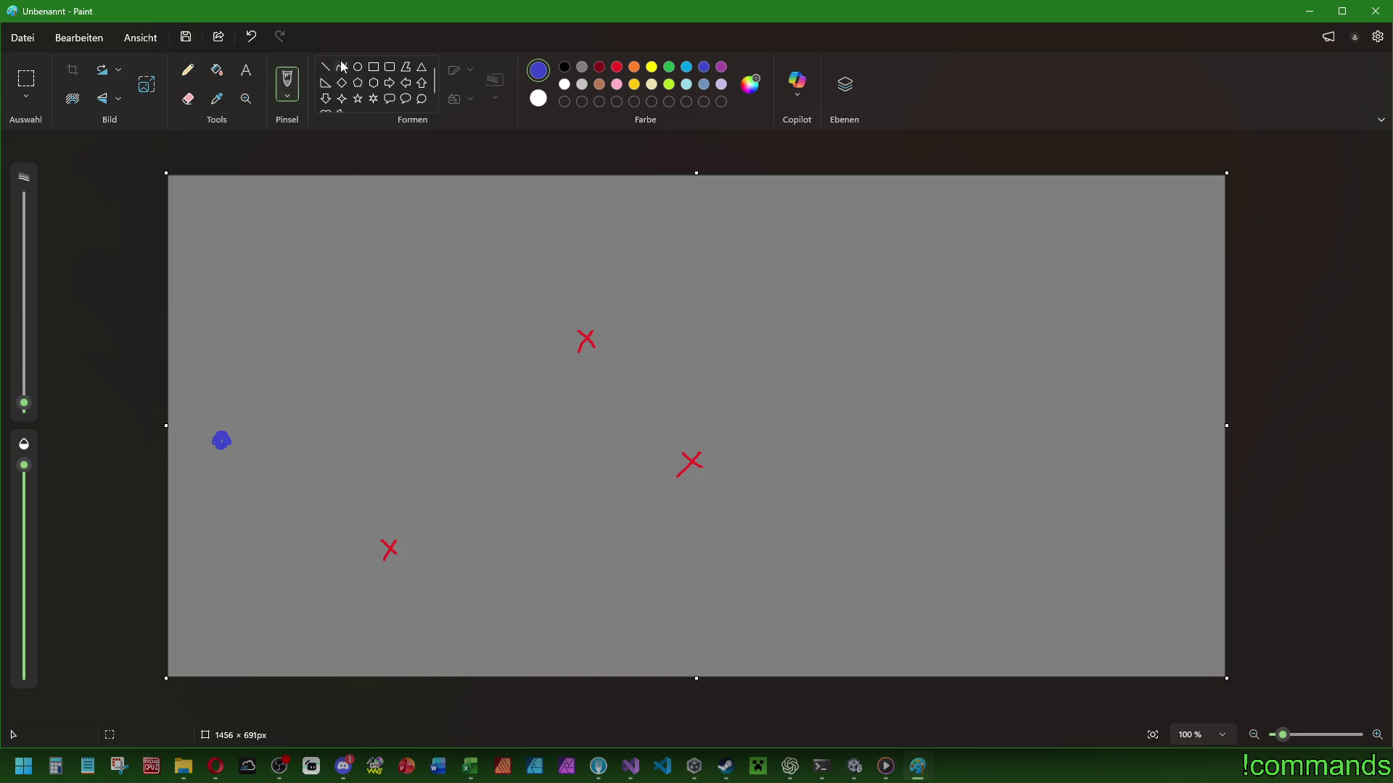
# Draw a straight green line from the blue dot to the first X.
pyautogui.click(668, 67)
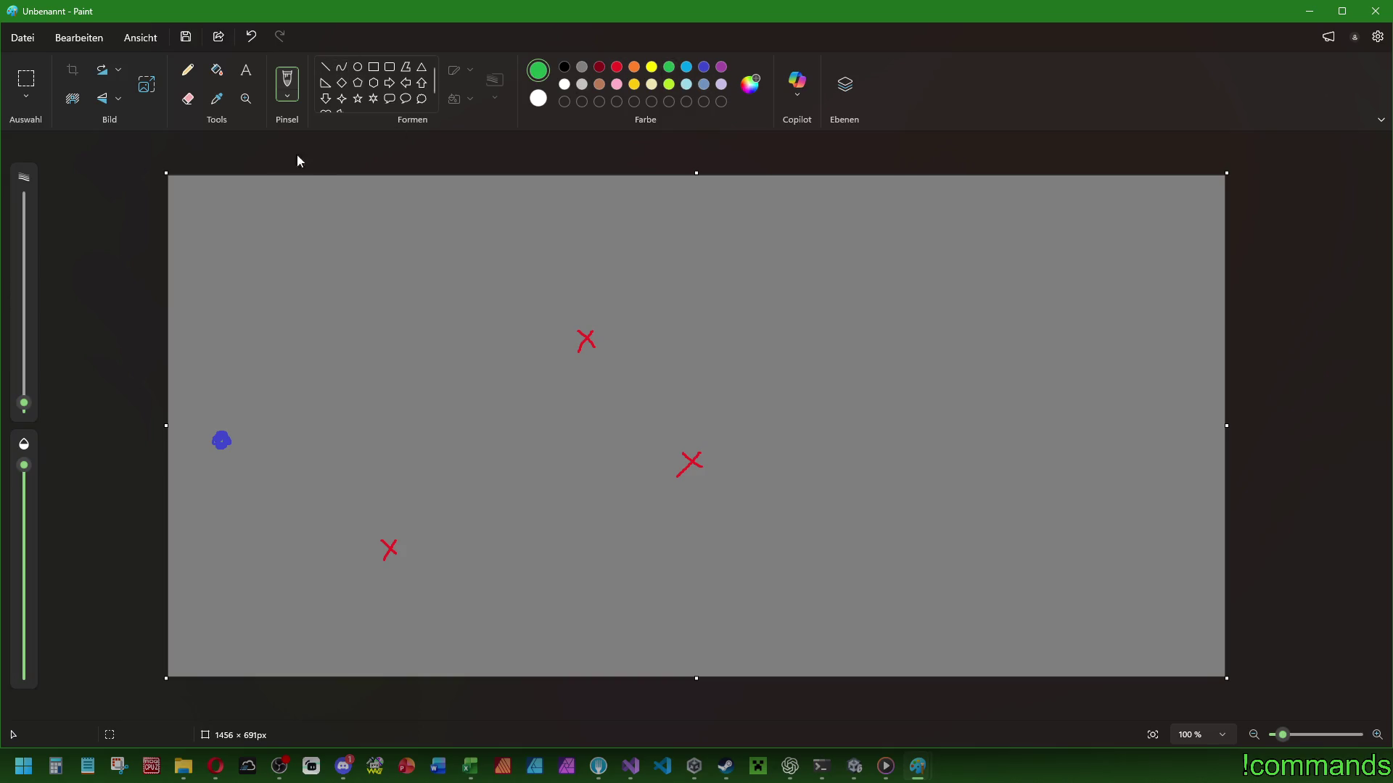
pyautogui.click(325, 67)
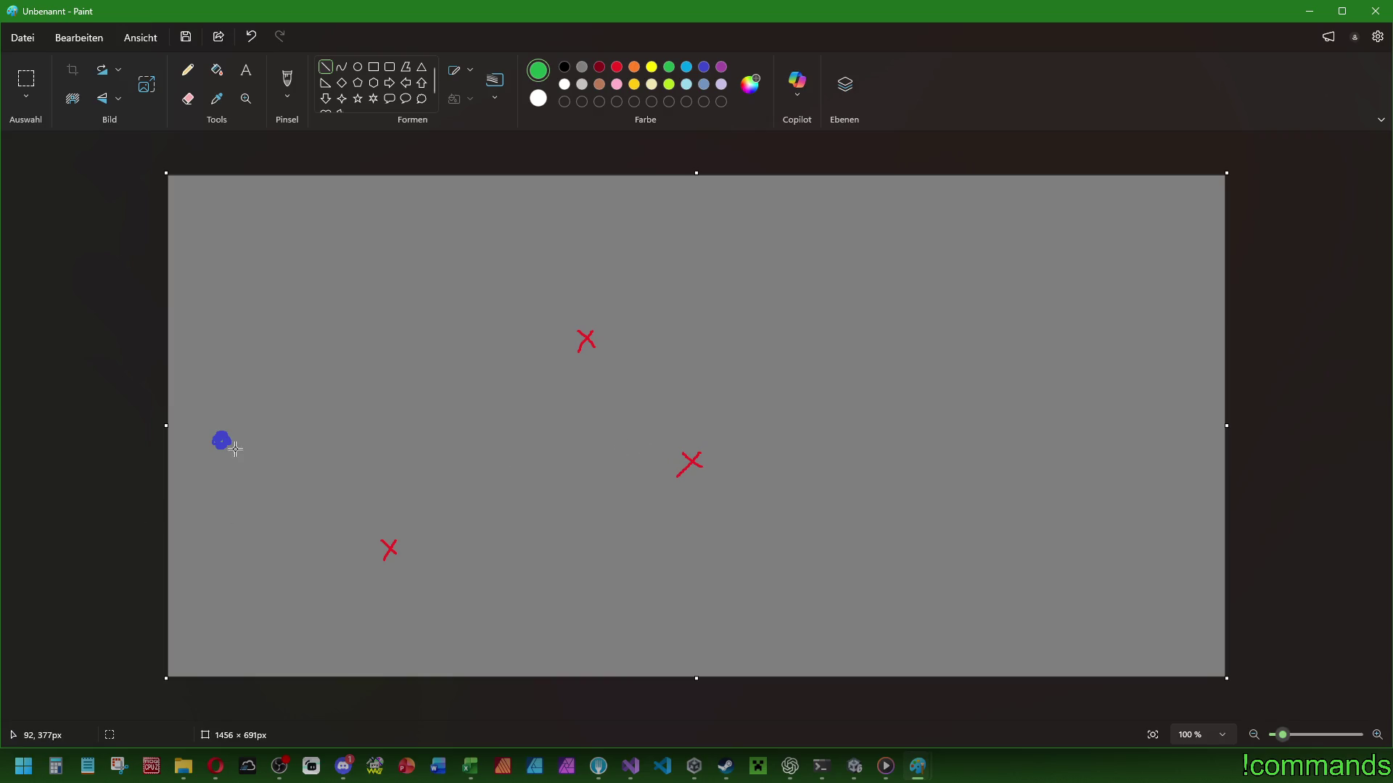
pyautogui.moveTo(222, 441)
pyautogui.mouseDown()
pyautogui.moveTo(272, 487)
pyautogui.moveTo(387, 547)
pyautogui.moveTo(584, 336)
pyautogui.moveTo(689, 460)
pyautogui.mouseUp()
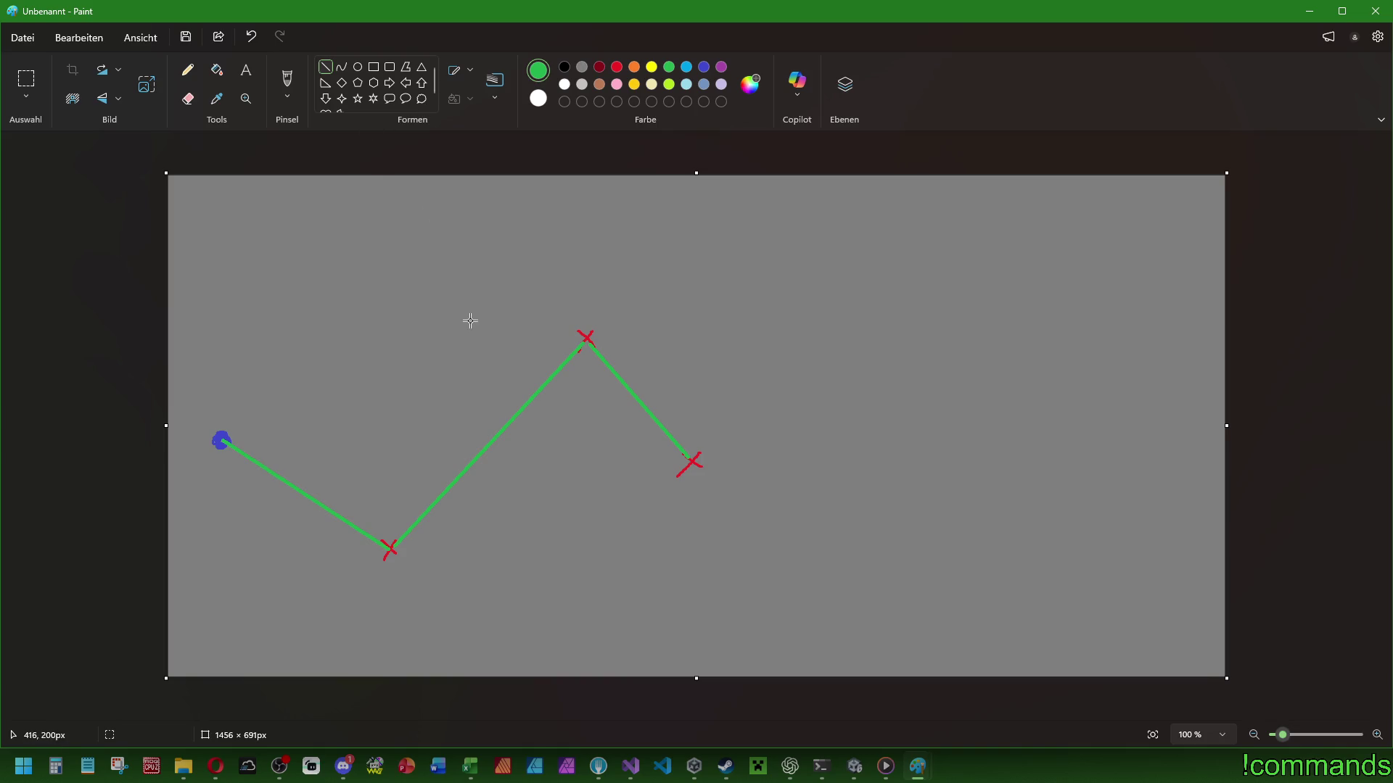
pyautogui.click(288, 76)
pyautogui.click(564, 67)
pyautogui.moveTo(249, 306); pyautogui.dragTo(288, 593)
pyautogui.moveTo(291, 328); pyautogui.dragTo(313, 584)
pyautogui.moveTo(330, 312); pyautogui.dragTo(342, 611)
pyautogui.moveTo(327, 347); pyautogui.dragTo(369, 630)
pyautogui.moveTo(380, 380)
pyautogui.mouseDown()
pyautogui.moveTo(392, 625)
pyautogui.moveTo(415, 608)
pyautogui.mouseUp()
pyautogui.moveTo(450, 392); pyautogui.dragTo(495, 607)
pyautogui.moveTo(498, 348); pyautogui.dragTo(509, 589)
pyautogui.moveTo(516, 314); pyautogui.dragTo(551, 570)
pyautogui.moveTo(552, 357); pyautogui.dragTo(560, 537)
pyautogui.moveTo(622, 326); pyautogui.dragTo(652, 575)
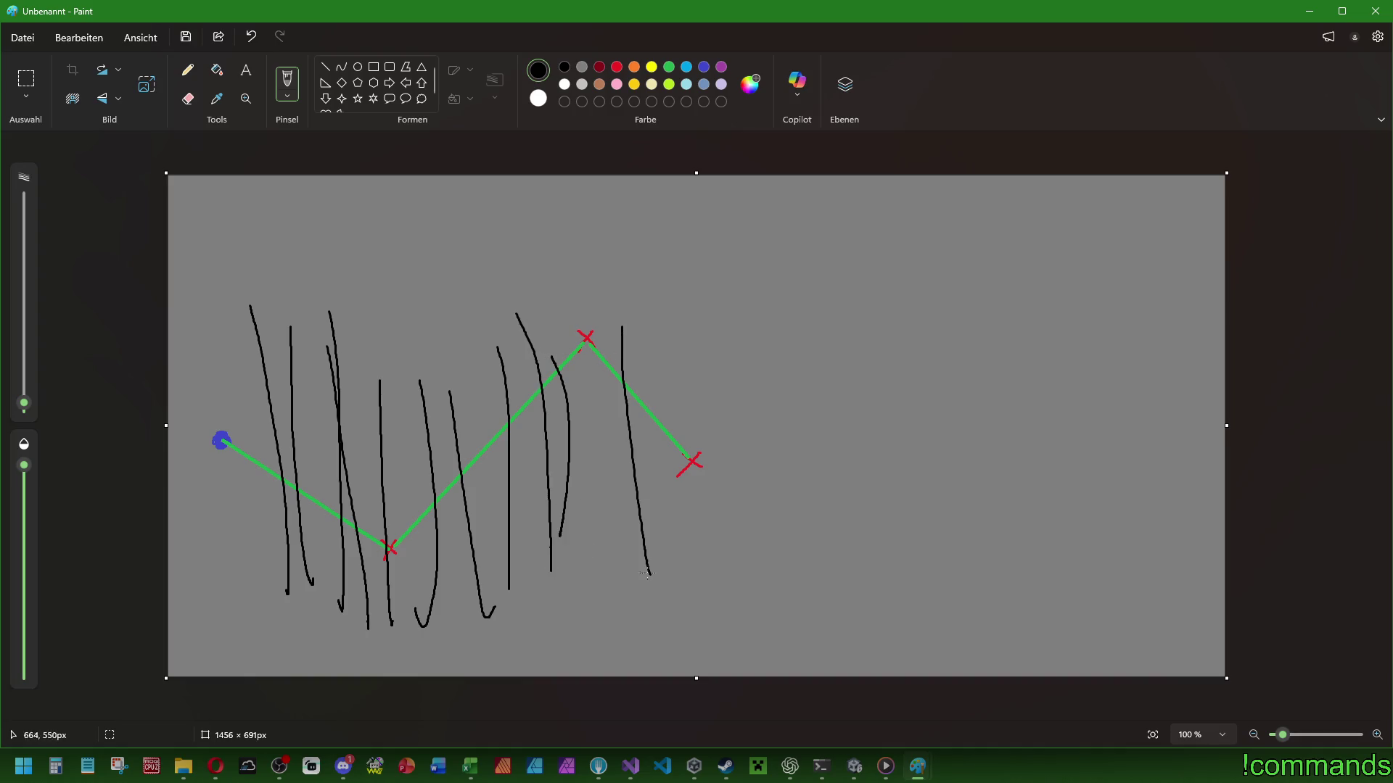
pyautogui.moveTo(265, 547); pyautogui.dragTo(941, 551)
pyautogui.moveTo(258, 522); pyautogui.dragTo(817, 550)
pyautogui.moveTo(239, 502); pyautogui.dragTo(632, 521)
pyautogui.moveTo(258, 458); pyautogui.dragTo(607, 465)
pyautogui.moveTo(265, 438); pyautogui.dragTo(624, 440)
pyautogui.moveTo(281, 389); pyautogui.dragTo(584, 392)
pyautogui.moveTo(228, 346); pyautogui.dragTo(690, 363)
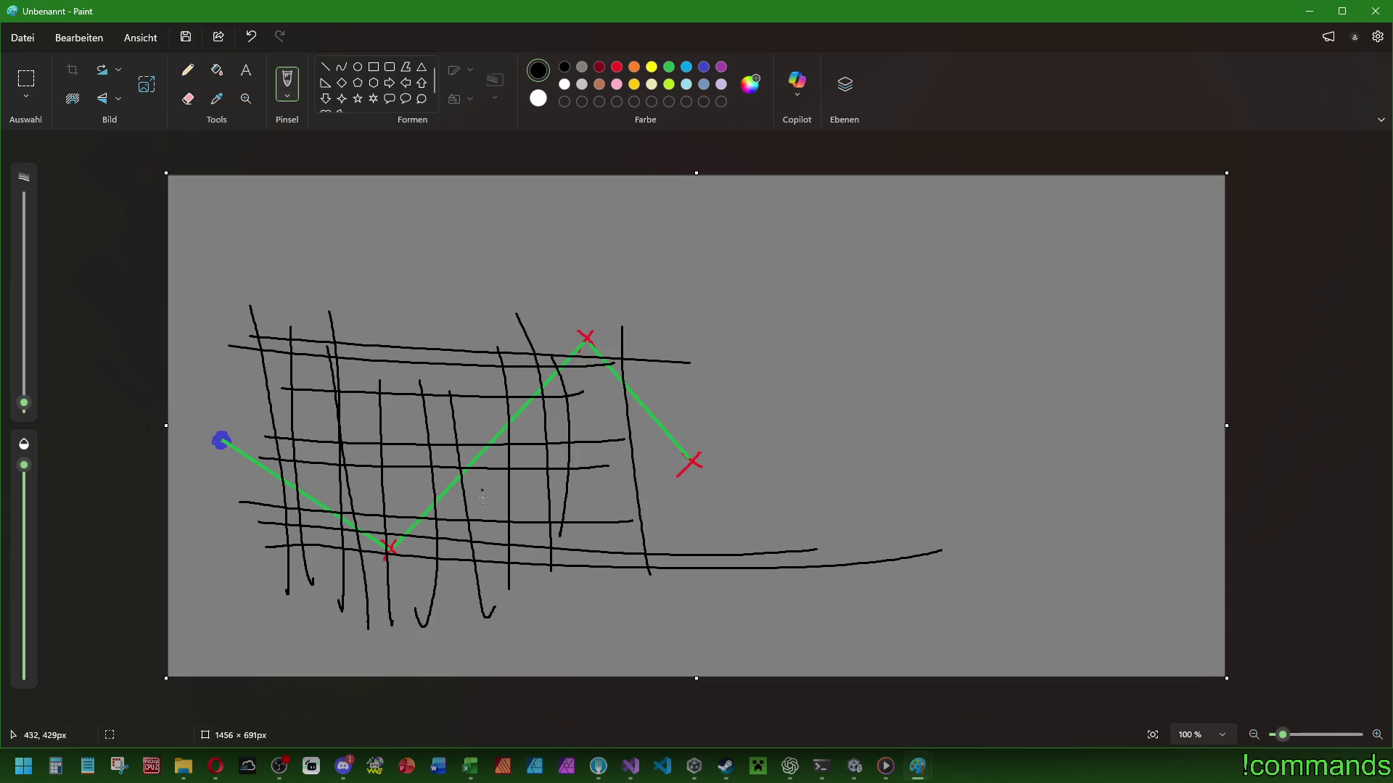
pyautogui.hotkey('ctrl', 'z')
pyautogui.hotkey('ctrl', 'z')
pyautogui.hotkey('ctrl', 'z')
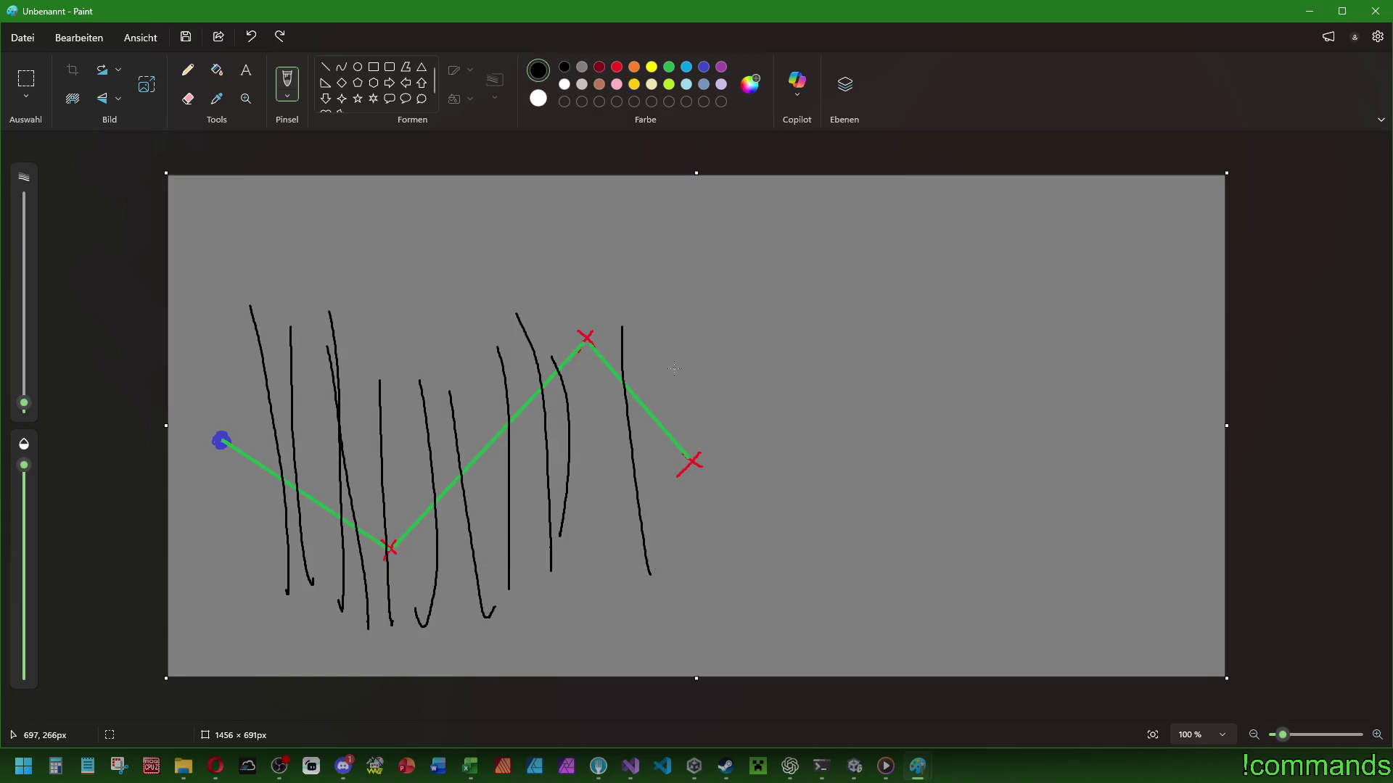
pyautogui.hotkey('ctrl', 'z')
pyautogui.hotkey('ctrl', 'z')
pyautogui.hotkey('ctrl', 'z')
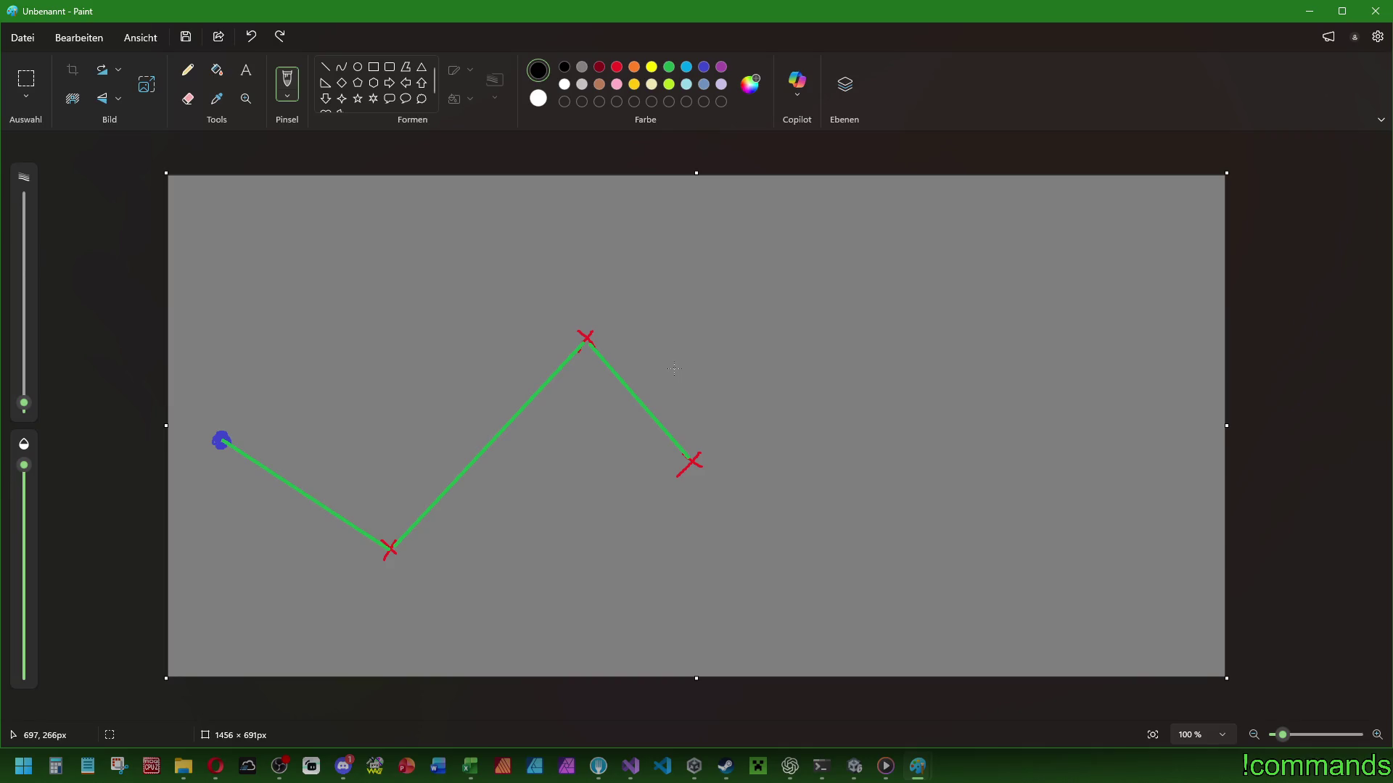
pyautogui.click(704, 66)
# Brush a second blue dot near the top left and a red target X at lower right.
pyautogui.moveTo(289, 308); pyautogui.dragTo(291, 305)
pyautogui.click(616, 67)
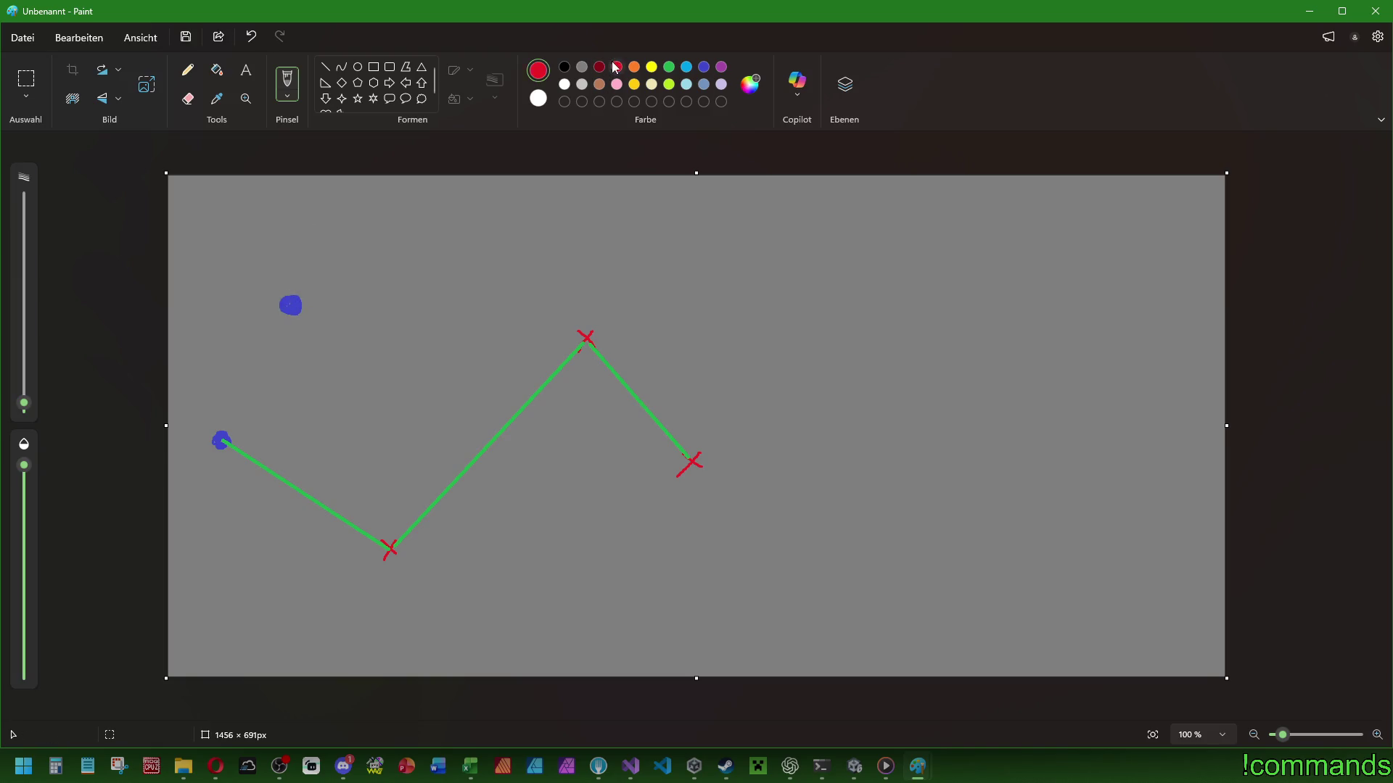
pyautogui.moveTo(1072, 567)
pyautogui.mouseDown()
pyautogui.moveTo(1100, 591)
pyautogui.moveTo(1075, 599)
pyautogui.mouseUp()
# Draw a straight green route from the second blue dot to the red target X.
pyautogui.click(669, 67)
pyautogui.moveTo(294, 302); pyautogui.dragTo(907, 276)
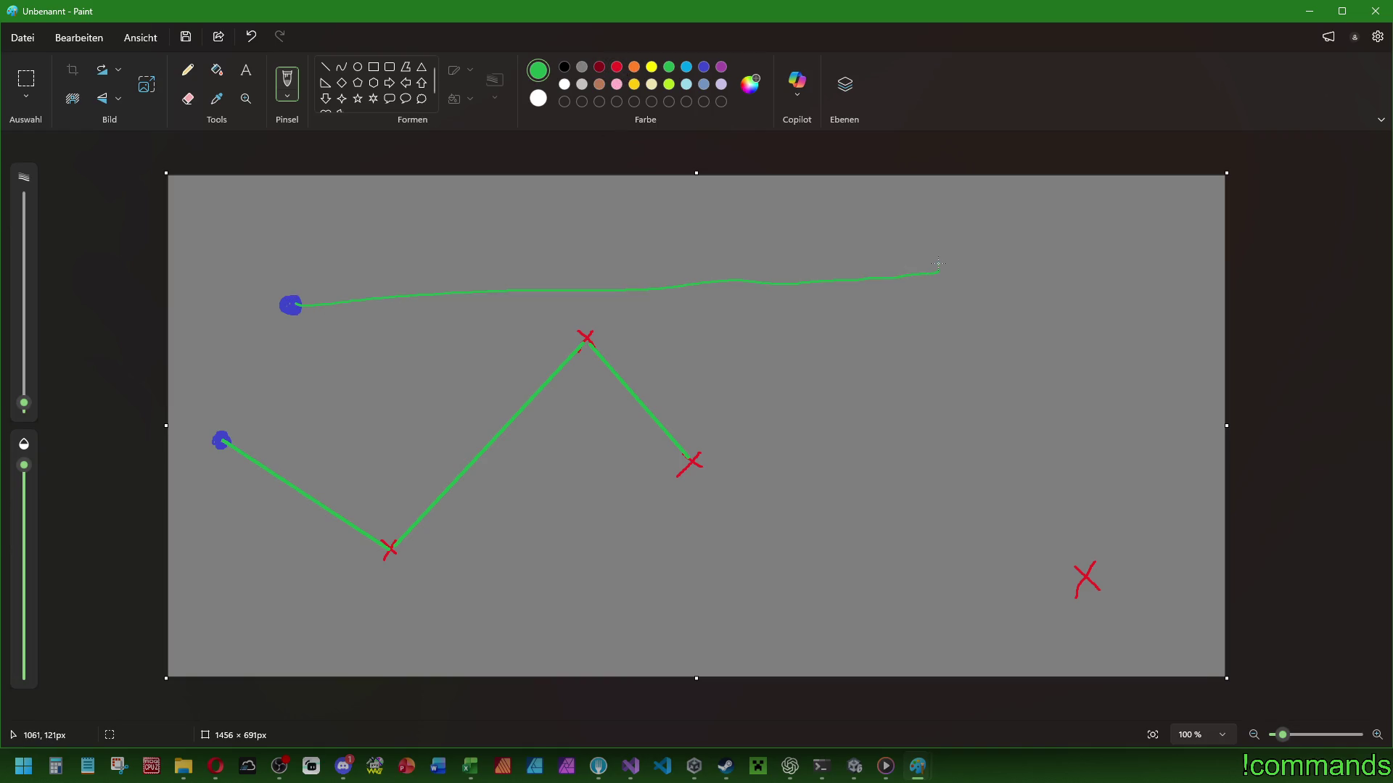
pyautogui.hotkey('ctrl', 'z')
pyautogui.click(325, 67)
pyautogui.moveTo(293, 302)
pyautogui.mouseDown()
pyautogui.moveTo(695, 267)
pyautogui.moveTo(1021, 259)
pyautogui.moveTo(1087, 570)
pyautogui.mouseUp()
# Crowd a dense row of red X marks along the top stretch of the green route.
pyautogui.click(616, 68)
pyautogui.click(287, 81)
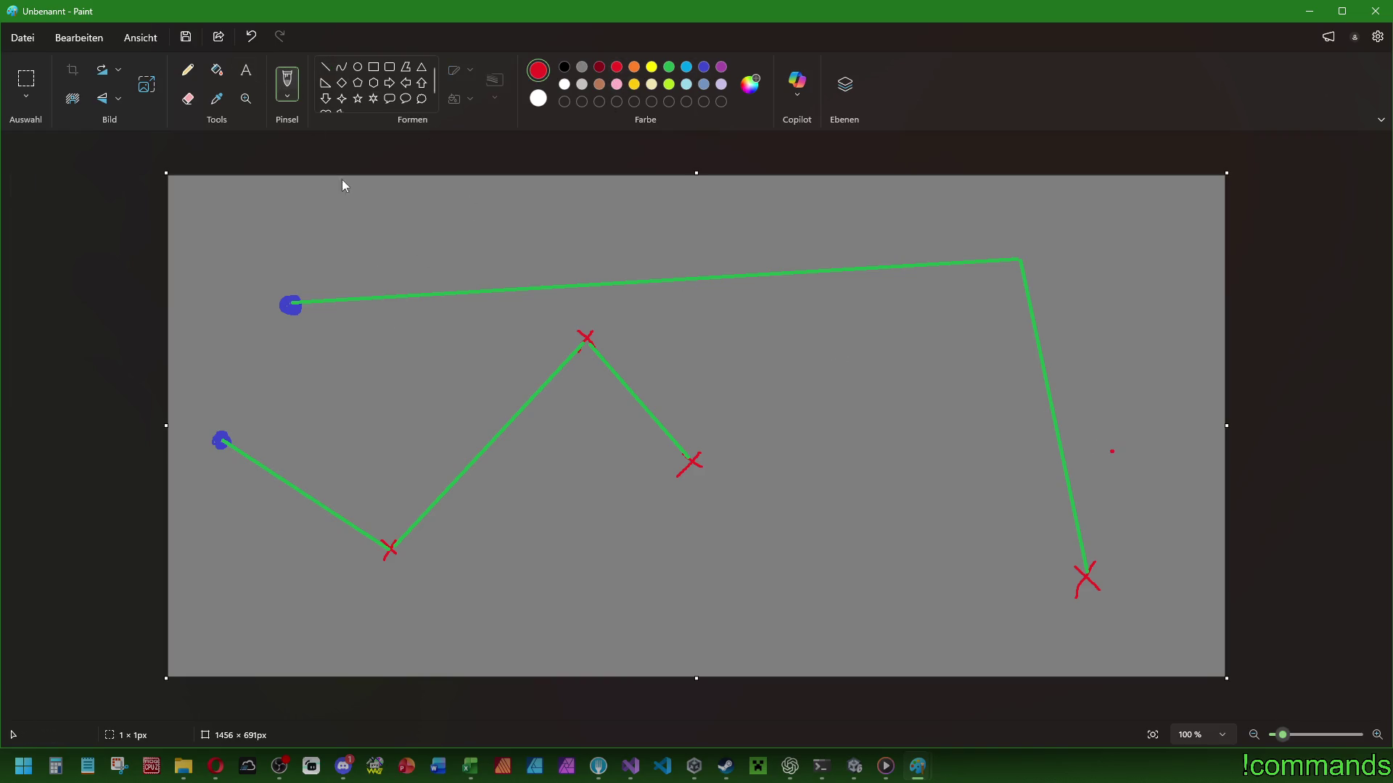
pyautogui.moveTo(306, 293)
pyautogui.mouseDown()
pyautogui.moveTo(321, 312)
pyautogui.moveTo(305, 317)
pyautogui.moveTo(339, 307)
pyautogui.mouseUp()
pyautogui.moveTo(337, 291)
pyautogui.mouseDown()
pyautogui.moveTo(326, 310)
pyautogui.moveTo(417, 301)
pyautogui.moveTo(396, 310)
pyautogui.mouseUp()
pyautogui.moveTo(425, 286); pyautogui.dragTo(440, 305)
pyautogui.moveTo(437, 286)
pyautogui.mouseDown()
pyautogui.moveTo(413, 309)
pyautogui.moveTo(492, 304)
pyautogui.mouseUp()
pyautogui.moveTo(484, 281); pyautogui.dragTo(467, 301)
pyautogui.moveTo(491, 280)
pyautogui.mouseDown()
pyautogui.moveTo(507, 294)
pyautogui.moveTo(488, 299)
pyautogui.moveTo(547, 296)
pyautogui.mouseUp()
pyautogui.moveTo(547, 278)
pyautogui.mouseDown()
pyautogui.moveTo(531, 298)
pyautogui.moveTo(589, 293)
pyautogui.mouseUp()
pyautogui.moveTo(588, 275)
pyautogui.mouseDown()
pyautogui.moveTo(572, 298)
pyautogui.moveTo(603, 289)
pyautogui.moveTo(584, 294)
pyautogui.mouseUp()
pyautogui.moveTo(601, 272)
pyautogui.mouseDown()
pyautogui.moveTo(617, 287)
pyautogui.moveTo(600, 293)
pyautogui.moveTo(628, 291)
pyautogui.mouseUp()
pyautogui.moveTo(640, 272); pyautogui.dragTo(640, 293)
pyautogui.moveTo(656, 270)
pyautogui.mouseDown()
pyautogui.moveTo(634, 296)
pyautogui.moveTo(657, 281)
pyautogui.mouseUp()
pyautogui.moveTo(644, 283)
pyautogui.mouseDown()
pyautogui.moveTo(634, 295)
pyautogui.moveTo(685, 288)
pyautogui.mouseUp()
pyautogui.moveTo(681, 269)
pyautogui.mouseDown()
pyautogui.moveTo(663, 288)
pyautogui.moveTo(703, 271)
pyautogui.moveTo(699, 286)
pyautogui.moveTo(725, 287)
pyautogui.mouseUp()
pyautogui.moveTo(727, 263)
pyautogui.mouseDown()
pyautogui.moveTo(708, 291)
pyautogui.moveTo(750, 289)
pyautogui.mouseUp()
pyautogui.moveTo(752, 267)
pyautogui.mouseDown()
pyautogui.moveTo(731, 290)
pyautogui.moveTo(778, 279)
pyautogui.mouseUp()
pyautogui.moveTo(782, 267)
pyautogui.mouseDown()
pyautogui.moveTo(758, 290)
pyautogui.moveTo(805, 283)
pyautogui.mouseUp()
pyautogui.moveTo(810, 259)
pyautogui.mouseDown()
pyautogui.moveTo(790, 280)
pyautogui.moveTo(888, 281)
pyautogui.mouseUp()
pyautogui.moveTo(878, 269); pyautogui.dragTo(984, 281)
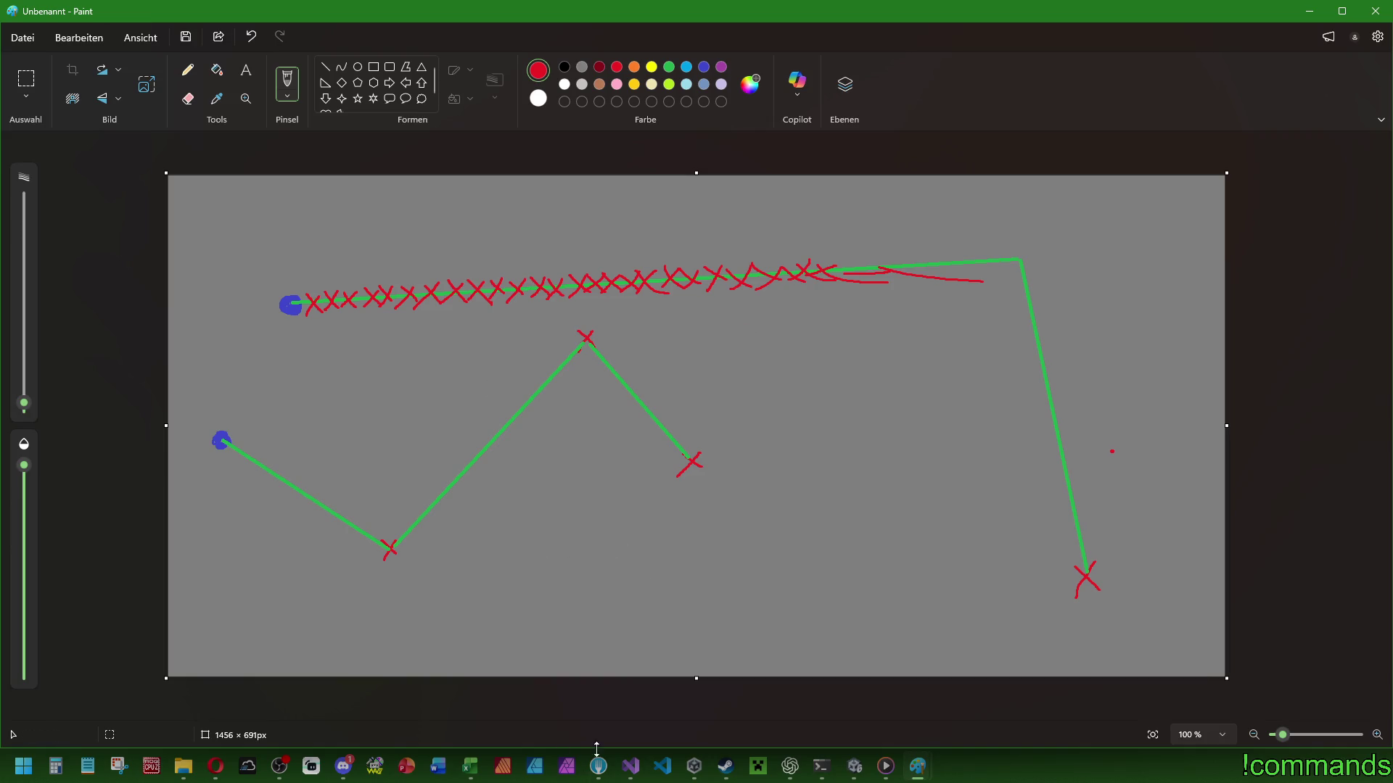
pyautogui.click(643, 777)
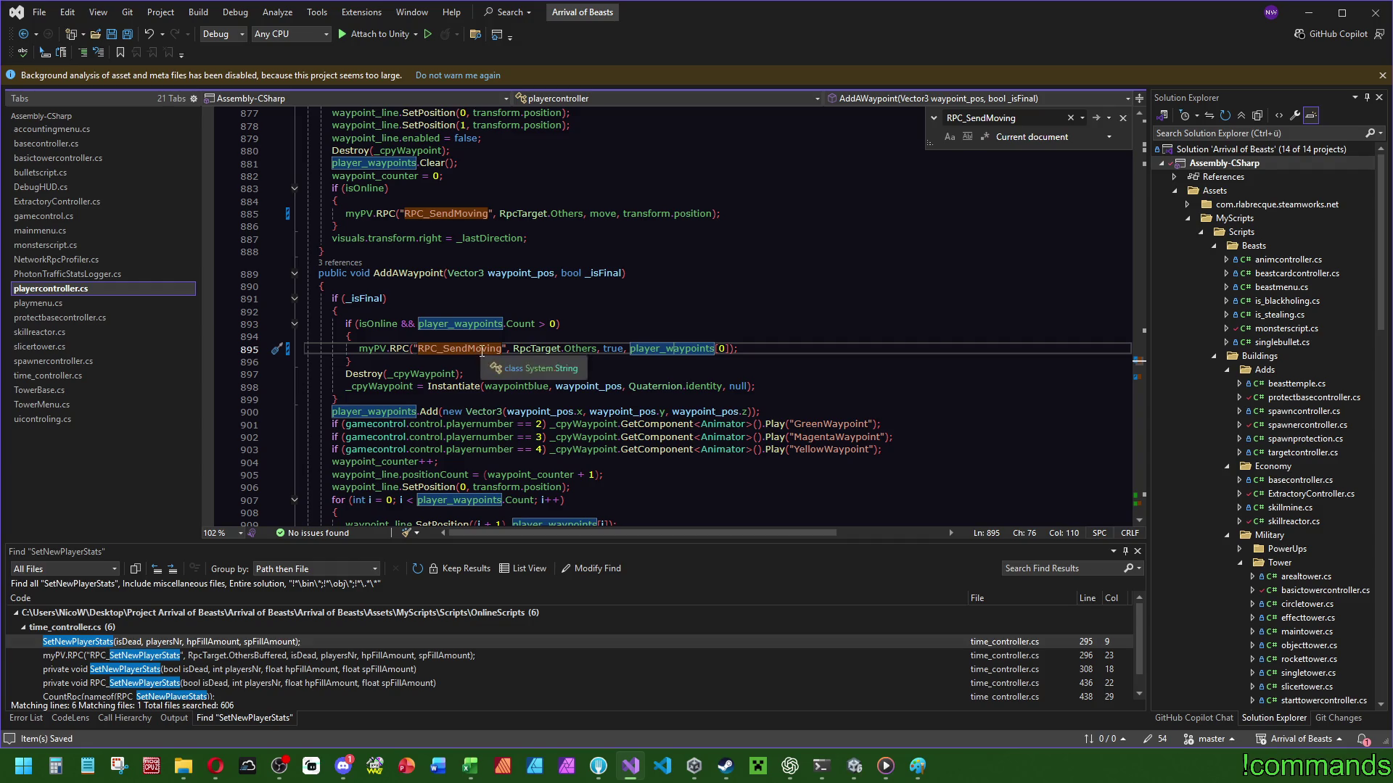
# Scroll playercontroller.cs to RemoveOneWaypoint, showing its RPC_SendMoving calls using RpcTarget.Others.
pyautogui.moveTo(1135, 387)
pyautogui.mouseDown()
pyautogui.moveTo(1146, 512)
pyautogui.moveTo(1168, 420)
pyautogui.moveTo(1160, 361)
pyautogui.mouseUp()
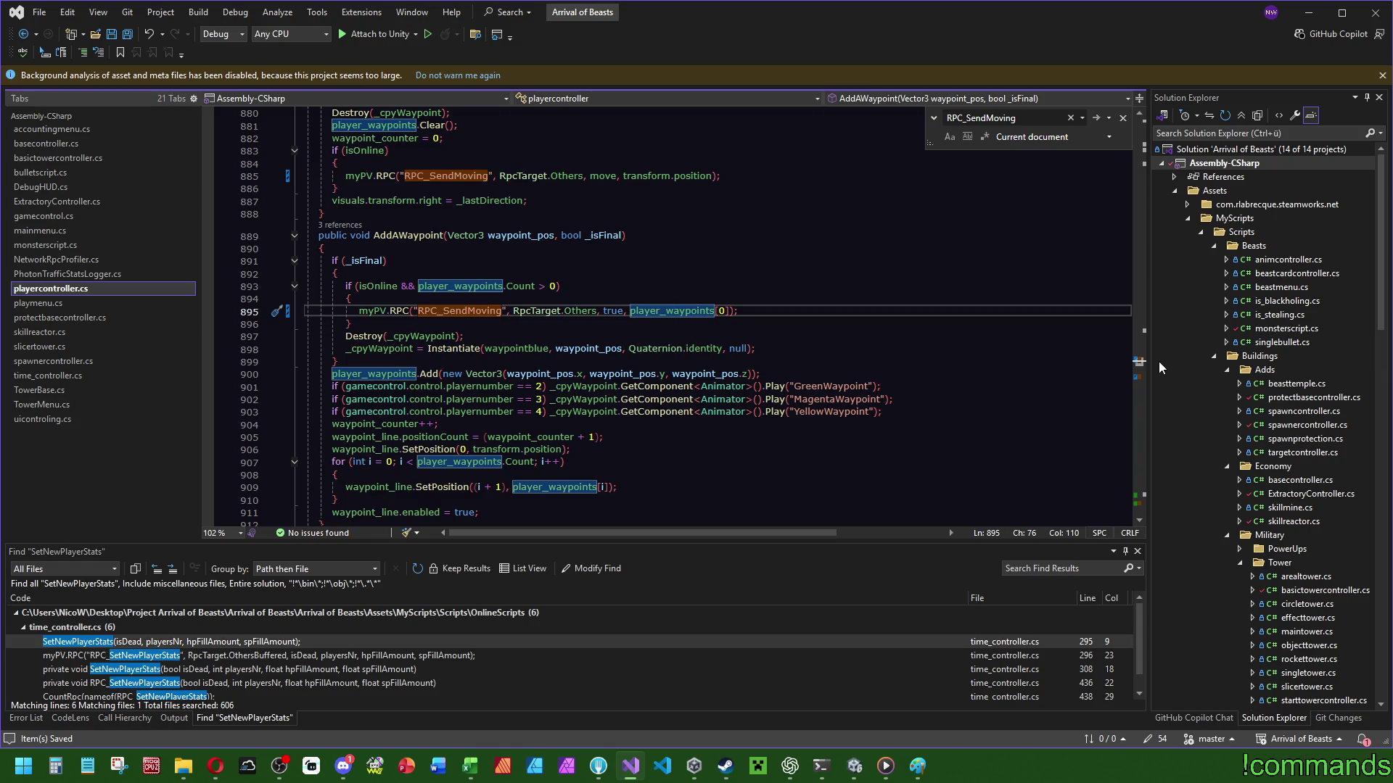
pyautogui.moveTo(1159, 361); pyautogui.dragTo(1165, 376)
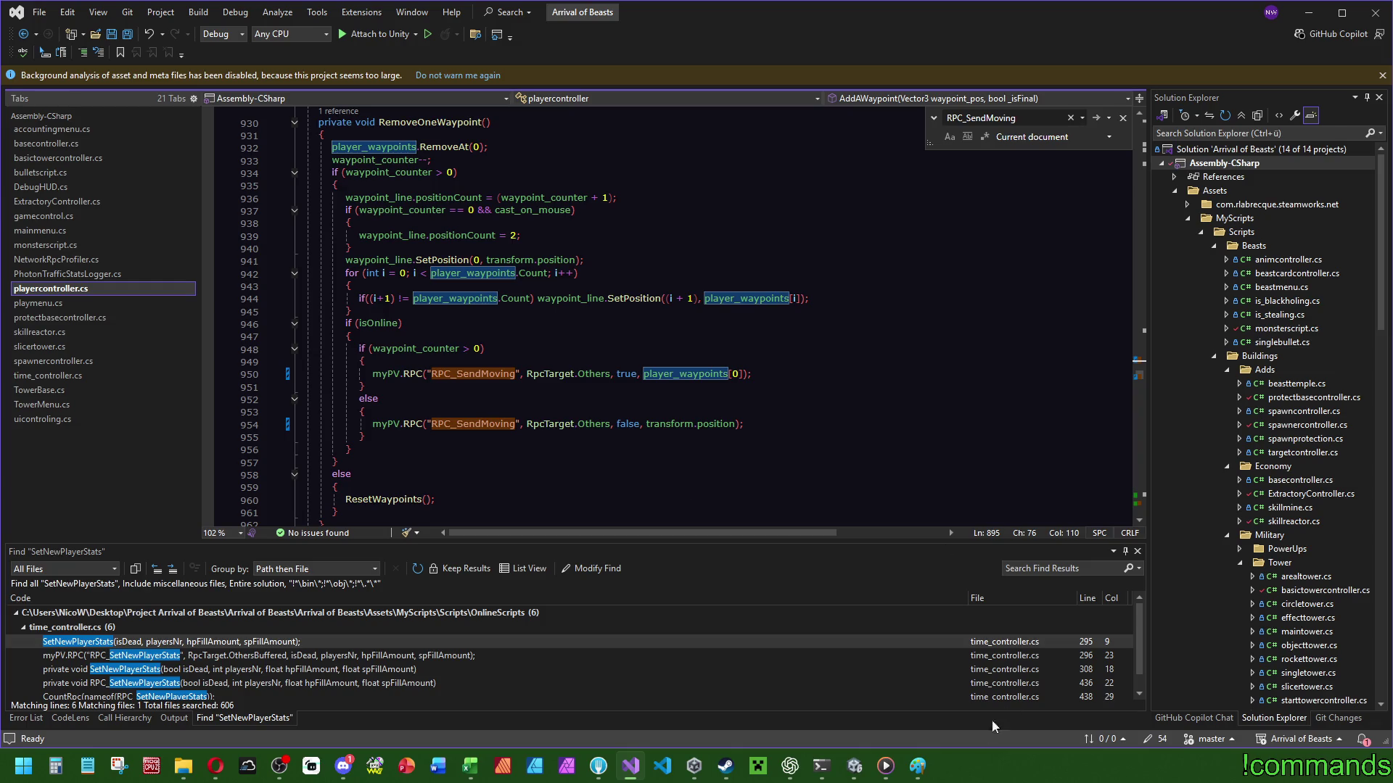
# Compare the Paint sketch of waypoint paths with the playercontroller code.
pyautogui.moveTo(917, 766)
pyautogui.click(762, 697)
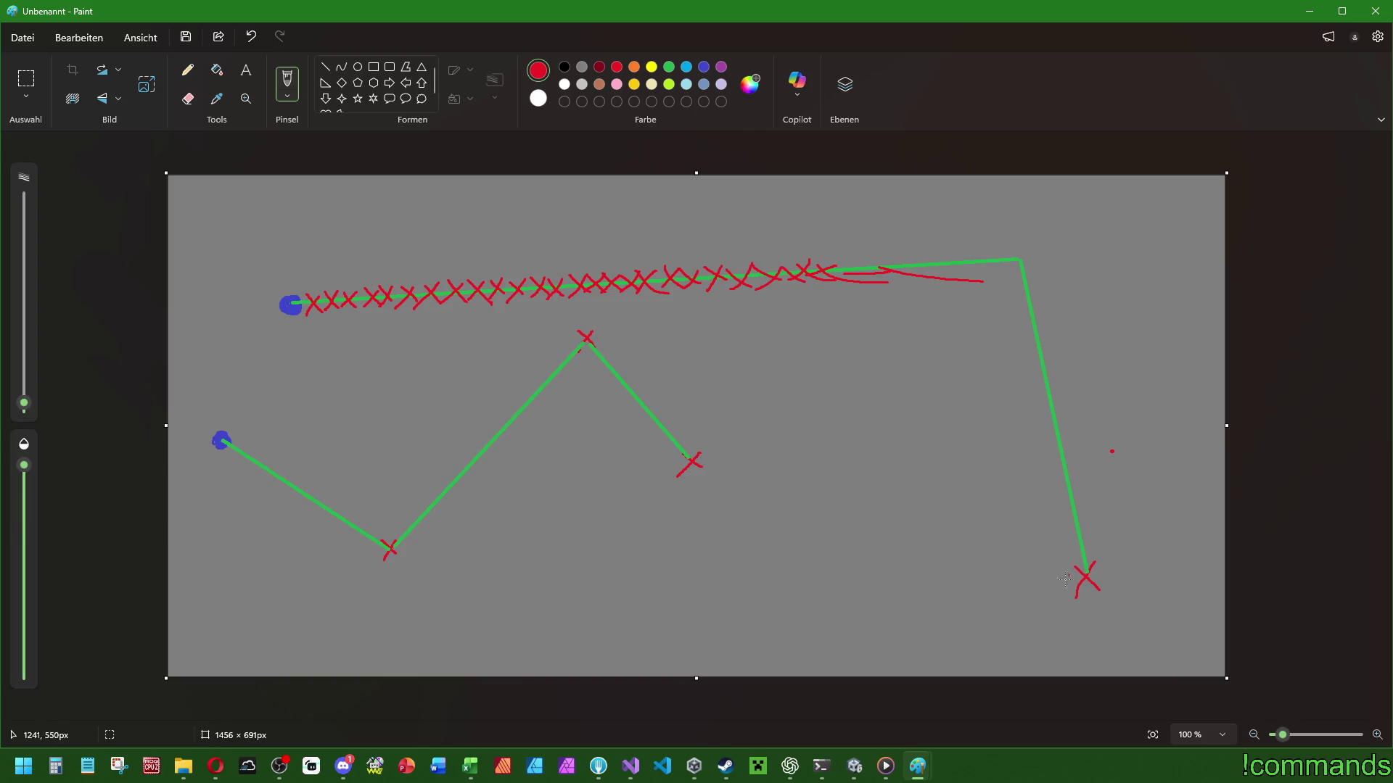
pyautogui.click(628, 768)
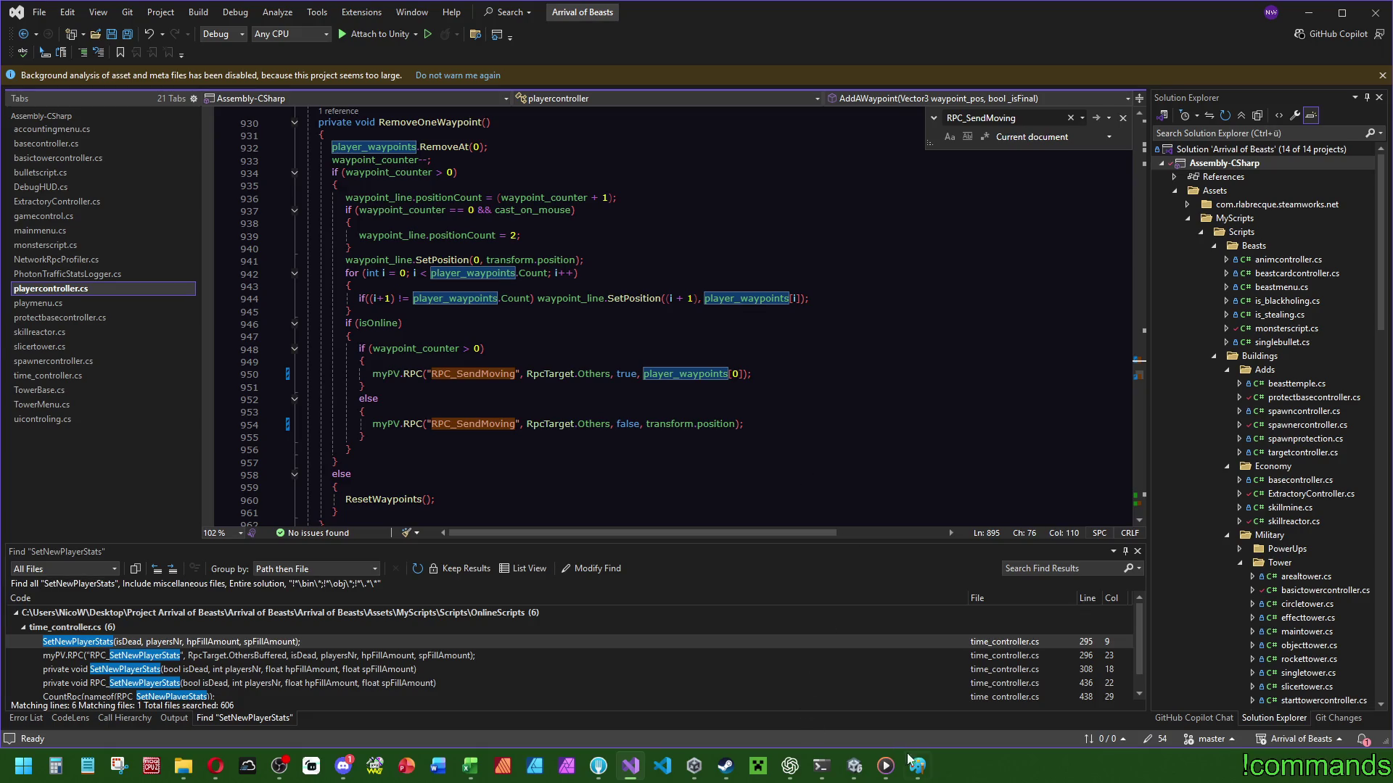
pyautogui.moveTo(917, 766)
pyautogui.click(1042, 708)
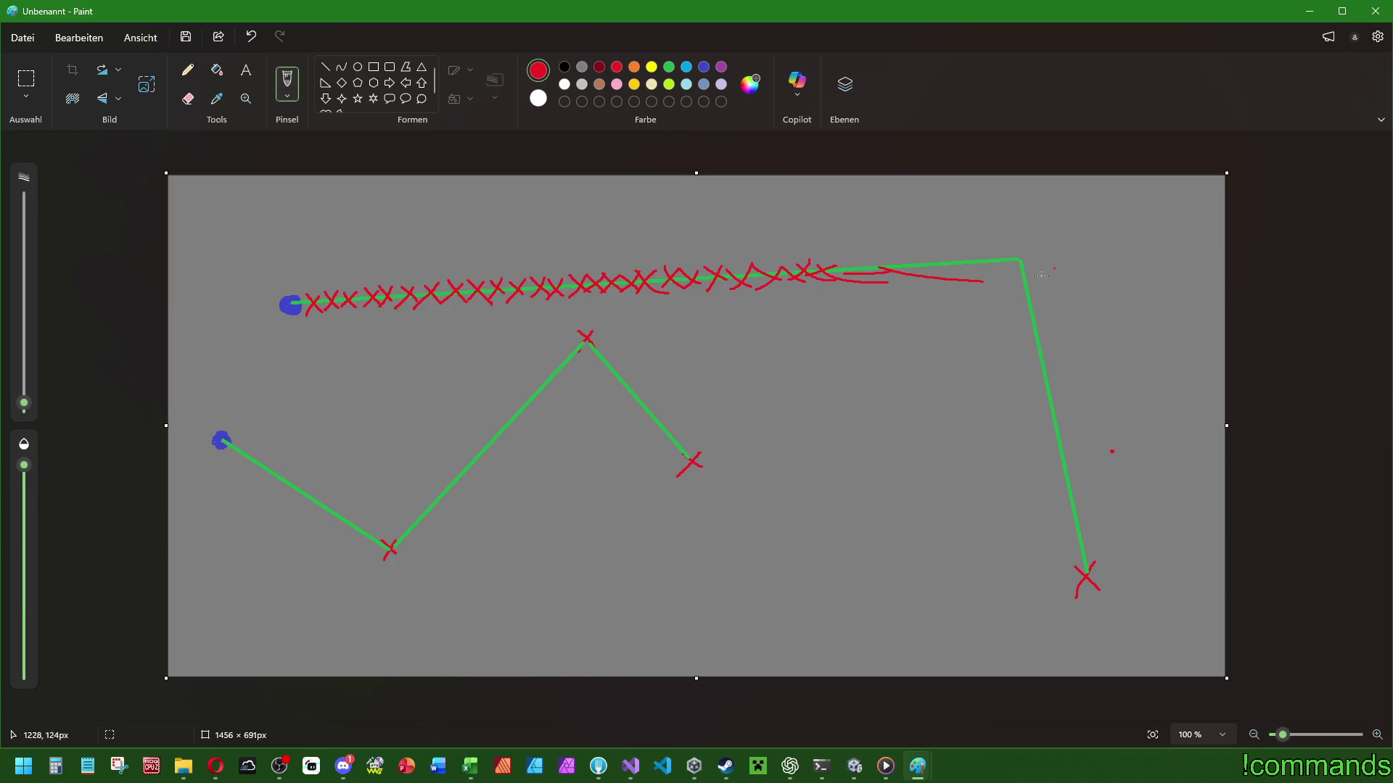
pyautogui.click(642, 775)
pyautogui.scroll(7, 1047, 414)
pyautogui.scroll(14, 1048, 415)
pyautogui.scroll(-3, 567, 367)
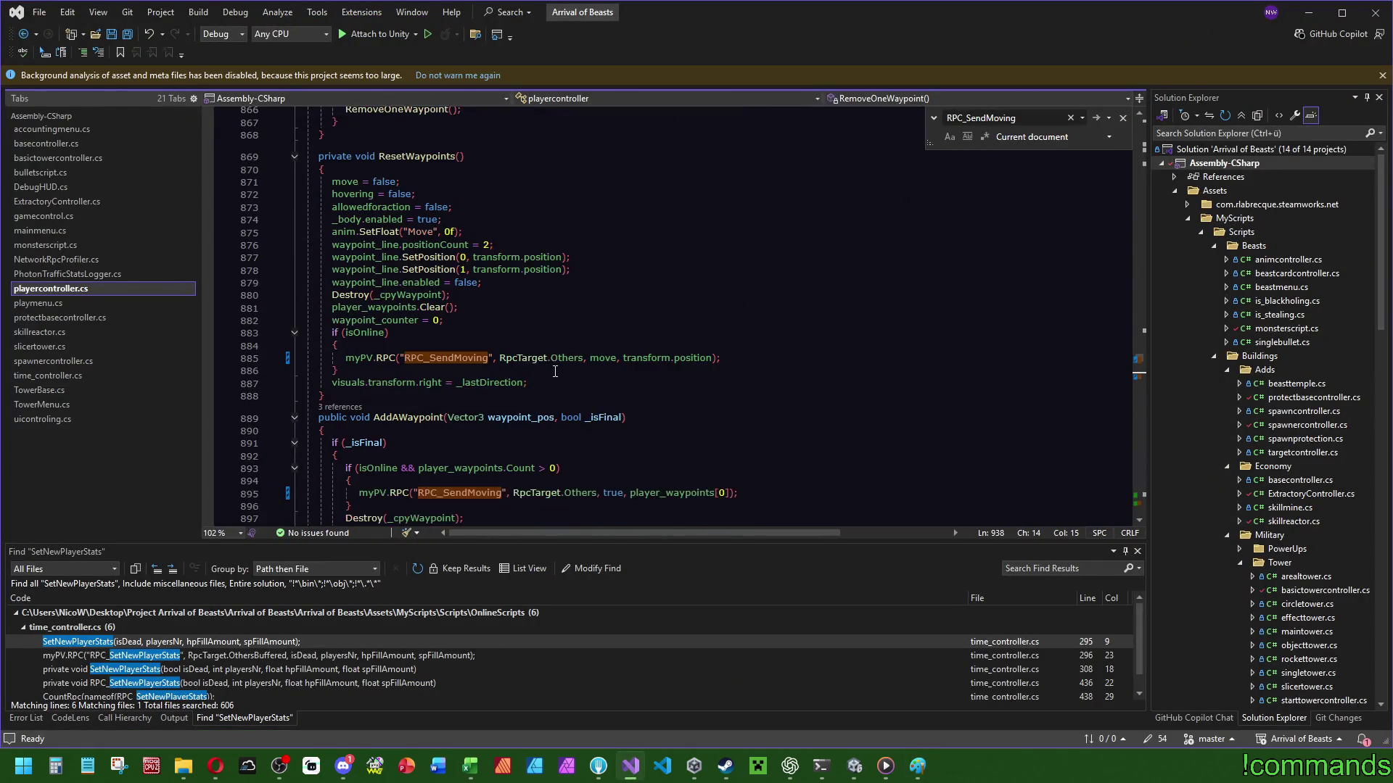
# Check the 3 references to AddAWaypoint, save all files, and bring Unity to the front.
pyautogui.click(334, 294)
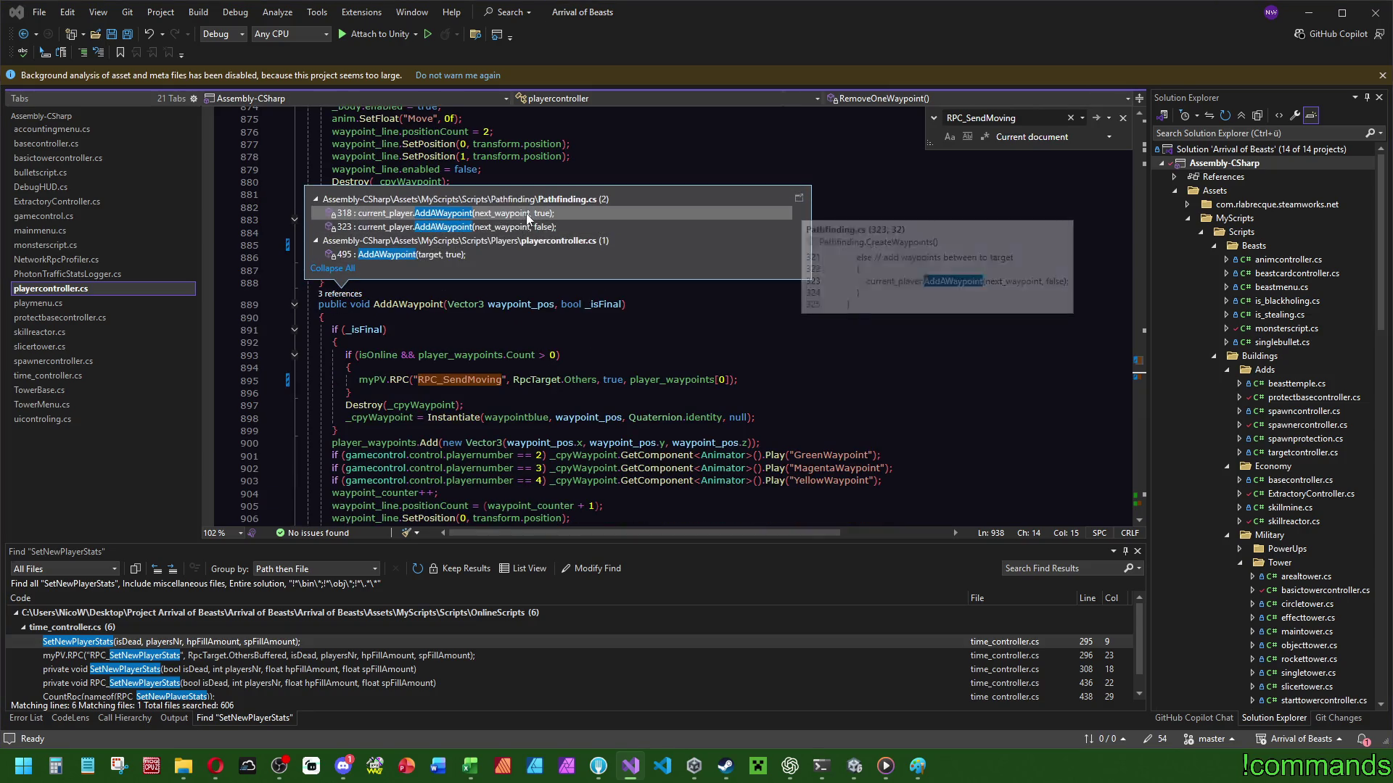
pyautogui.moveTo(529, 212)
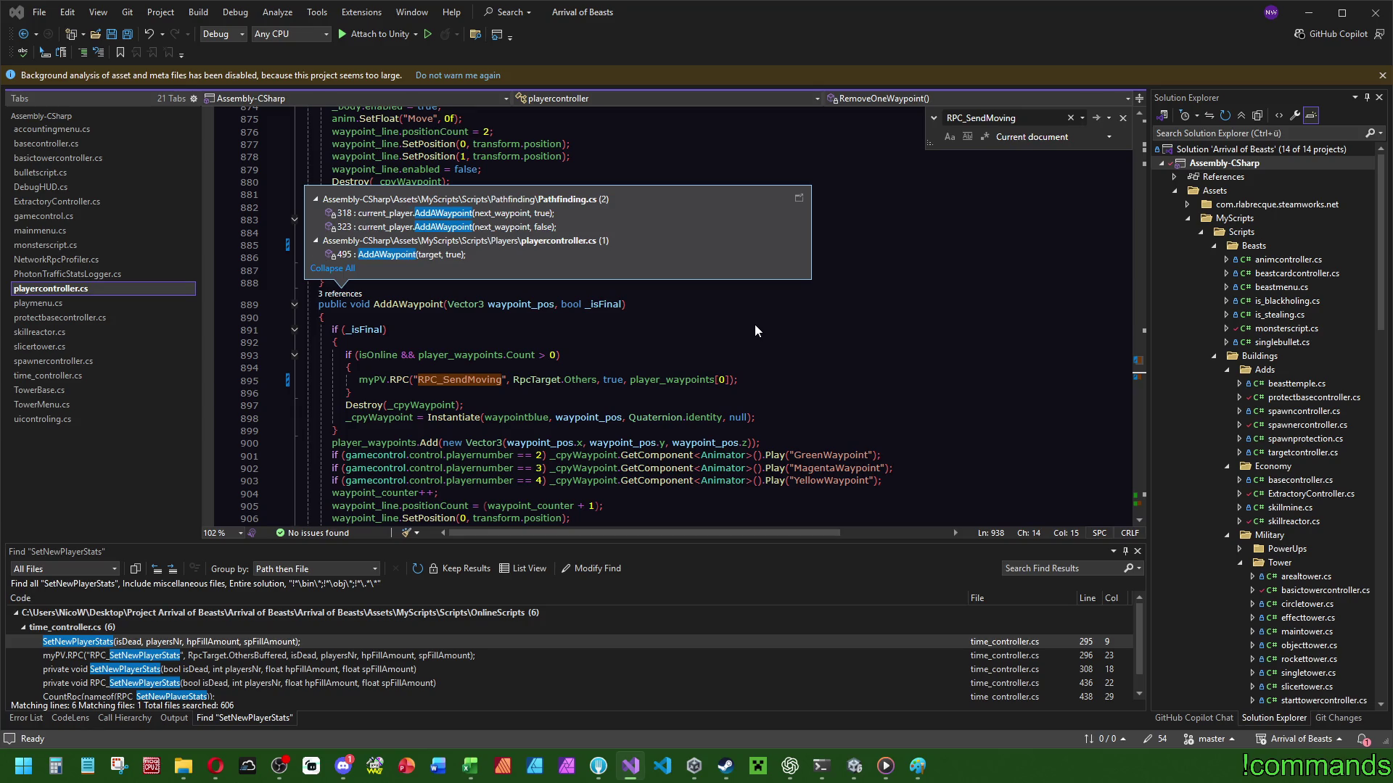
pyautogui.click(501, 131)
pyautogui.click(127, 35)
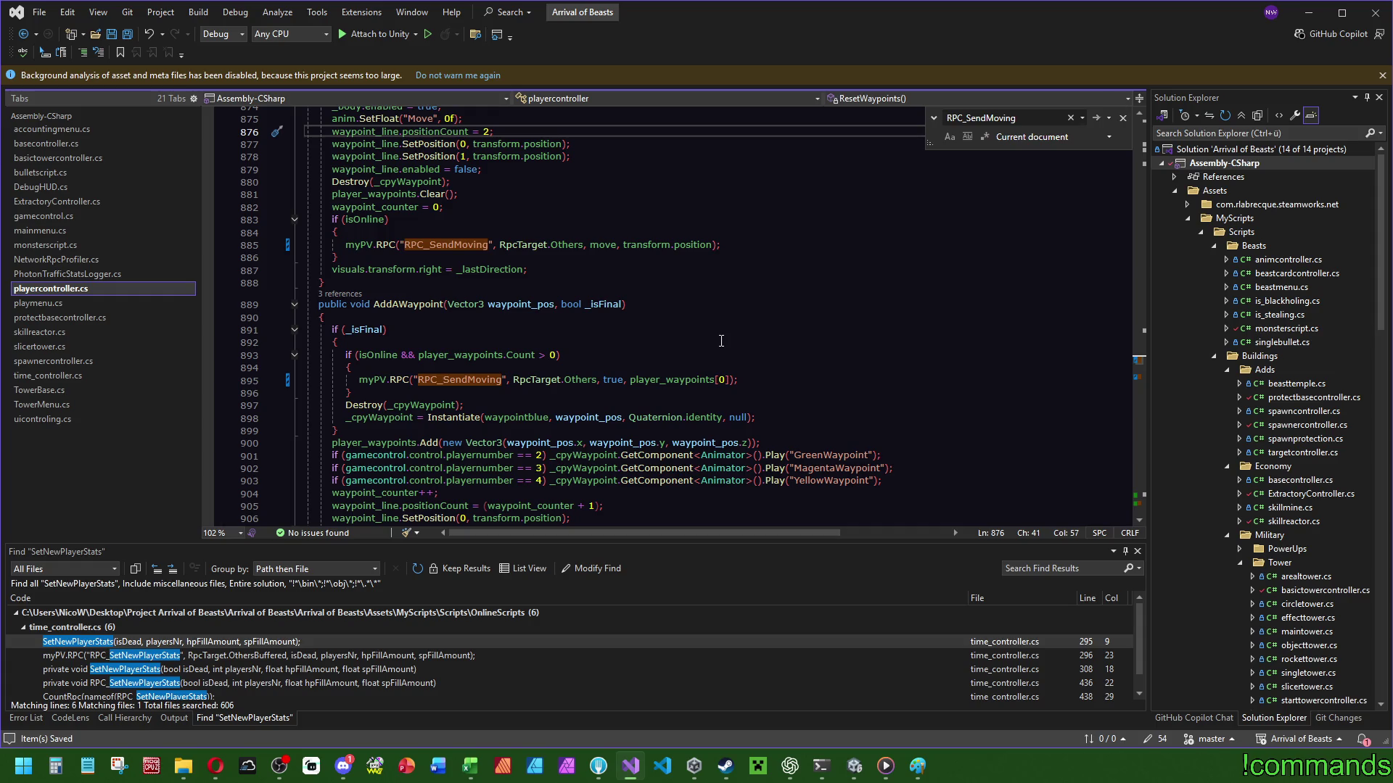
pyautogui.click(854, 766)
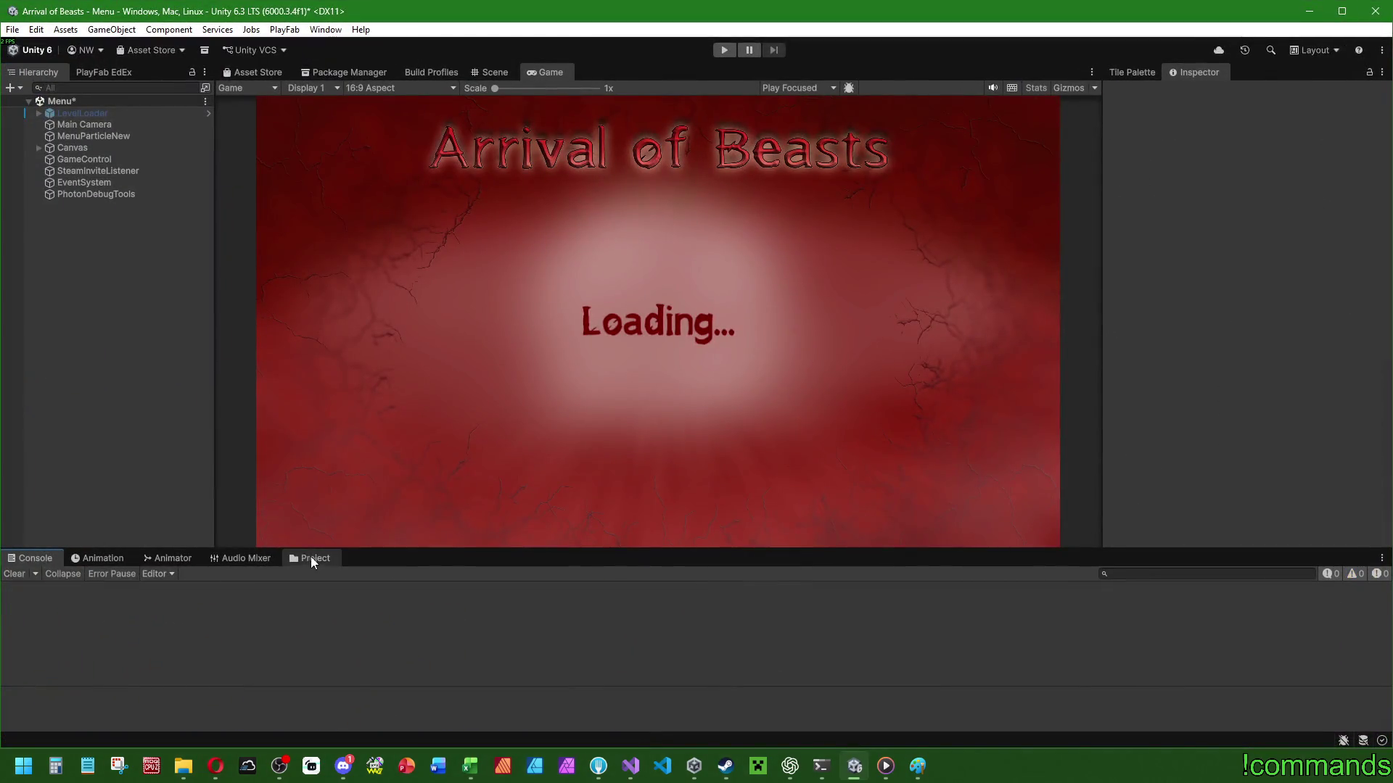
# Look through the Prefabs and UIObjects folders in Unity's Project panel.
pyautogui.click(311, 561)
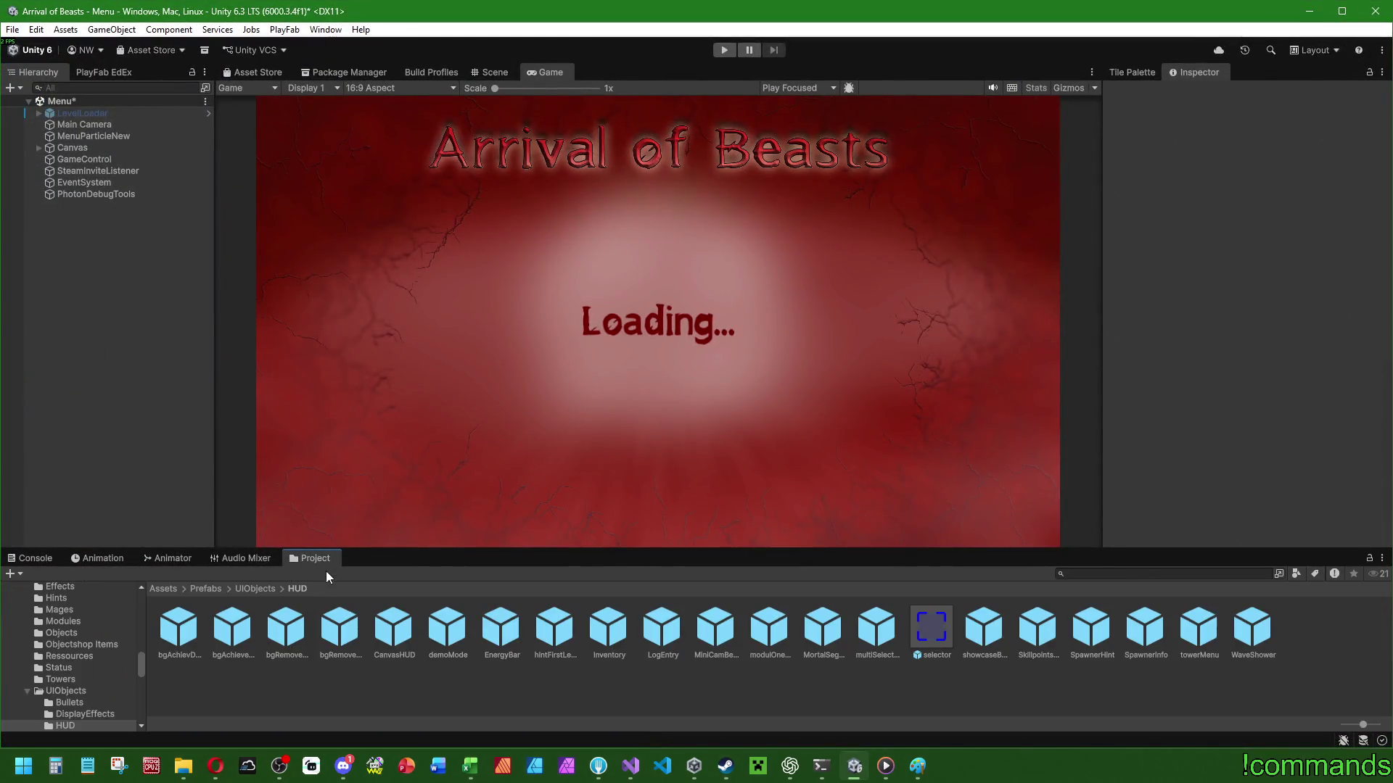
pyautogui.click(208, 589)
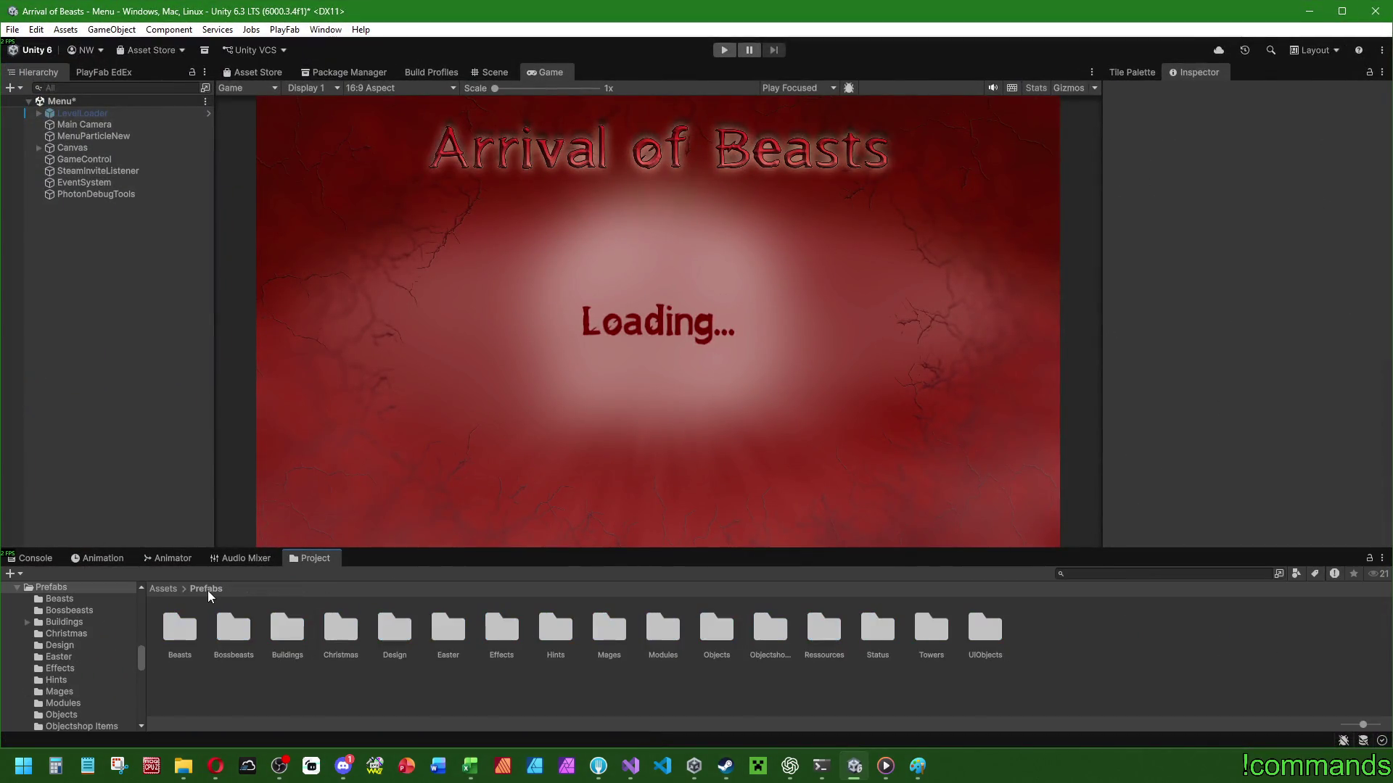
pyautogui.doubleClick(993, 636)
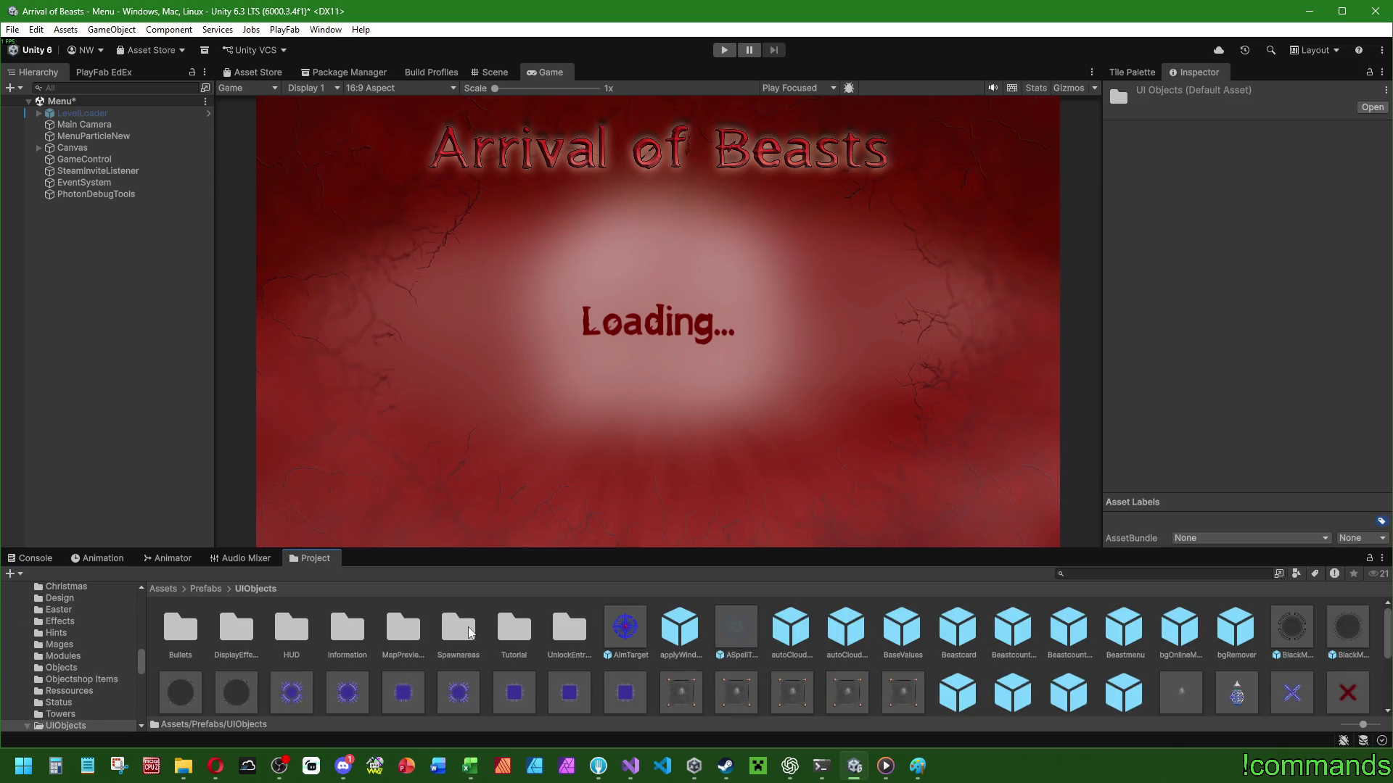
pyautogui.click(209, 589)
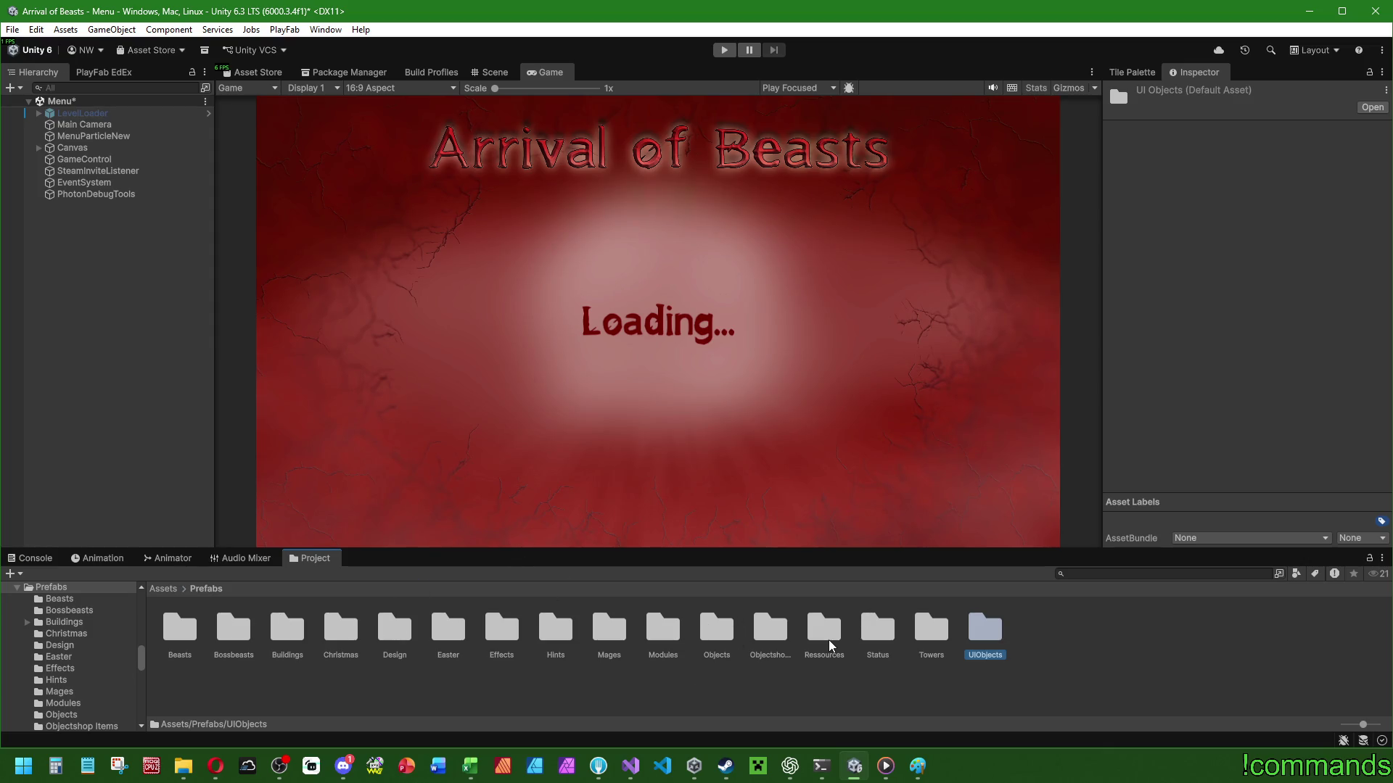
# Go to Assets/Resources/OnlinePrefabs and open the OnlinePlayer prefab.
pyautogui.click(164, 589)
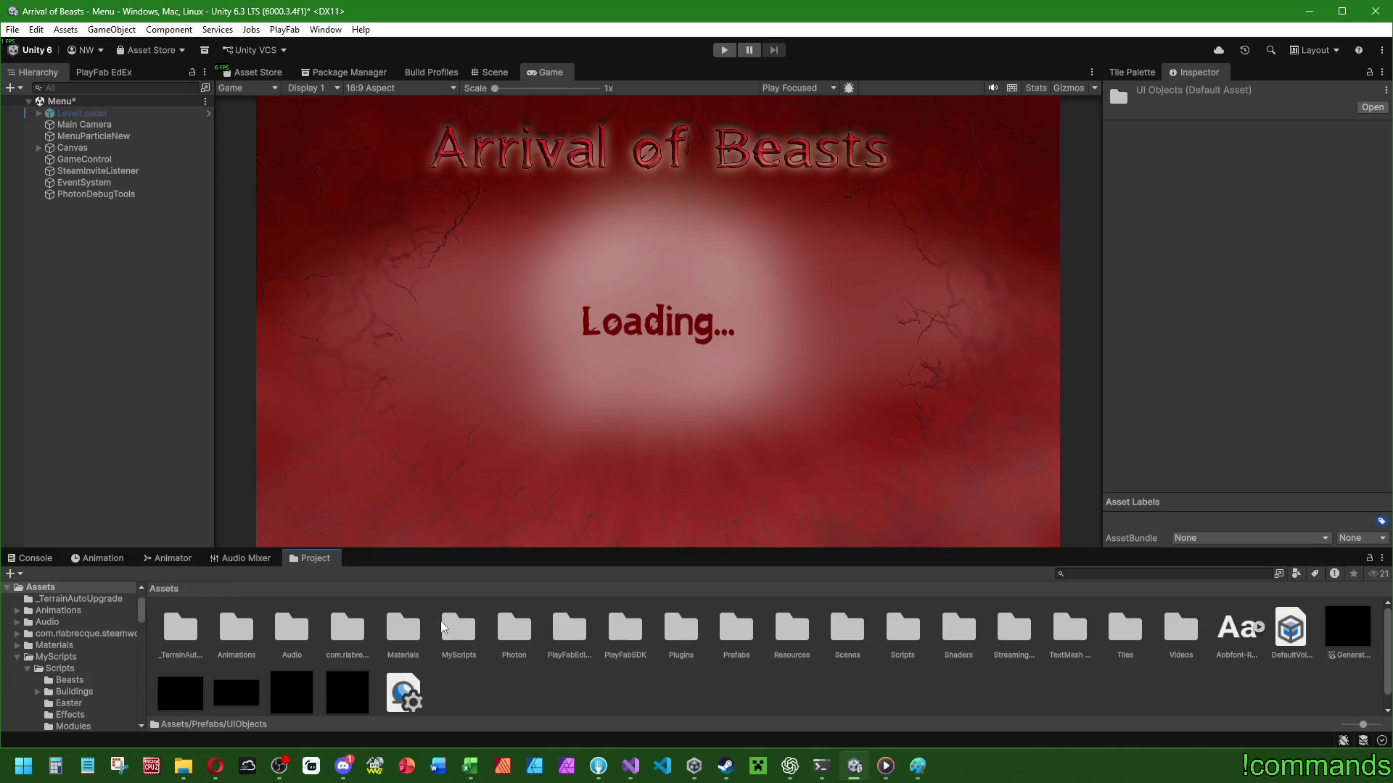
pyautogui.click(738, 638)
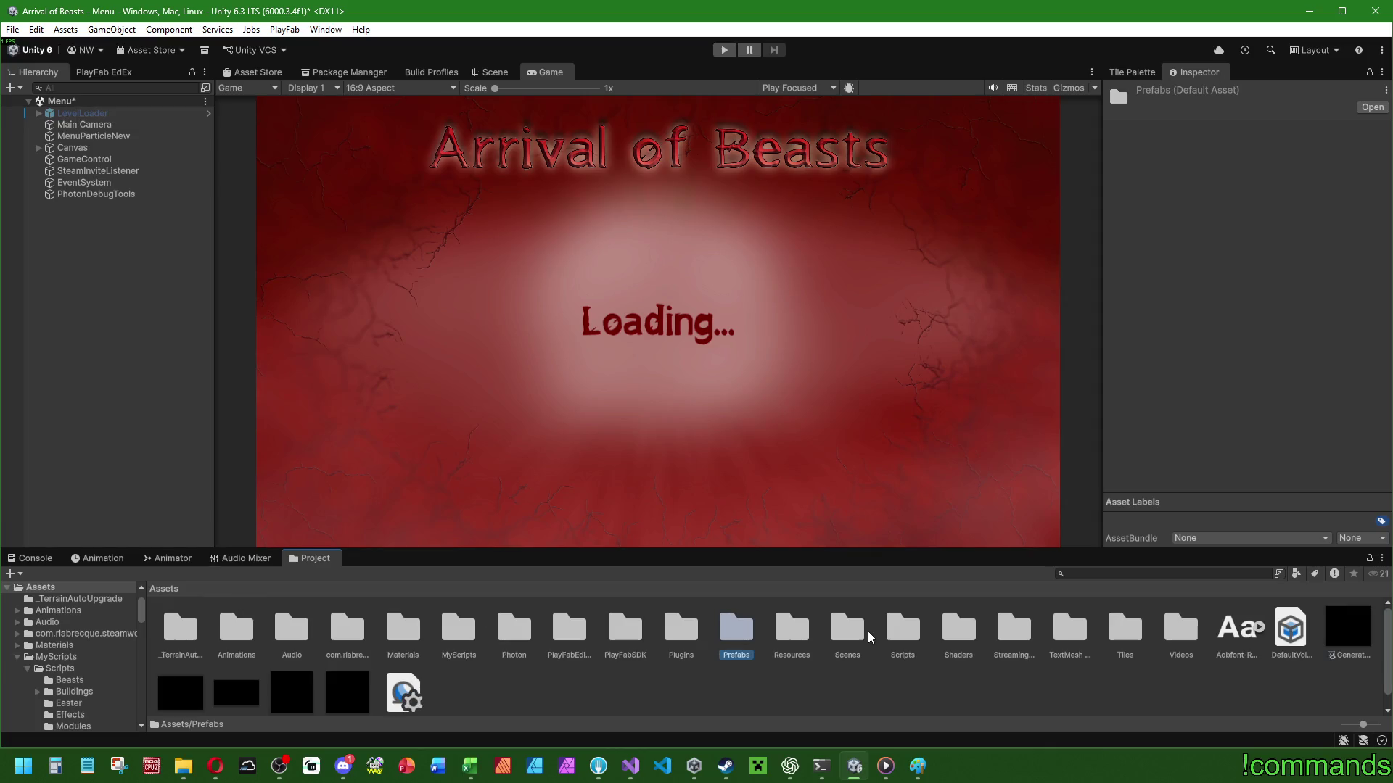
pyautogui.doubleClick(794, 635)
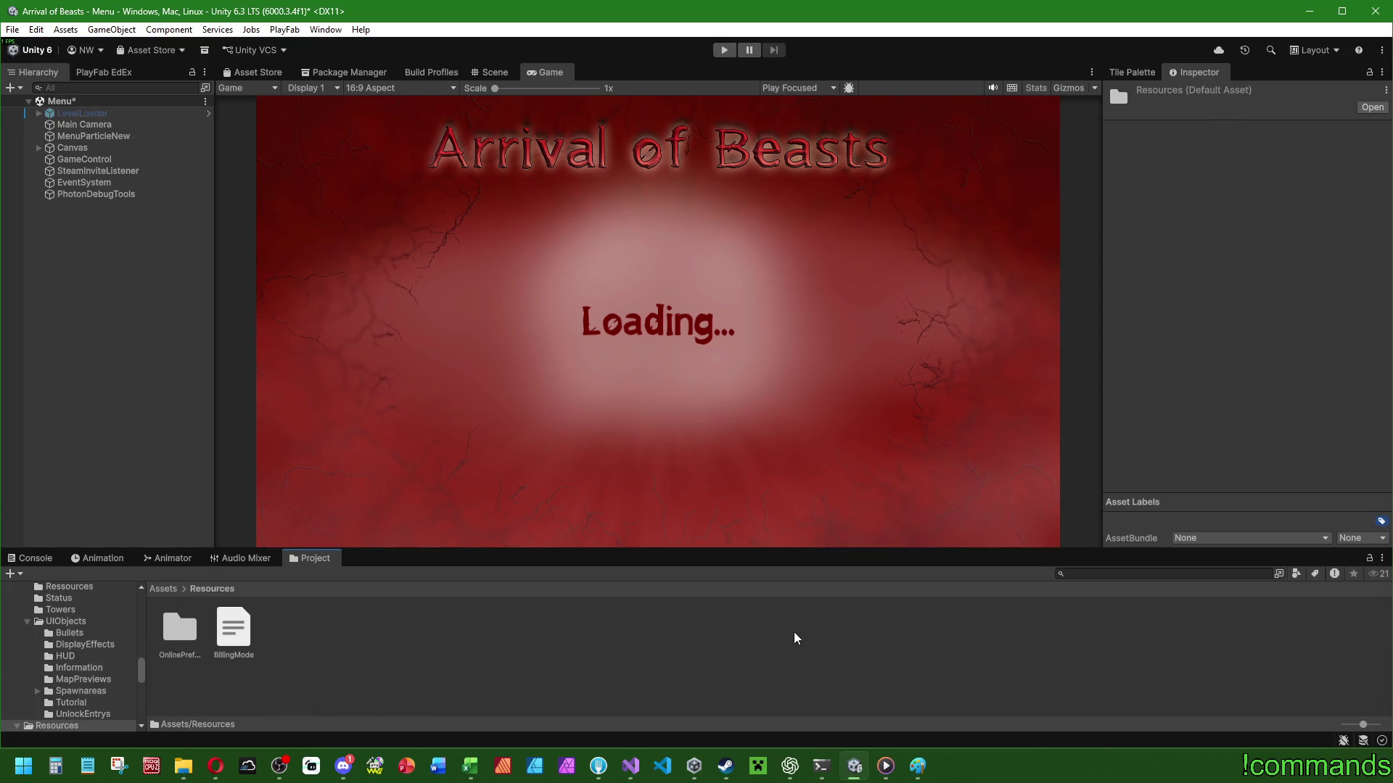
pyautogui.doubleClick(181, 629)
pyautogui.scroll(-1, 798, 653)
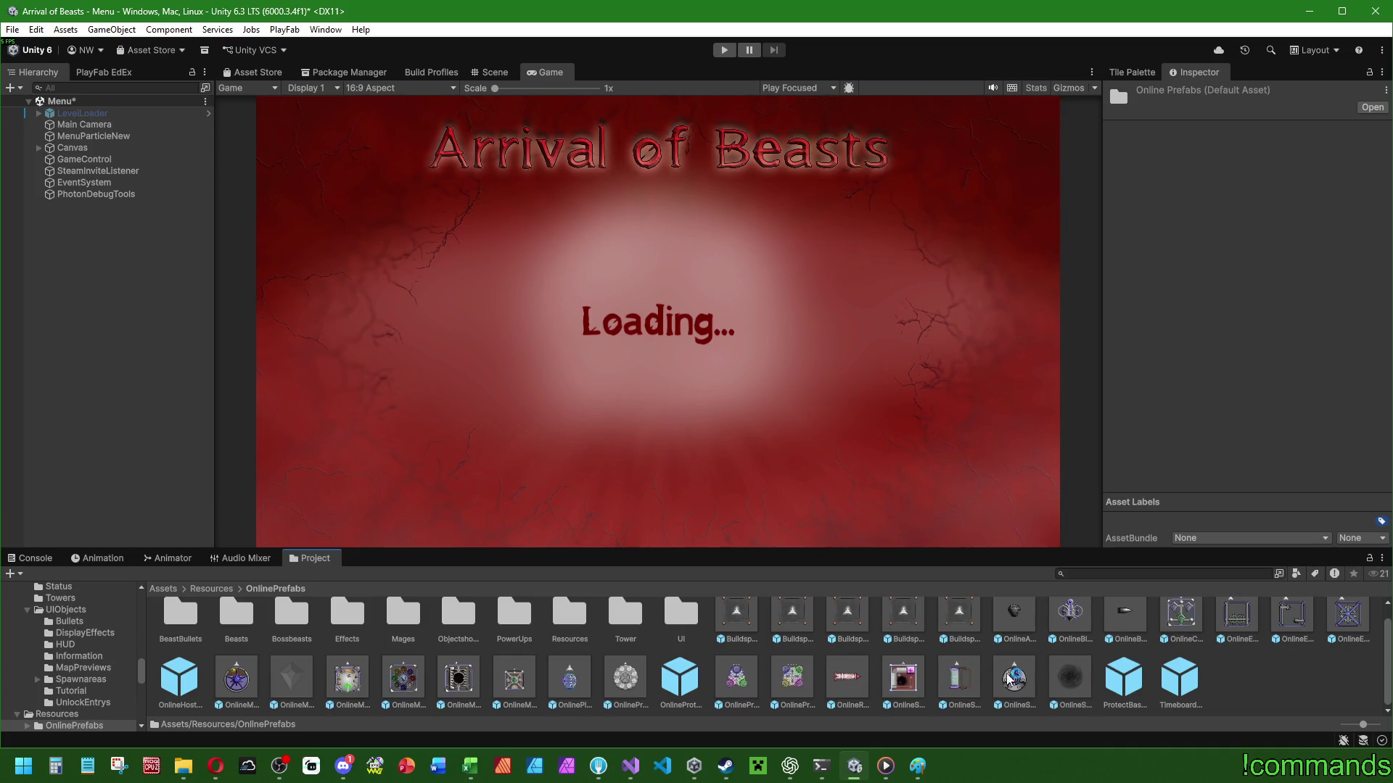
pyautogui.doubleClick(570, 678)
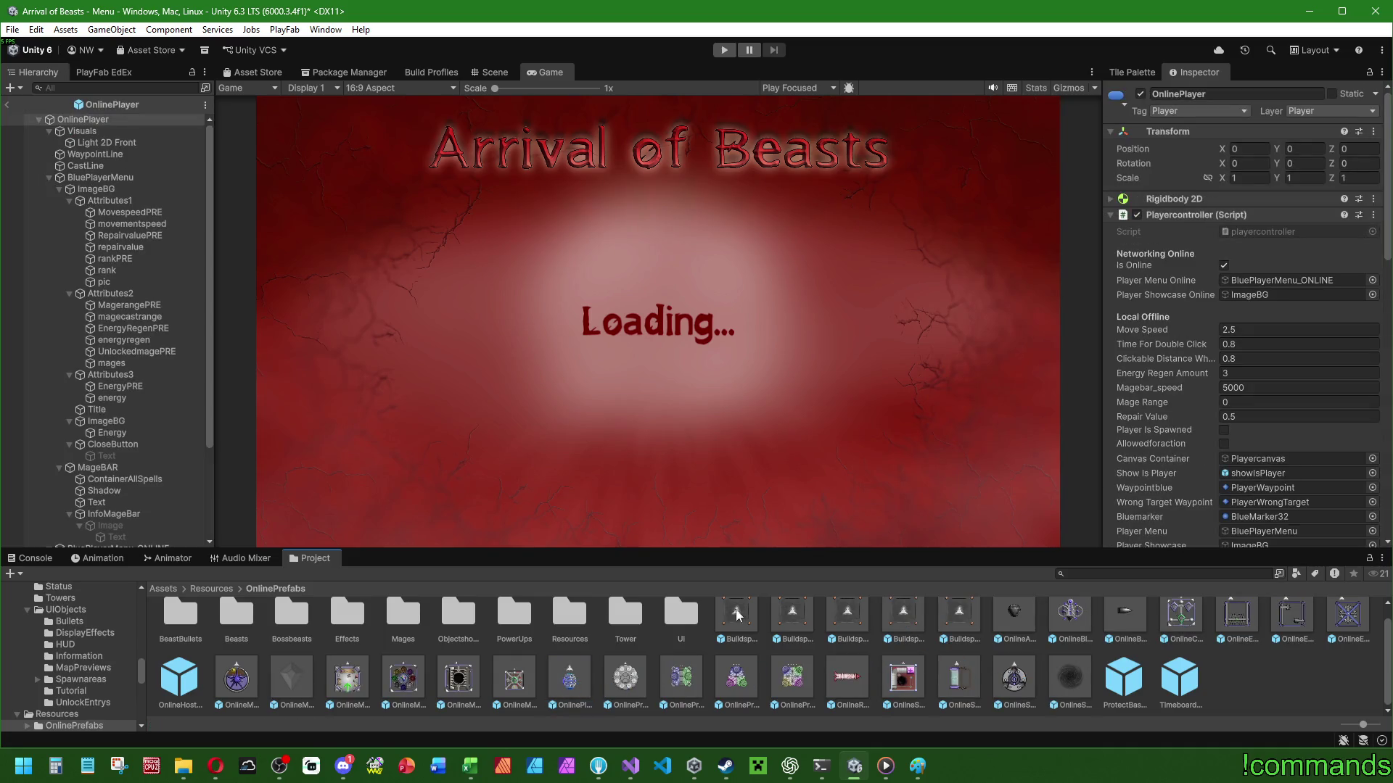
# Collapse Playercontroller and Circle Collider 2D, peek at Photon View, then return to Visual Studio.
pyautogui.click(1110, 215)
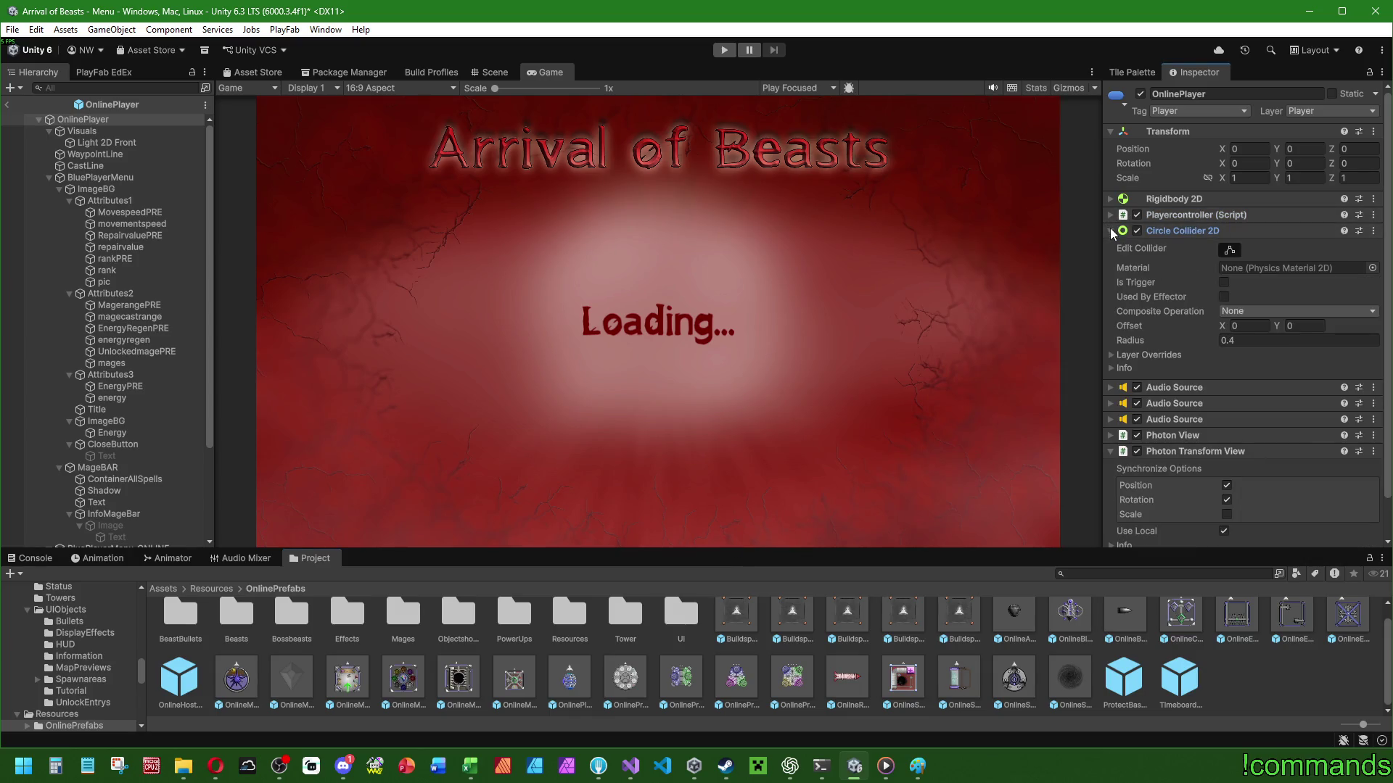
pyautogui.click(1111, 230)
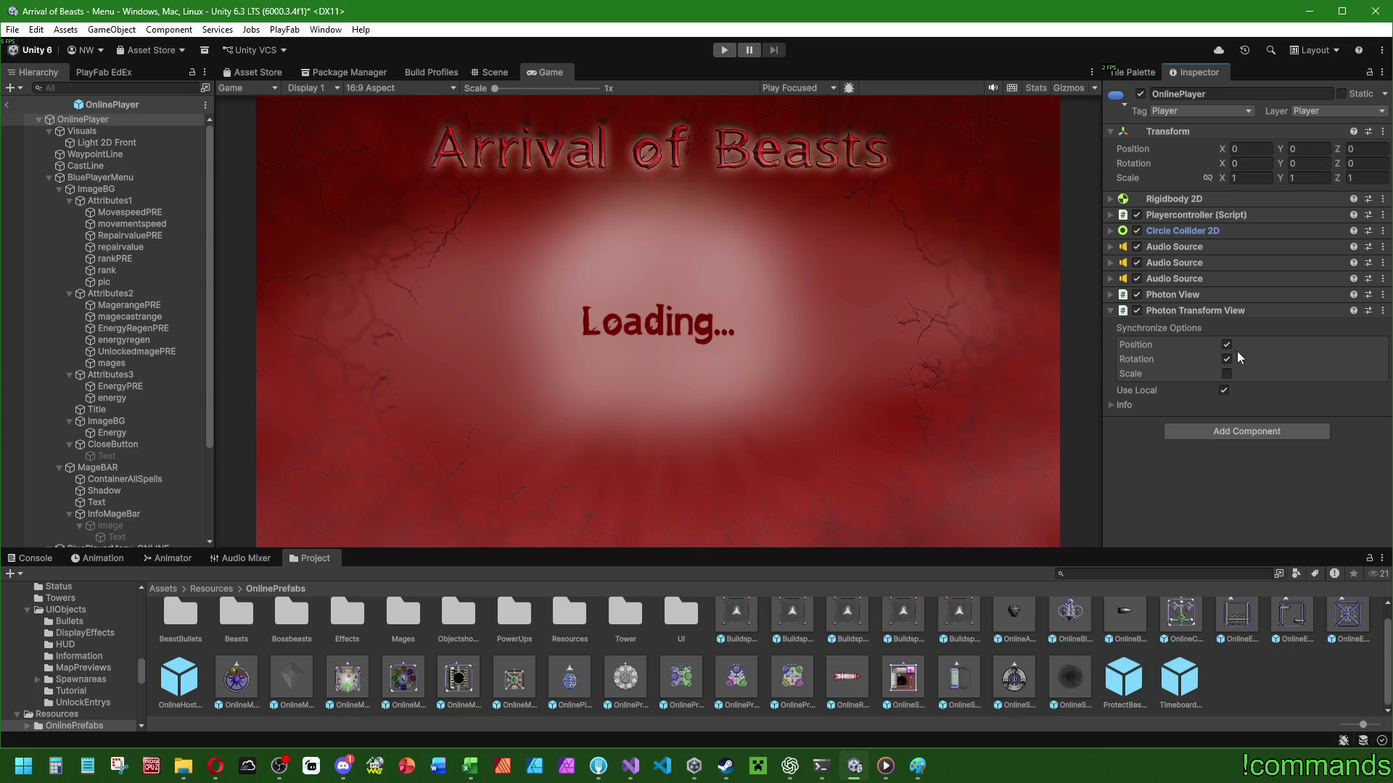
pyautogui.click(1111, 296)
pyautogui.click(1111, 296)
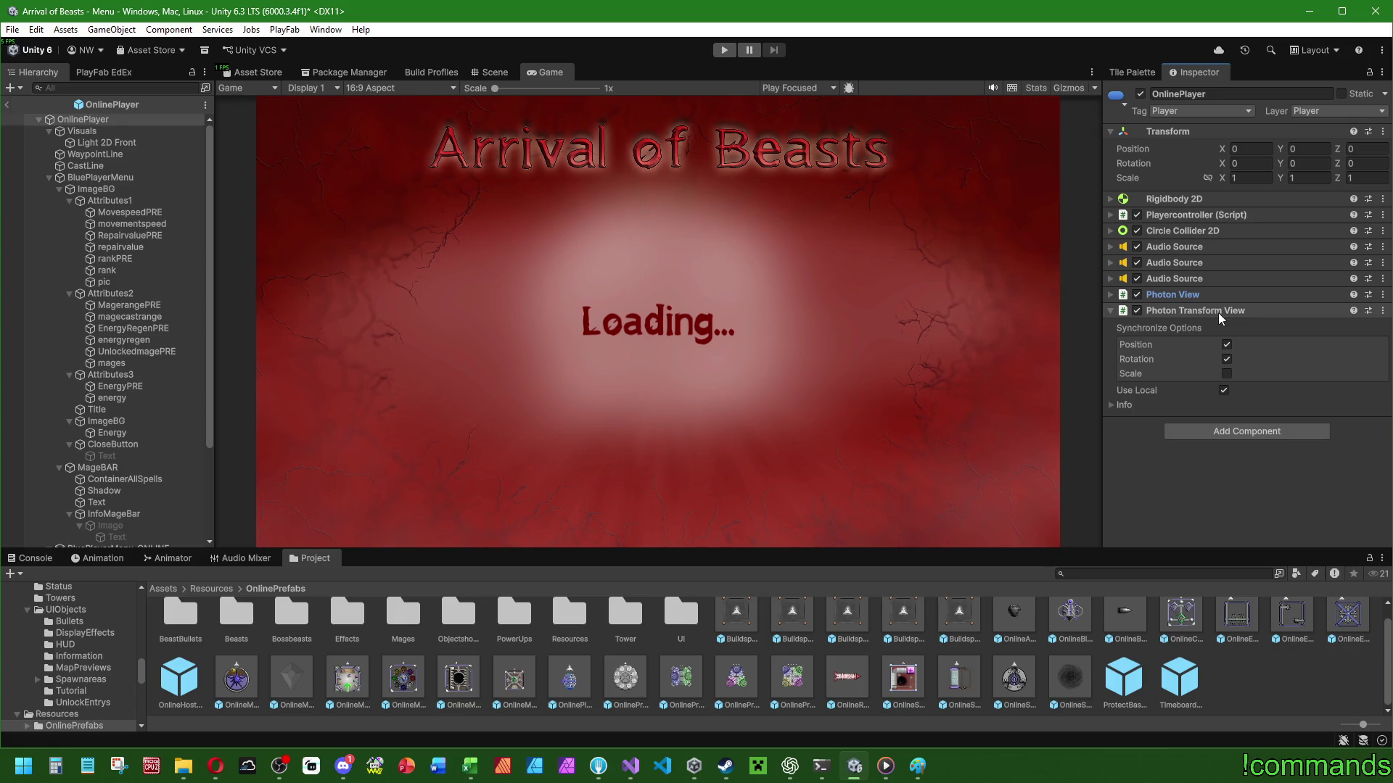
pyautogui.click(631, 766)
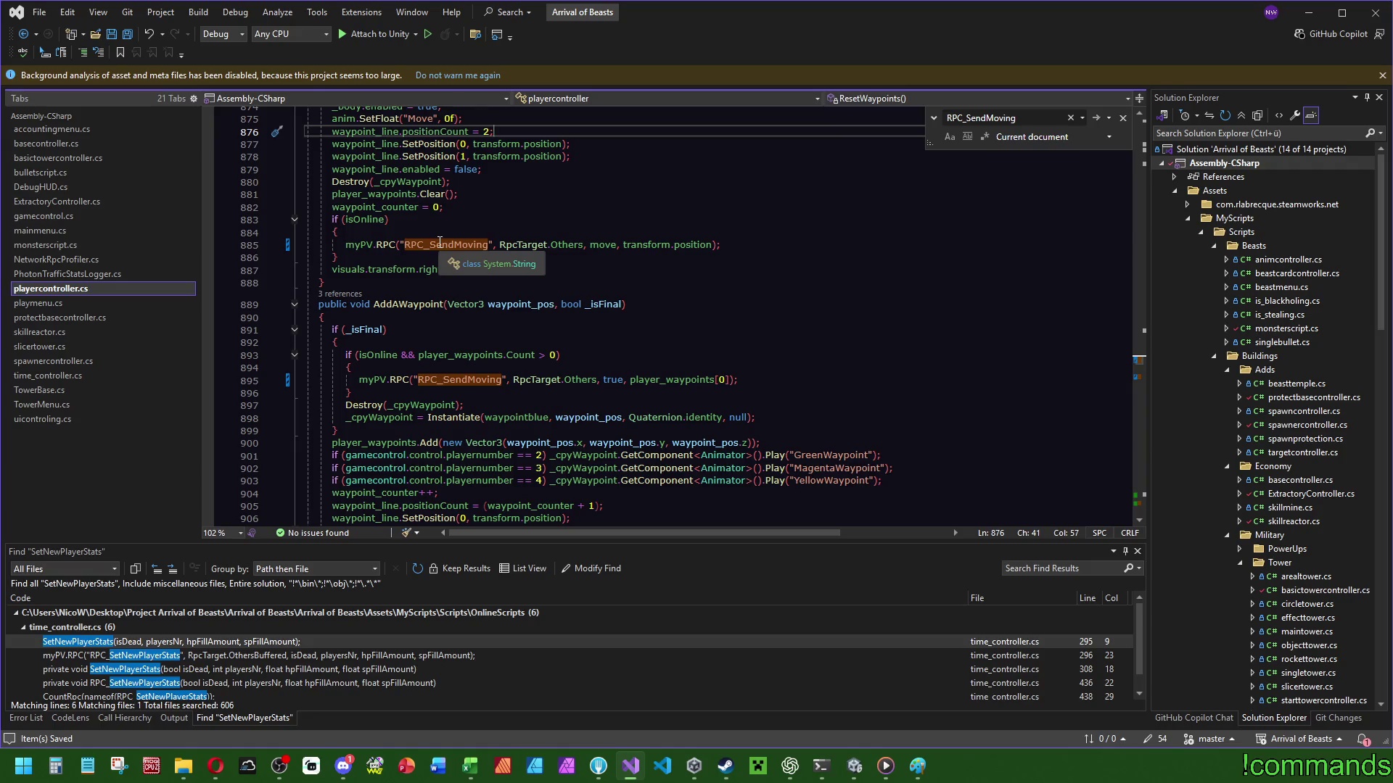
# Read ChatGPT's three RPC throttling fixes to the bonus note and begin a follow-up 'Könnte ich nichts'.
pyautogui.click(790, 766)
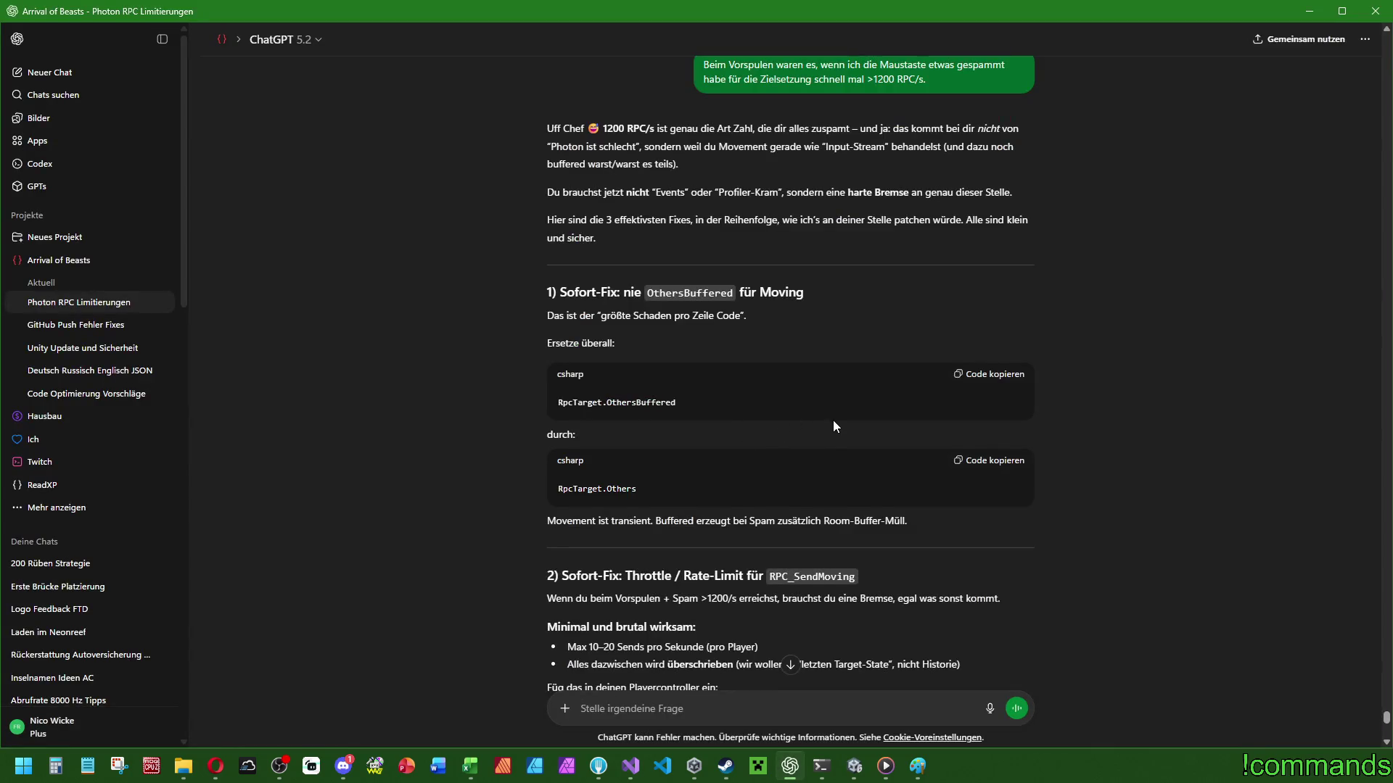
pyautogui.scroll(-4, 832, 423)
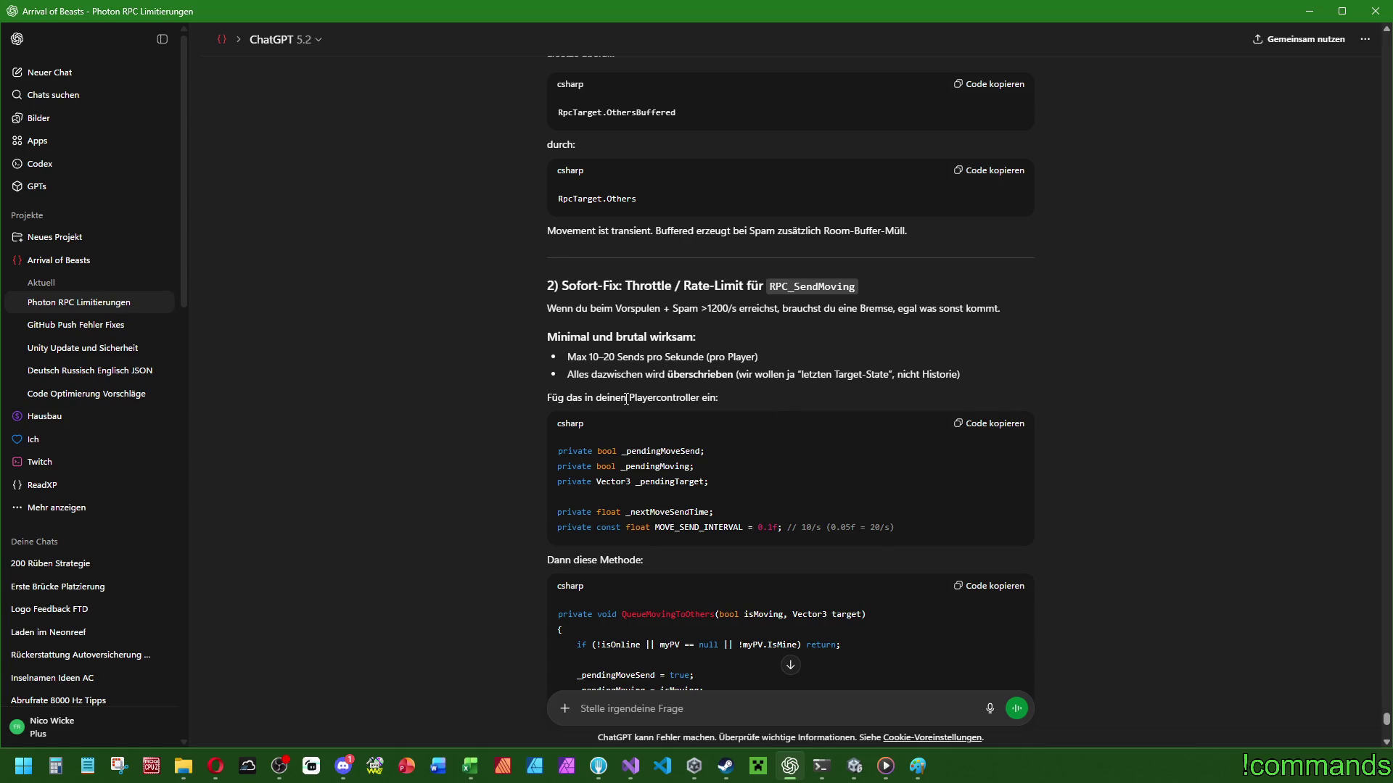
pyautogui.scroll(-4, 697, 377)
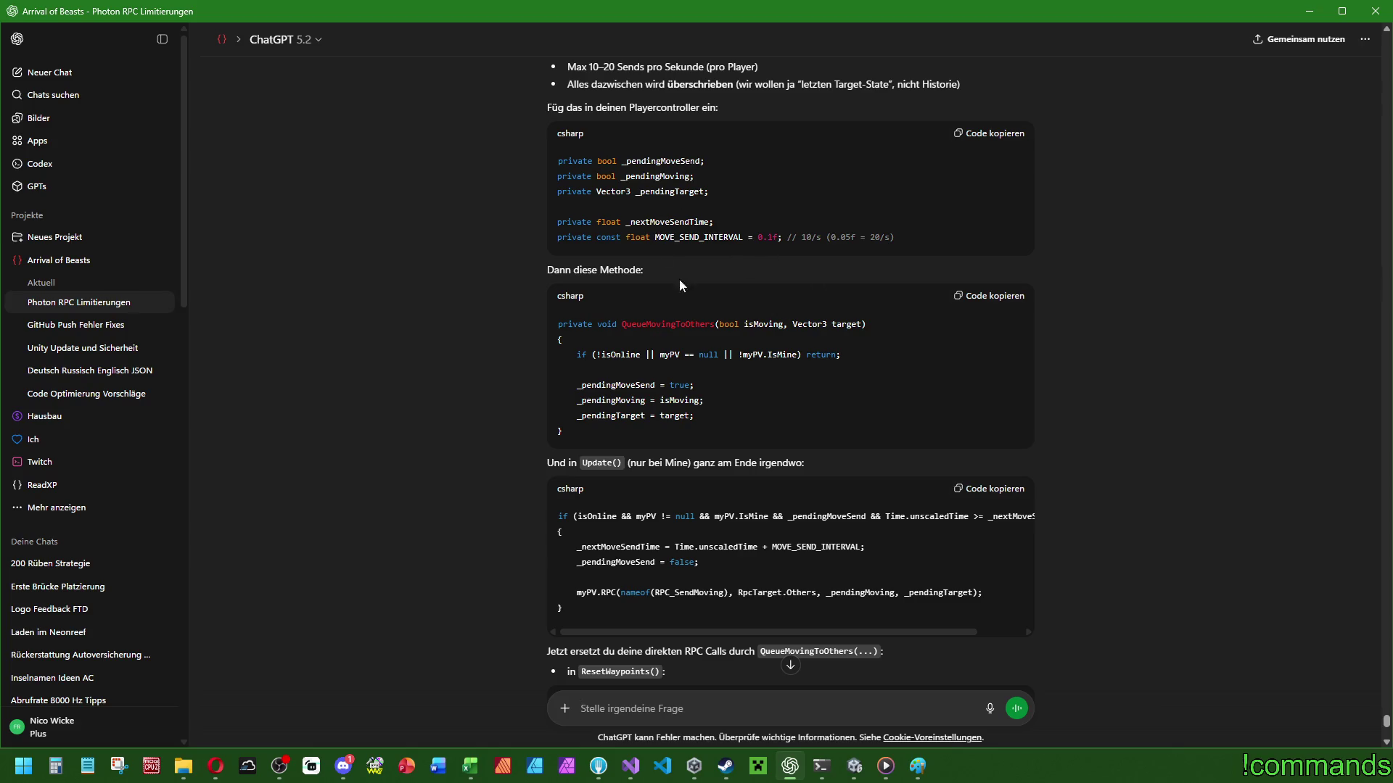
pyautogui.scroll(-4, 707, 307)
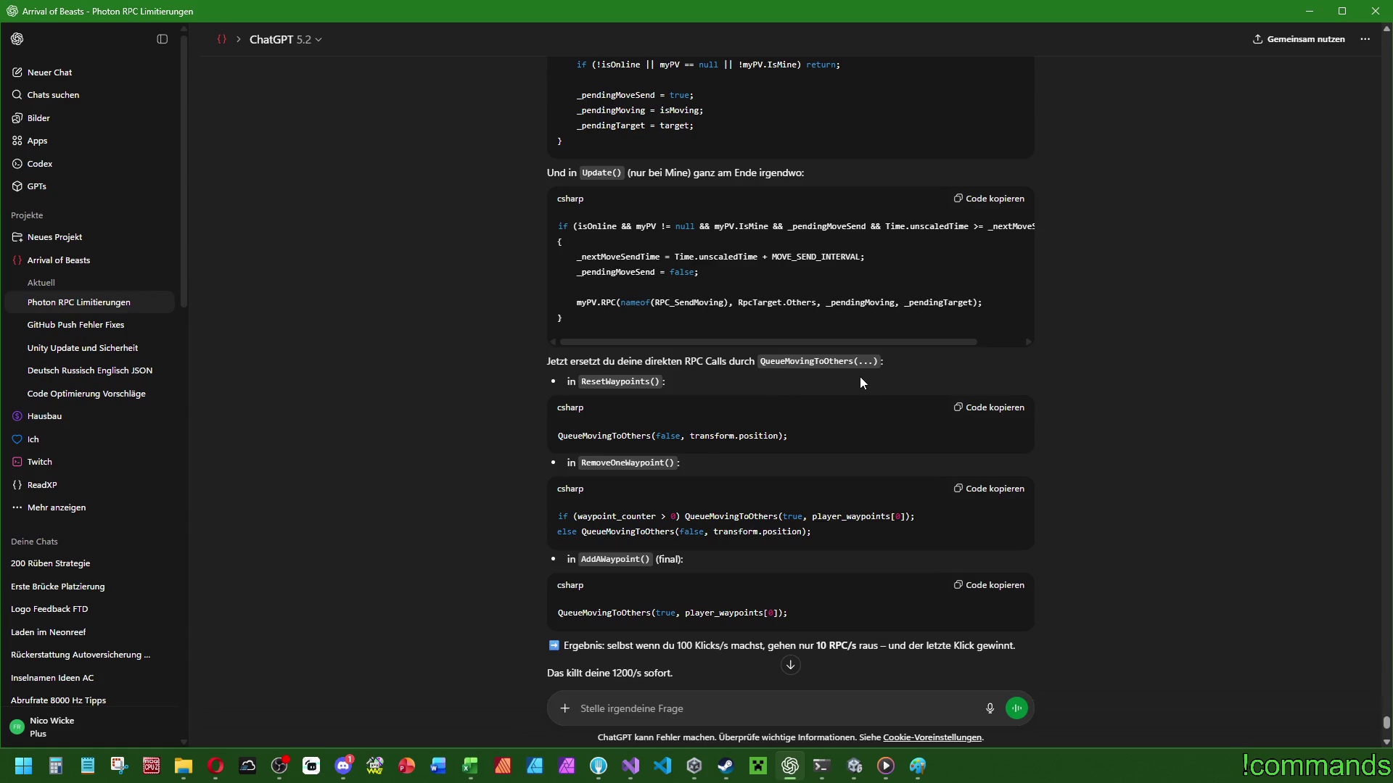
pyautogui.scroll(-4, 859, 376)
pyautogui.scroll(-2, 681, 245)
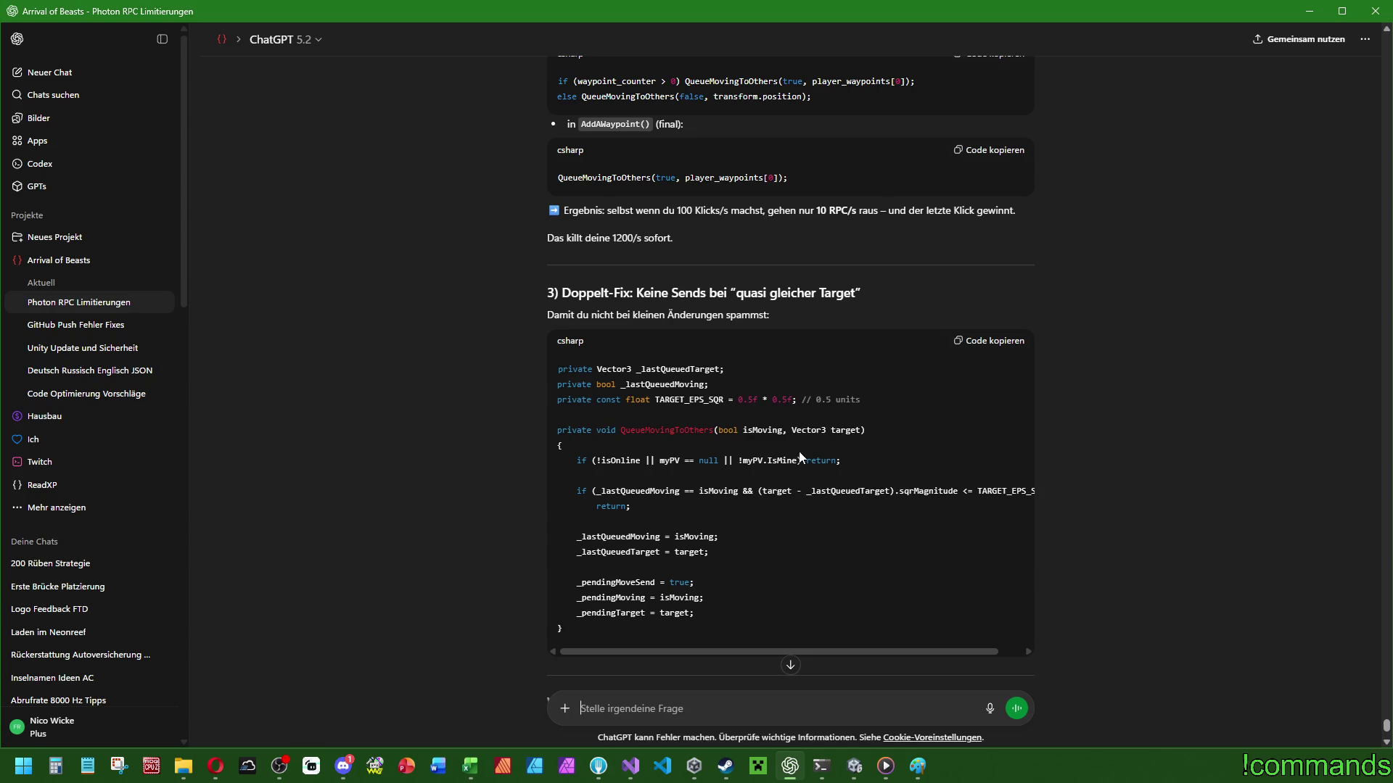
pyautogui.scroll(-6, 780, 415)
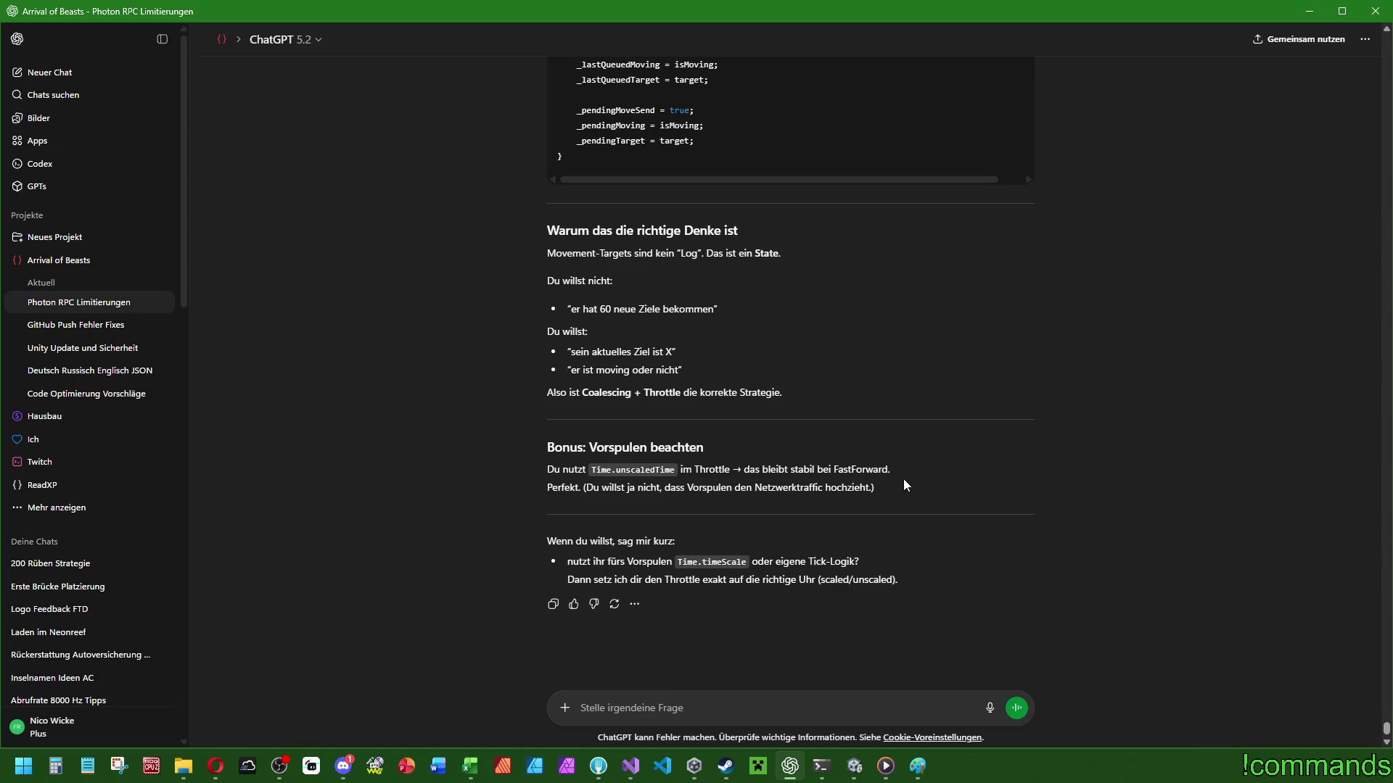
pyautogui.write('Könnte ich ')
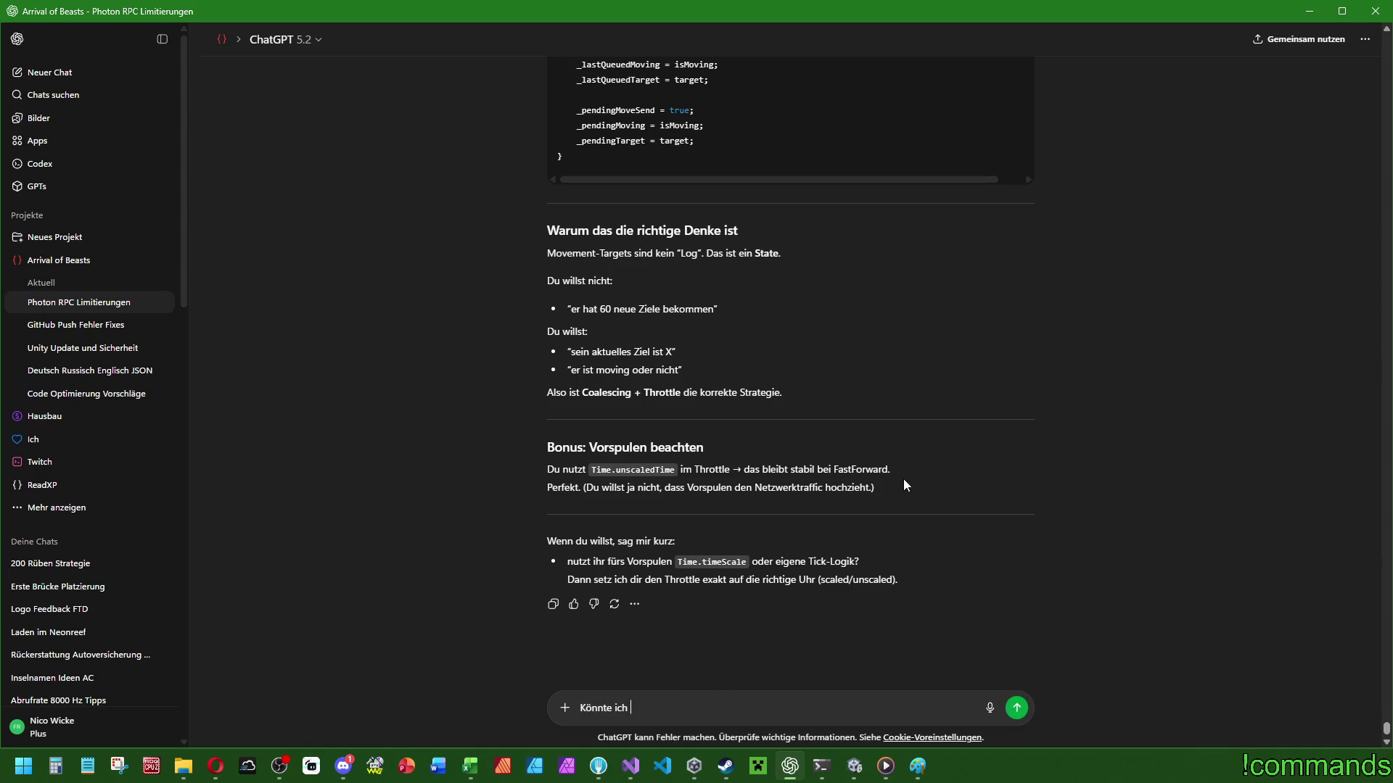
pyautogui.write('nichts')
# Draft 'Könnte ich nicht einfach das "RPC_SendMoving" ausbauen und eine', pasting the RPC name.
pyautogui.press('BackSpace')
pyautogui.press('BackSpace')
pyautogui.press('BackSpace')
pyautogui.write('nicht einfach das')
pyautogui.click(631, 766)
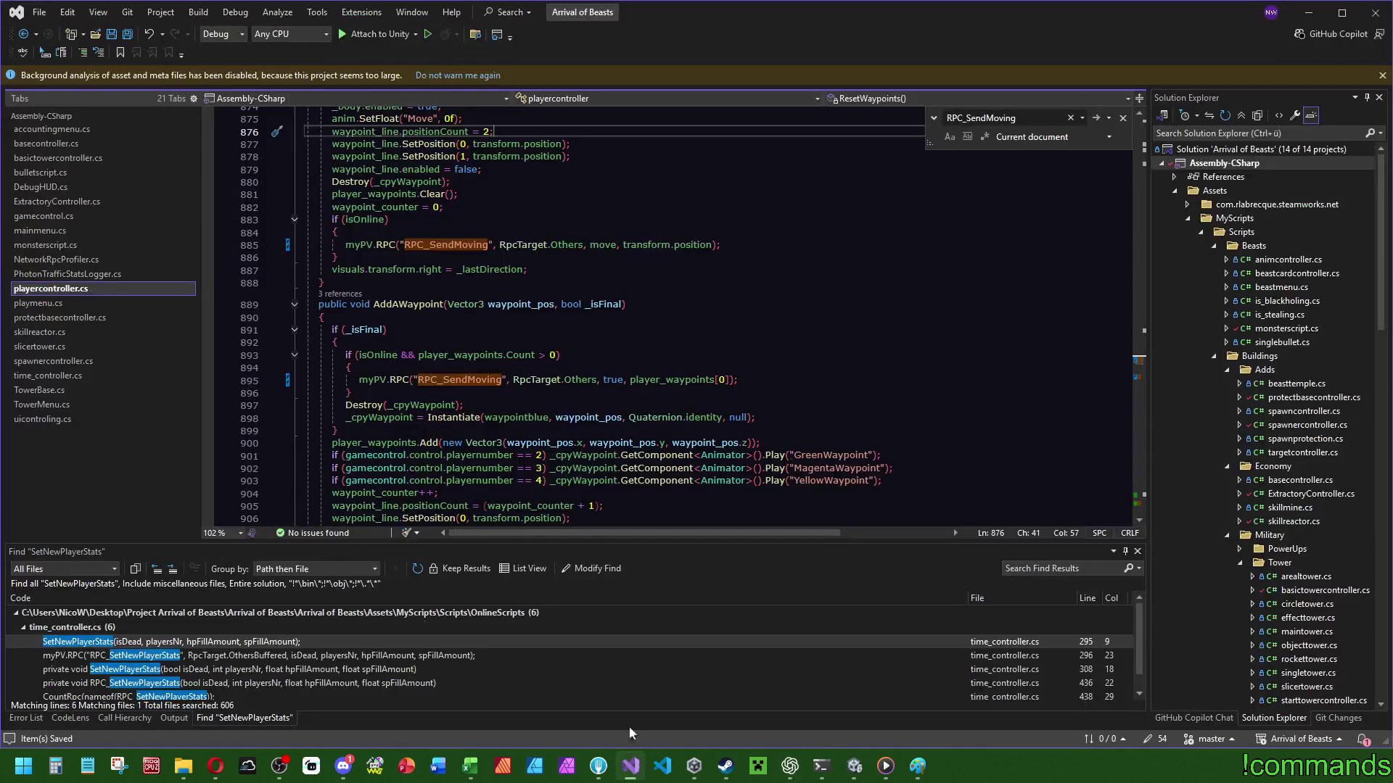
pyautogui.click(790, 766)
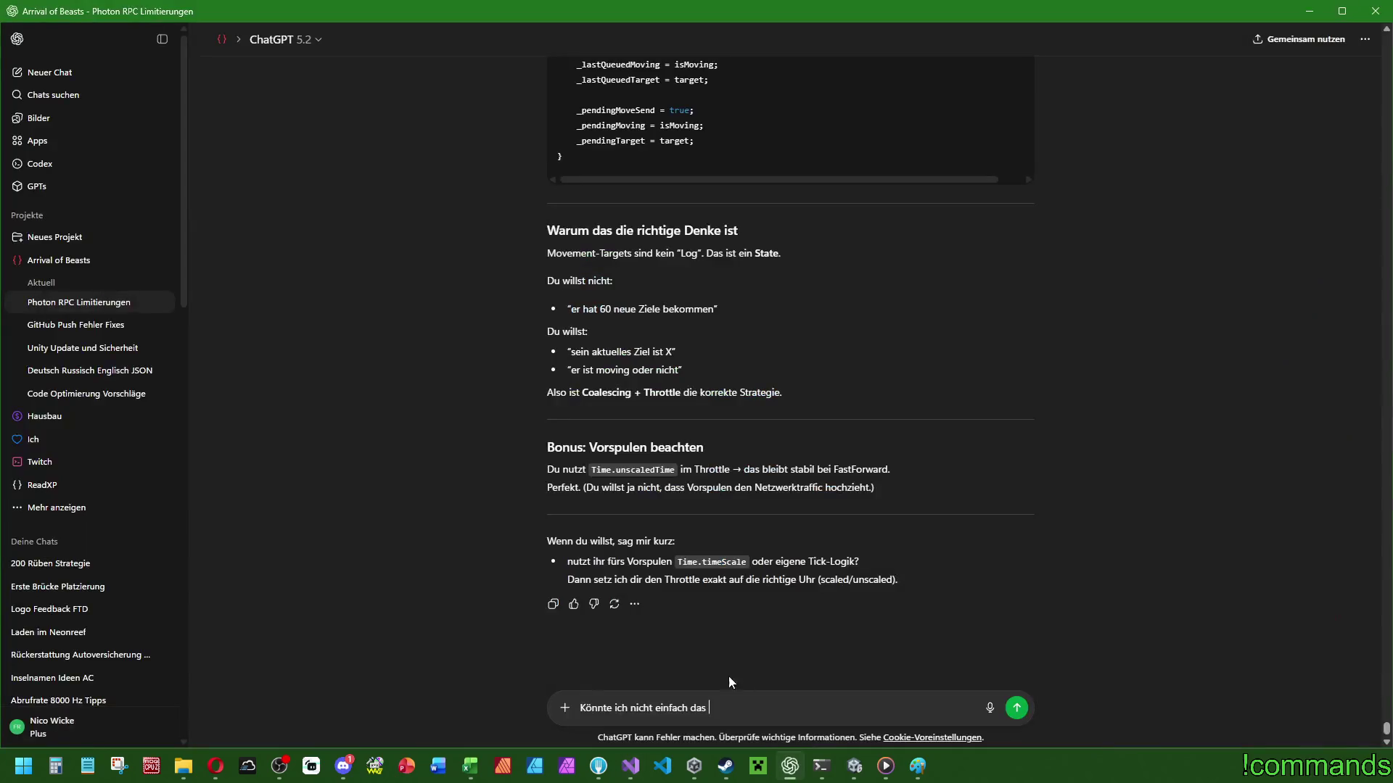
pyautogui.write('"')
pyautogui.write('RPC_SendMoving')
pyautogui.write('" ausbauen und eine')
# Add that the player already has a TransformView, then launch Snipping Tool over Unity.
pyautogui.click(854, 766)
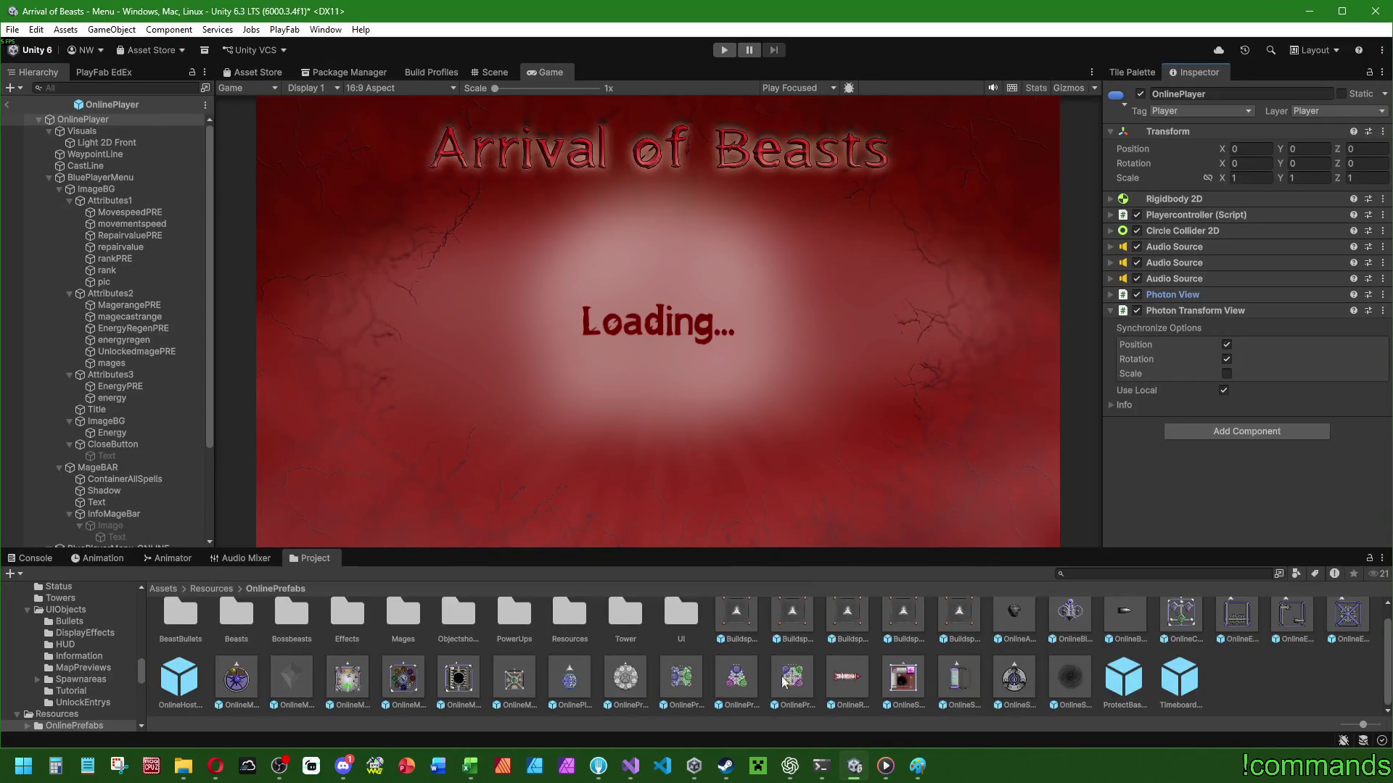
pyautogui.click(630, 766)
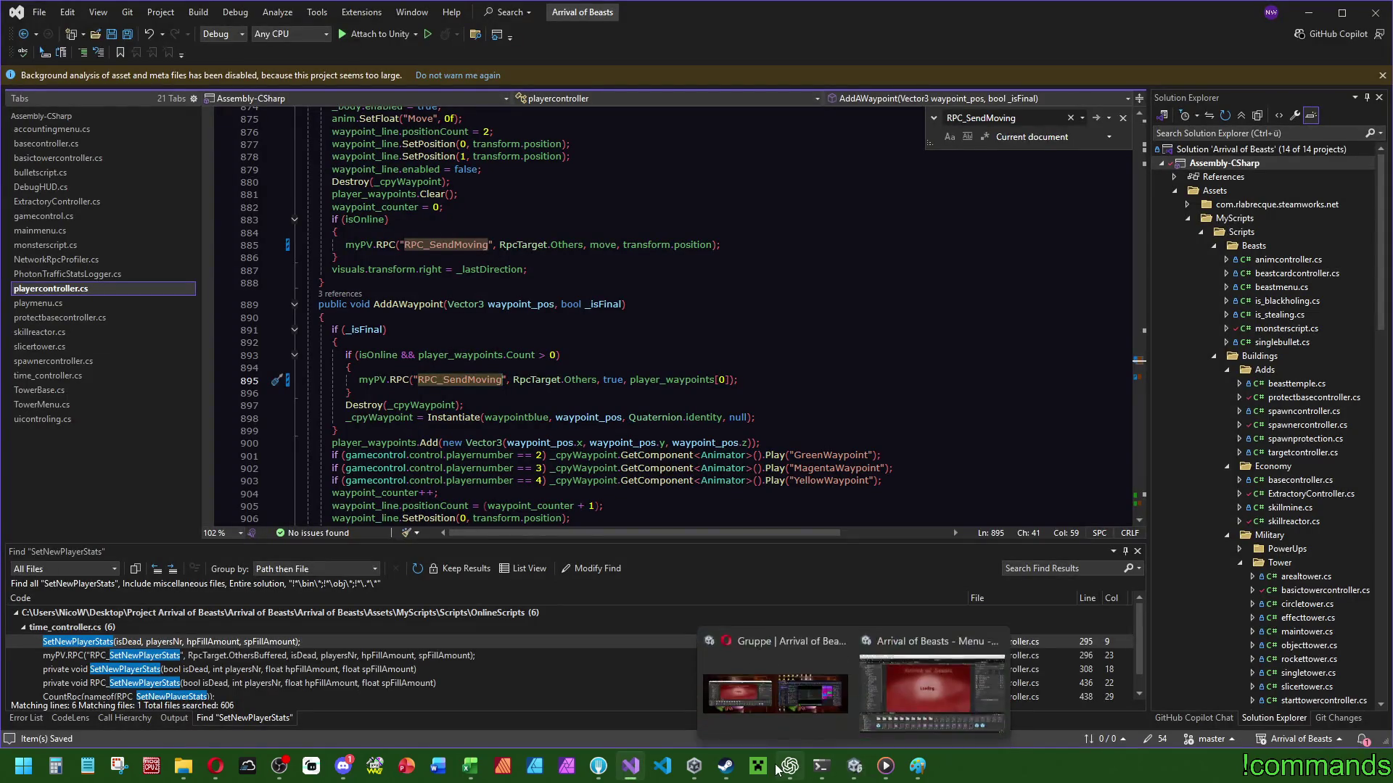
pyautogui.click(790, 766)
pyautogui.write('rans')
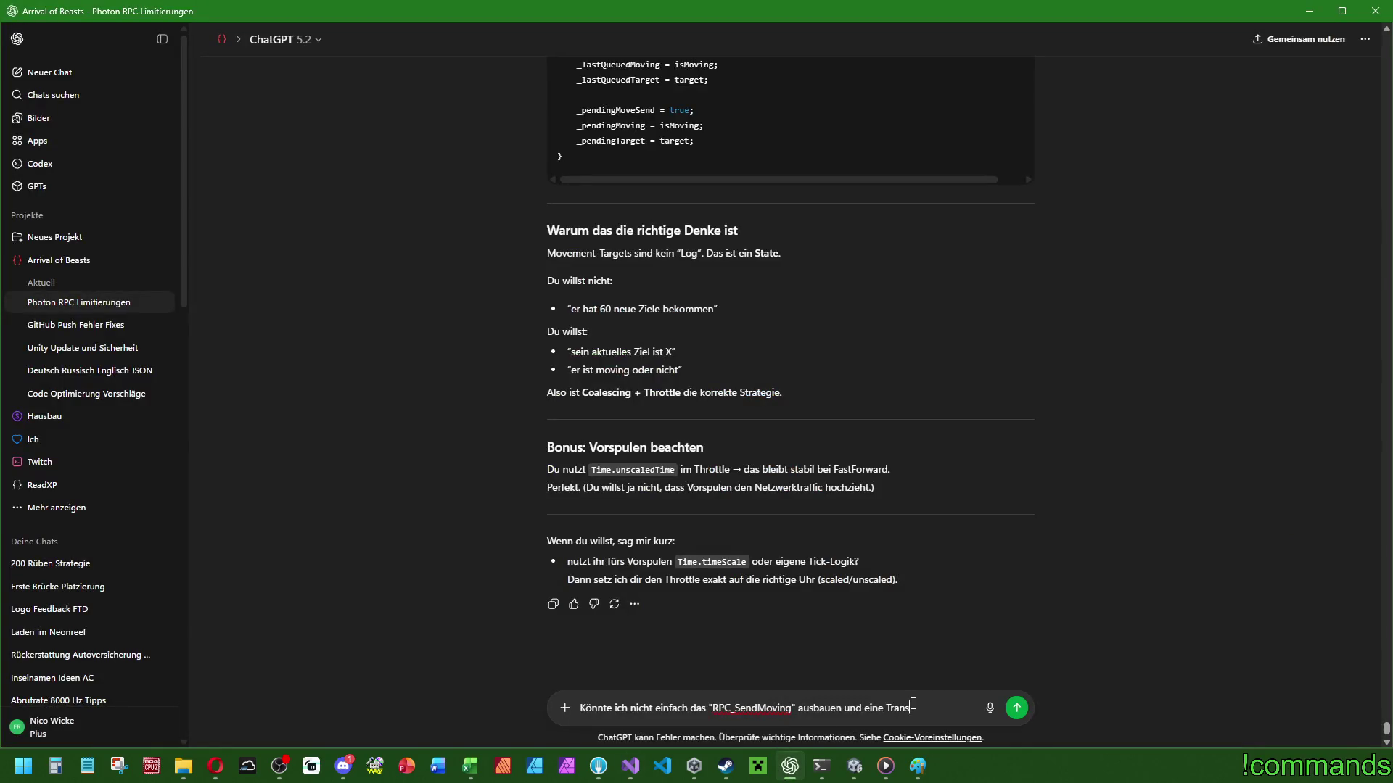
pyautogui.write('formViewKomponente nutze')
pyautogui.write('n')
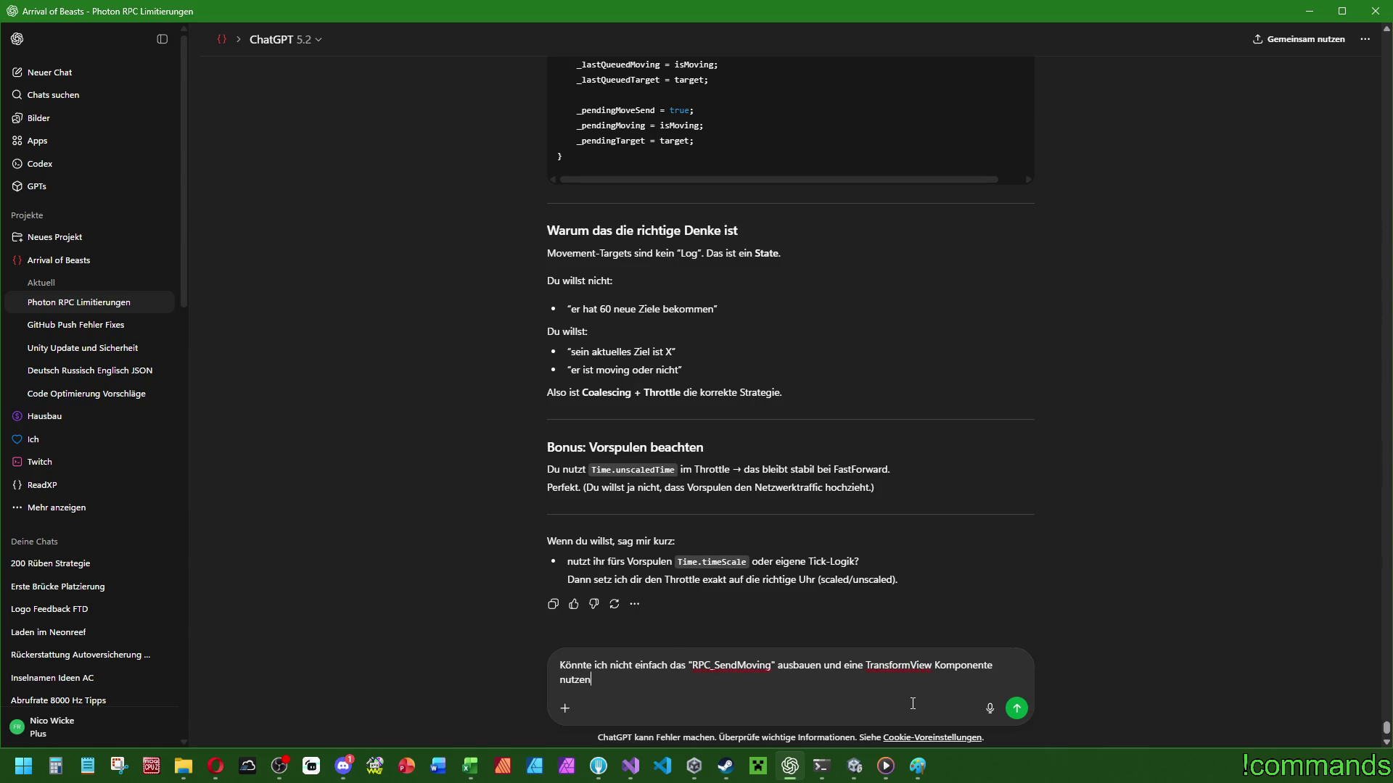
pyautogui.write('?!Ich')
pyautogui.write('gendw')
pyautogui.press('BackSpace')
pyautogui.press('BackSpace')
pyautogui.press('BackSpace')
pyautogui.write('Irgendwas ist komisch..')
pyautogui.write(' ich habe an dem Spieler sowieso schon eine TransformView')
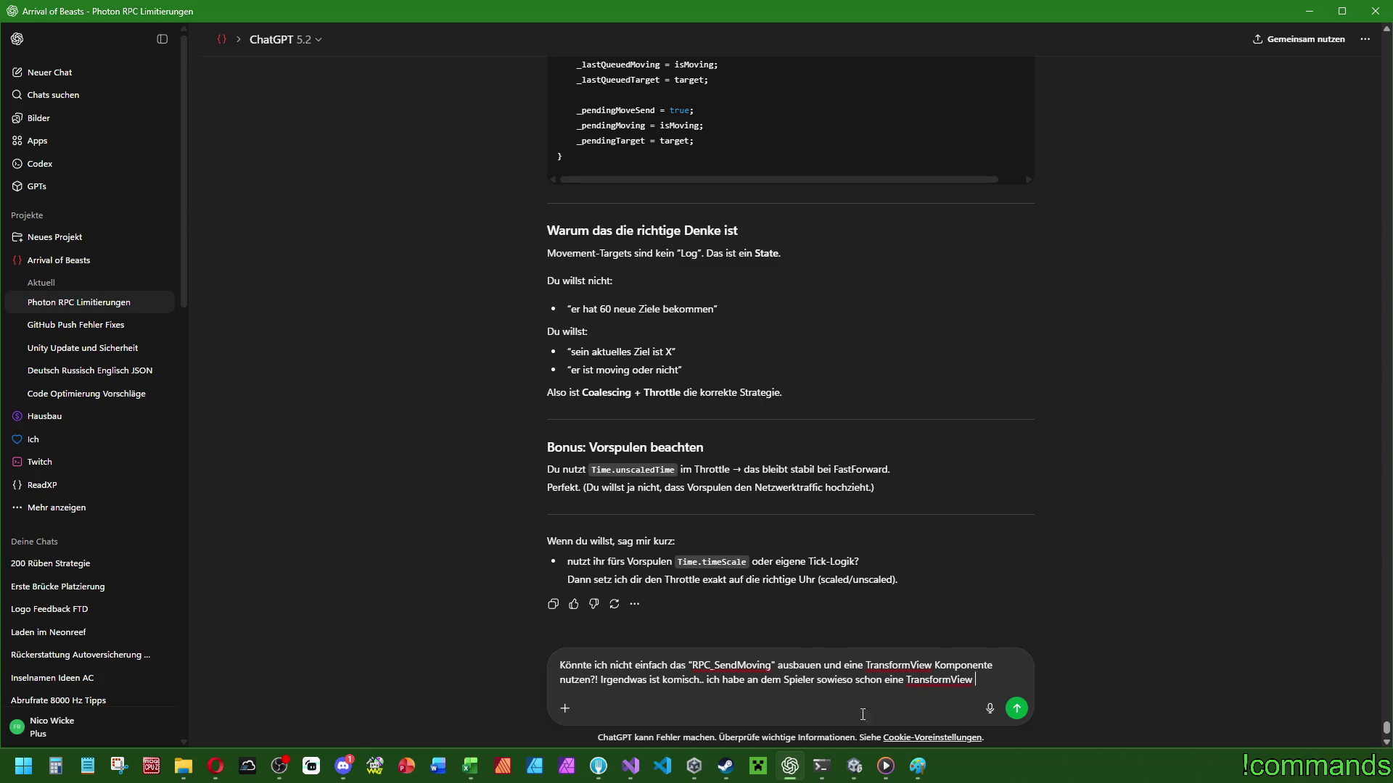
pyautogui.click(855, 766)
pyautogui.click(117, 764)
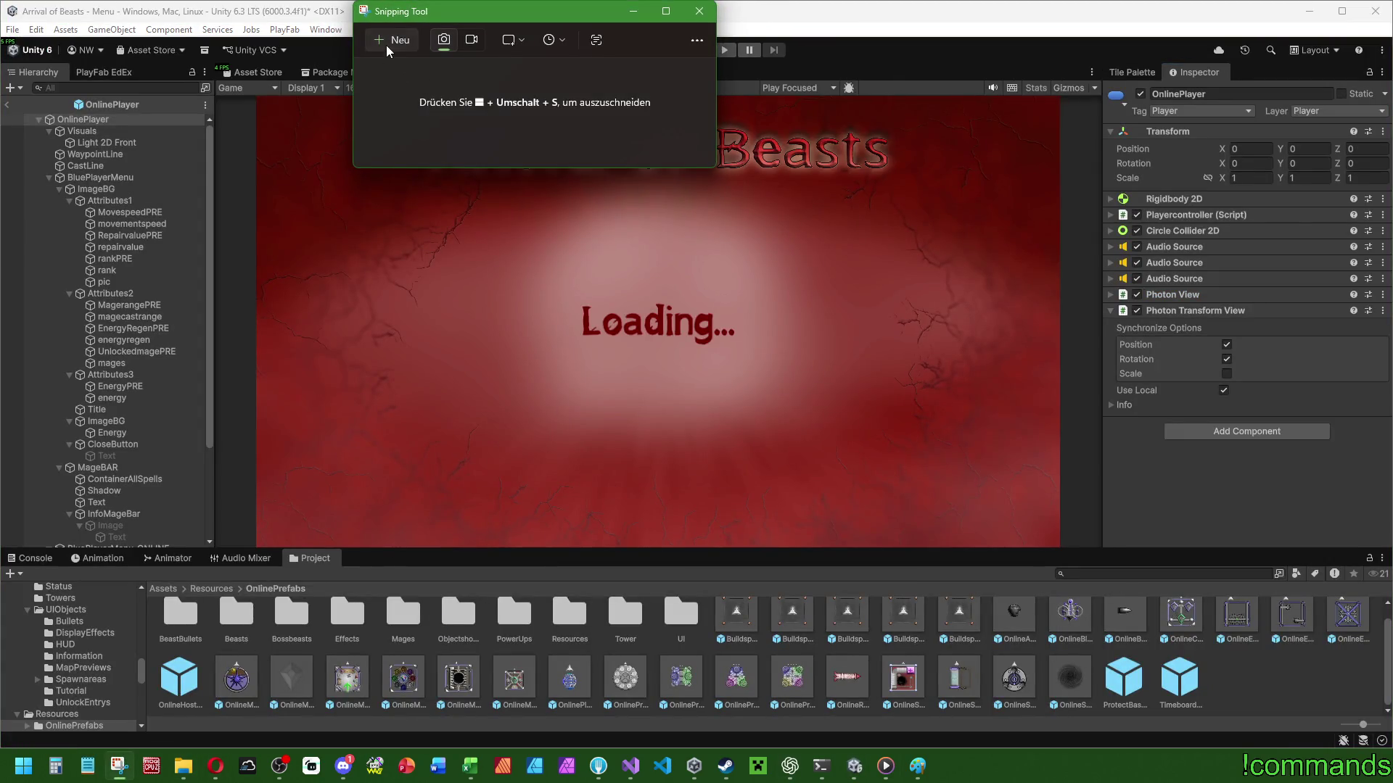
# Snip the Photon Transform View settings and attach the capture to the ChatGPT draft.
pyautogui.click(386, 45)
pyautogui.moveTo(1103, 302); pyautogui.dragTo(1387, 418)
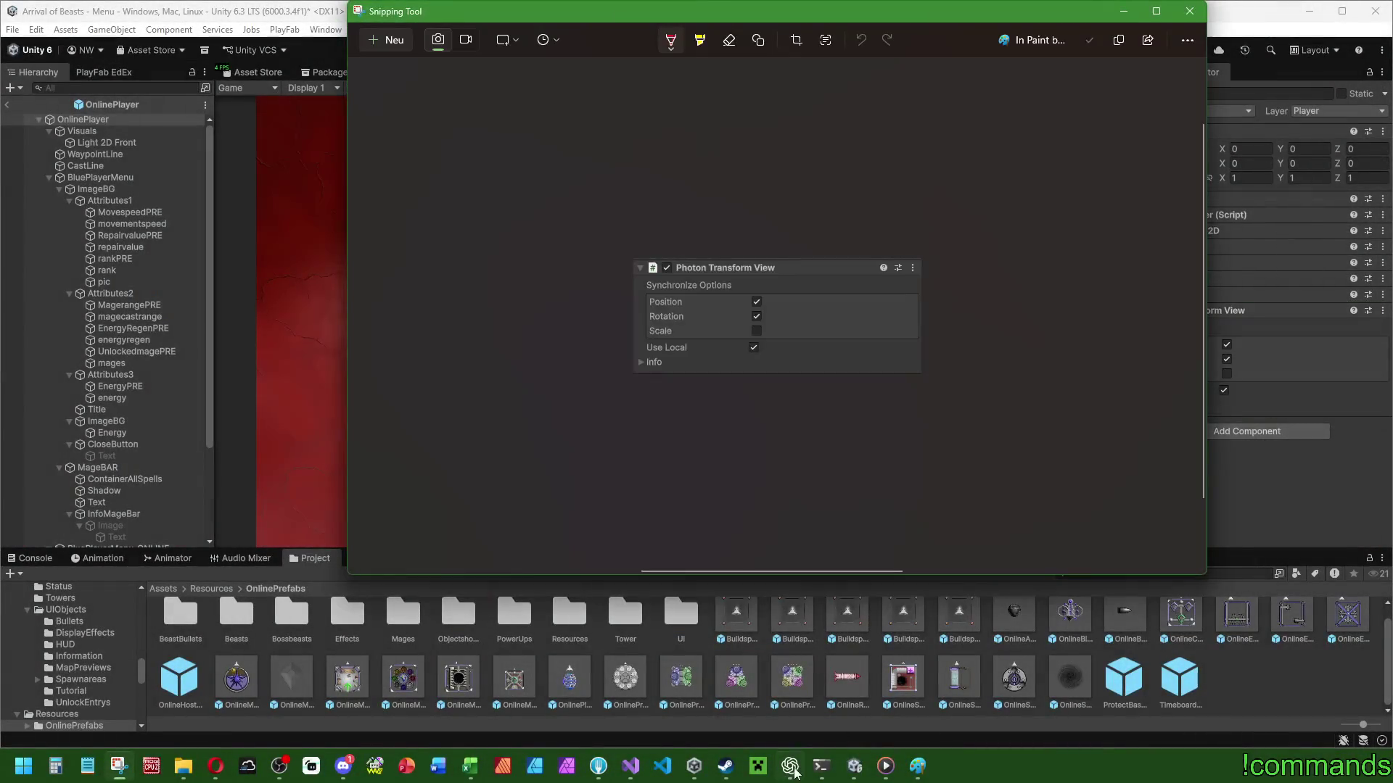
pyautogui.click(791, 766)
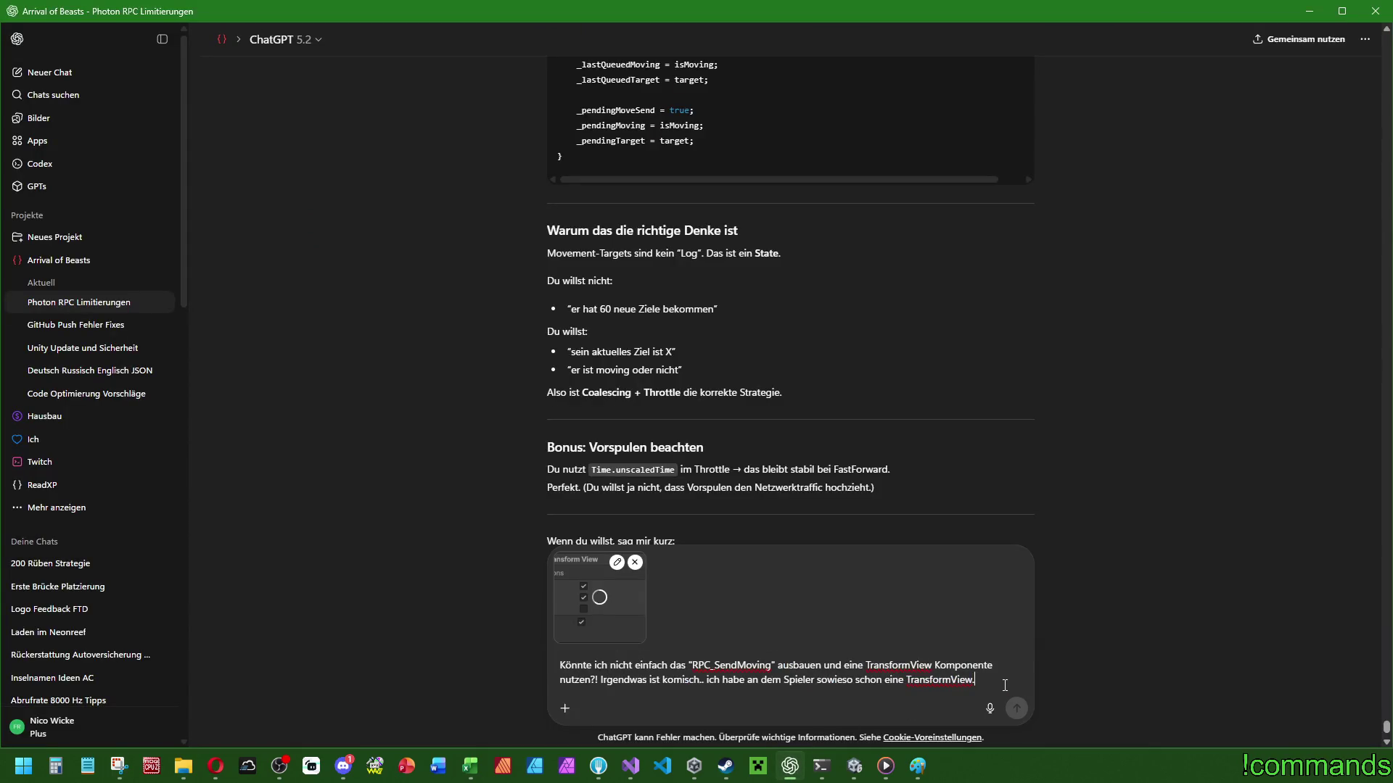
# Finish with 'Wieso habe ich noch das RPC_SendMoving drin!?' and send the question.
pyautogui.write('. Wiu')
pyautogui.press('BackSpace')
pyautogui.write('eso habe ich noch das')
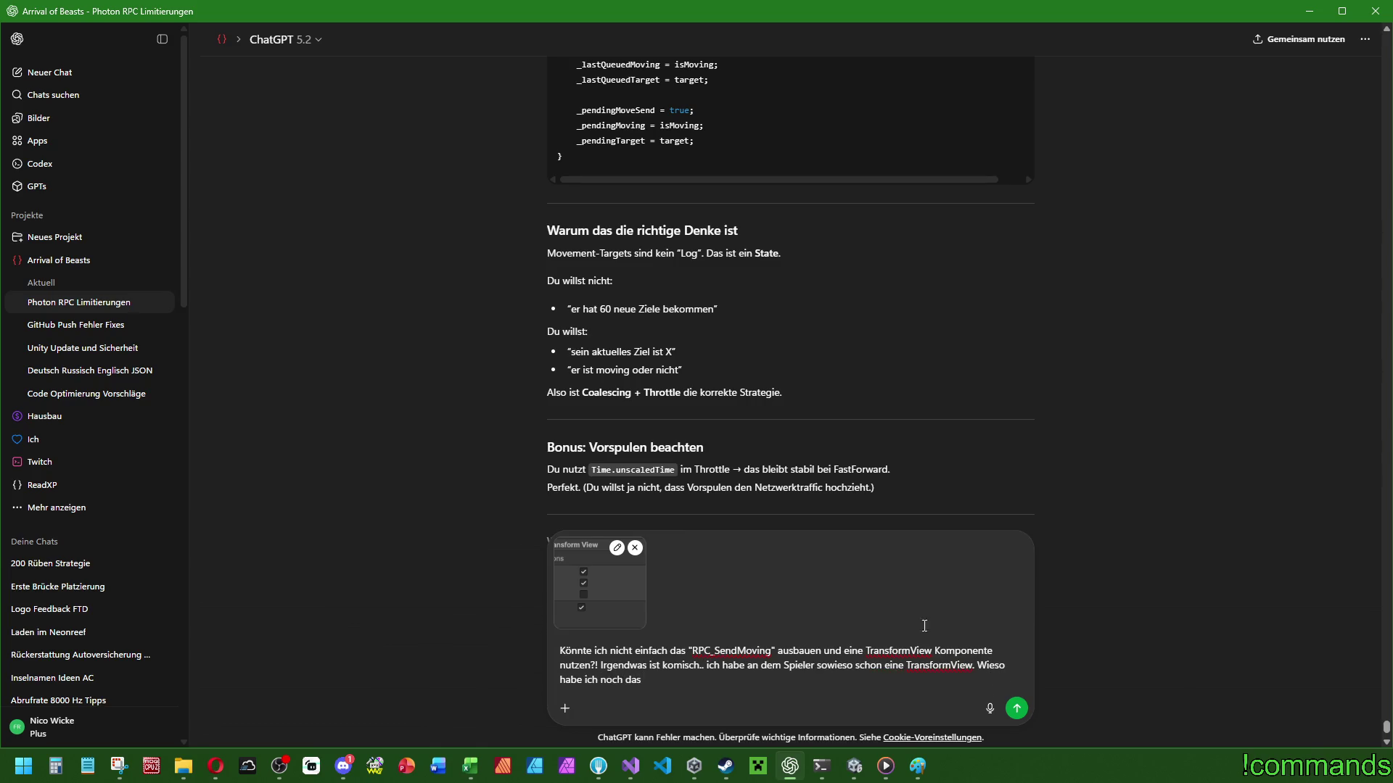
pyautogui.moveTo(775, 651); pyautogui.dragTo(692, 650)
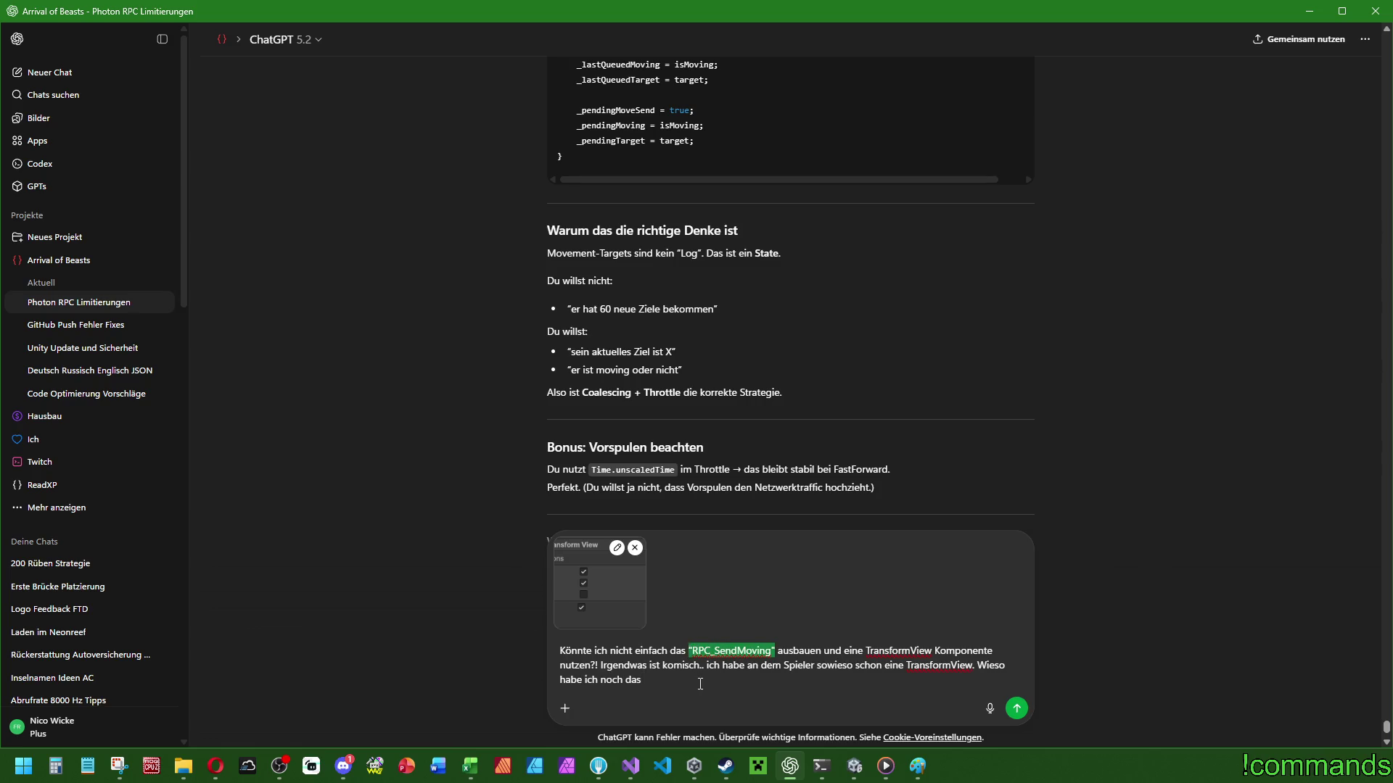
pyautogui.hotkey('ctrl', 'c')
pyautogui.hotkey('ctrl', 'End')
pyautogui.hotkey('ctrl', 'v')
pyautogui.write('drin!?')
pyautogui.press('Return')
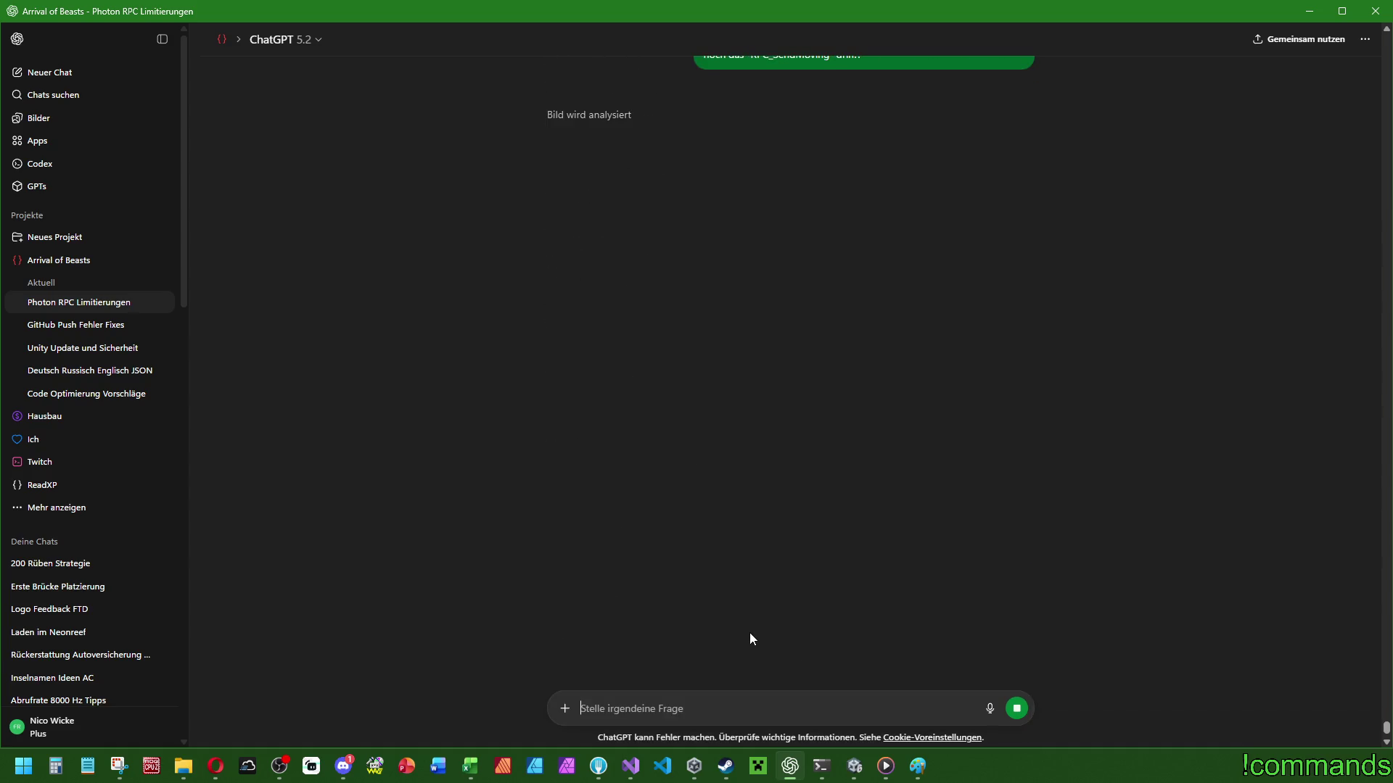
# Read the reply advising to disable RPC_SendMoving and asking for SendRate/SerializationRate settings.
pyautogui.scroll(3, 759, 550)
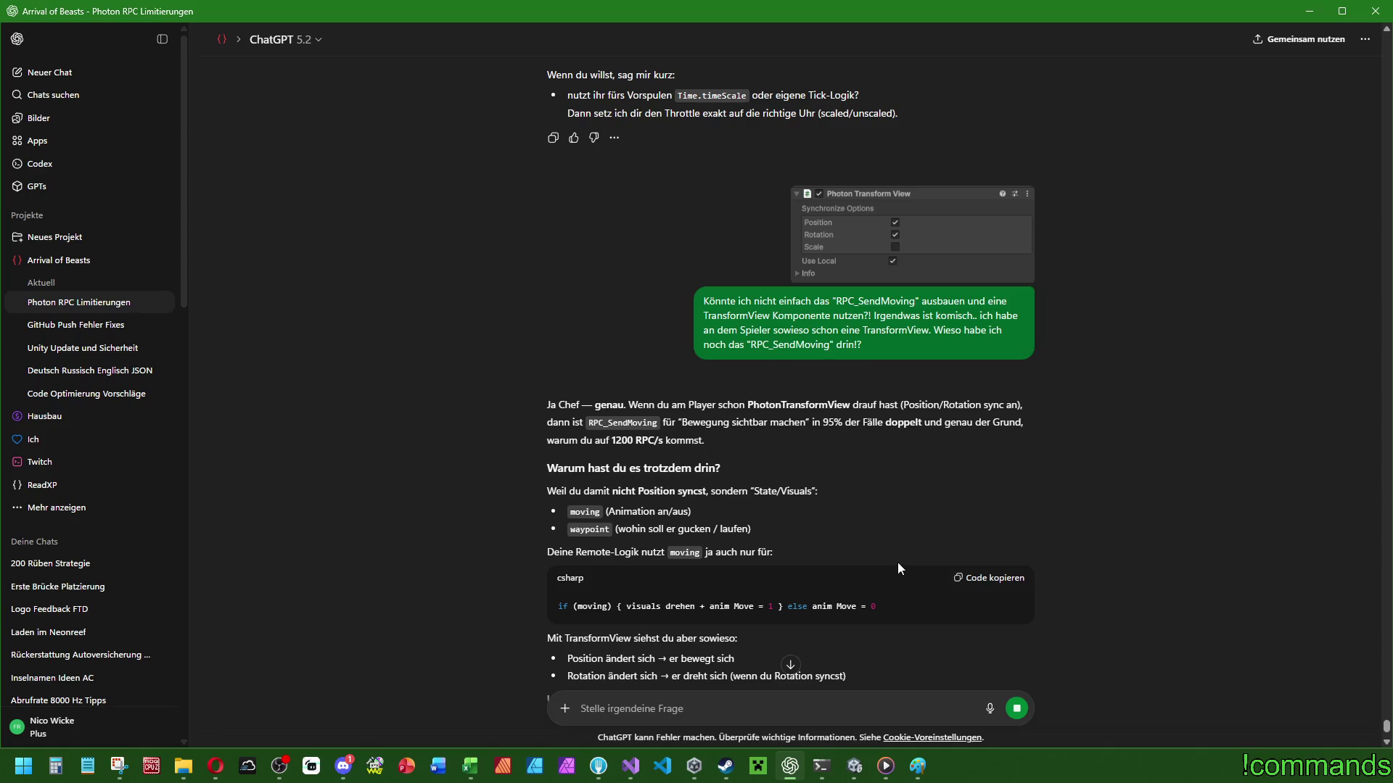
pyautogui.scroll(-2, 899, 568)
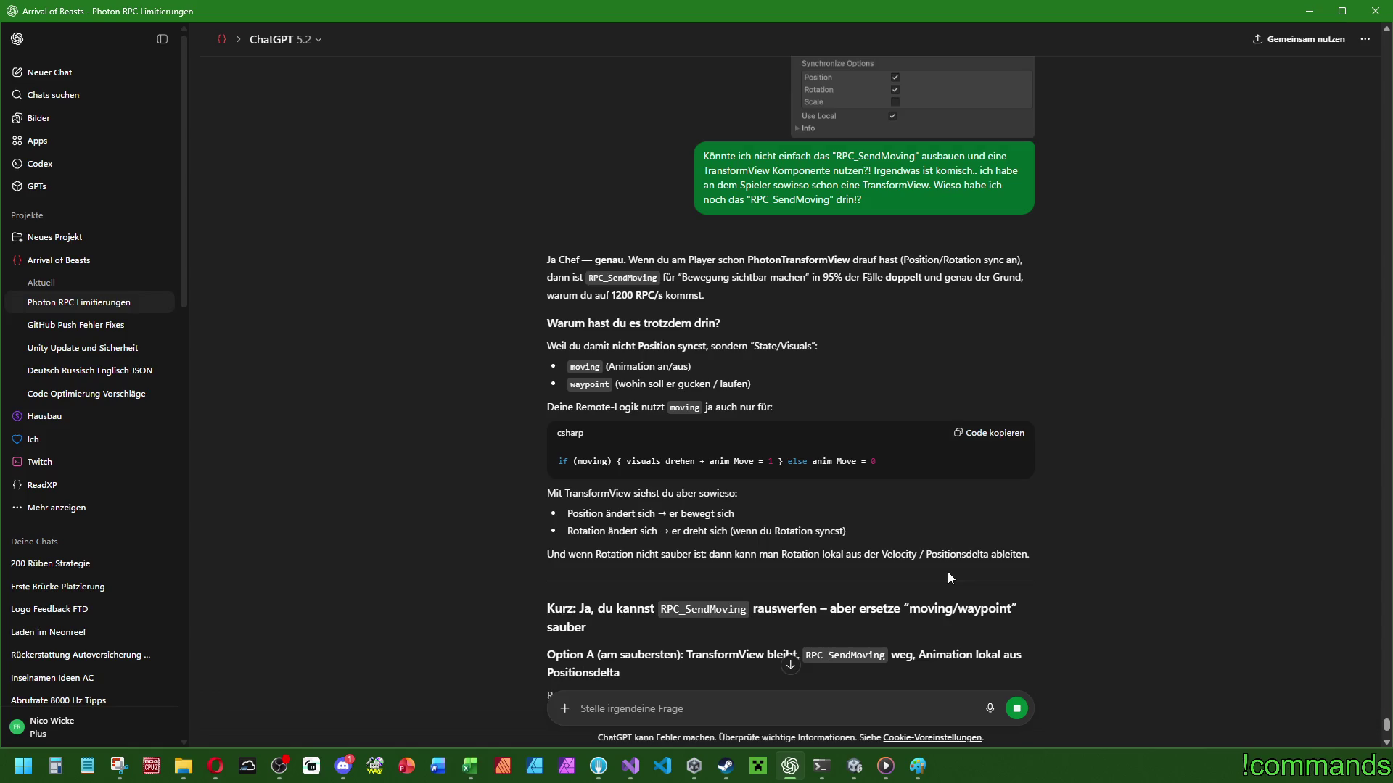
pyautogui.scroll(-2, 767, 579)
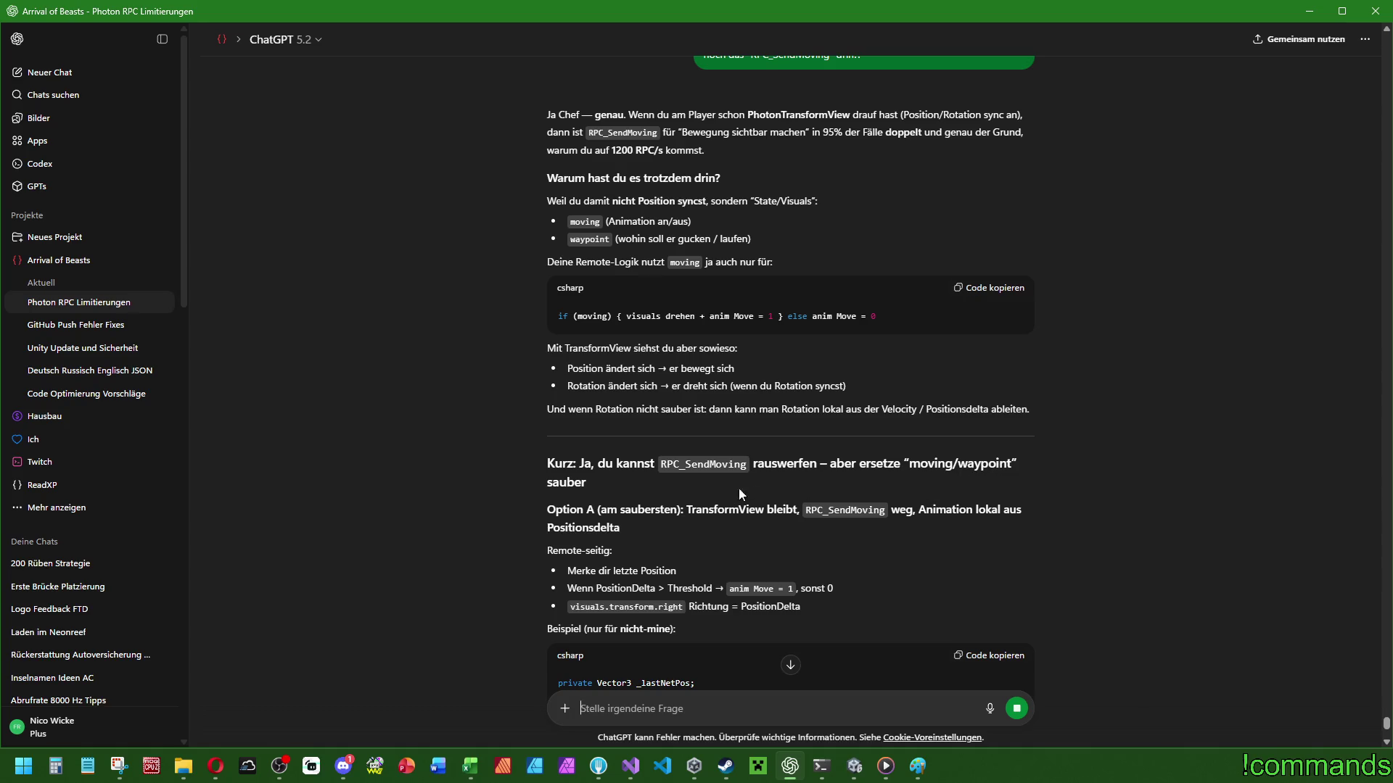
pyautogui.scroll(-2, 737, 533)
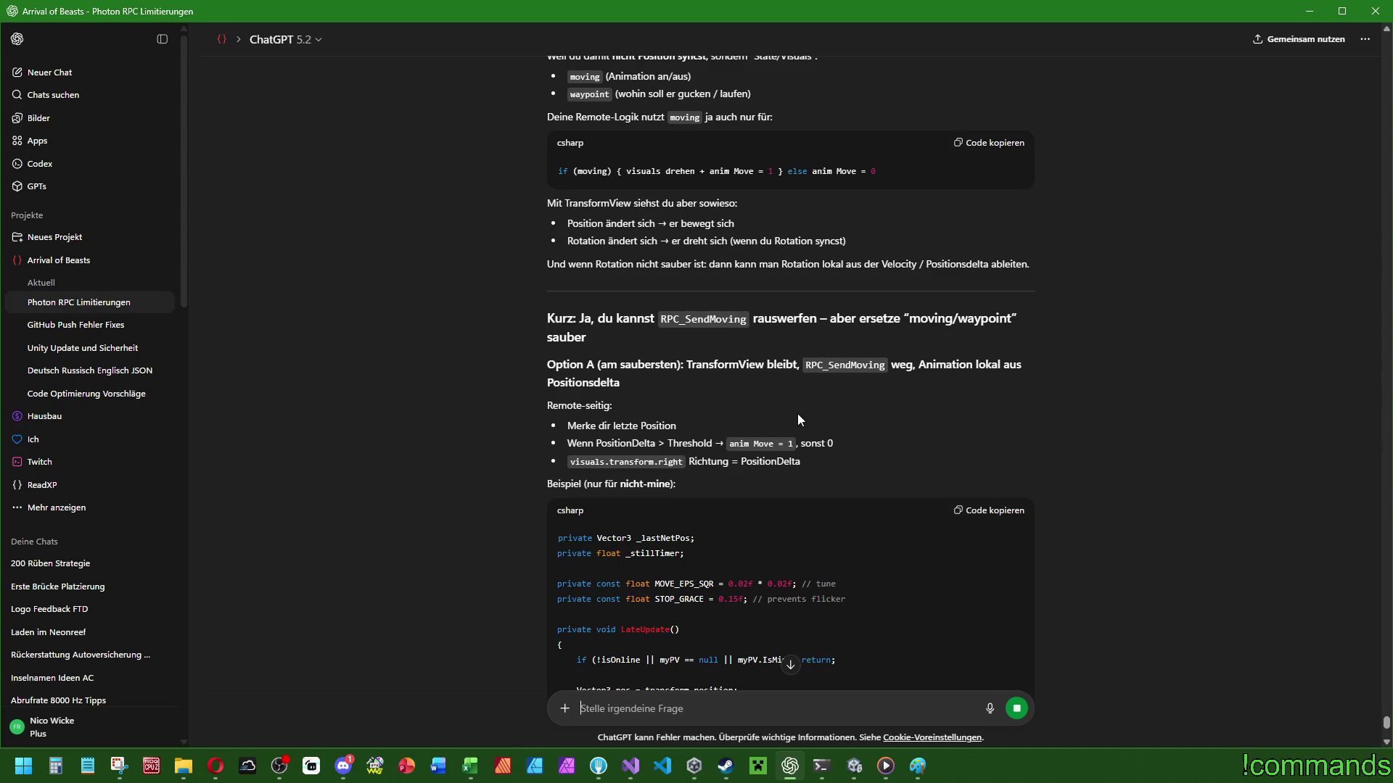
pyautogui.scroll(-2, 821, 408)
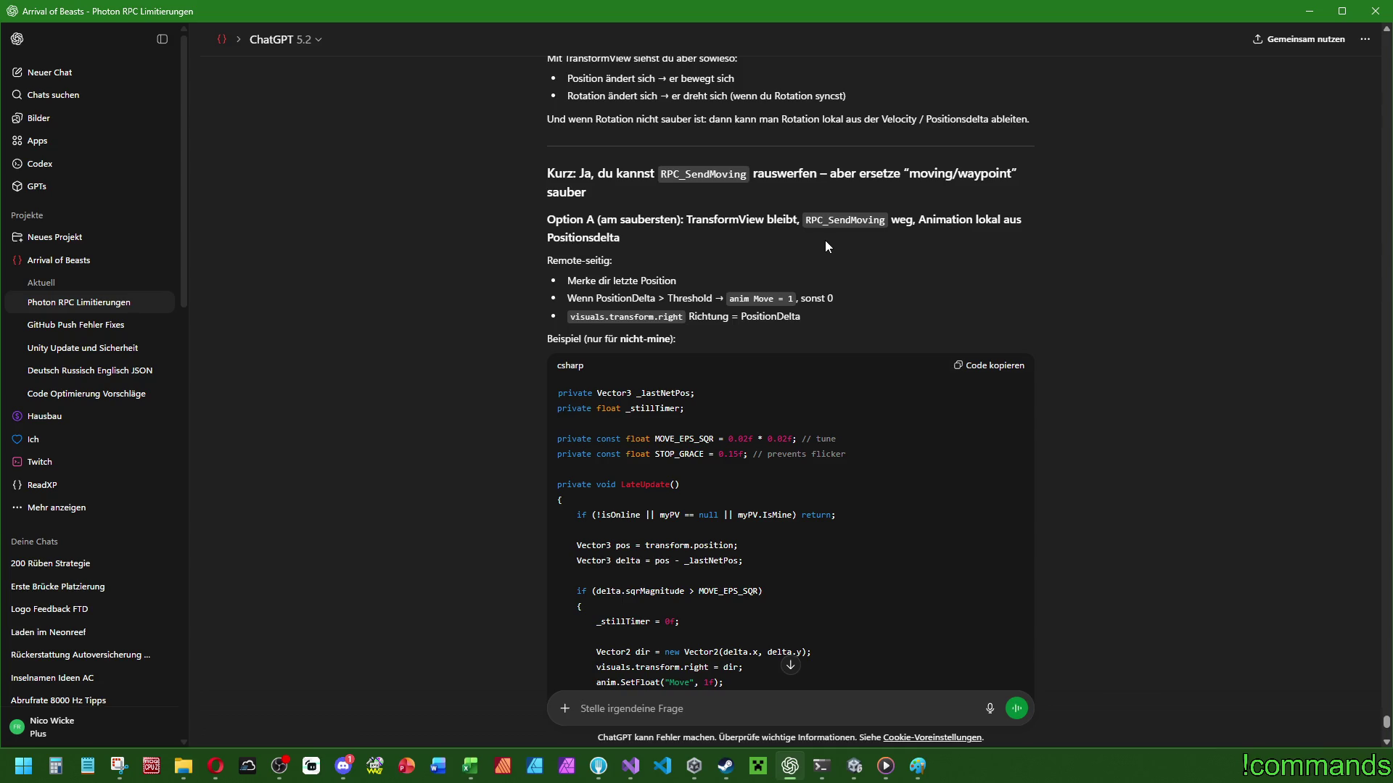
pyautogui.scroll(-4, 825, 241)
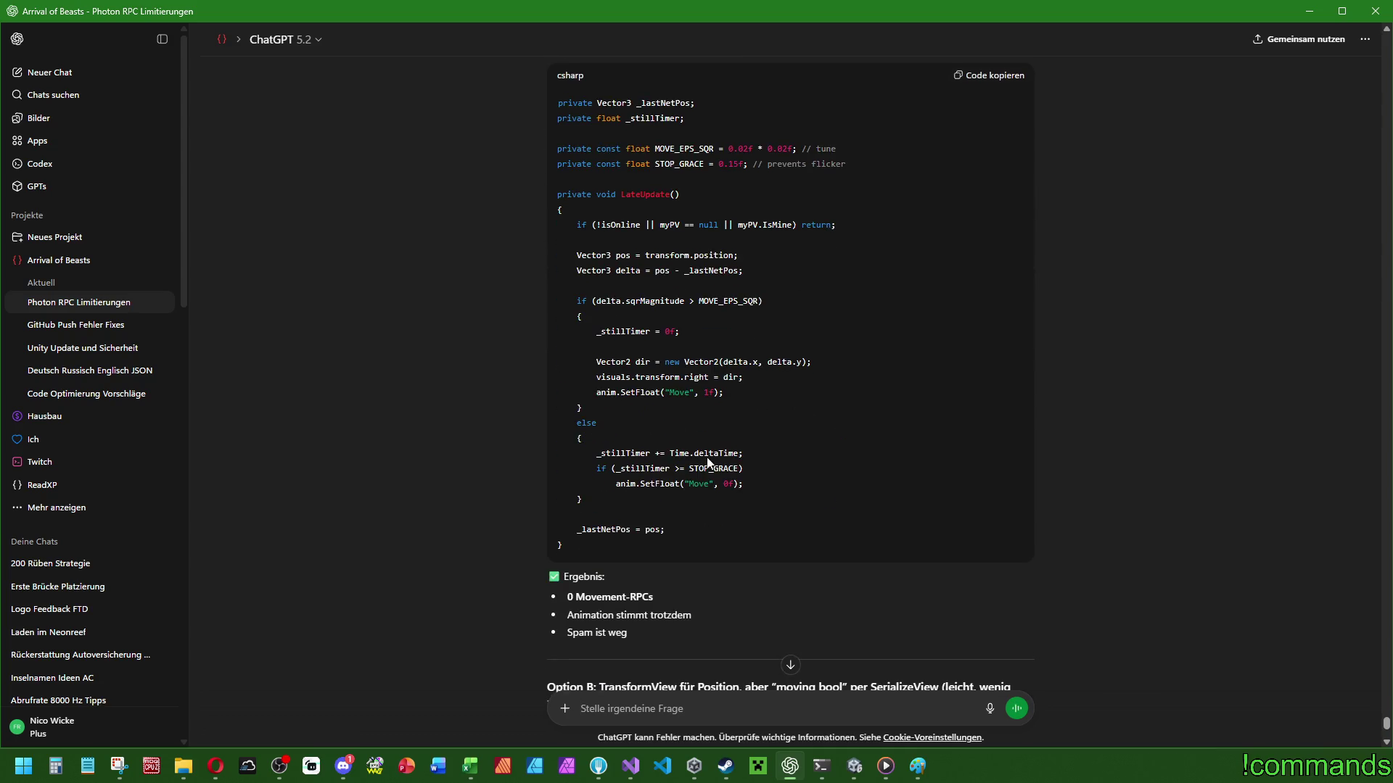
pyautogui.scroll(-2, 791, 608)
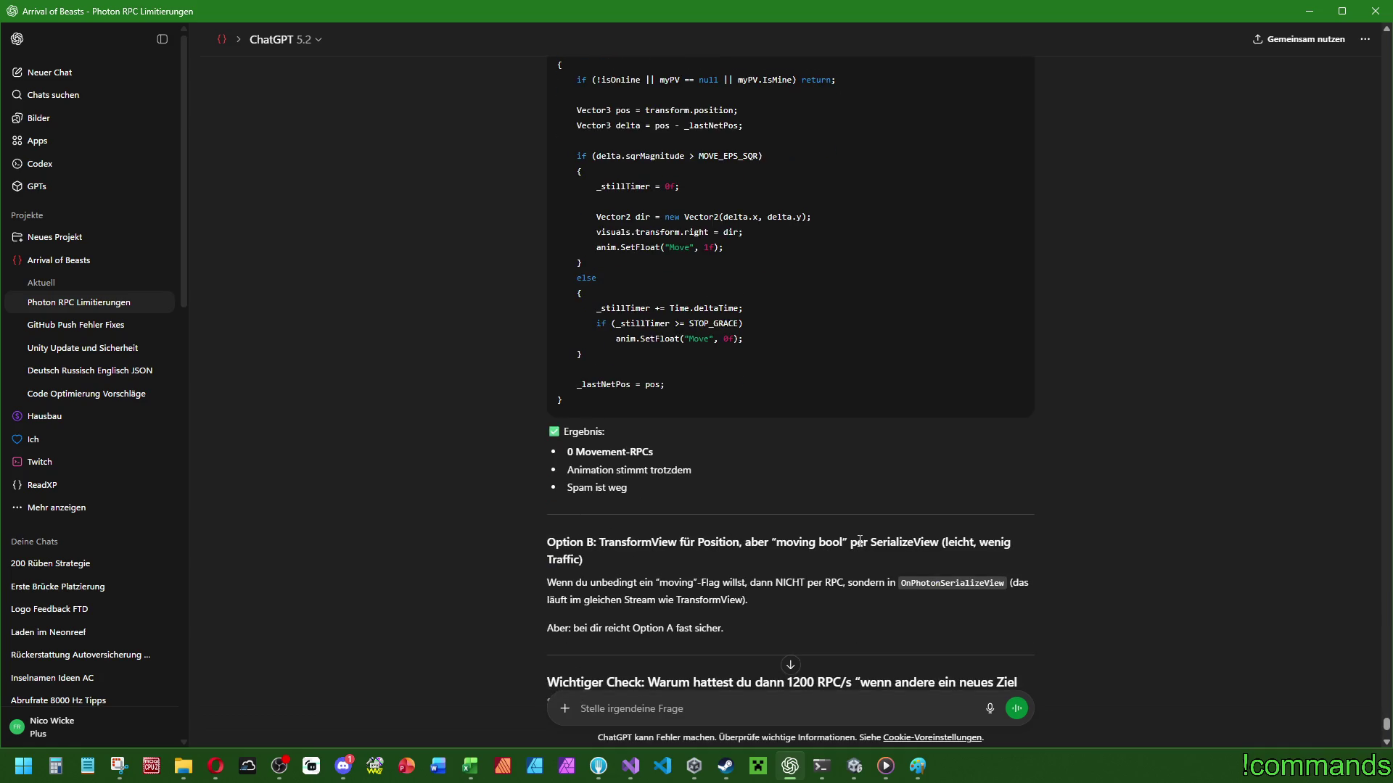
pyautogui.scroll(-2, 864, 433)
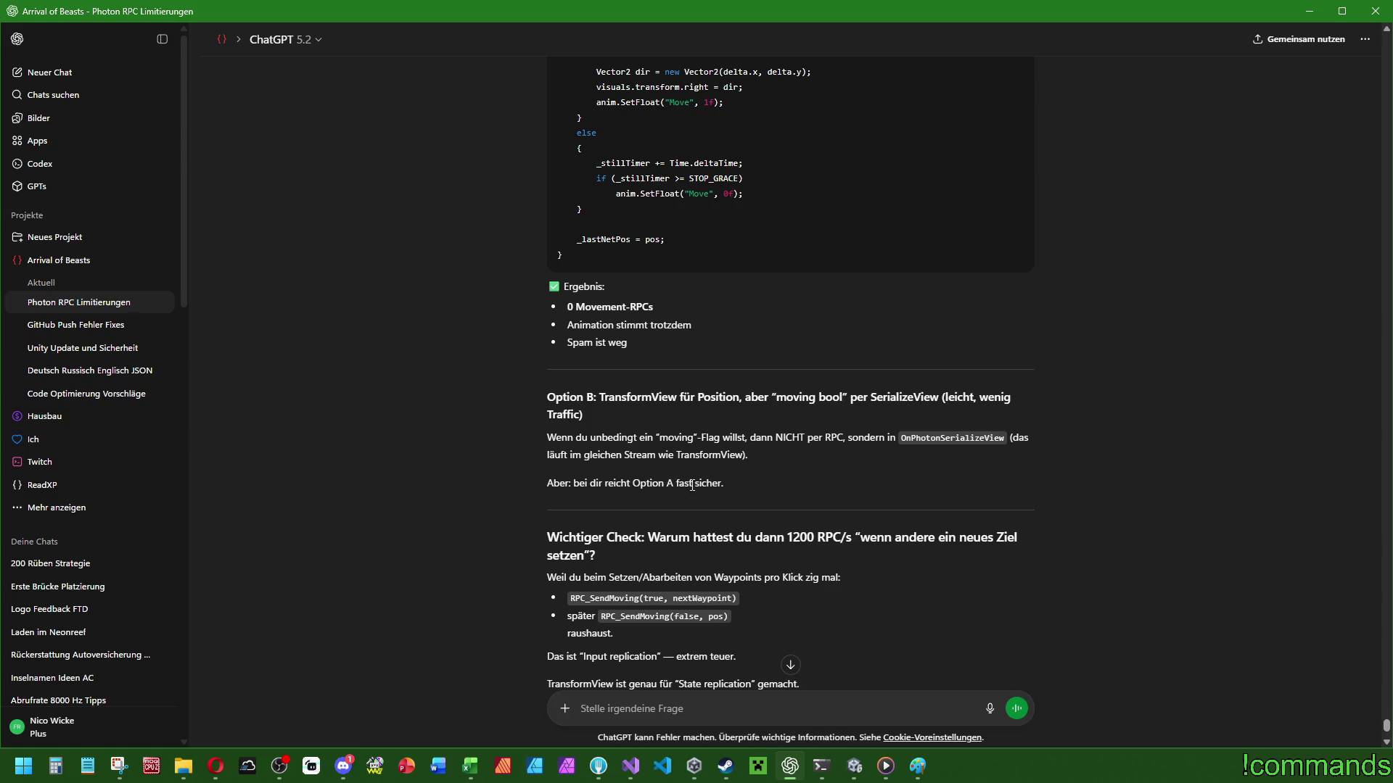
pyautogui.scroll(-2, 701, 484)
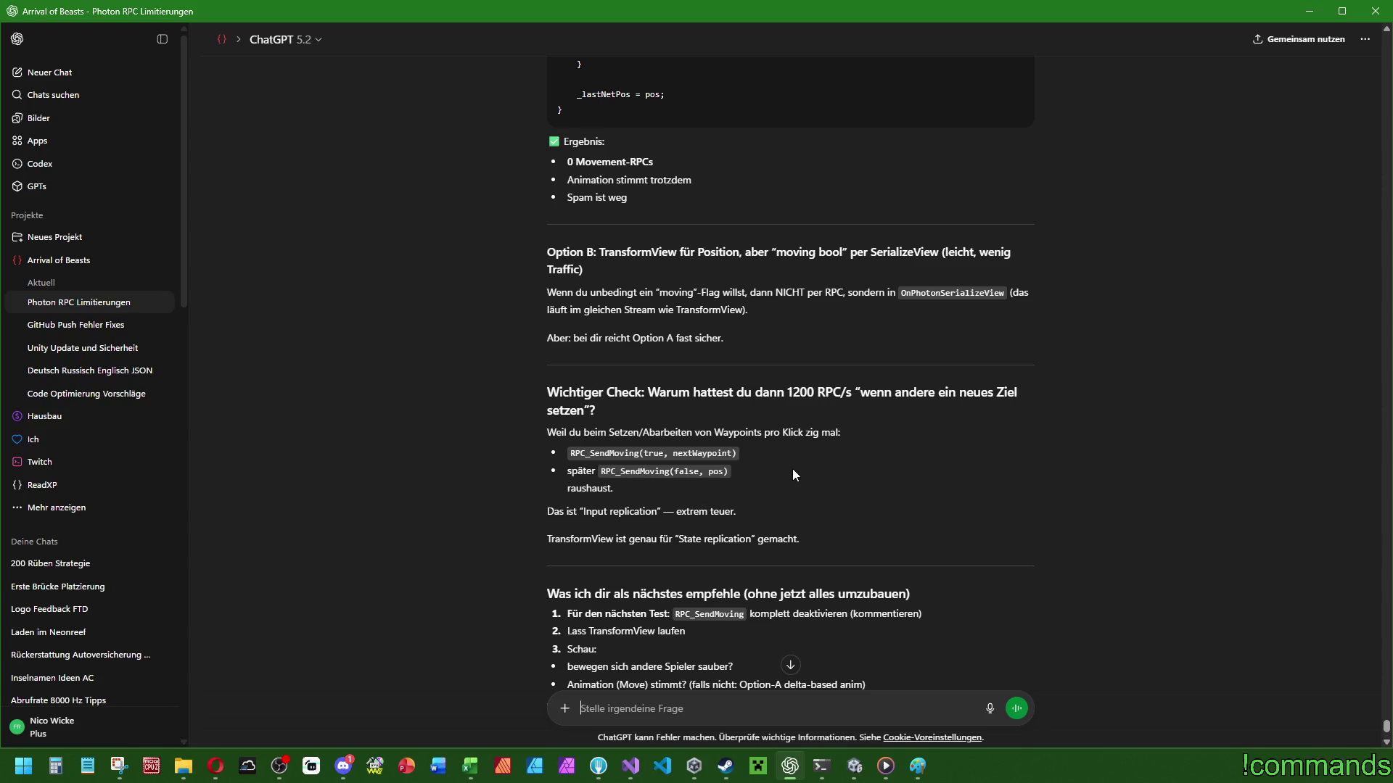
pyautogui.scroll(-2, 793, 470)
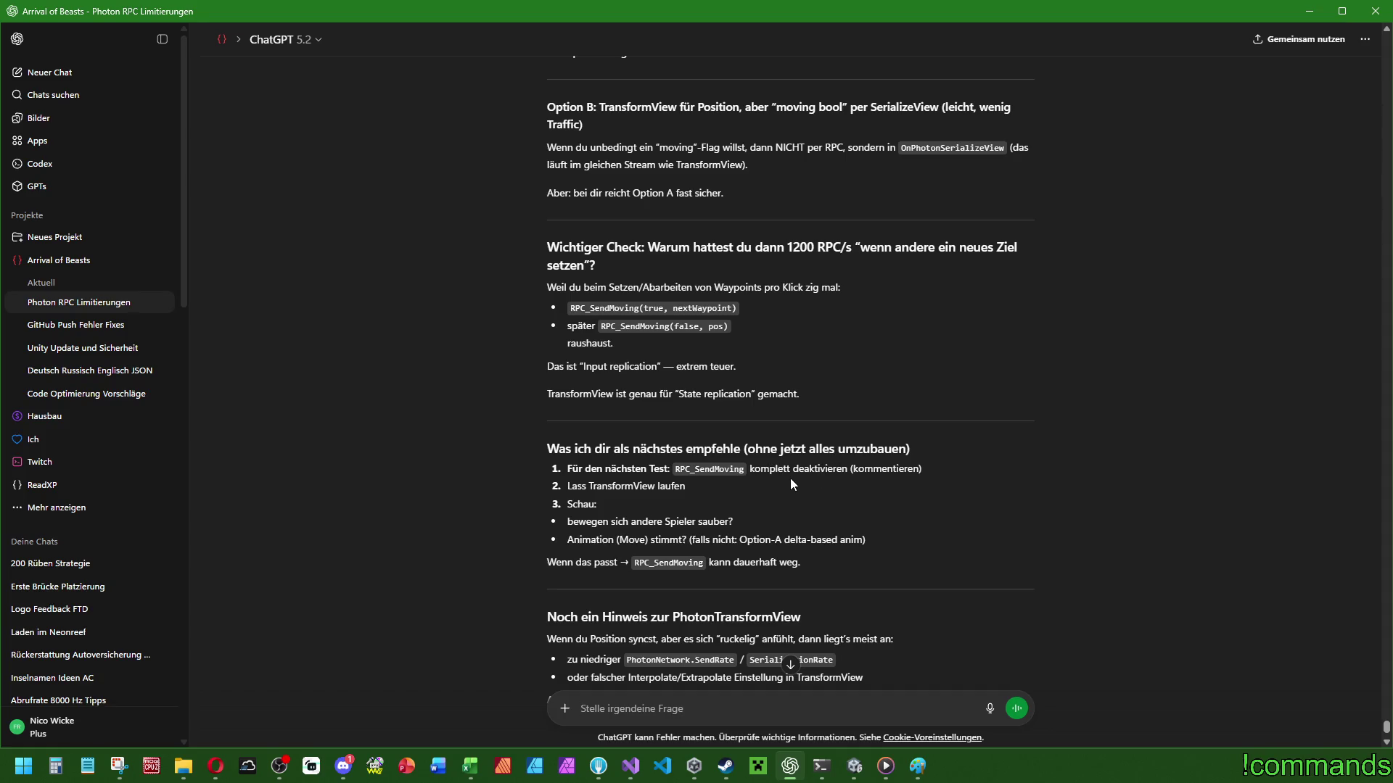
pyautogui.scroll(-2, 790, 477)
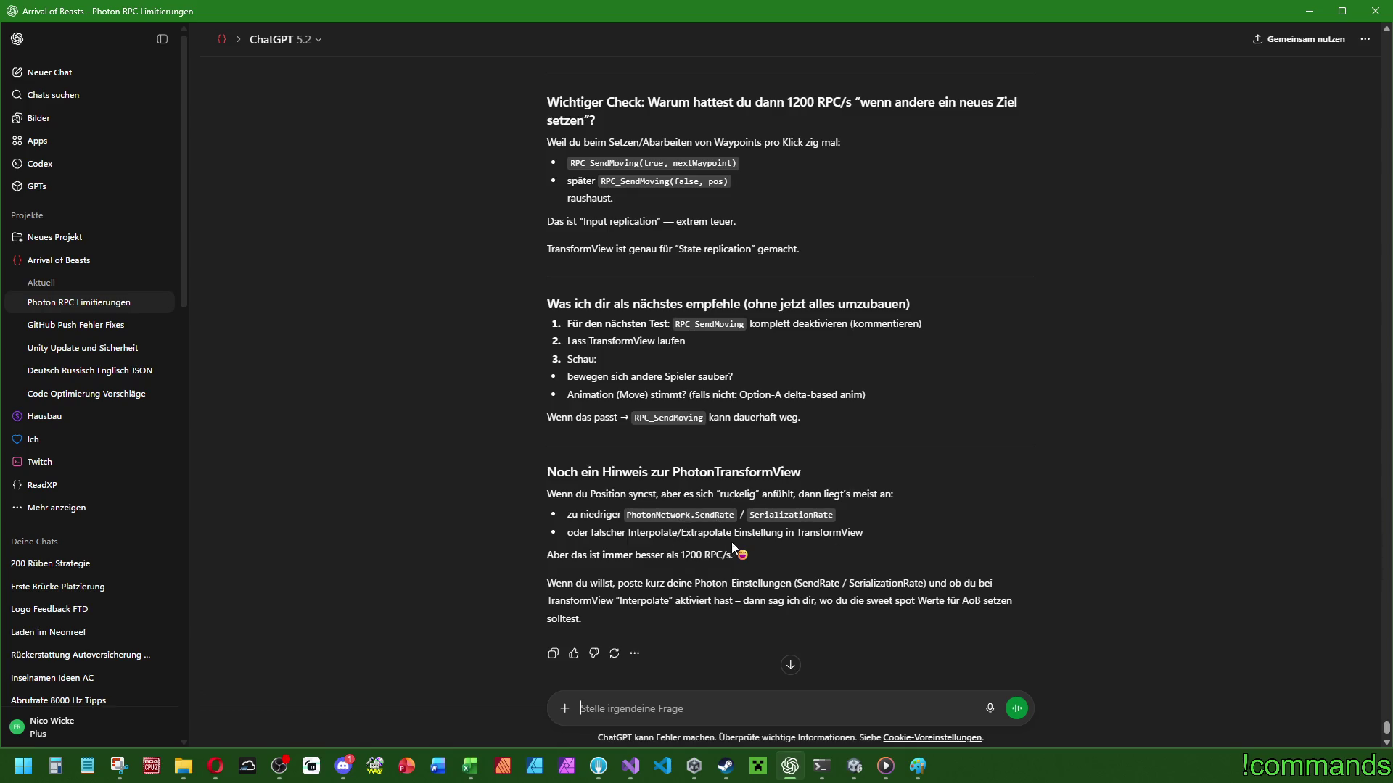
pyautogui.scroll(-1, 841, 537)
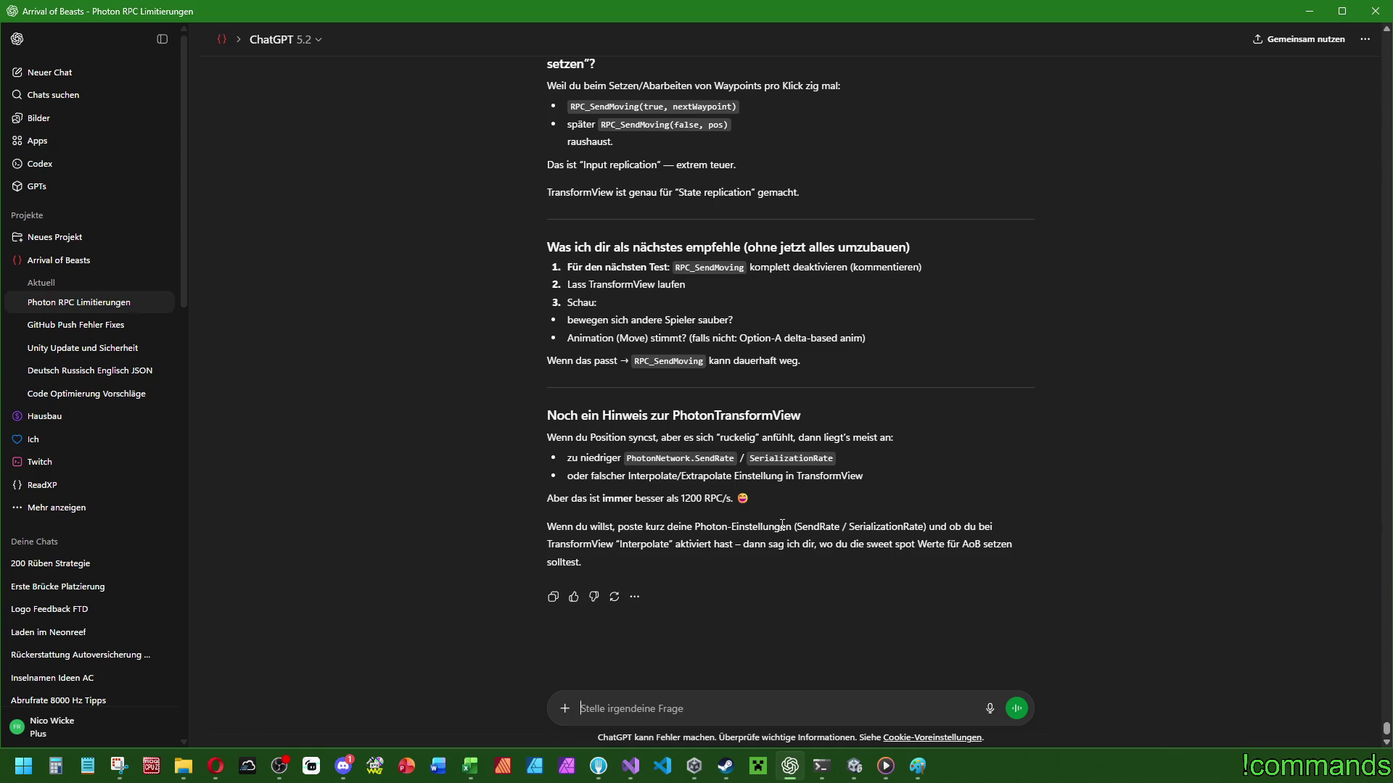
# Compare the Photon Transform View's Use Local setting with the RPC_SendMoving calls in playercontroller.cs.
pyautogui.click(848, 777)
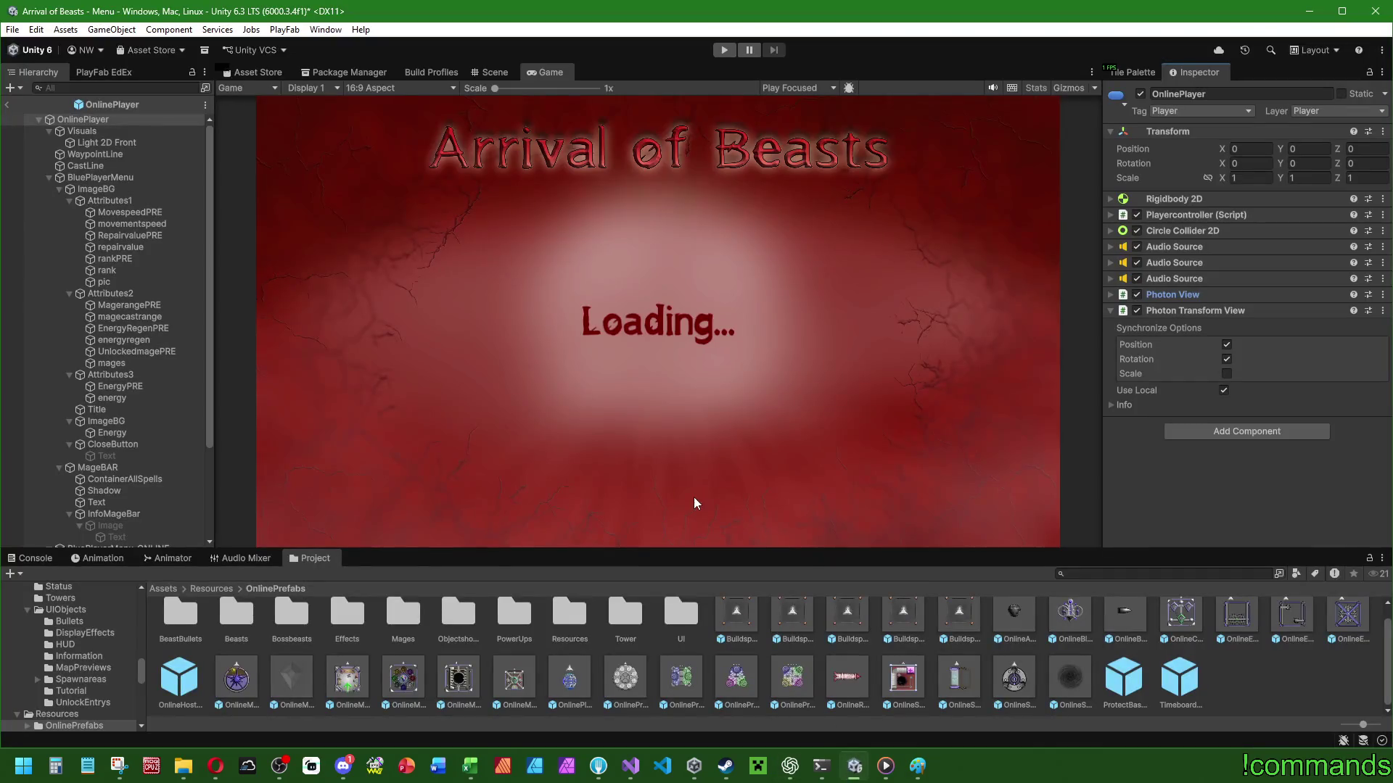
pyautogui.click(631, 766)
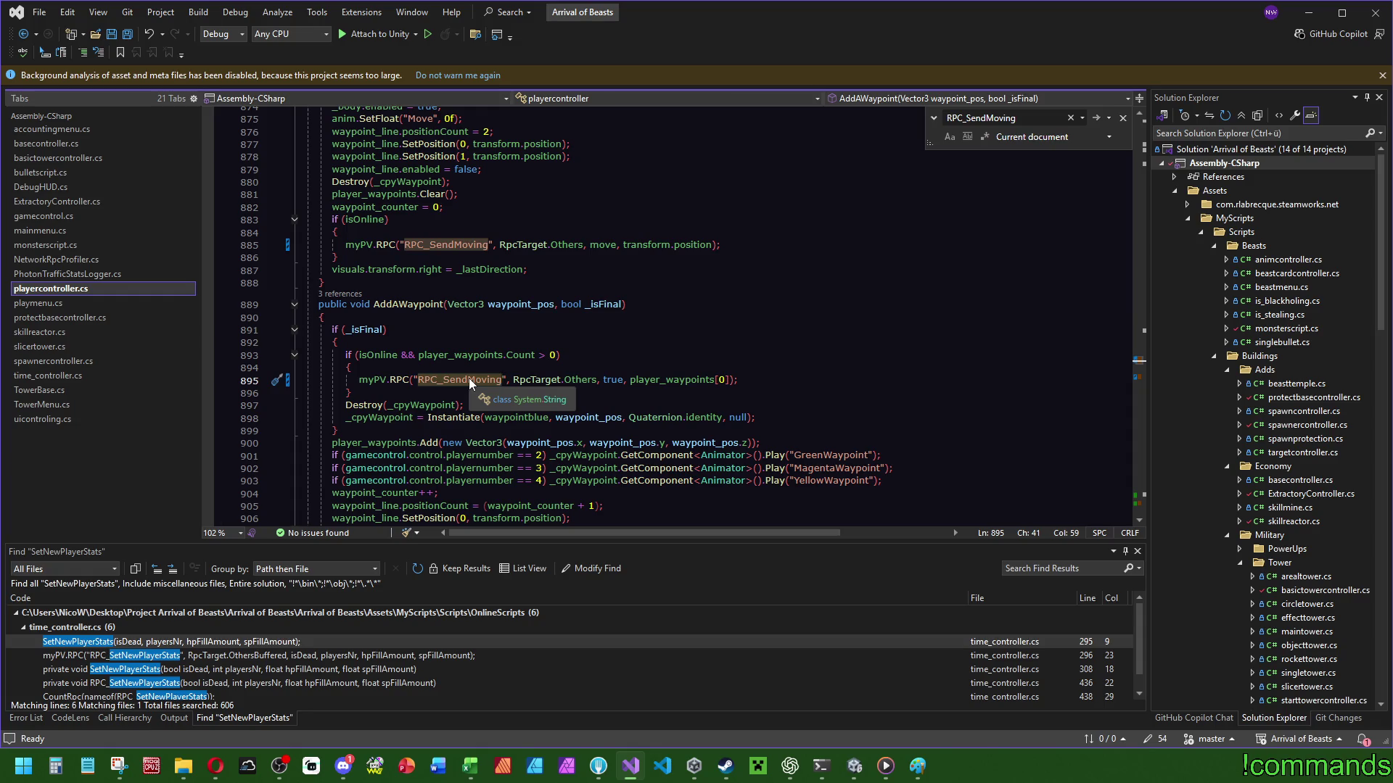
pyautogui.click(855, 766)
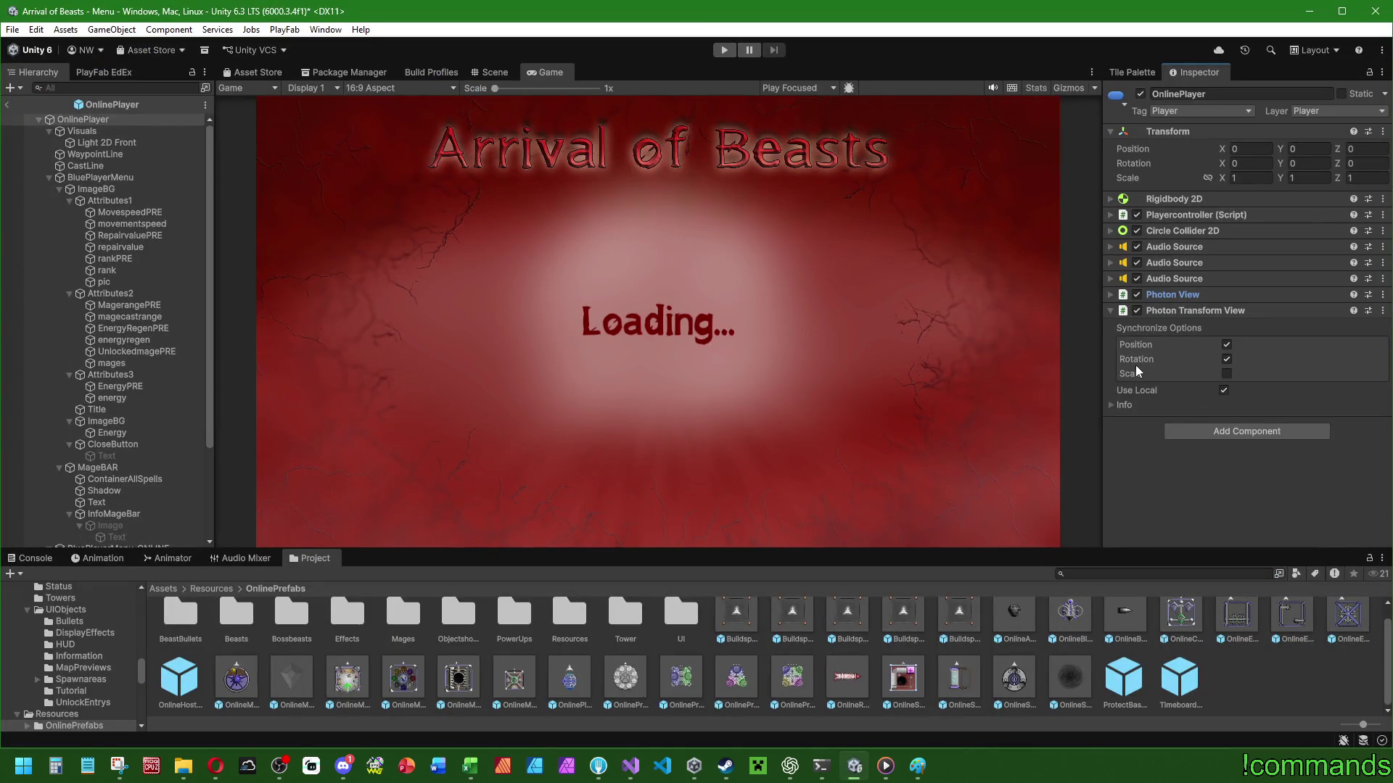
pyautogui.moveTo(1142, 392)
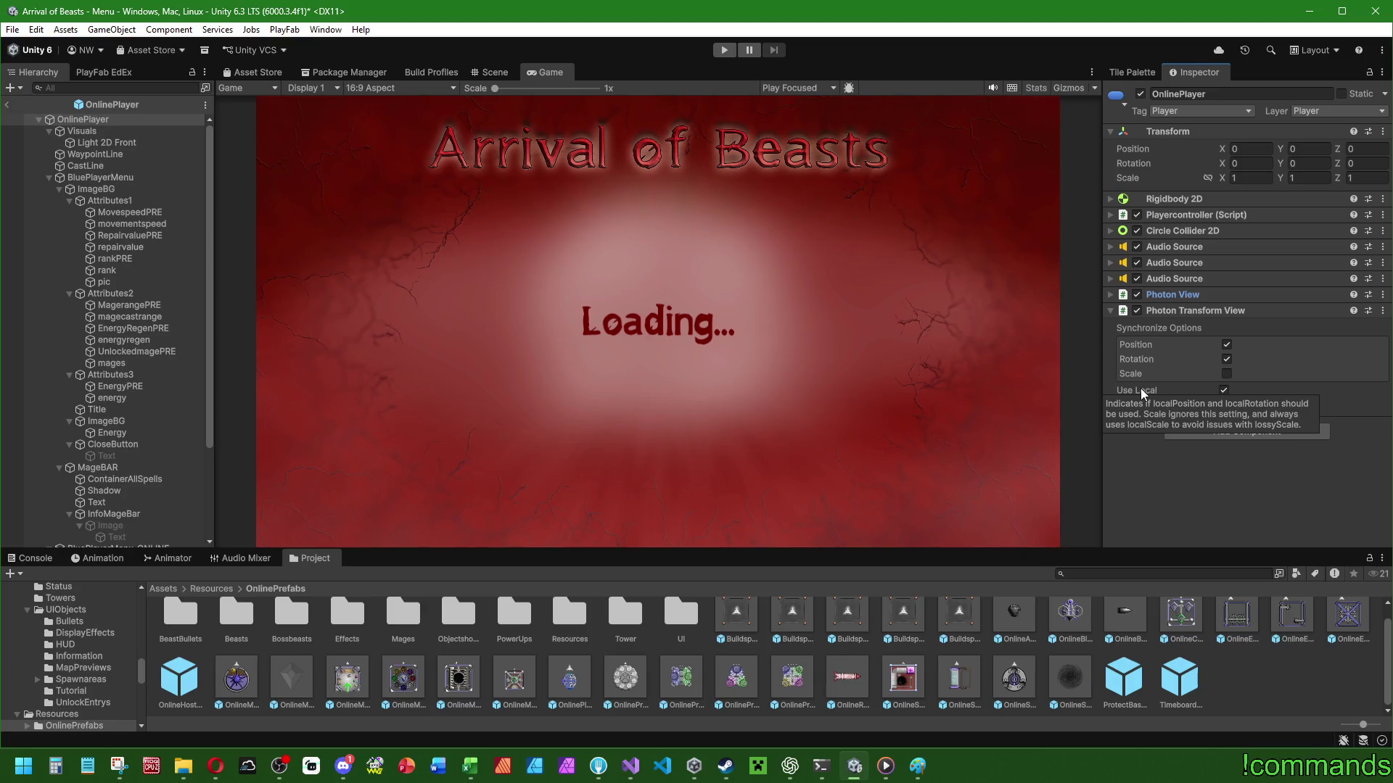
pyautogui.click(633, 772)
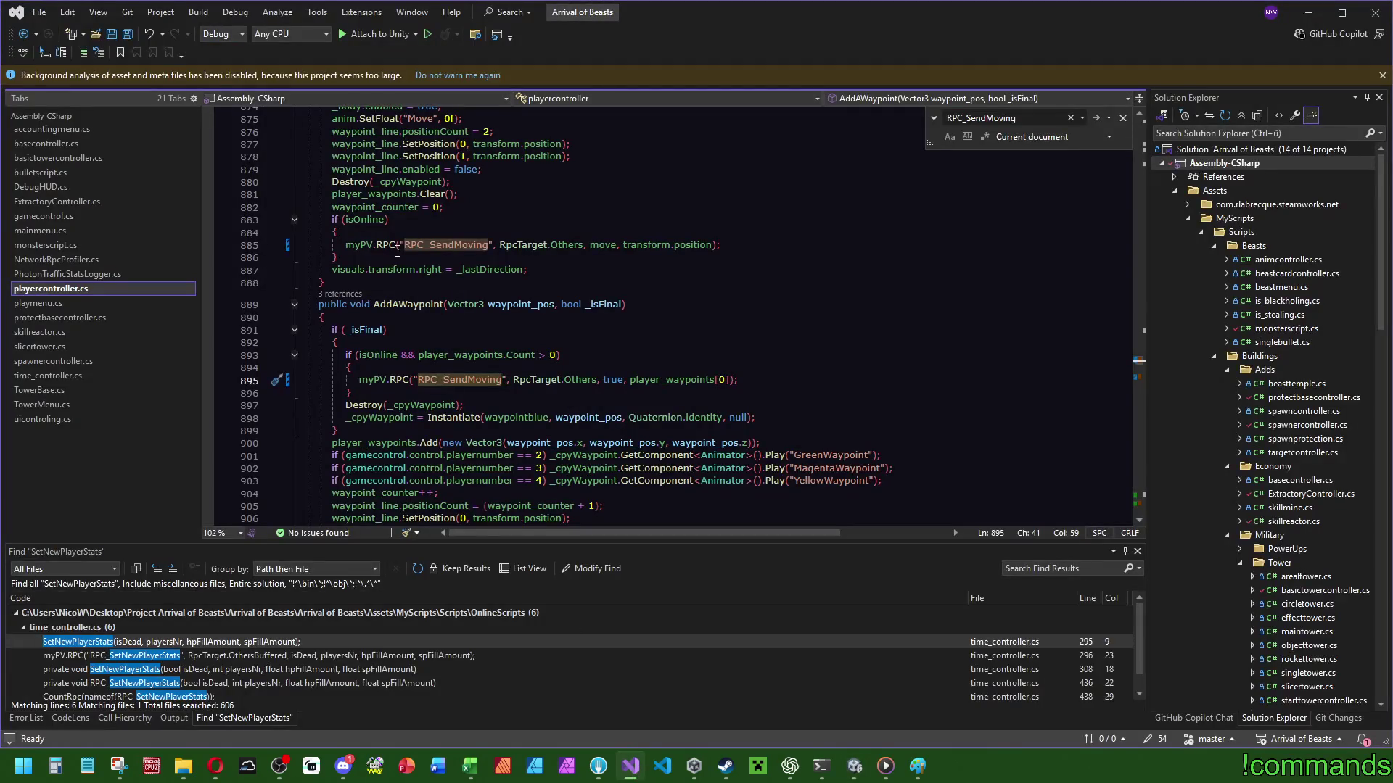
pyautogui.scroll(3, 422, 304)
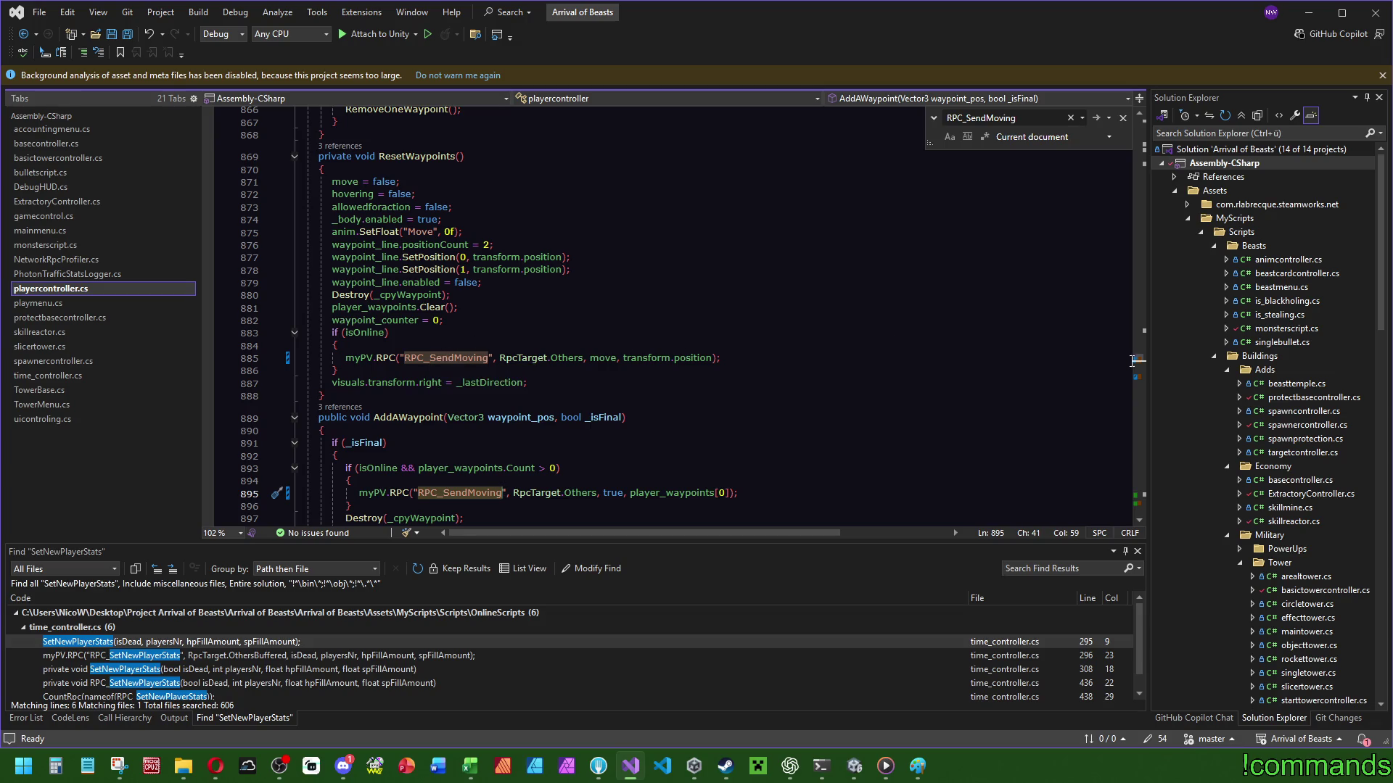
pyautogui.scroll(-20, 1130, 361)
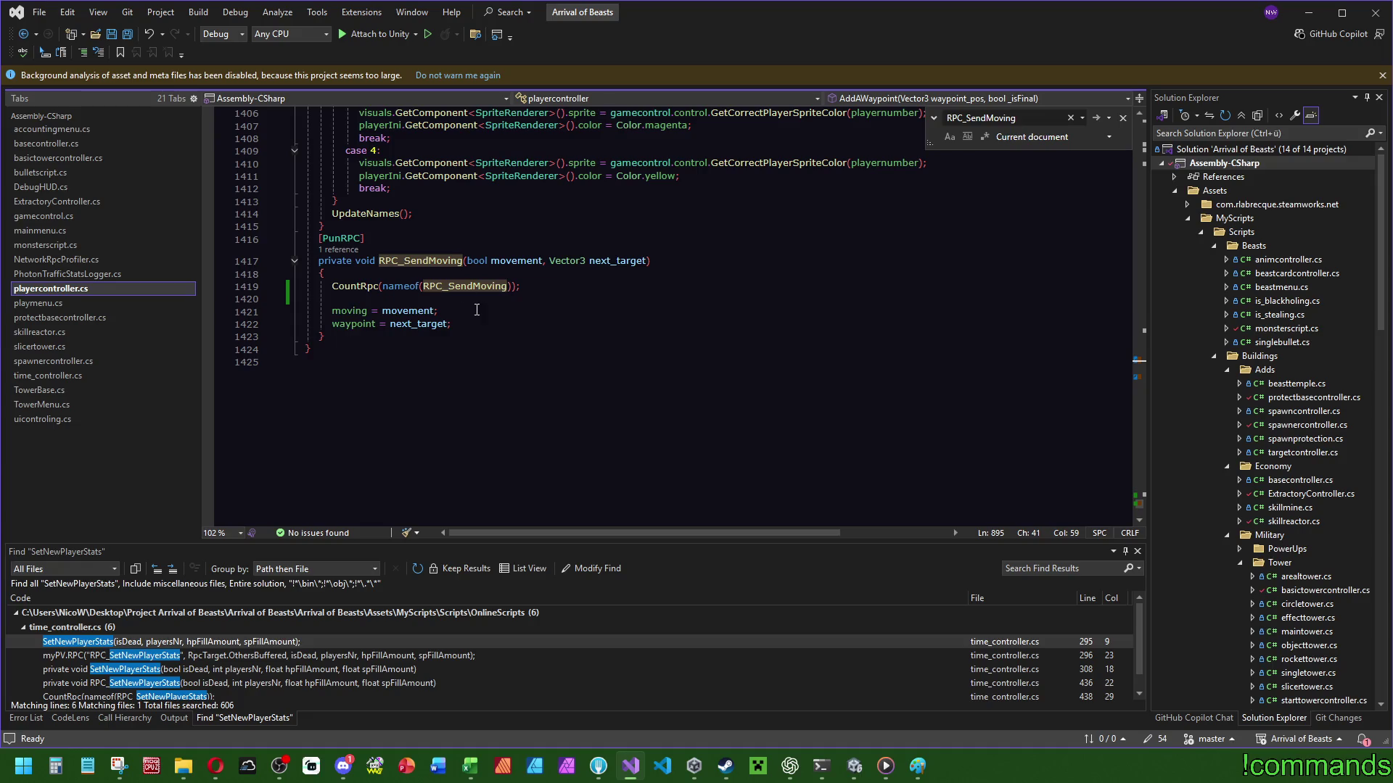
pyautogui.scroll(2, 477, 309)
pyautogui.click(350, 386)
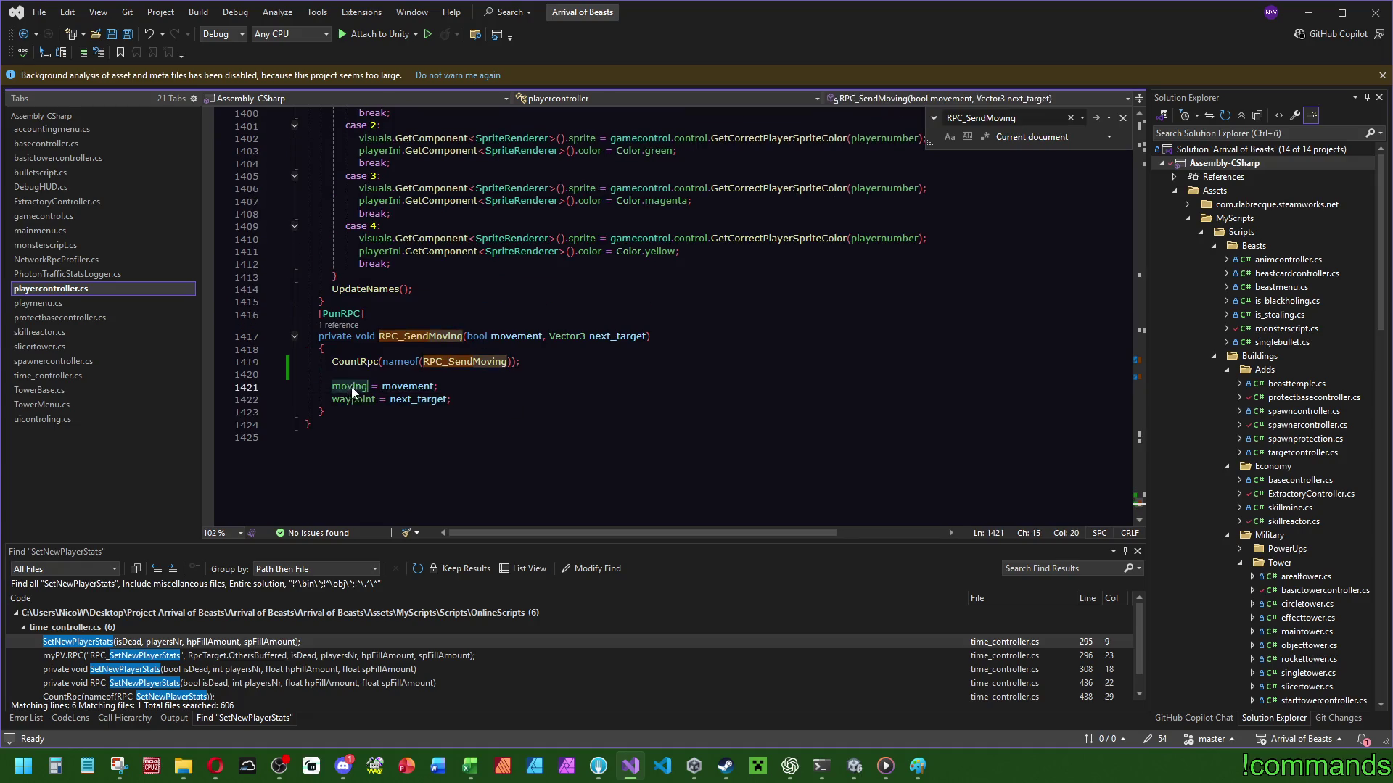
pyautogui.doubleClick(357, 387)
pyautogui.hotkey('ctrl', 'f')
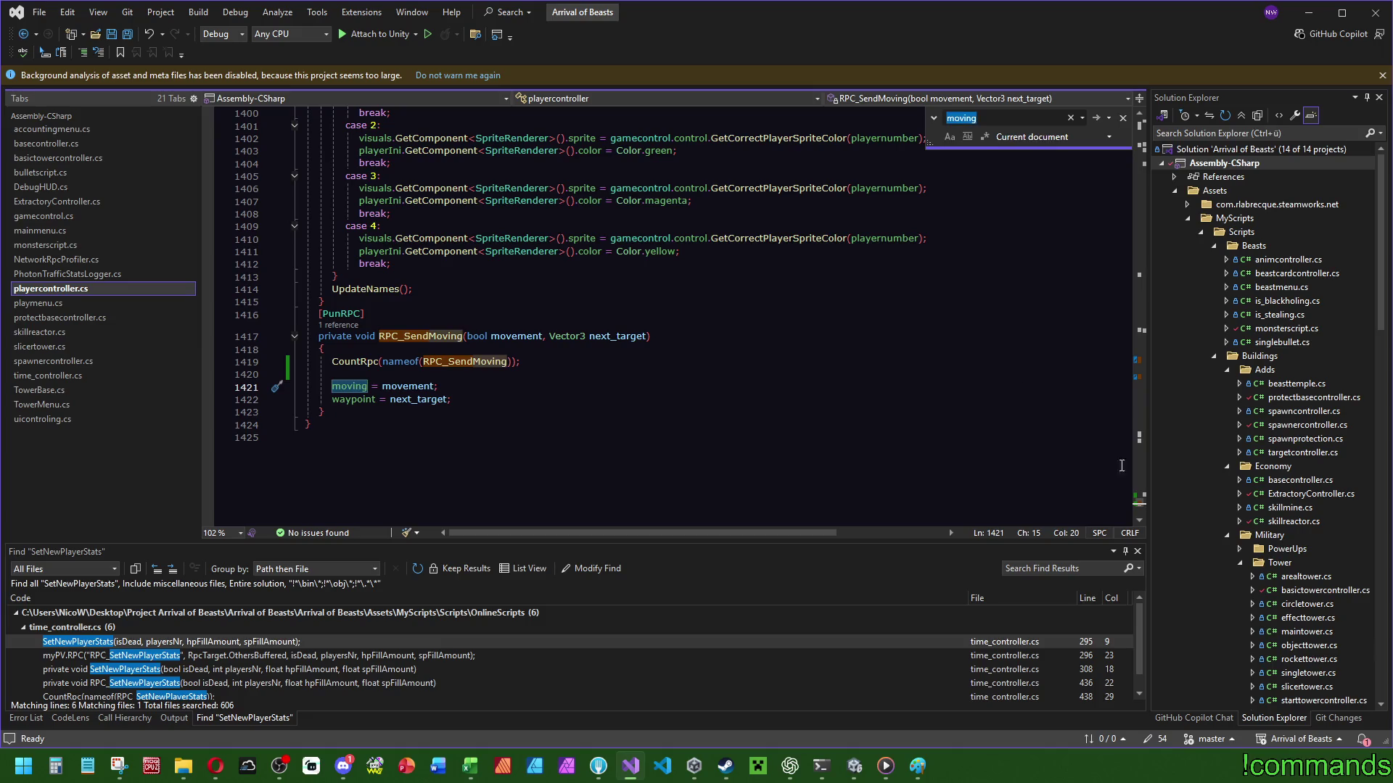
pyautogui.moveTo(1144, 503)
pyautogui.mouseDown()
pyautogui.moveTo(1144, 256)
pyautogui.moveTo(1139, 332)
pyautogui.mouseUp()
pyautogui.scroll(-4, 1138, 328)
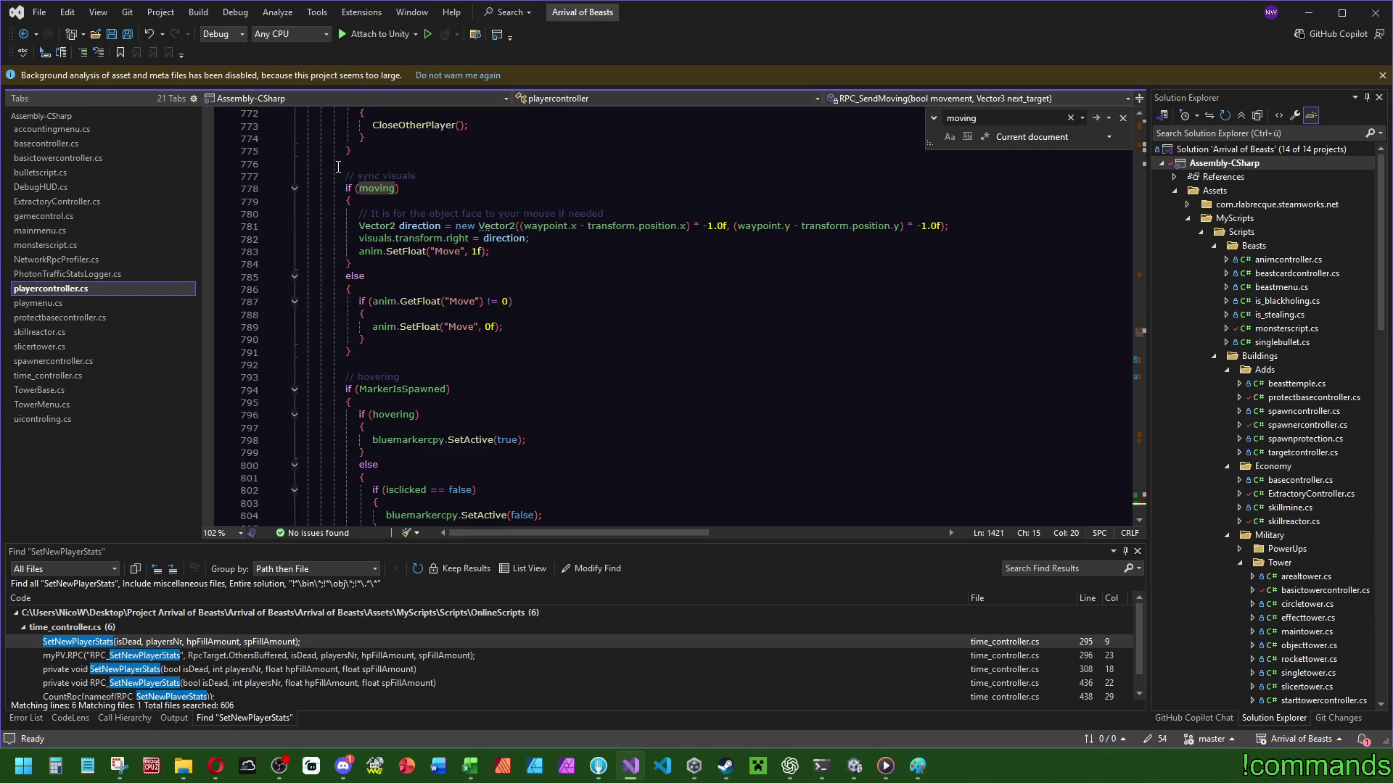
pyautogui.moveTo(335, 168)
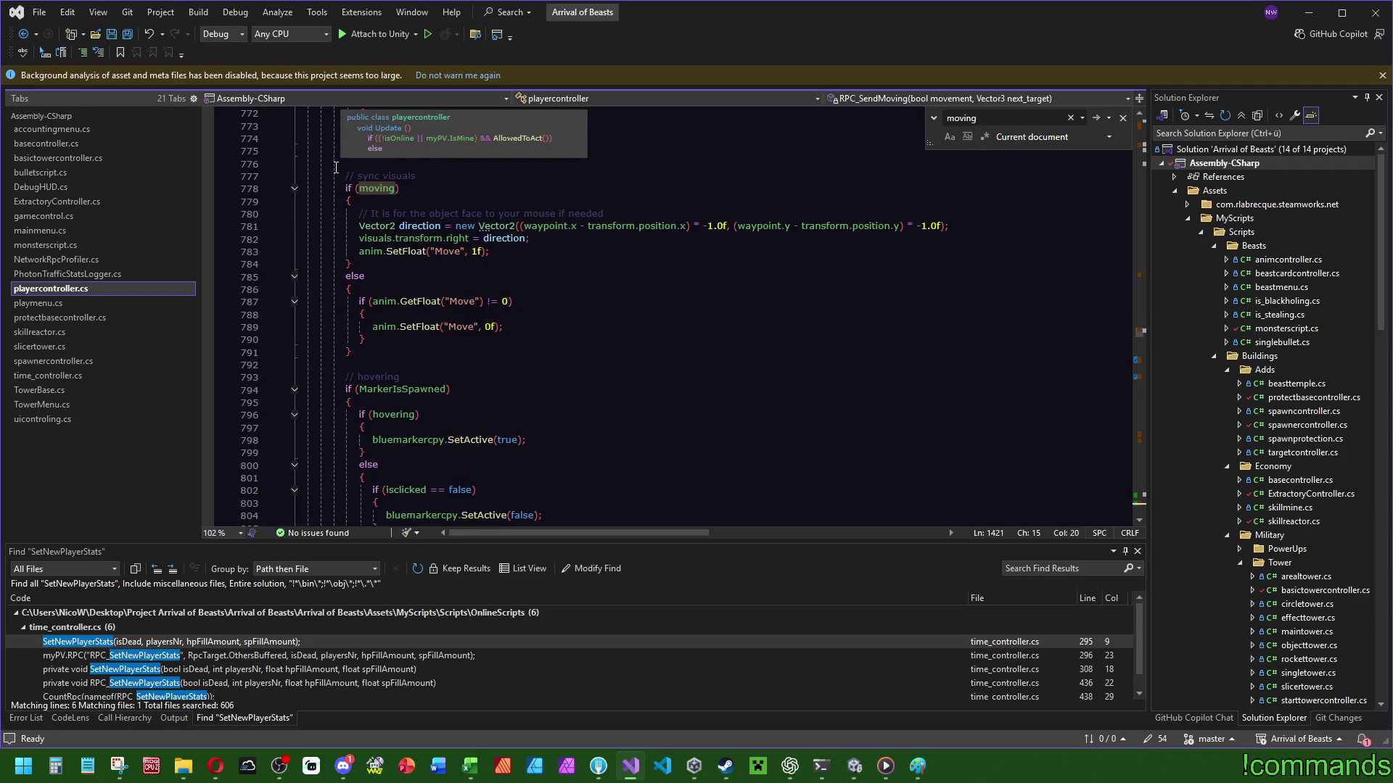
pyautogui.scroll(10, 544, 406)
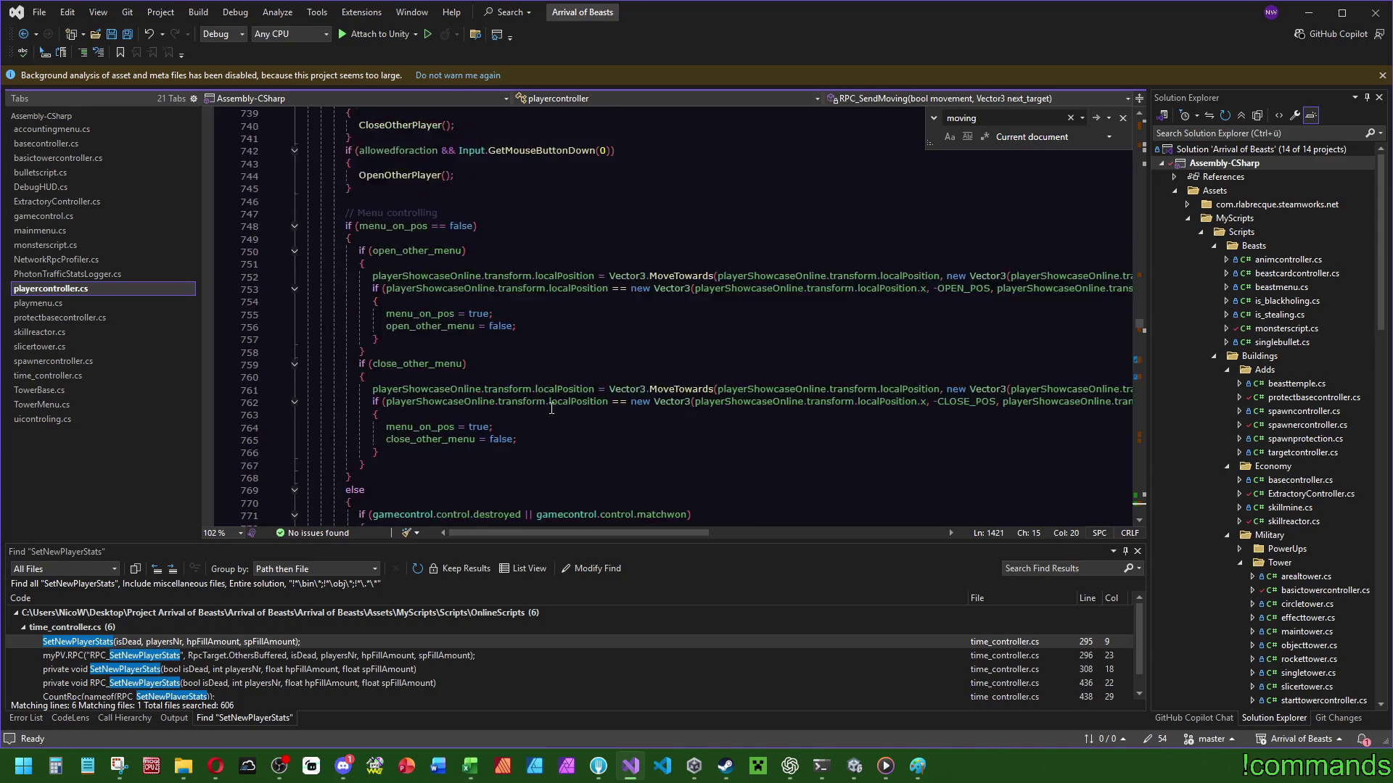
pyautogui.scroll(-3, 508, 305)
pyautogui.scroll(-8, 468, 210)
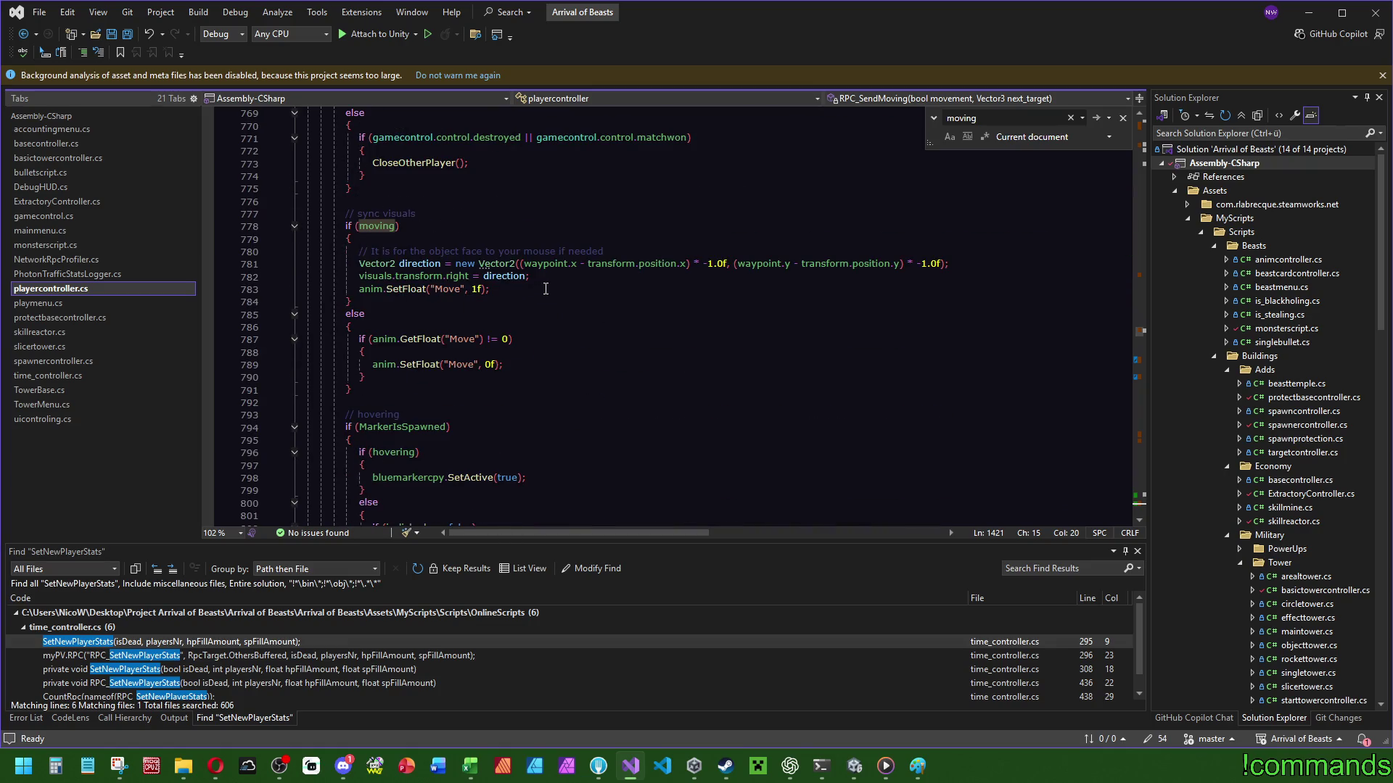
pyautogui.scroll(-3, 420, 293)
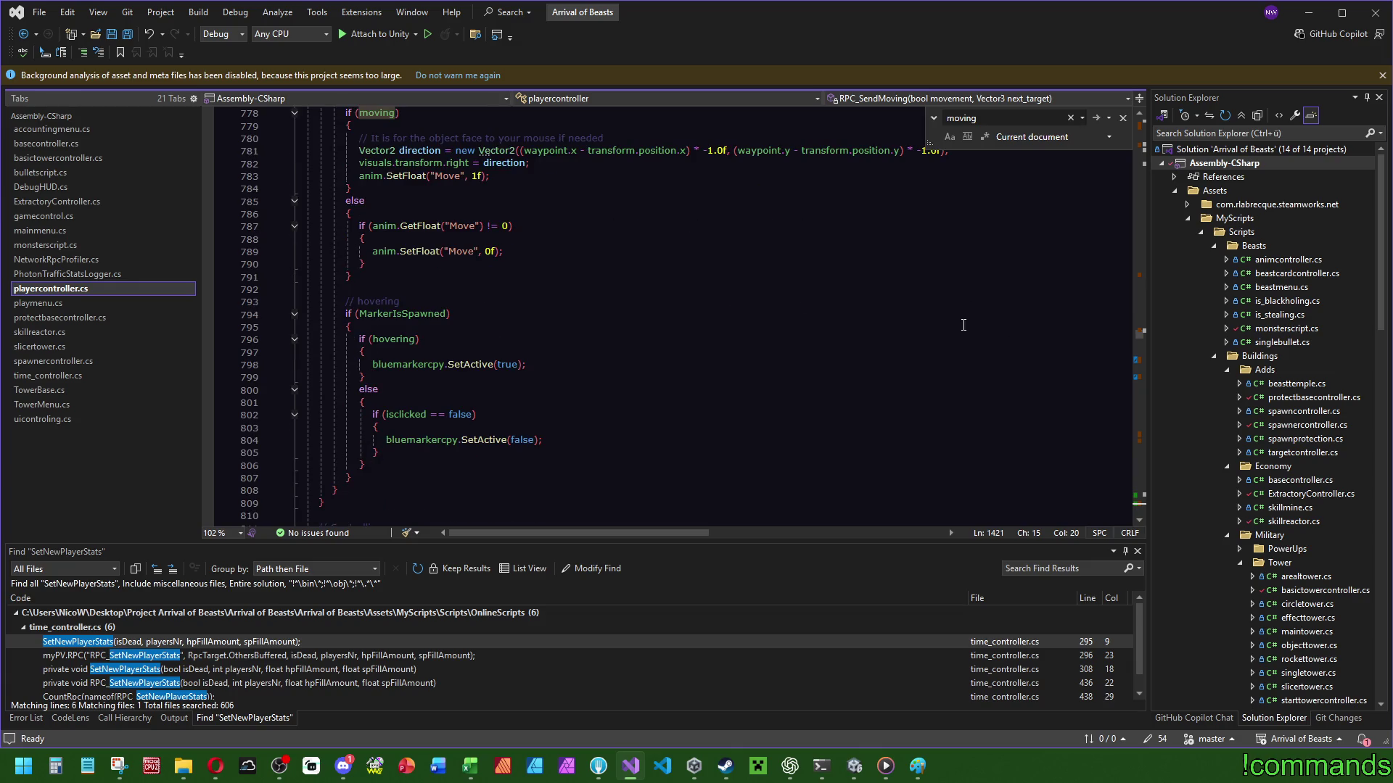
pyautogui.scroll(4, 962, 325)
pyautogui.click(1138, 338)
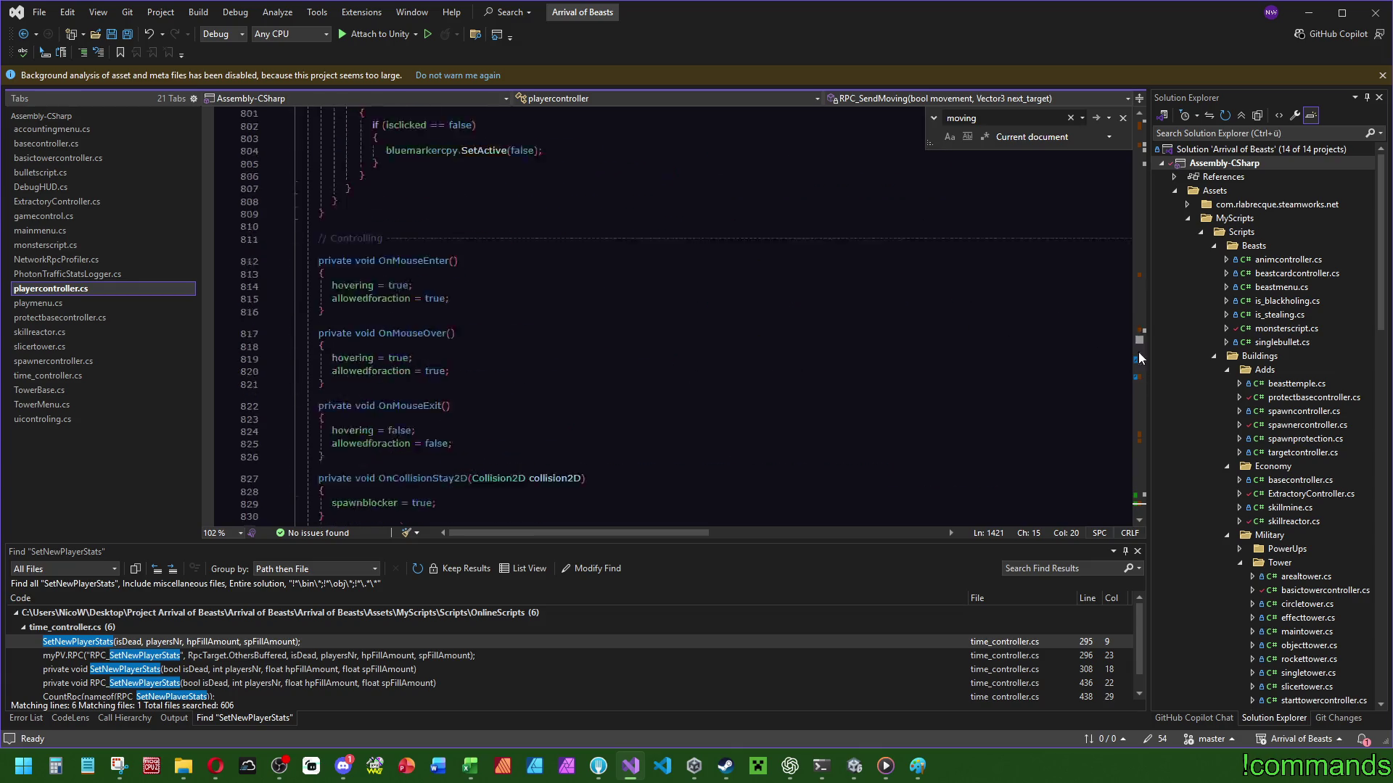
pyautogui.press('Down')
pyautogui.hotkey('ctrl', 'f')
pyautogui.moveTo(1140, 508); pyautogui.dragTo(1147, 436)
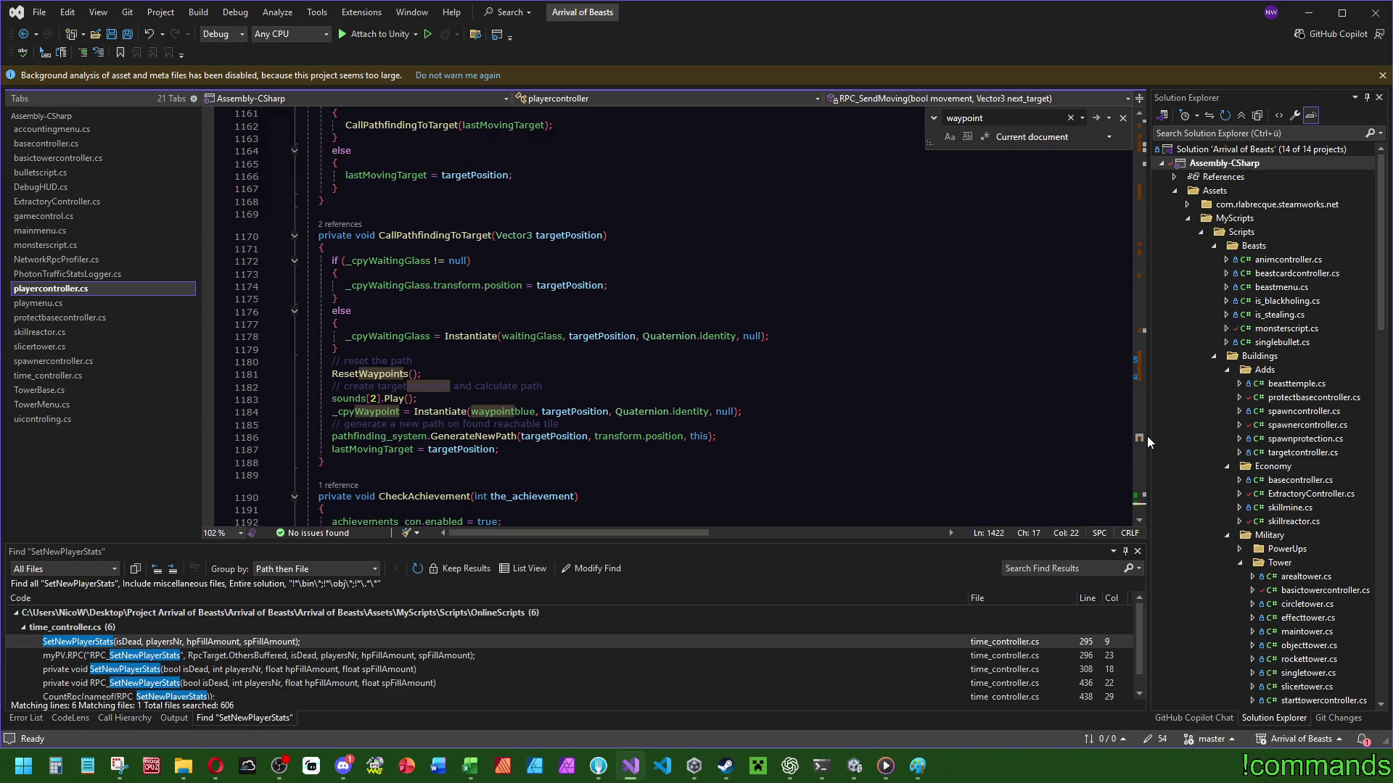
pyautogui.moveTo(1147, 437); pyautogui.dragTo(1157, 368)
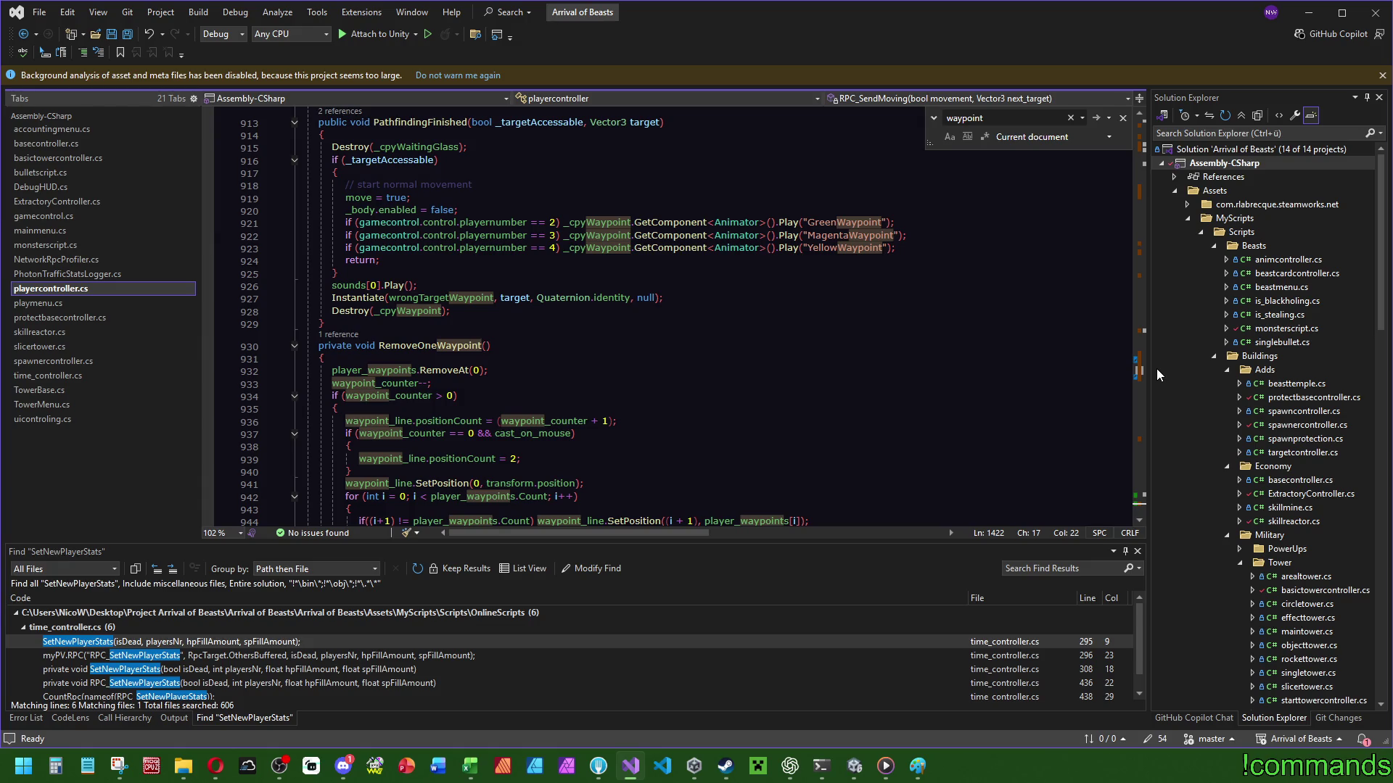
pyautogui.moveTo(1156, 369); pyautogui.dragTo(1156, 351)
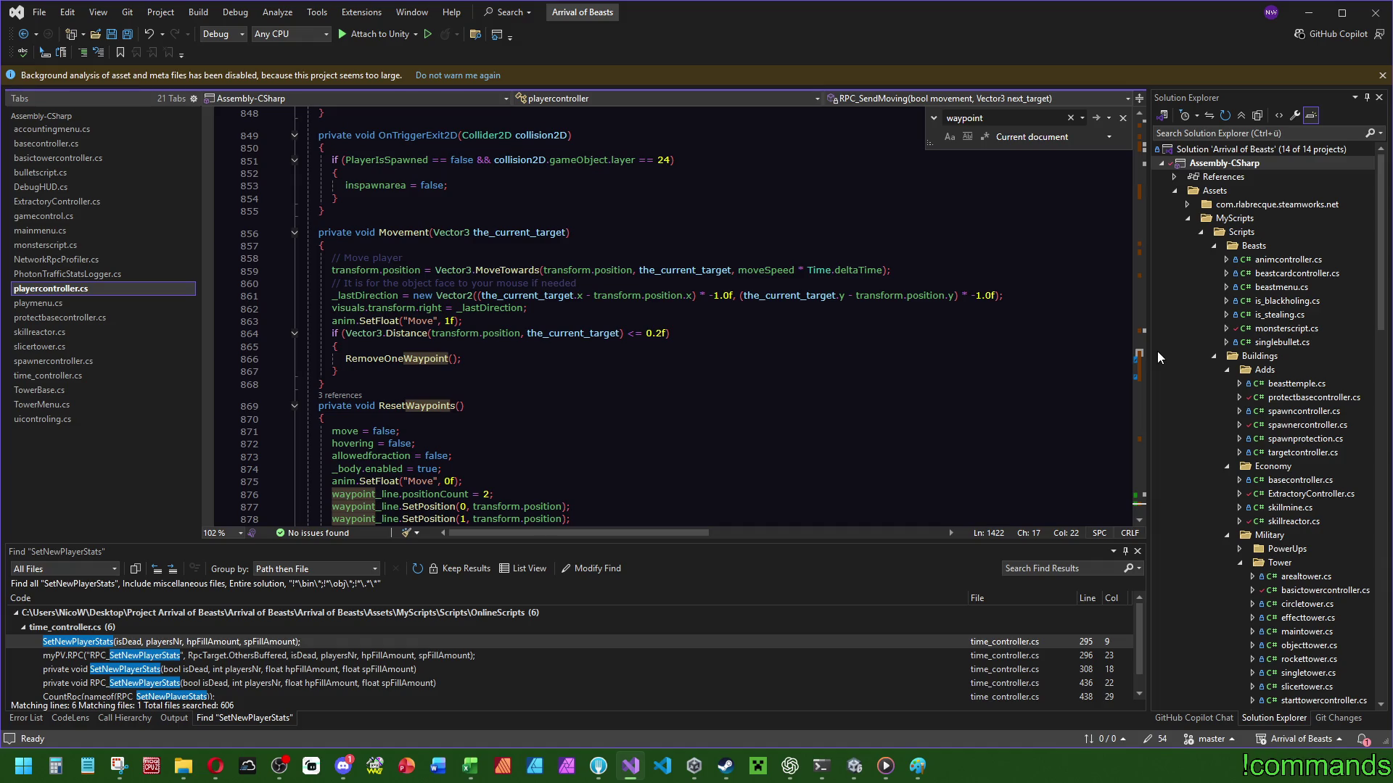
pyautogui.moveTo(1158, 351)
pyautogui.mouseDown()
pyautogui.moveTo(1183, 241)
pyautogui.moveTo(1184, 494)
pyautogui.mouseUp()
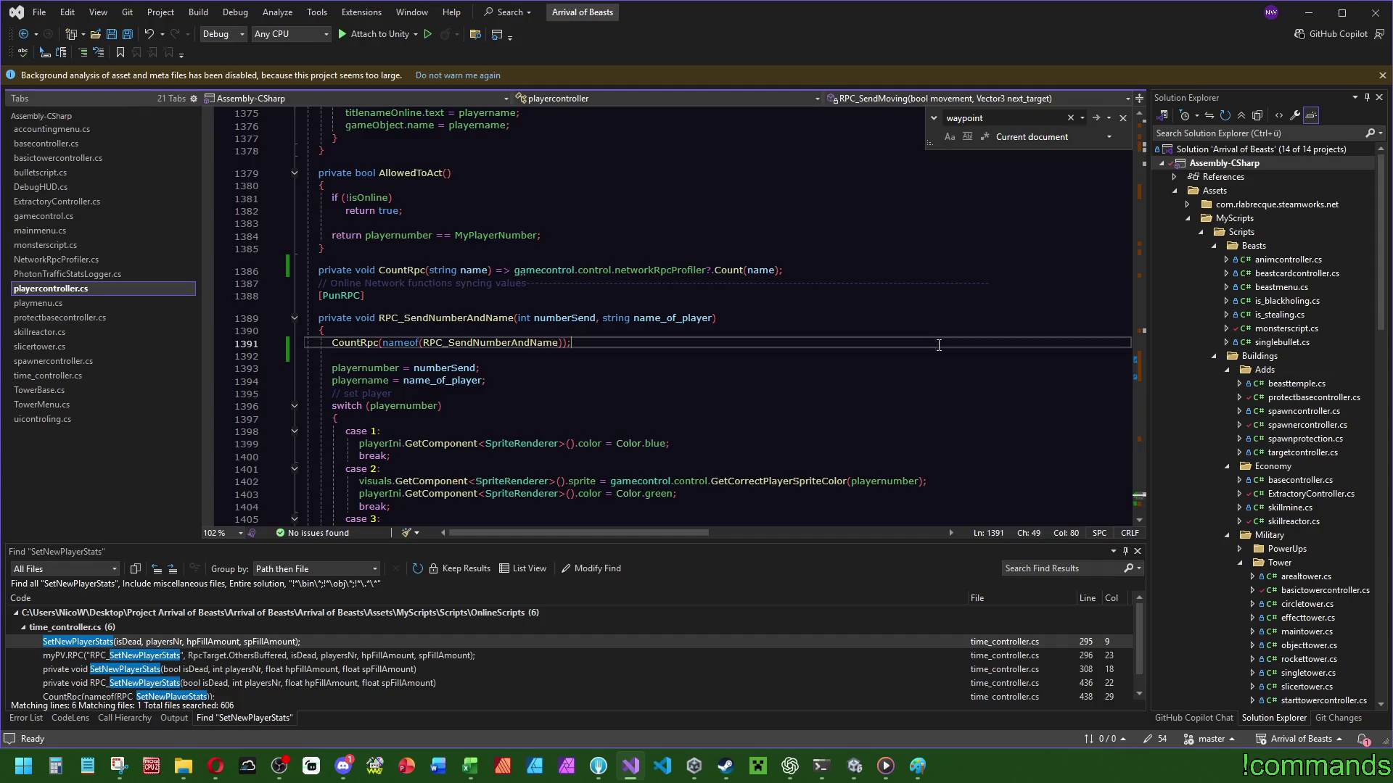
# Search playercontroller.cs for RPC_SendMoving and step through its calls, then switch to Fork.
pyautogui.scroll(-9, 427, 308)
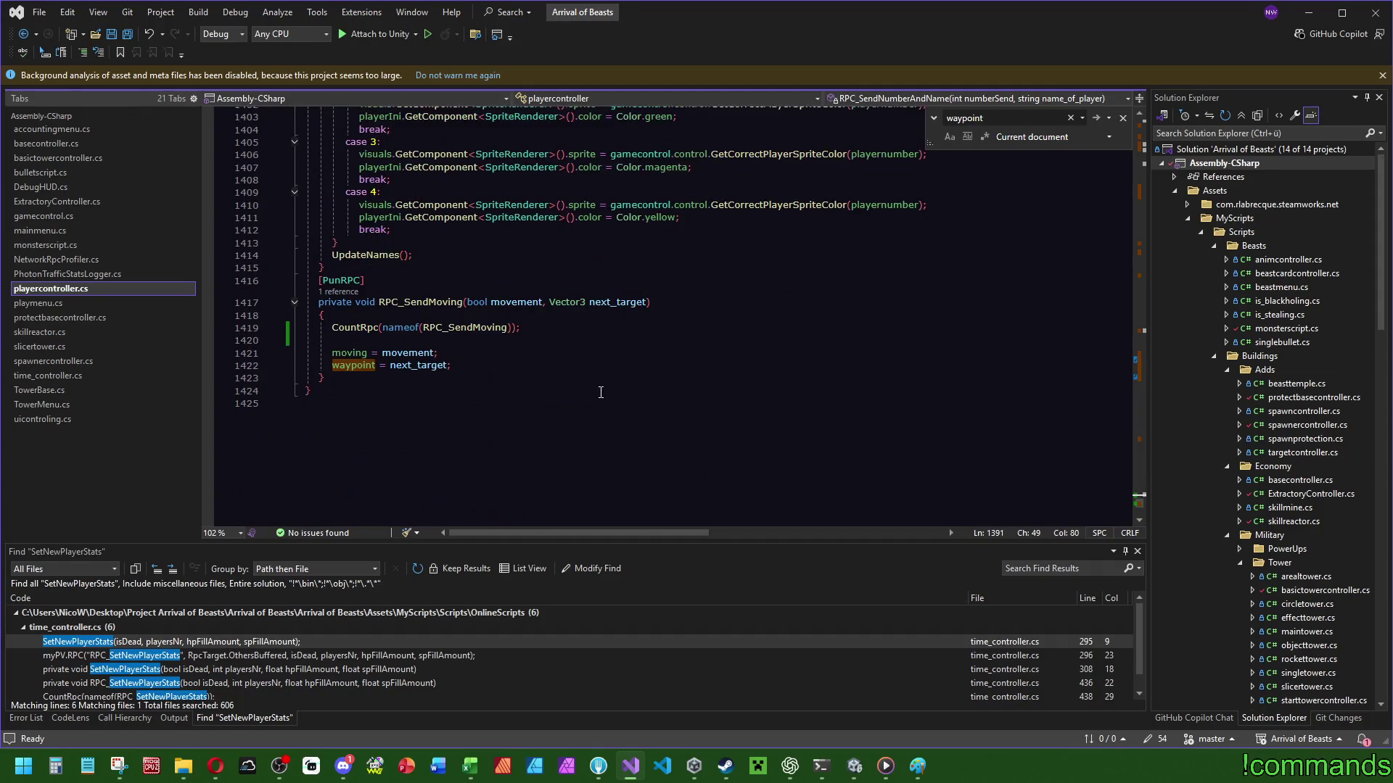
pyautogui.press('Escape')
pyautogui.click(426, 308)
pyautogui.hotkey('ctrl', 'f')
pyautogui.hotkey('shift', 'Return')
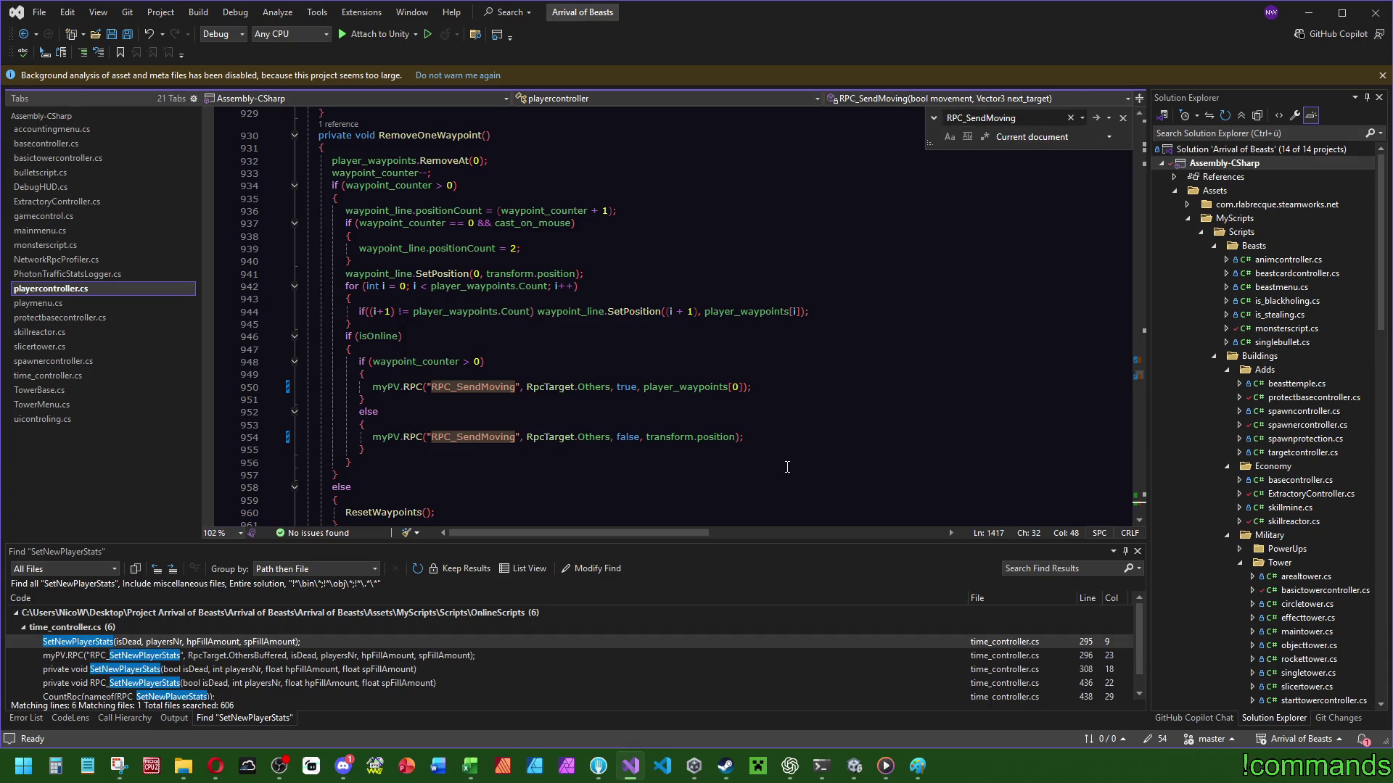
pyautogui.scroll(19, 735, 447)
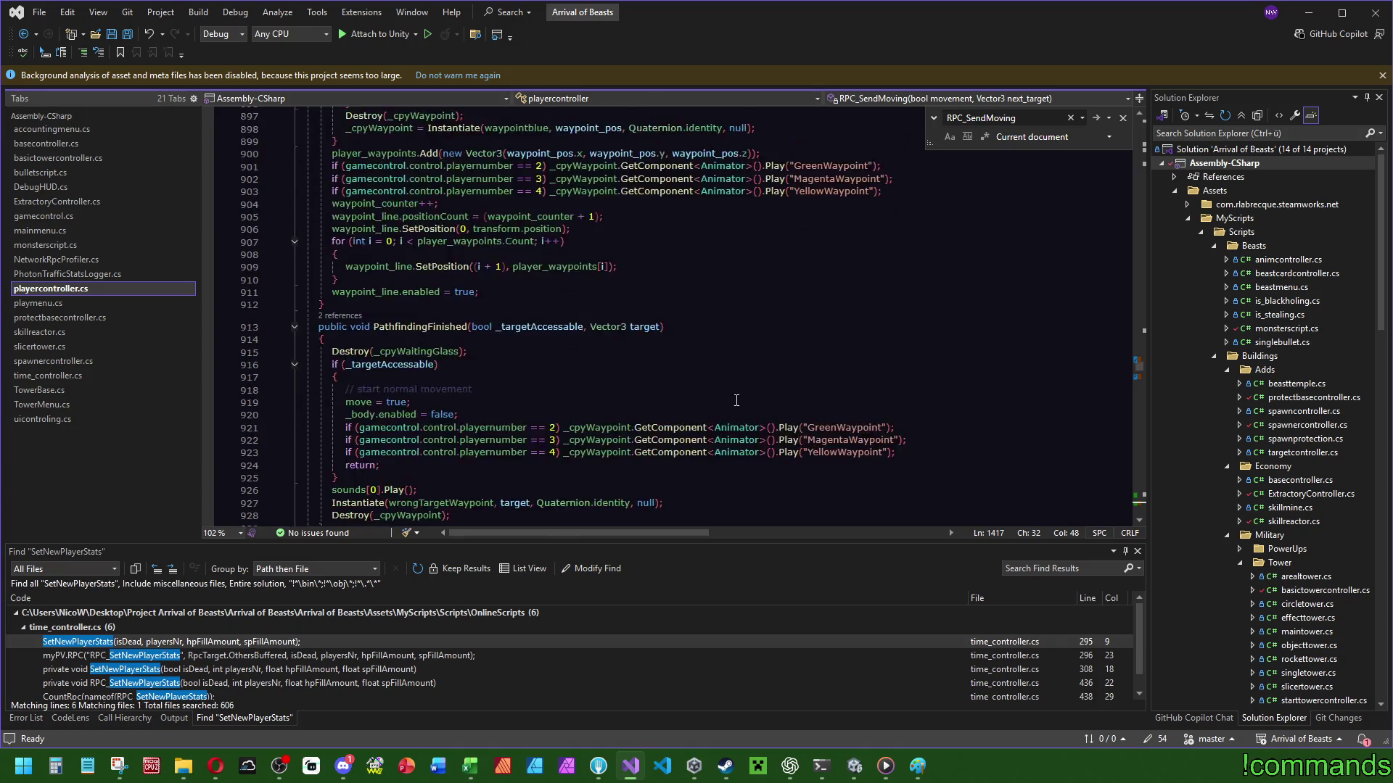
pyautogui.scroll(5, 625, 381)
pyautogui.scroll(-3, 409, 370)
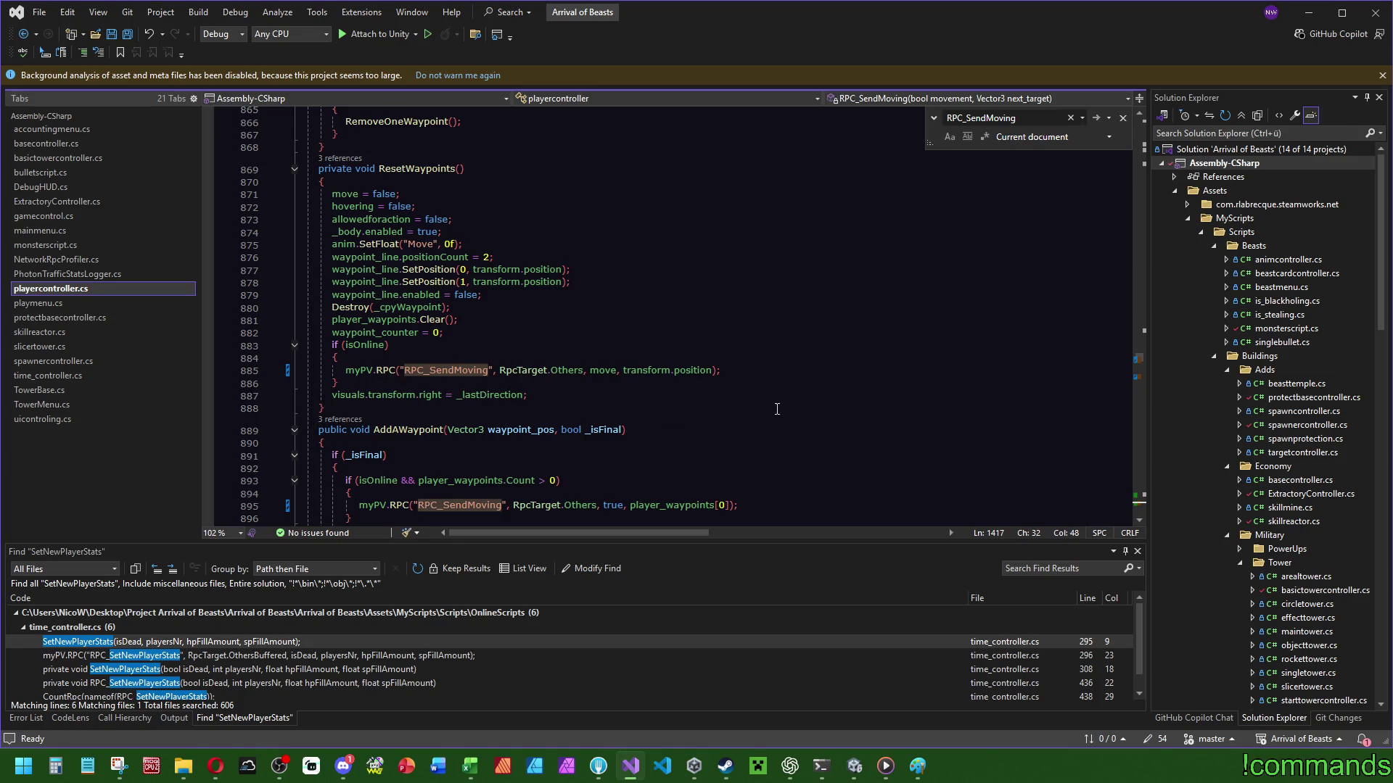
pyautogui.moveTo(1142, 358); pyautogui.dragTo(1141, 376)
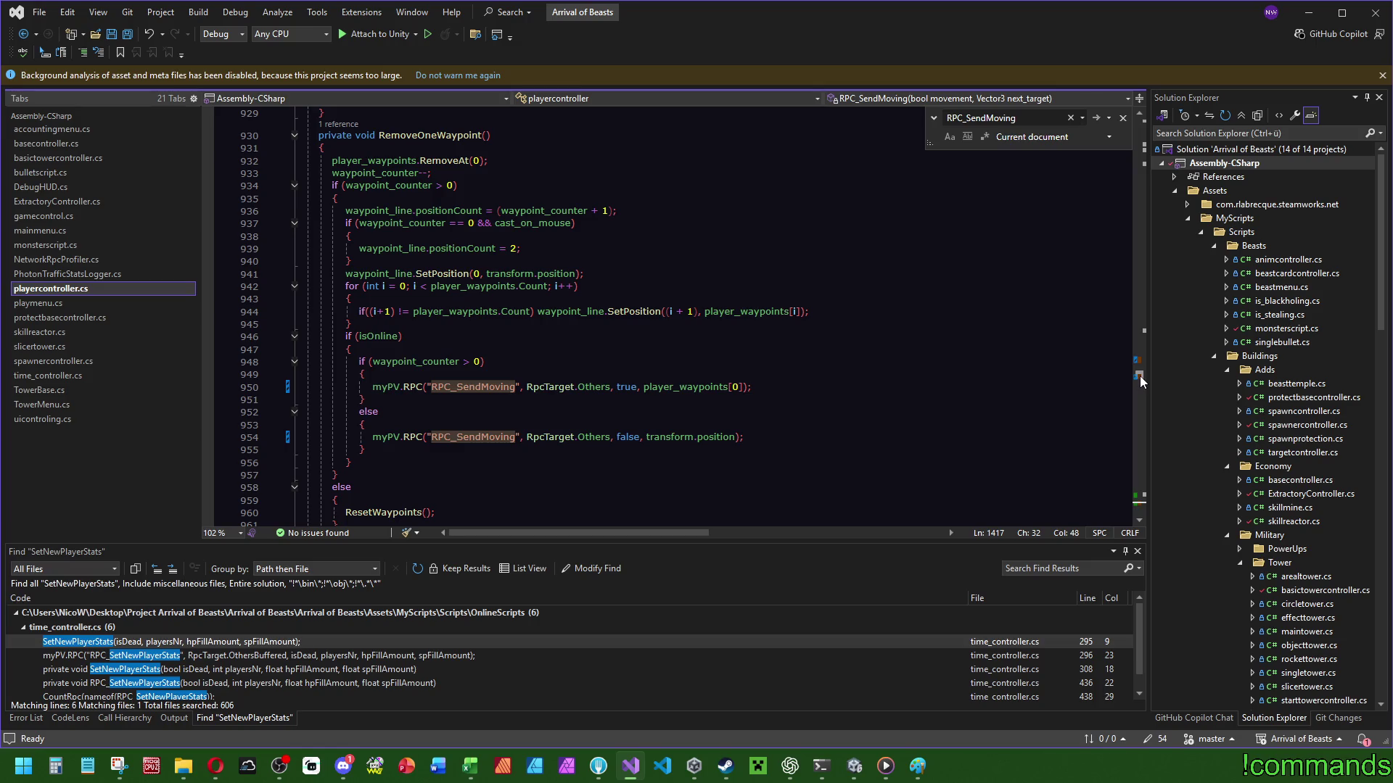
pyautogui.click(599, 765)
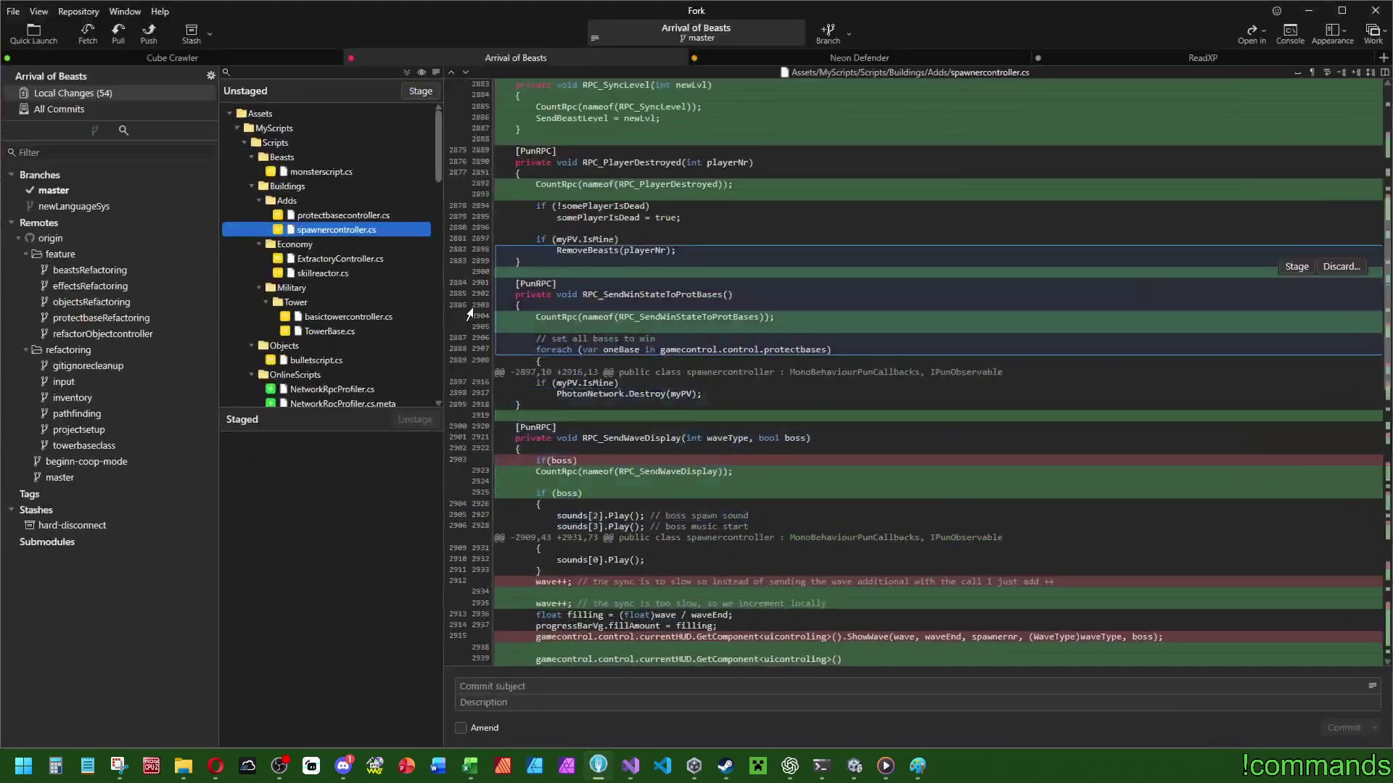
# Review the playercontroller.cs diff changing RPC_SendMoving targets from OthersBuffered to Others.
pyautogui.scroll(-10, 443, 264)
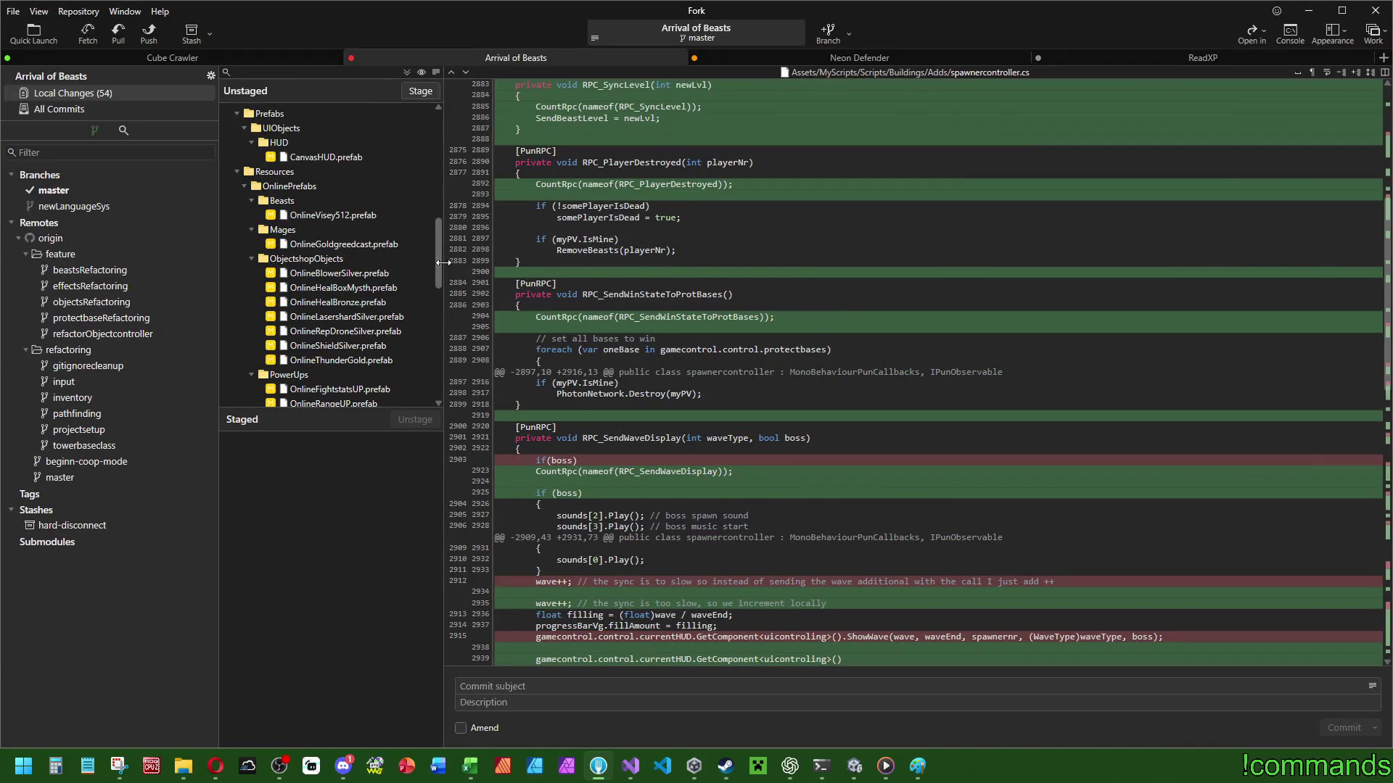
pyautogui.moveTo(437, 254); pyautogui.dragTo(426, 129)
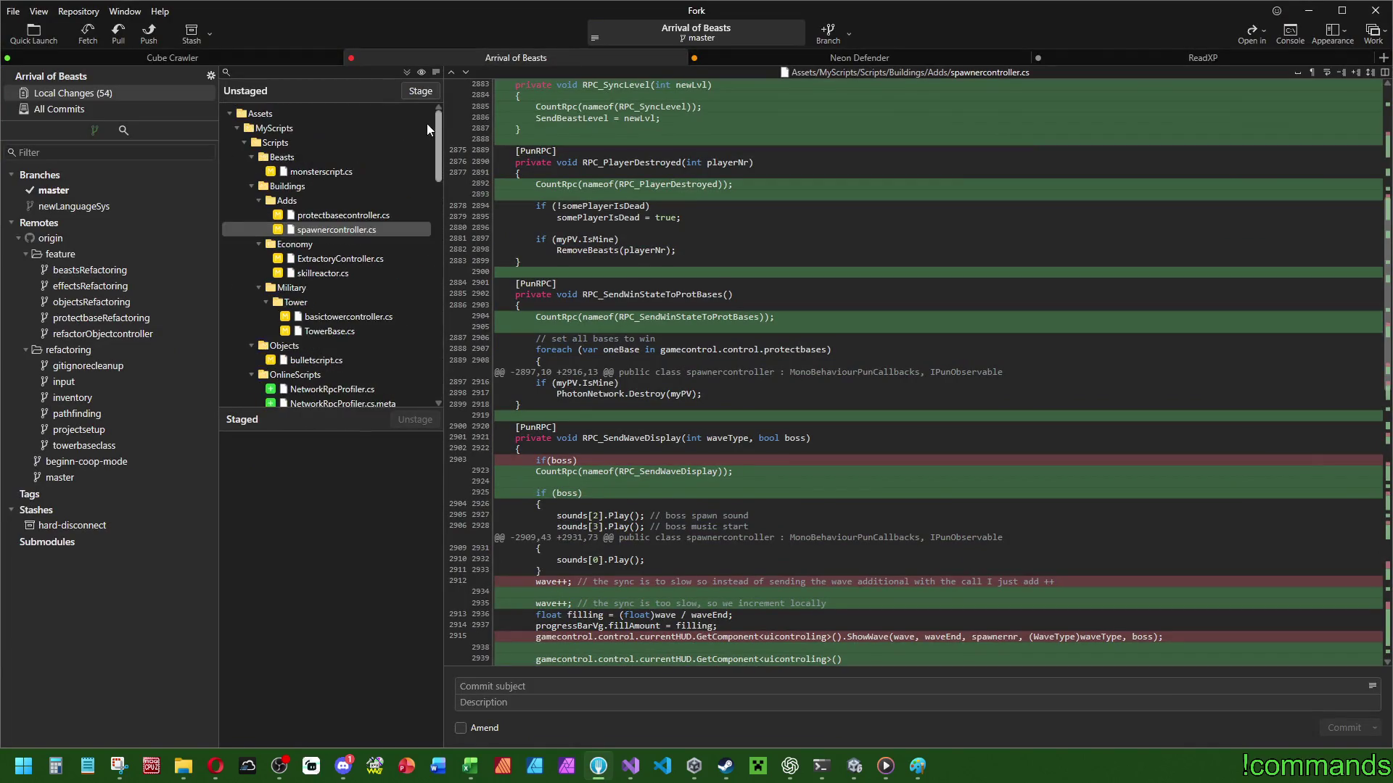
pyautogui.scroll(-4, 350, 320)
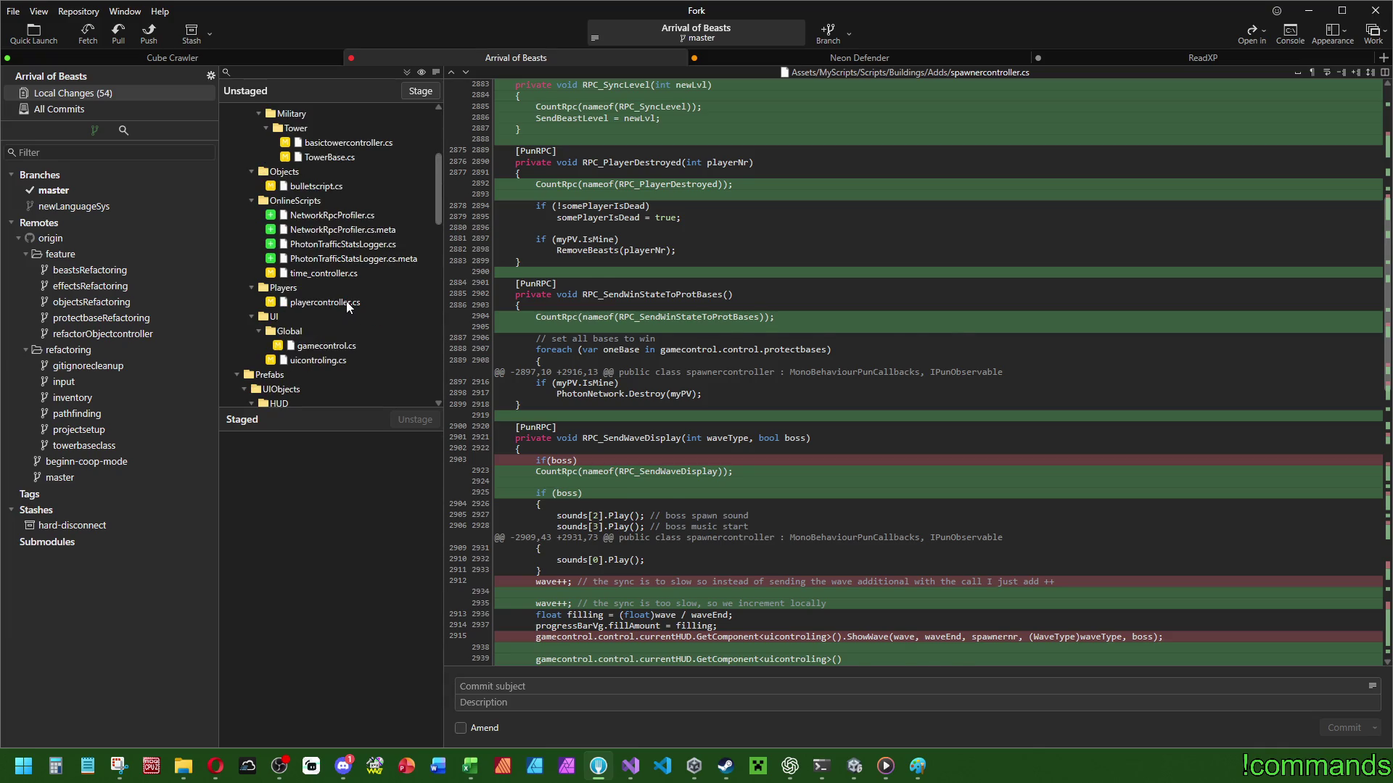
pyautogui.click(330, 302)
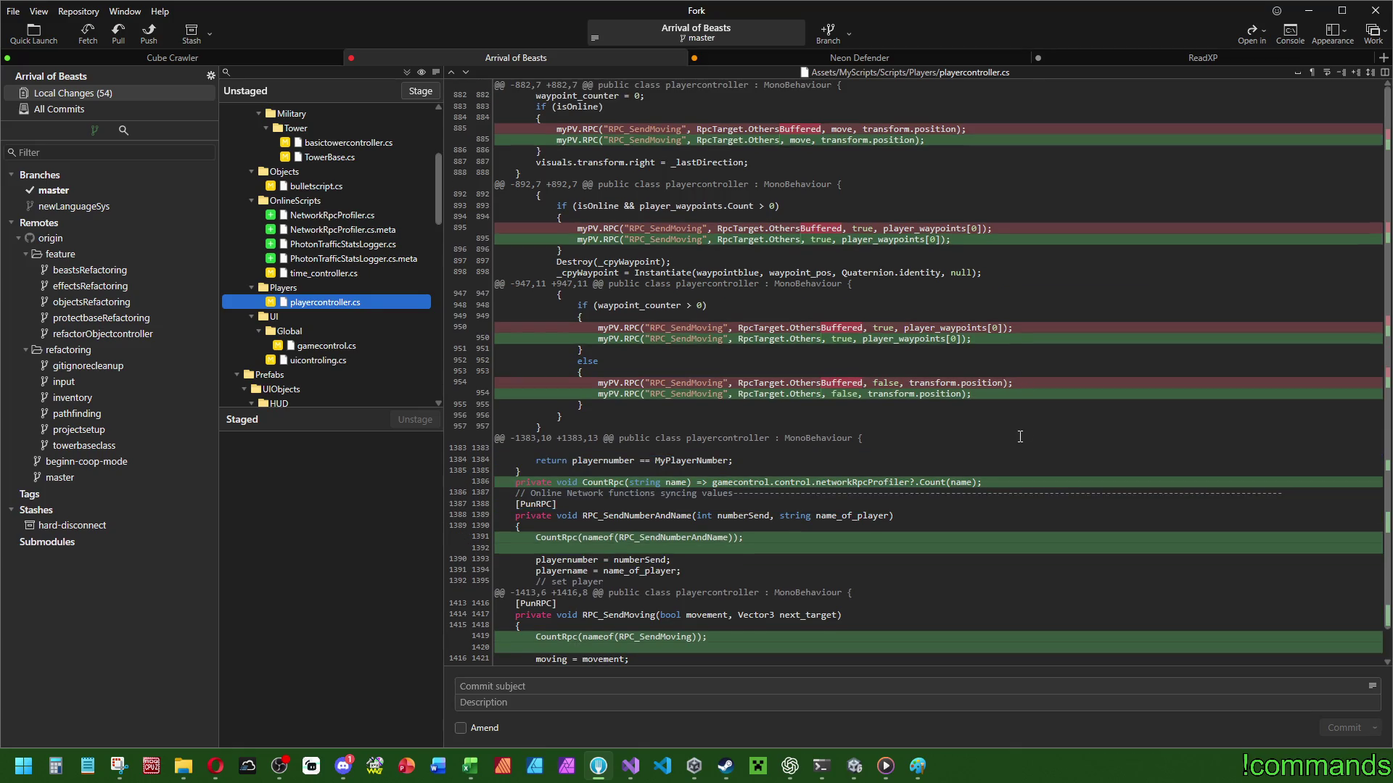
pyautogui.click(854, 766)
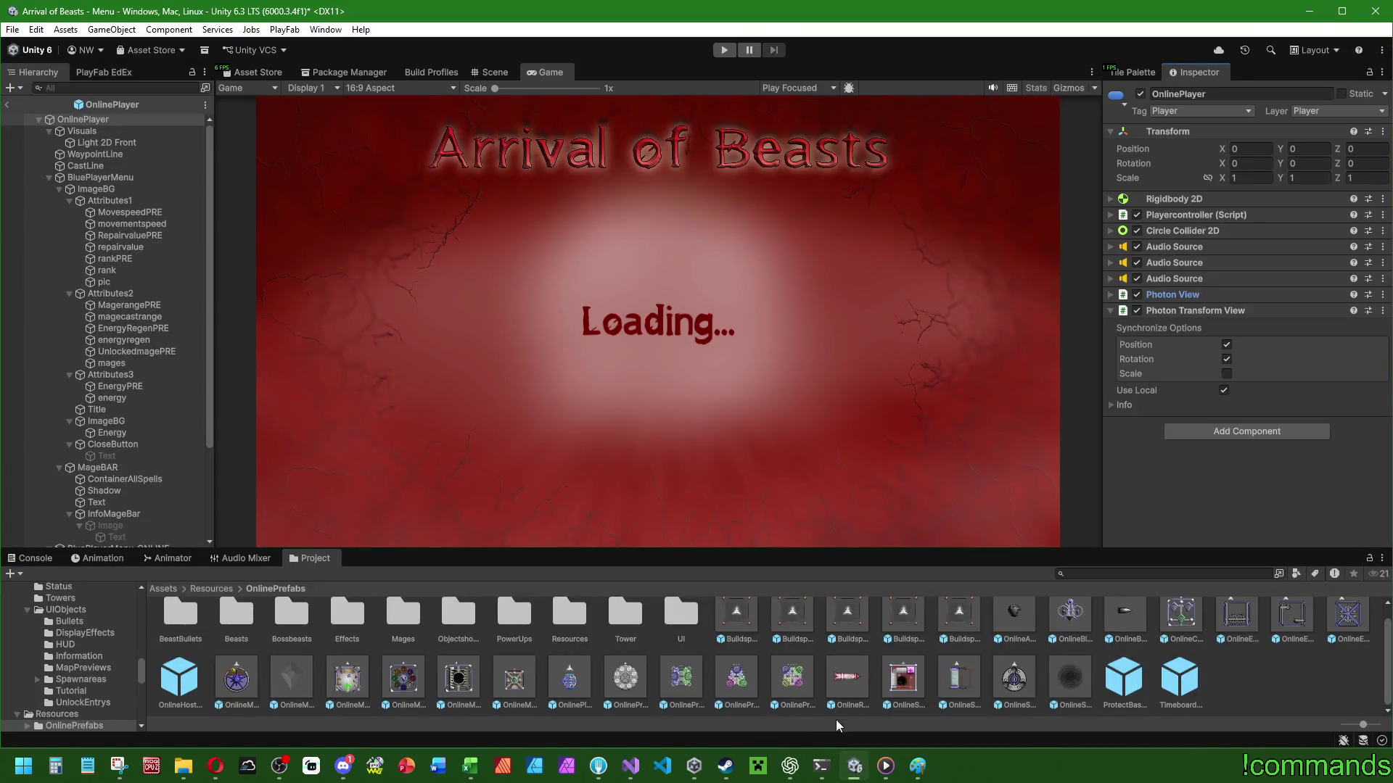
pyautogui.click(630, 766)
# Delete the isOnline RPC blocks from RemoveOneWaypoint, AddAWaypoint and ResetWaypoints.
pyautogui.moveTo(352, 464); pyautogui.dragTo(351, 324)
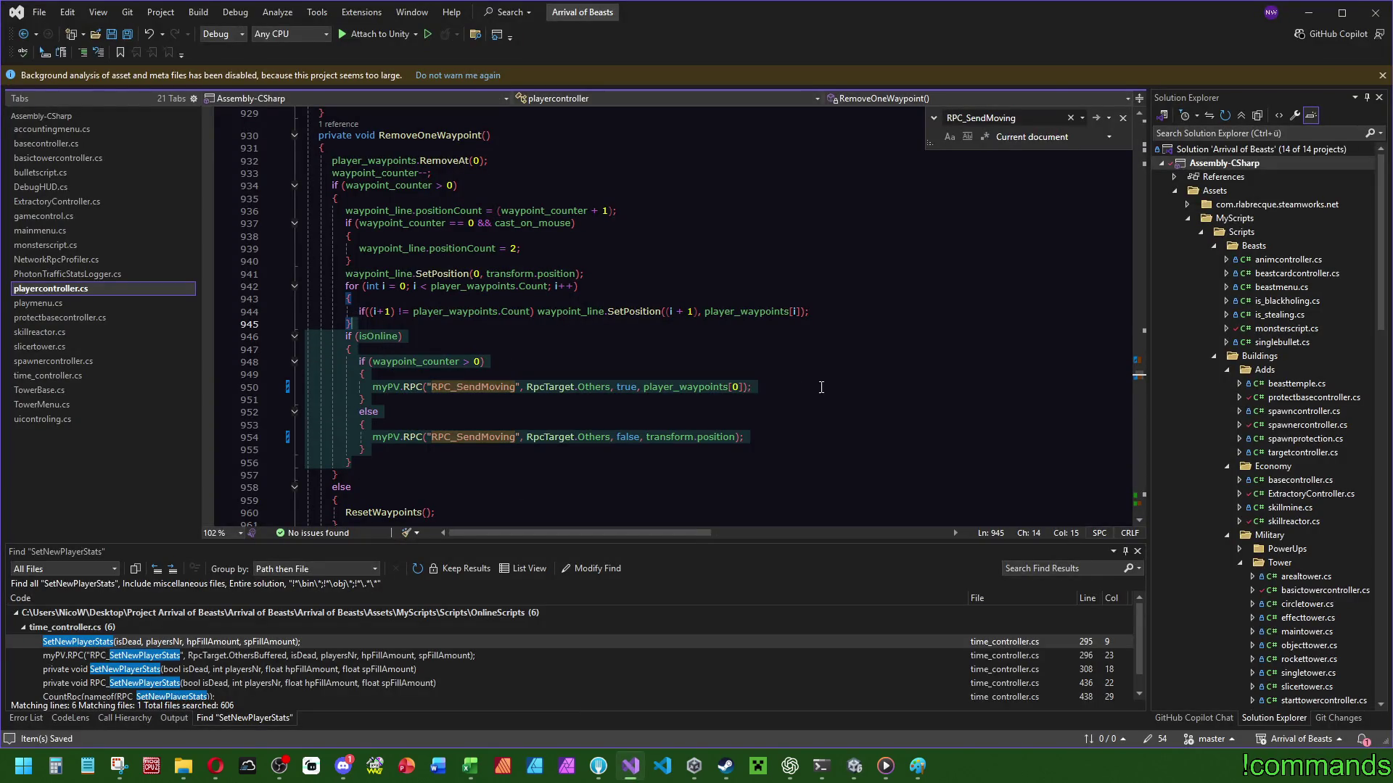
pyautogui.press('Delete')
pyautogui.scroll(17, 580, 327)
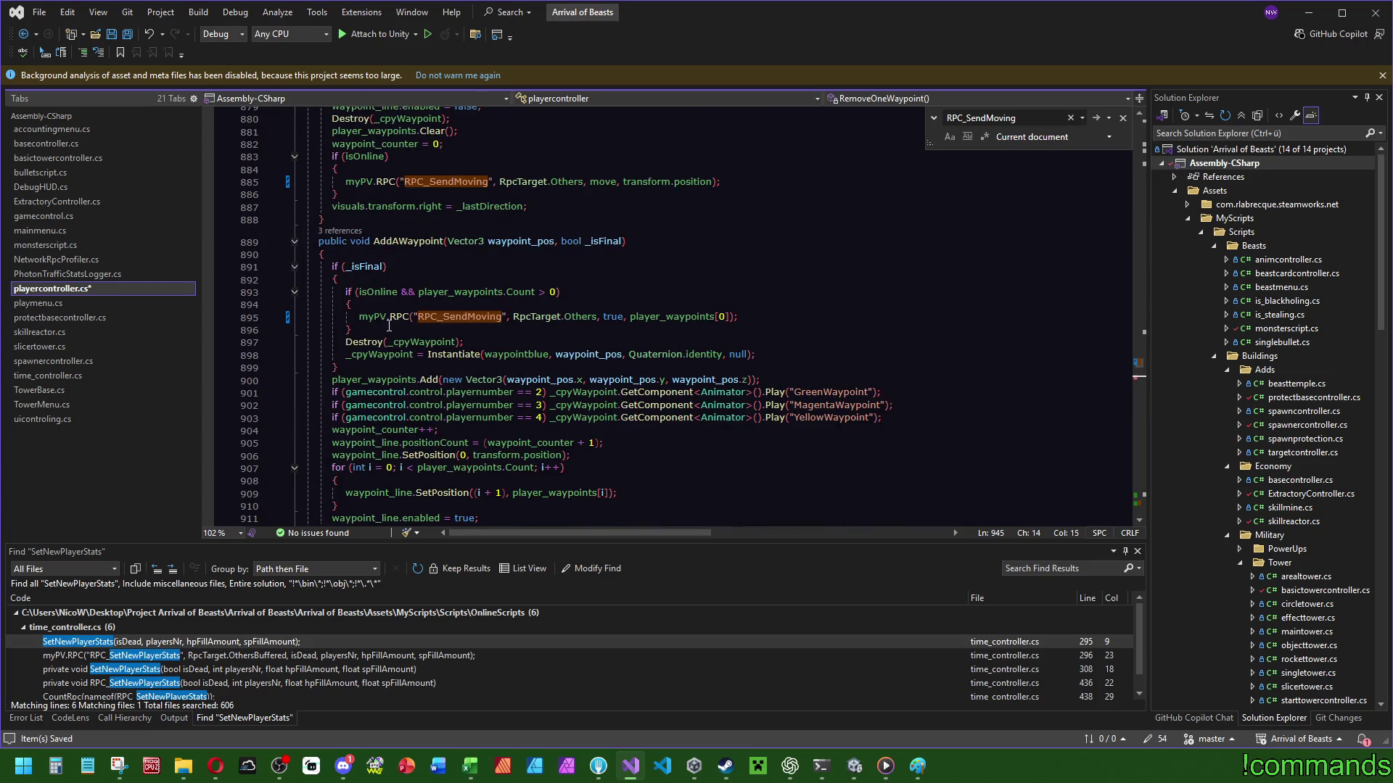
pyautogui.moveTo(388, 327); pyautogui.dragTo(340, 279)
pyautogui.press('Delete')
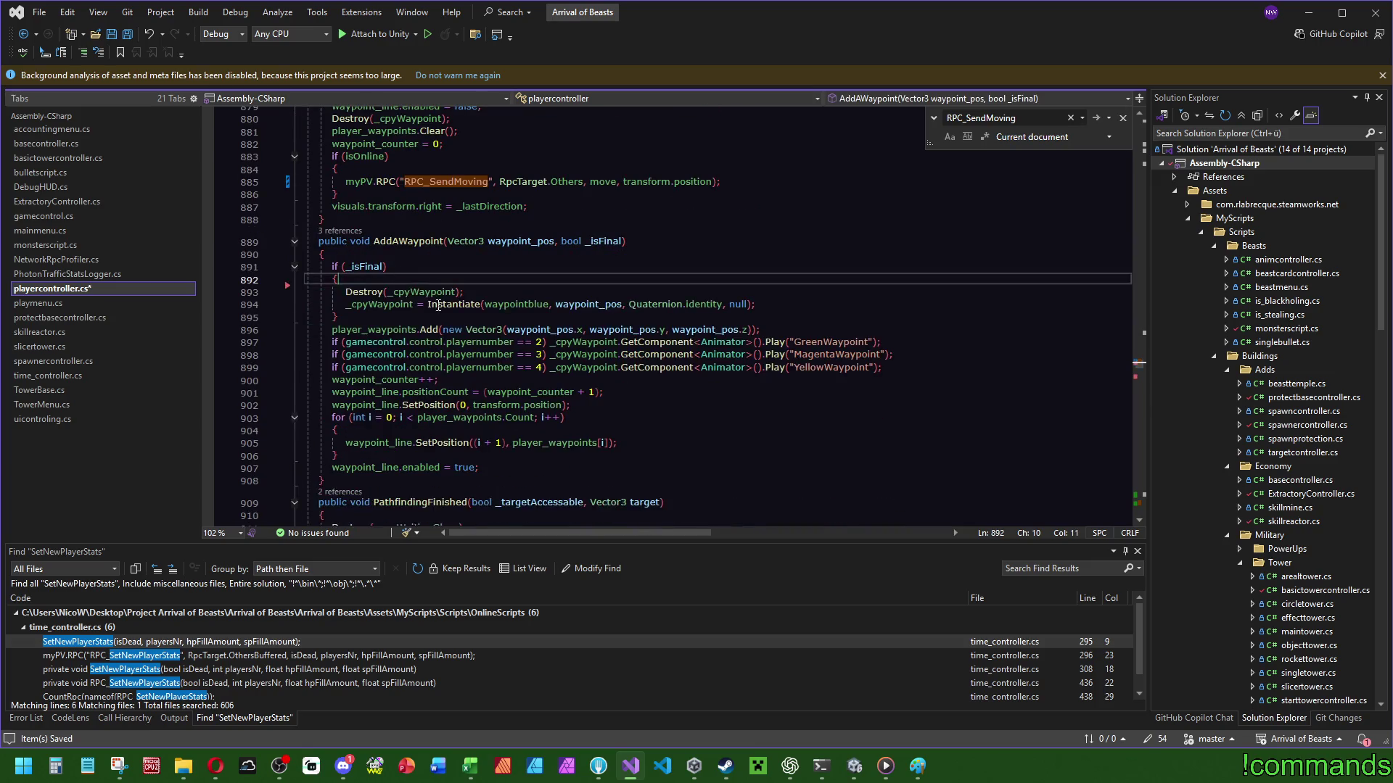
pyautogui.scroll(5, 397, 328)
pyautogui.moveTo(378, 378); pyautogui.dragTo(444, 333)
pyautogui.press('Delete')
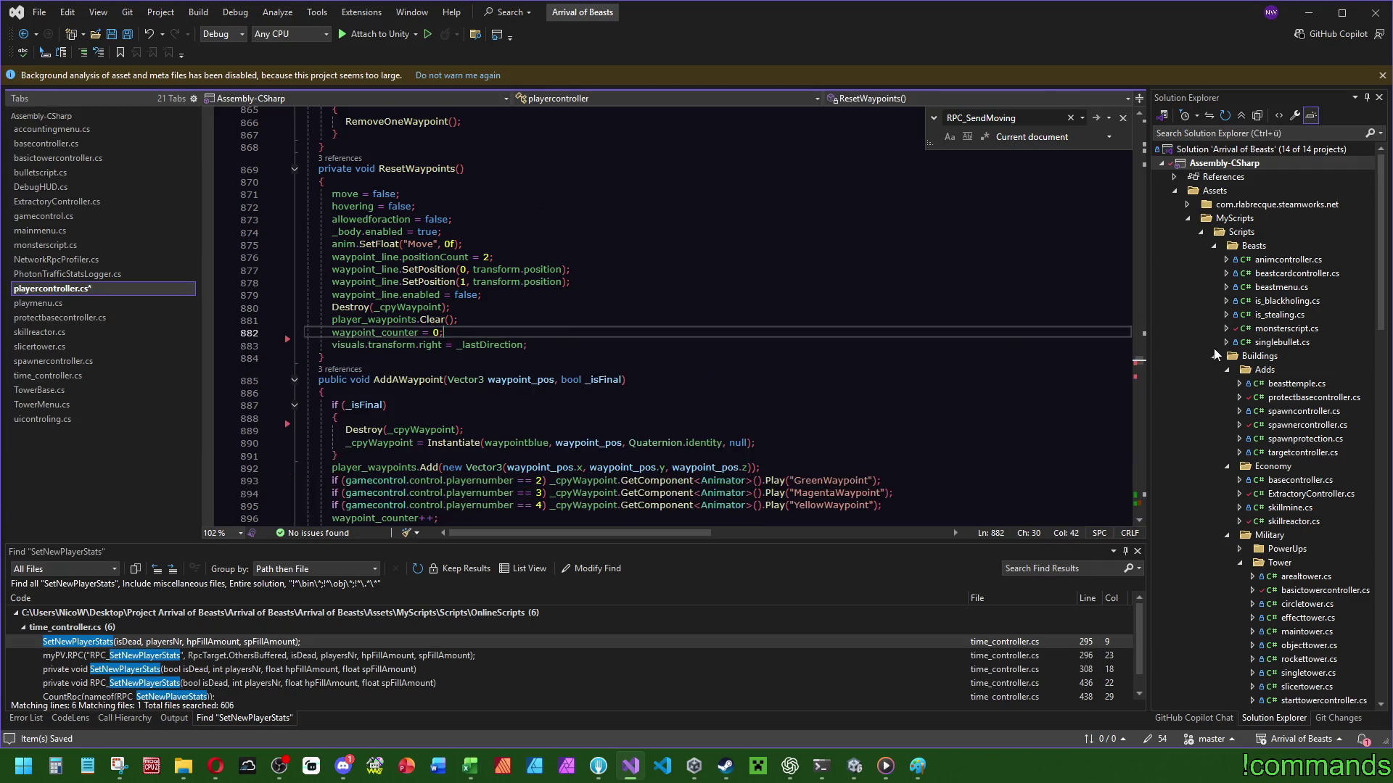
pyautogui.scroll(-20, 1129, 502)
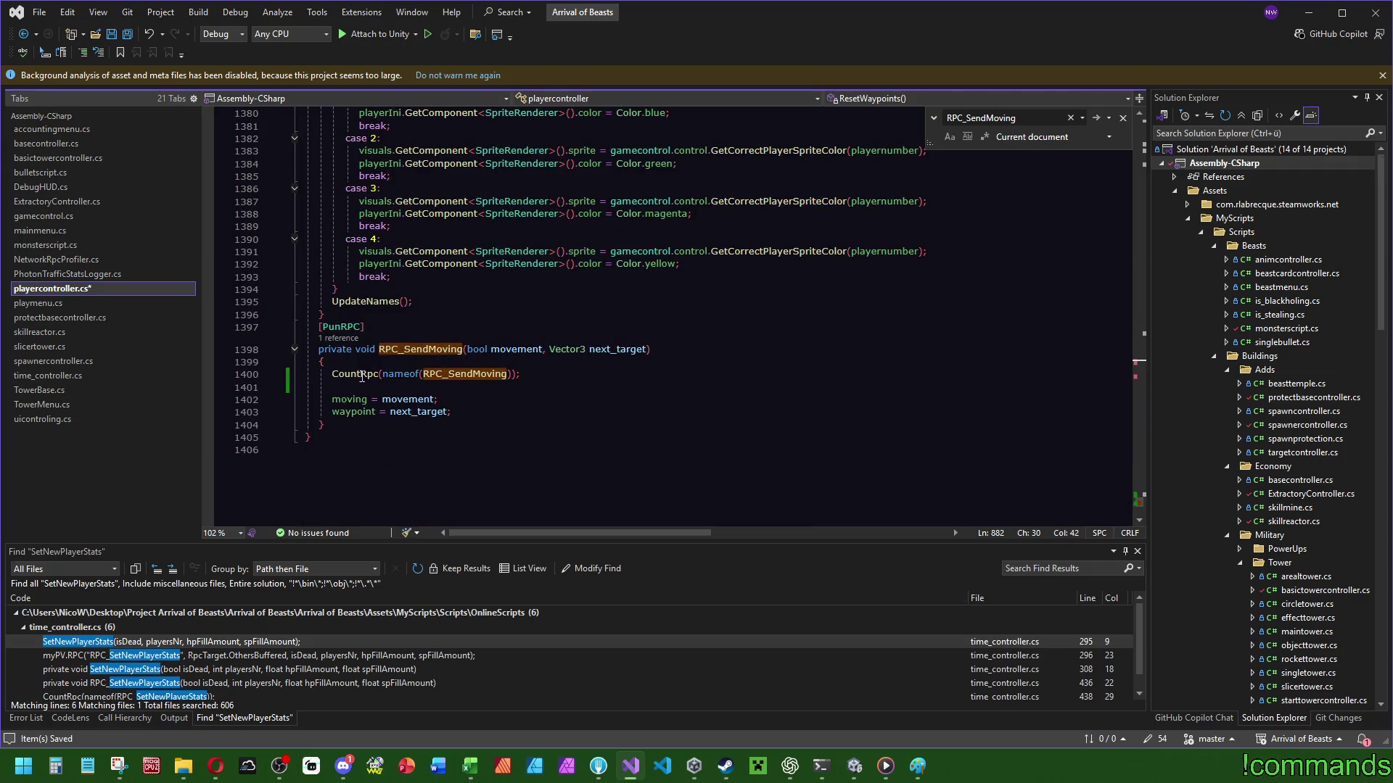
# Remove the RPC_SendMoving method and the old sync visuals block in Update.
pyautogui.moveTo(396, 425); pyautogui.dragTo(335, 315)
pyautogui.press('Delete')
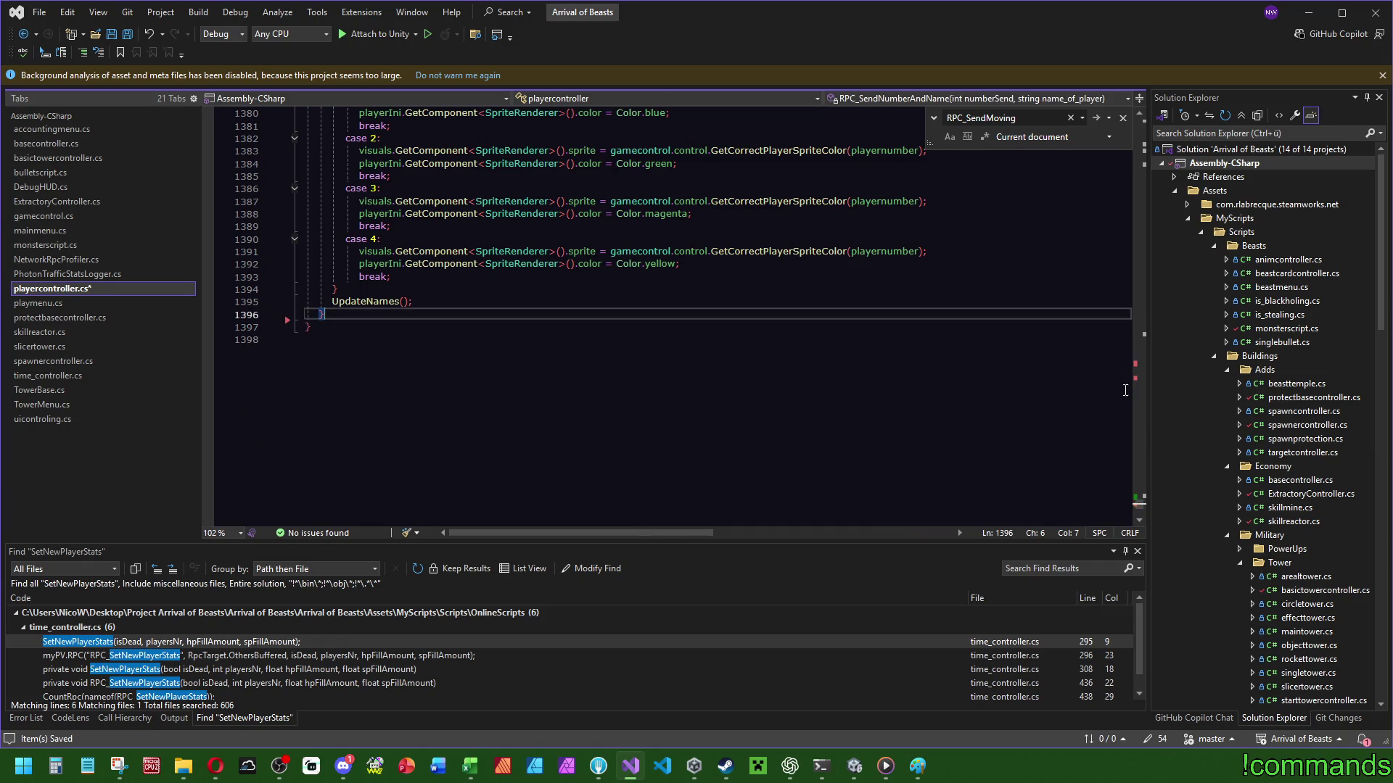
pyautogui.moveTo(1142, 510)
pyautogui.mouseDown()
pyautogui.moveTo(1133, 202)
pyautogui.moveTo(1152, 312)
pyautogui.mouseUp()
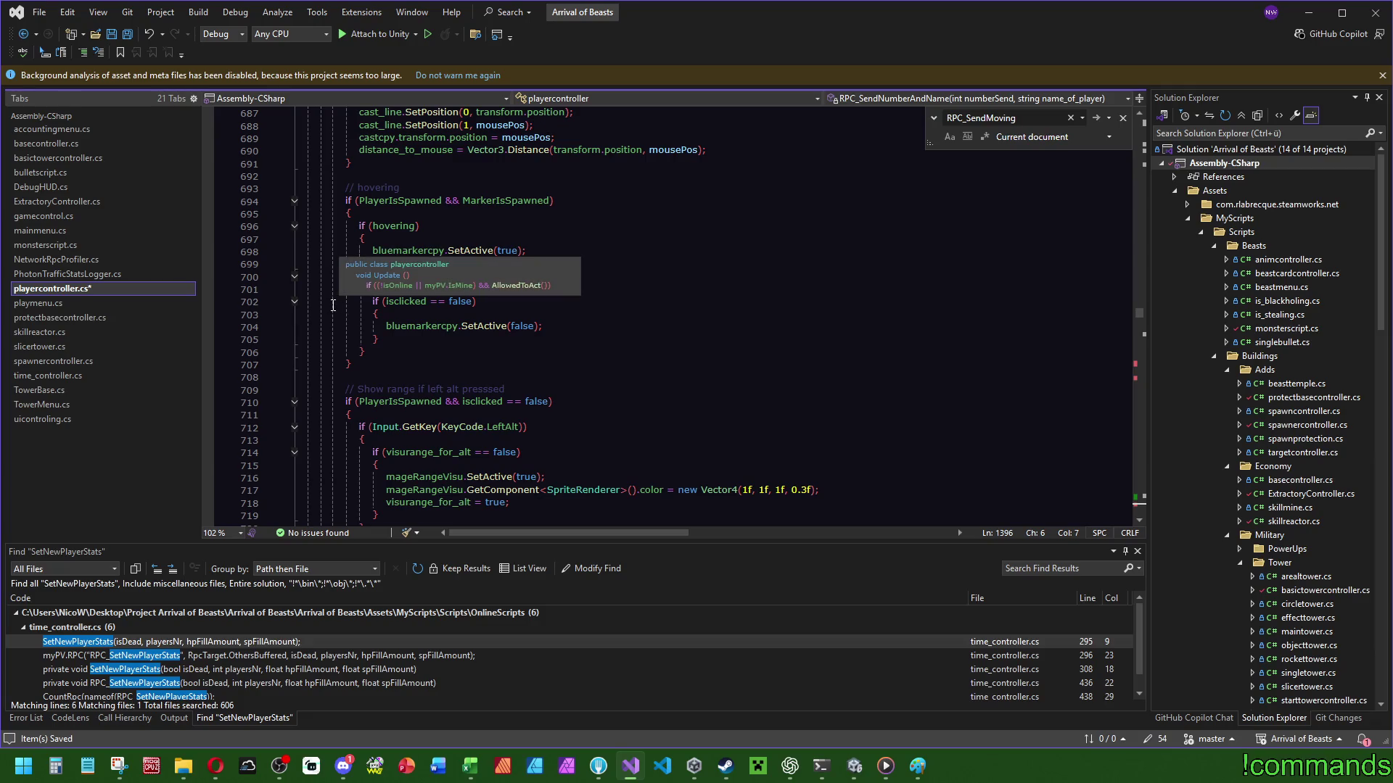
pyautogui.scroll(-12, 521, 376)
pyautogui.scroll(-16, 522, 376)
pyautogui.click(394, 163)
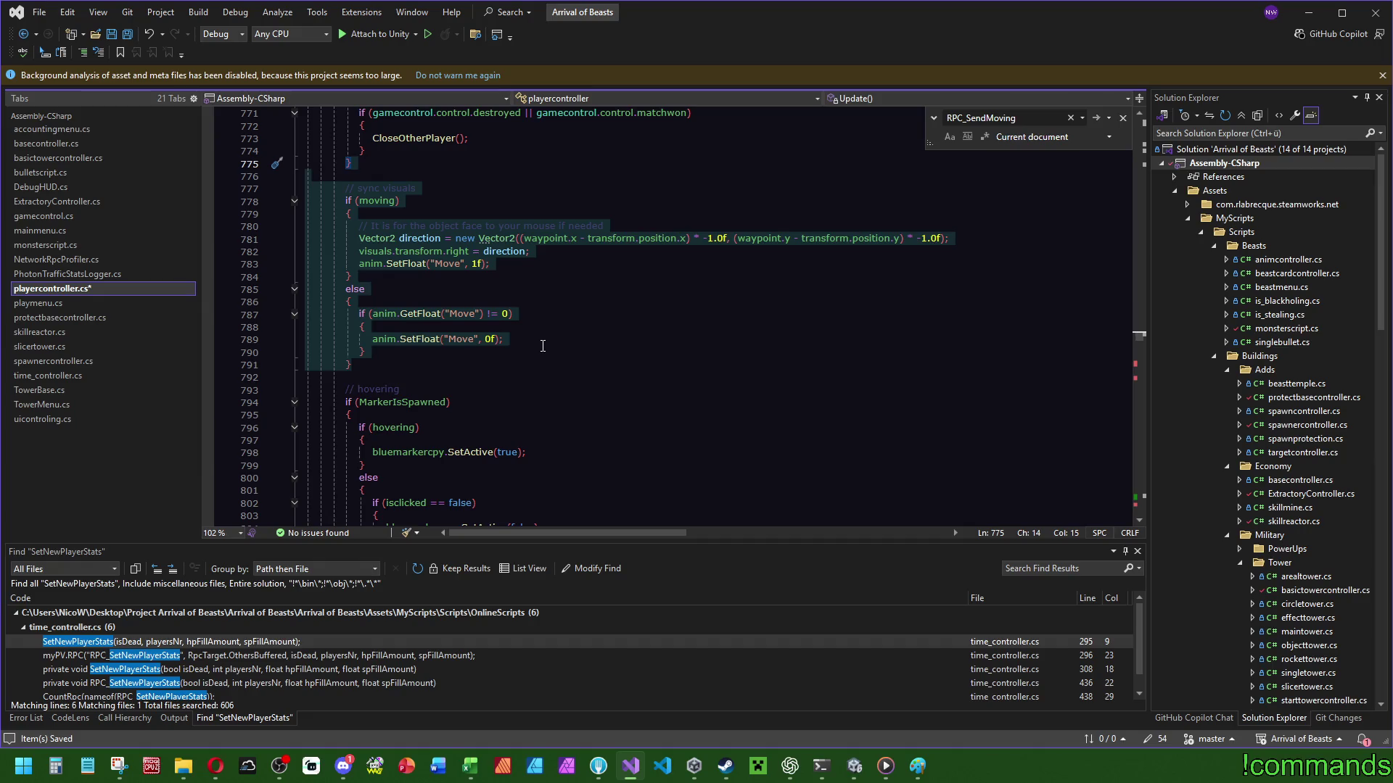
pyautogui.press('Delete')
# Save all changed files and switch back to Unity.
pyautogui.scroll(1, 543, 346)
pyautogui.click(130, 34)
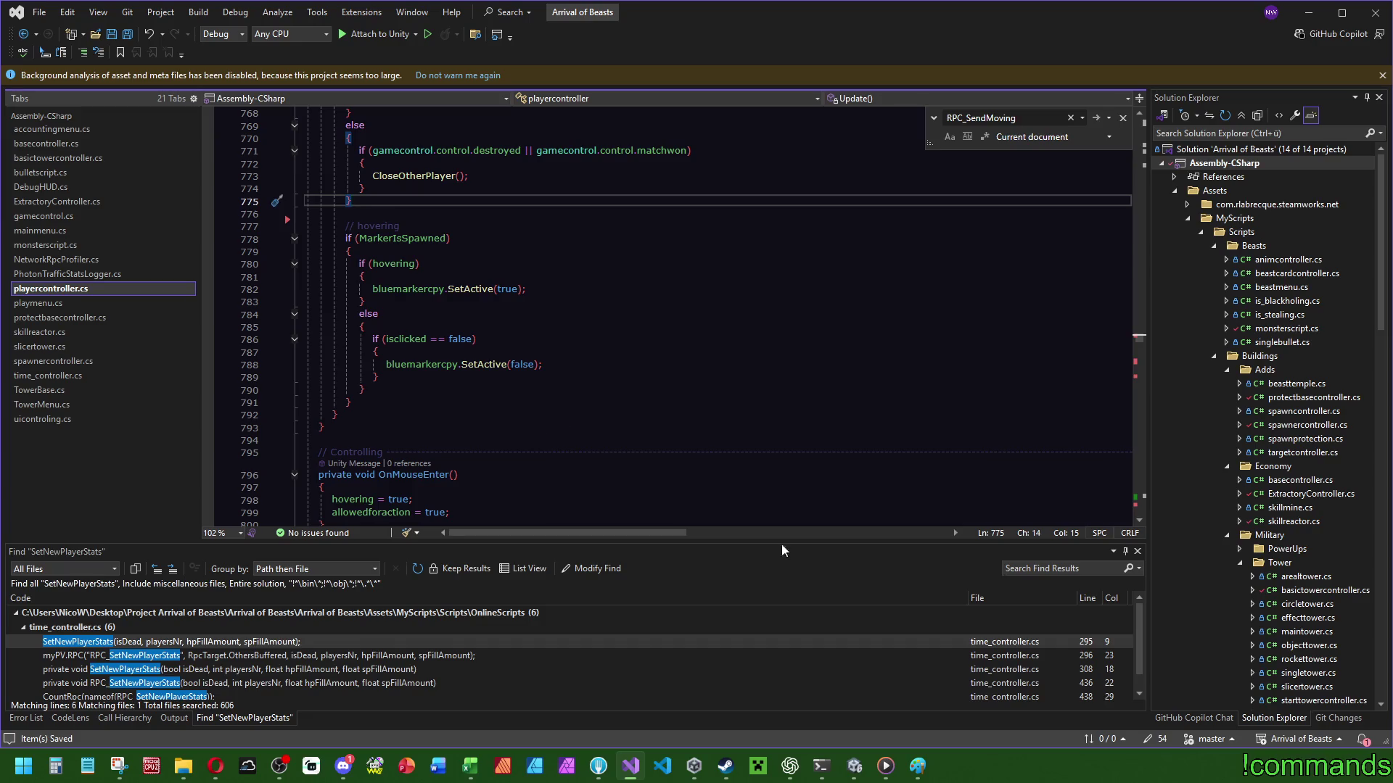
pyautogui.hotkey('alt', 'Tab')
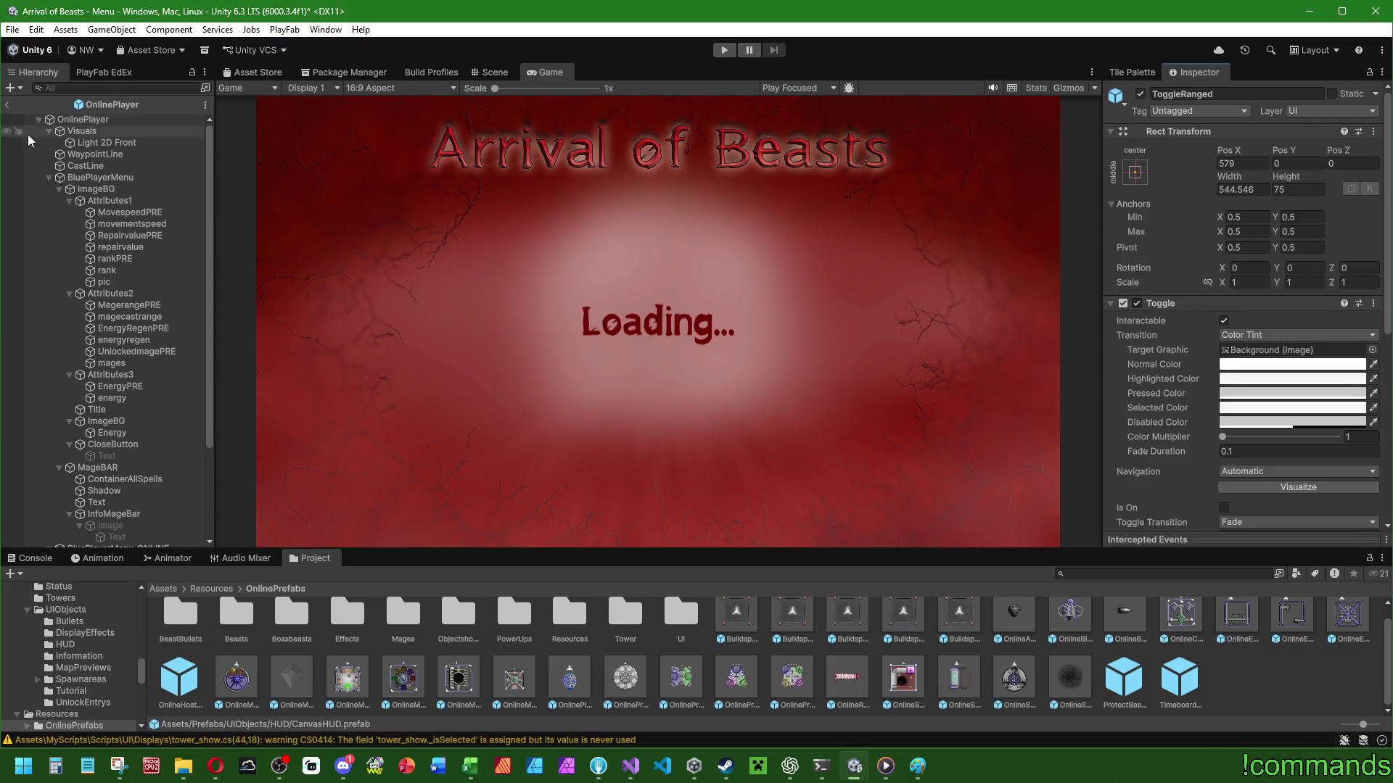
# Show the Scene view, frame OnlinePlayer and inspect its Visuals child's sprite renderer.
pyautogui.click(493, 72)
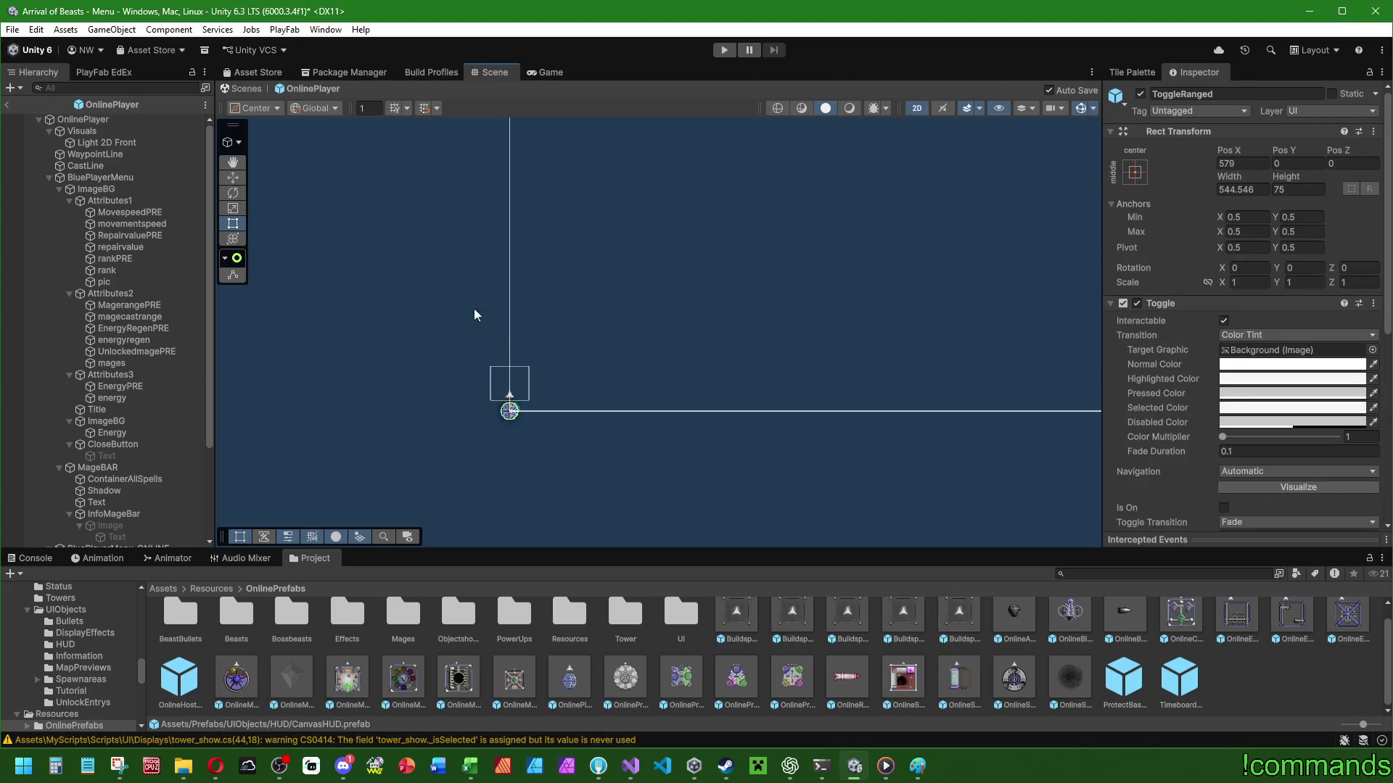
pyautogui.doubleClick(99, 120)
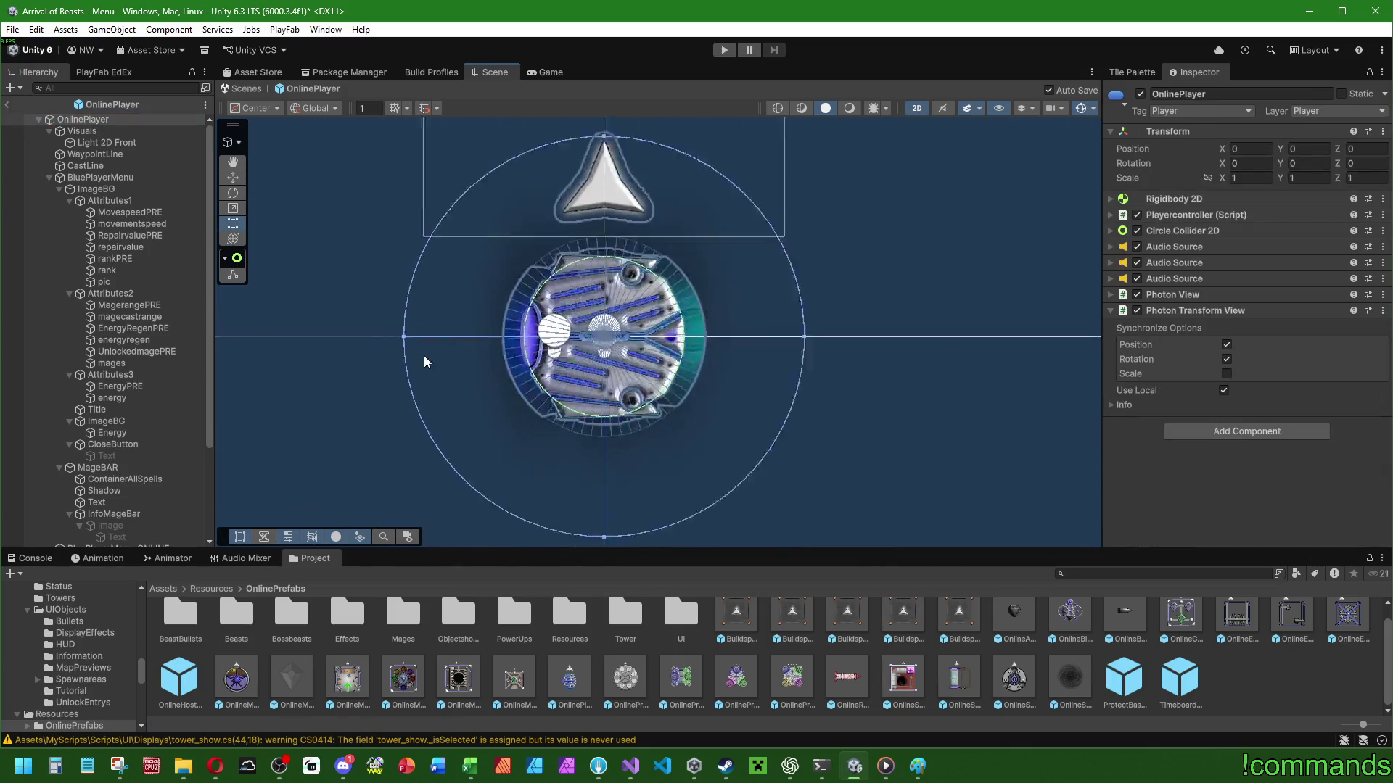
pyautogui.scroll(-5, 528, 303)
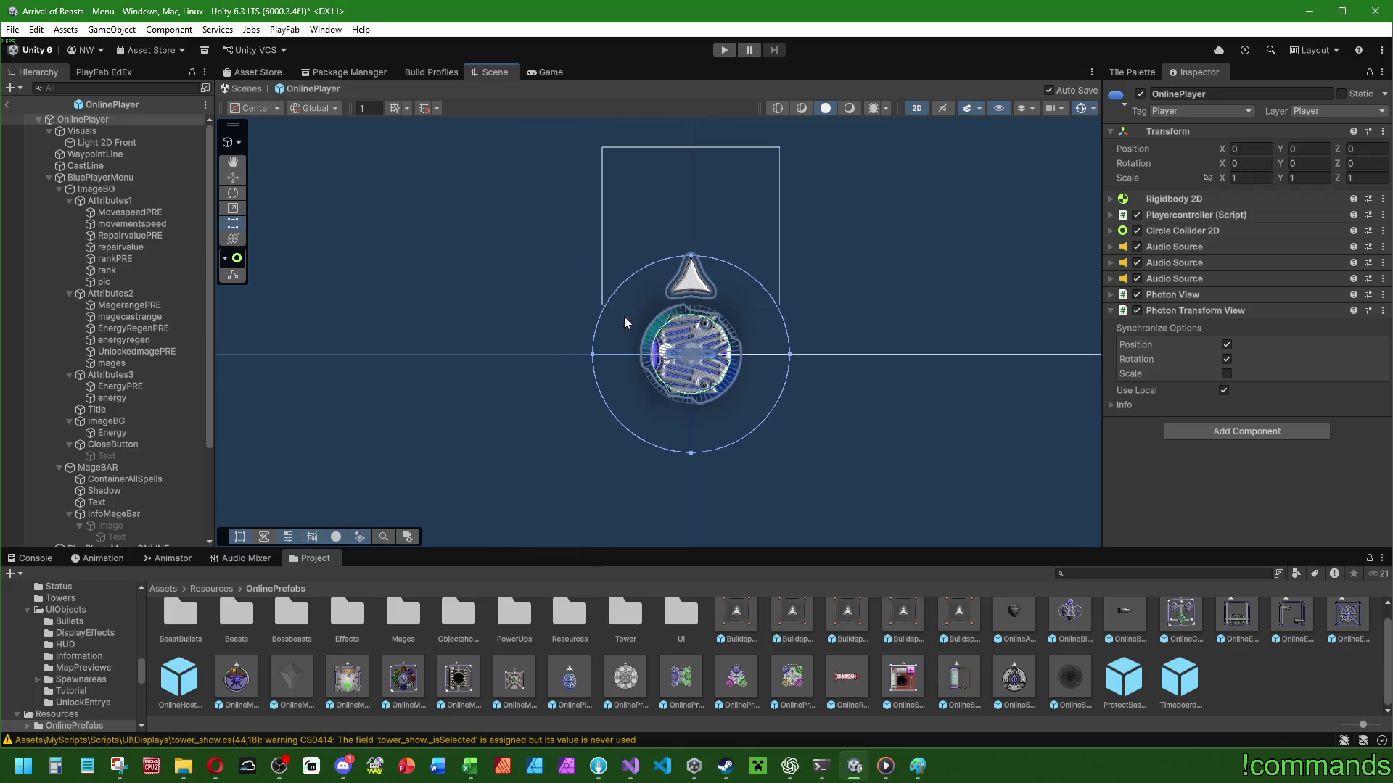
pyautogui.click(125, 131)
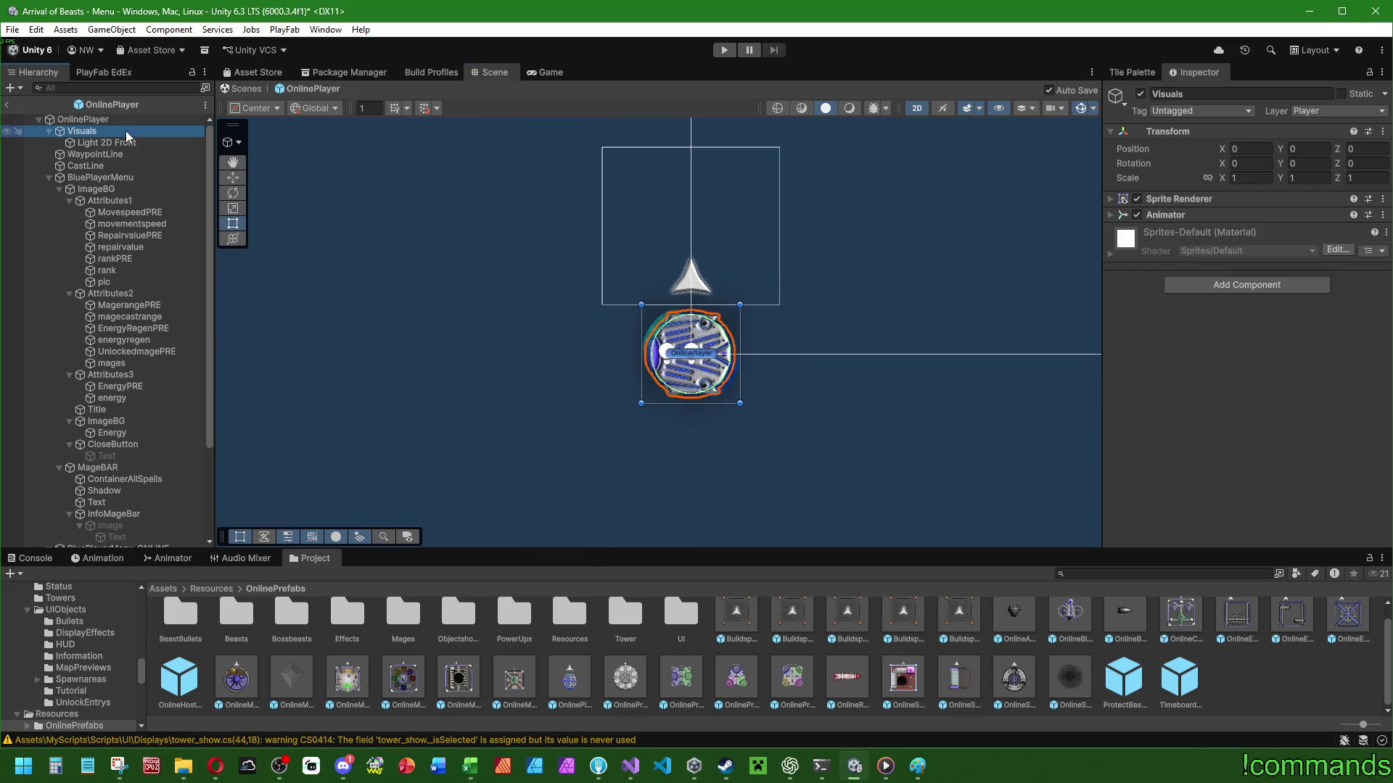
pyautogui.click(1109, 198)
pyautogui.click(87, 121)
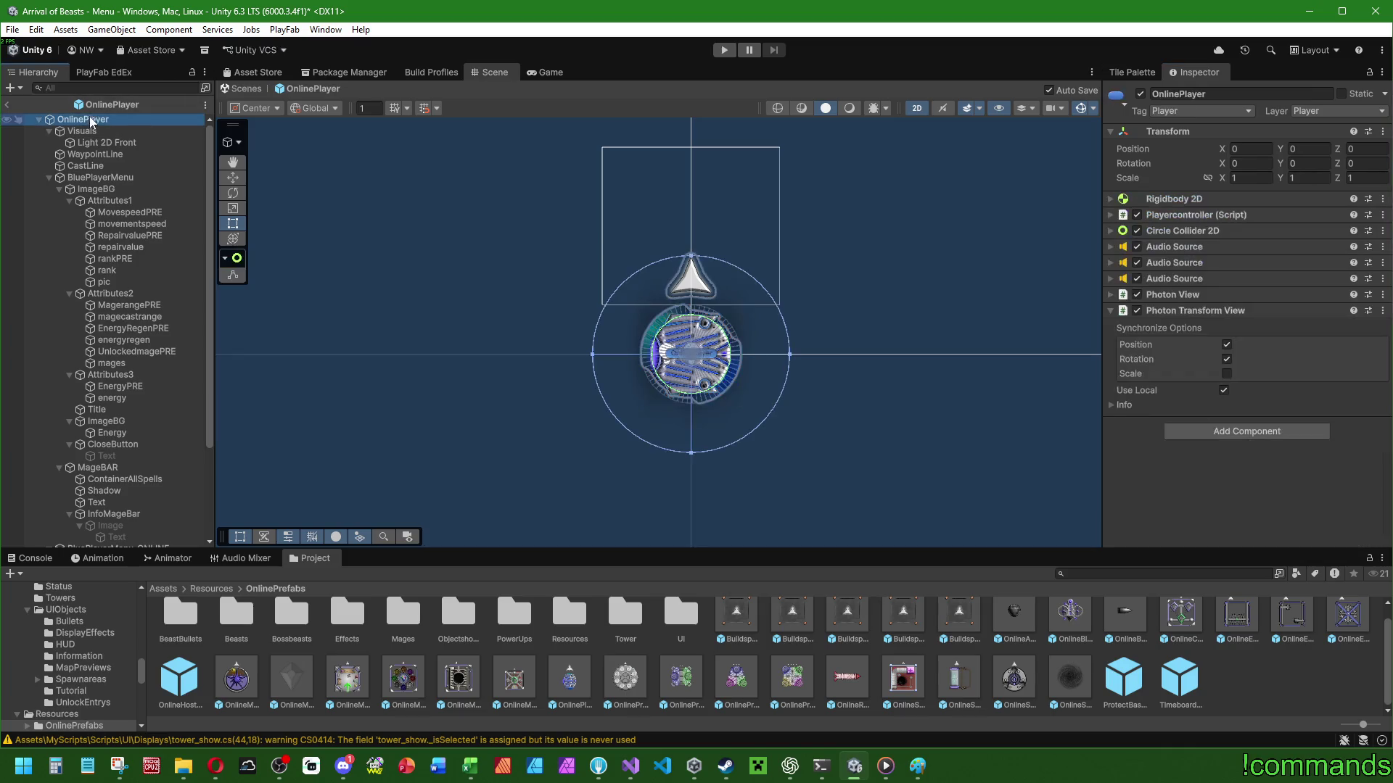
# Pick the Rotate tool and frame OnlinePlayer in the Scene view.
pyautogui.click(233, 192)
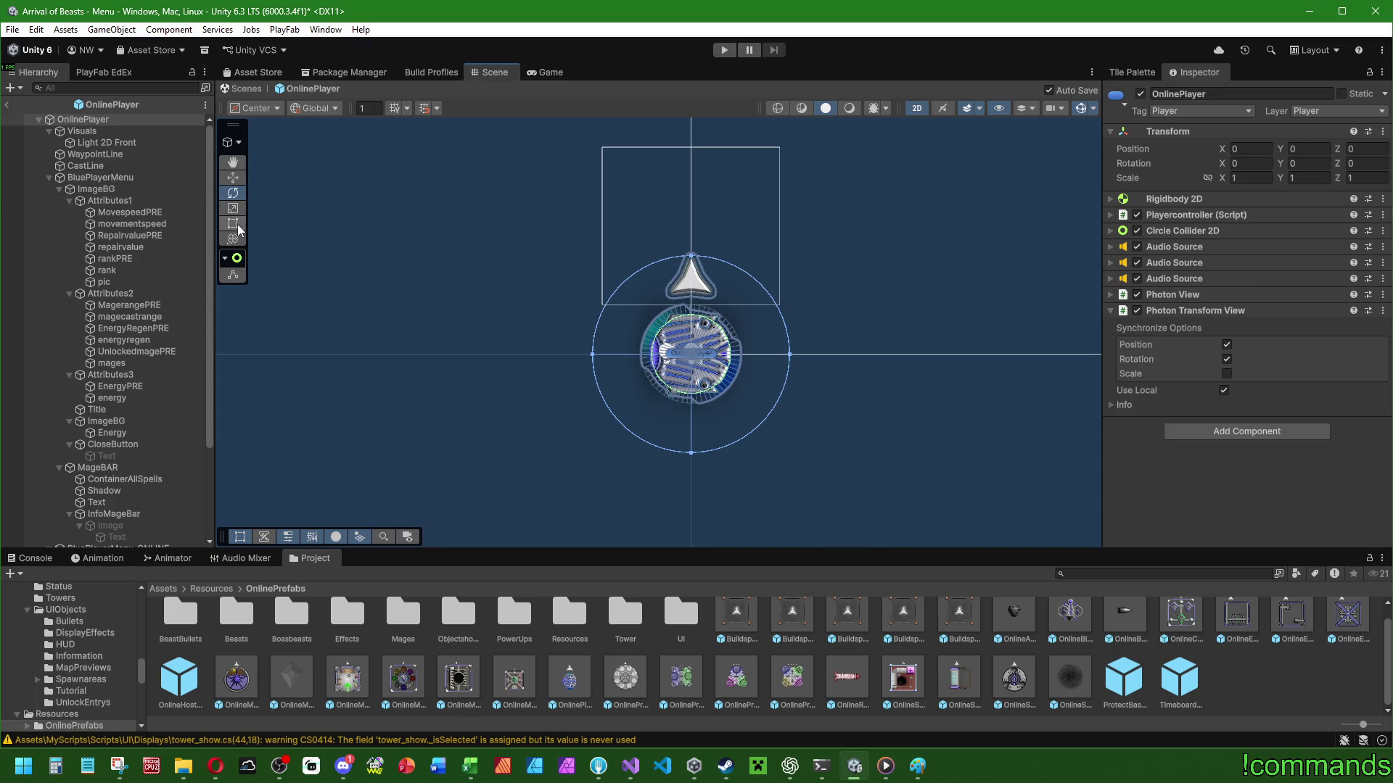
pyautogui.click(233, 178)
pyautogui.click(233, 192)
pyautogui.scroll(-3, 554, 277)
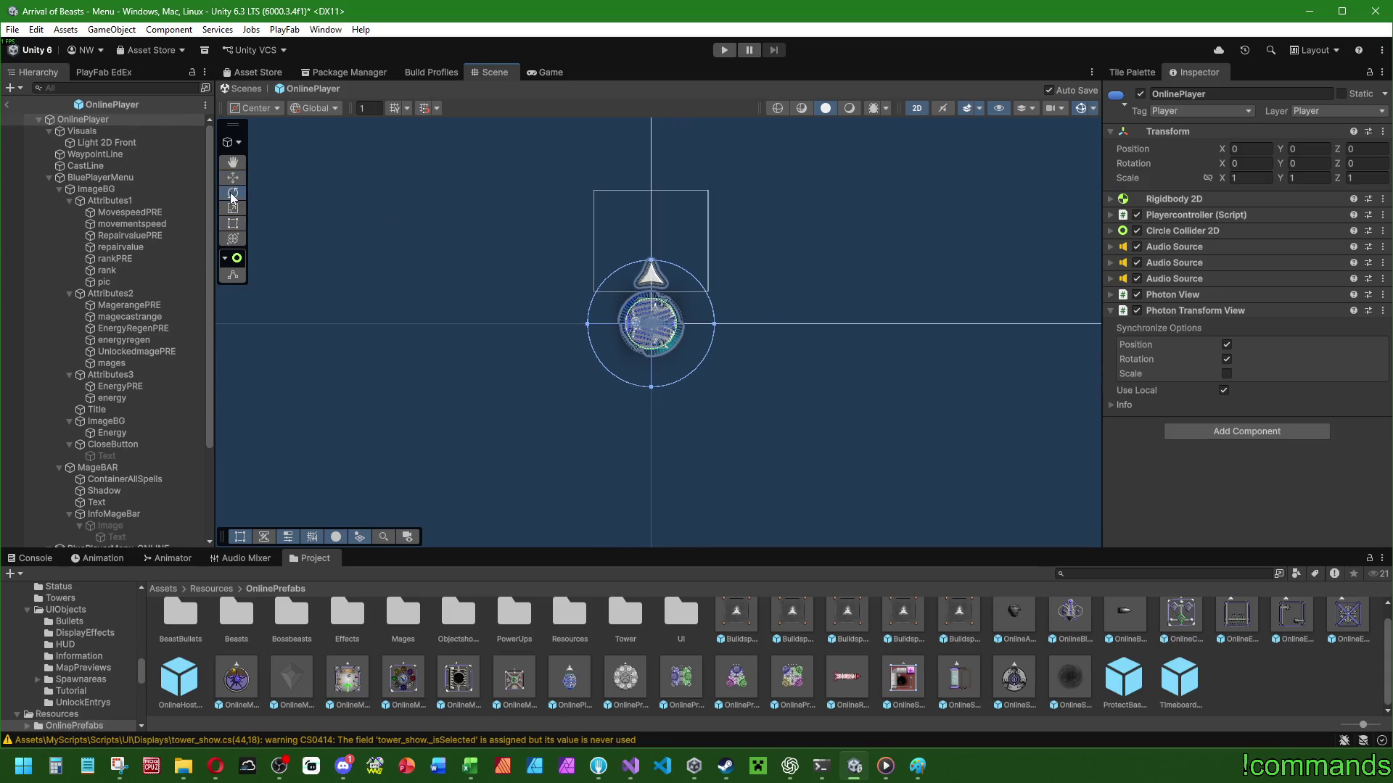
pyautogui.scroll(-5, 628, 283)
pyautogui.scroll(5, 637, 275)
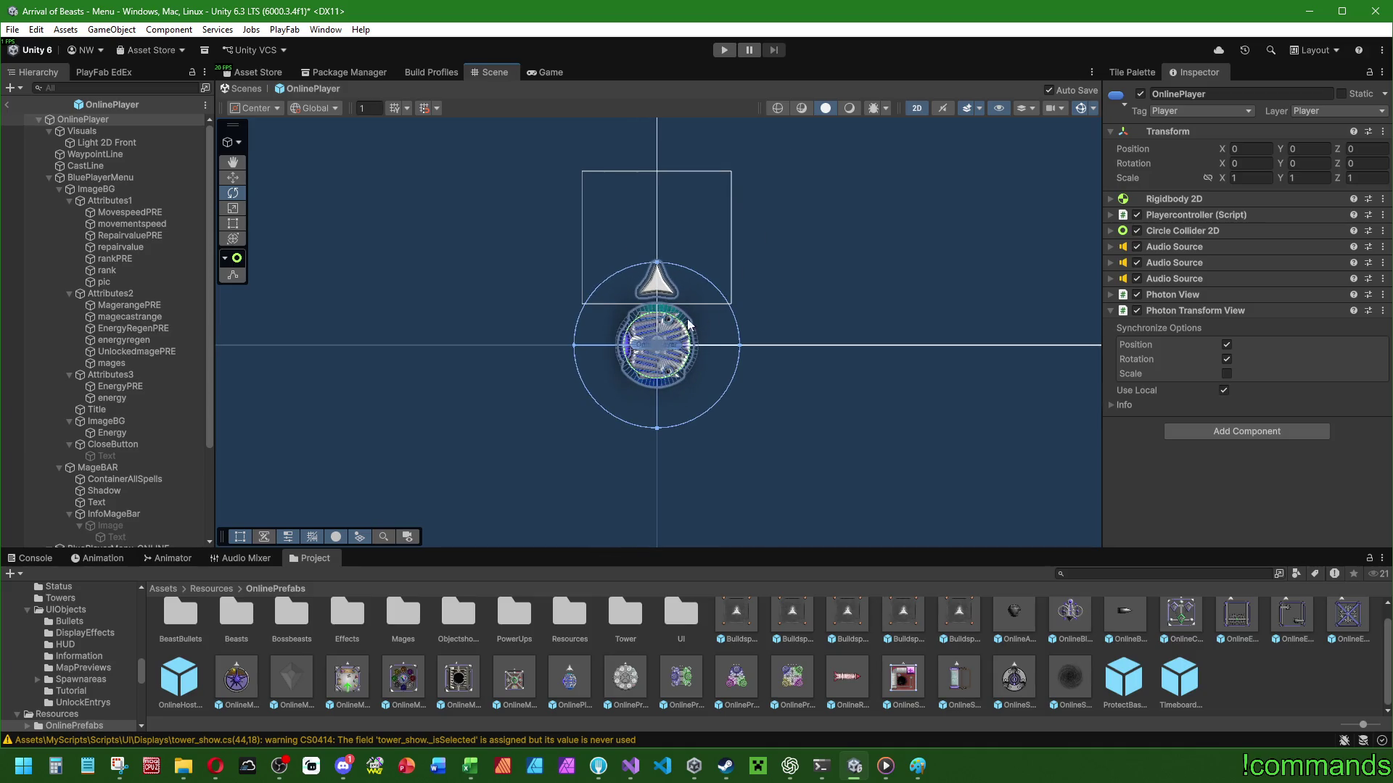
pyautogui.doubleClick(100, 119)
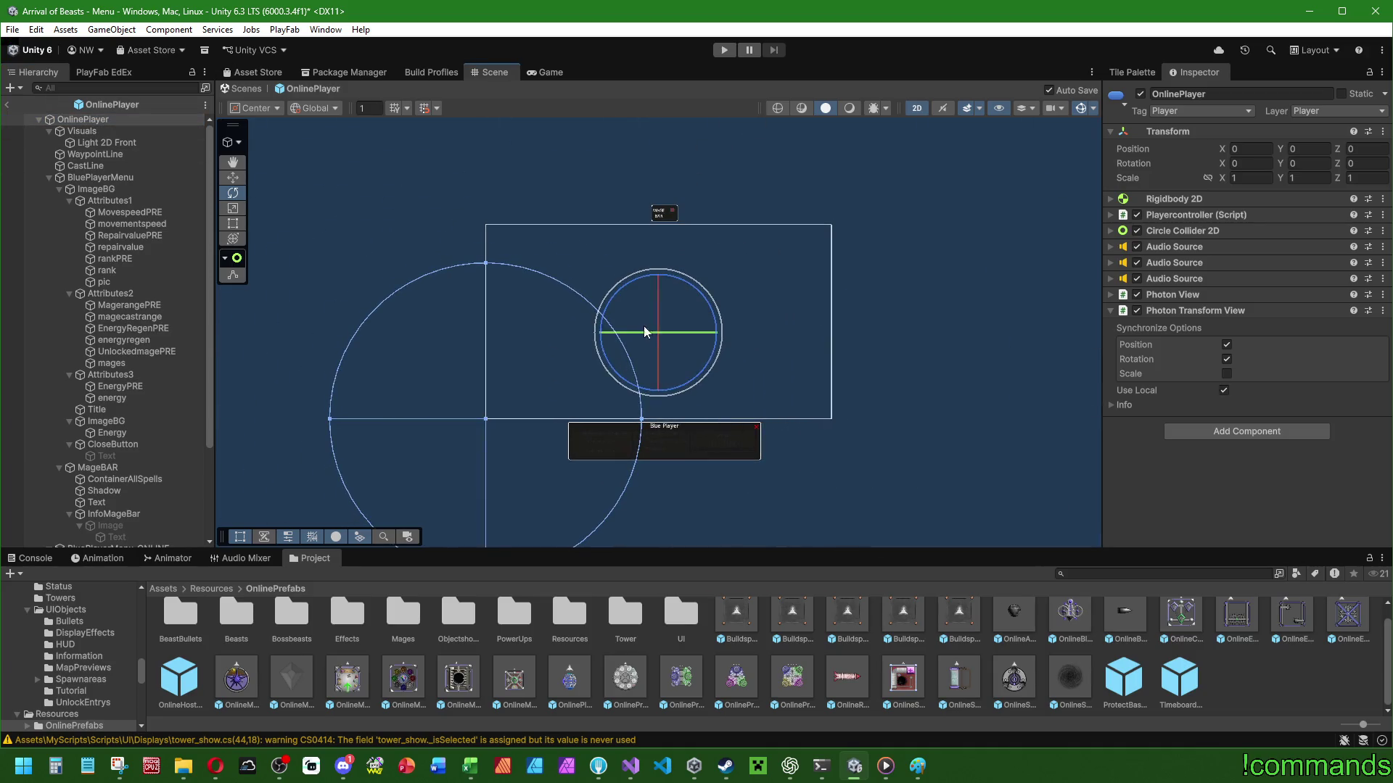
# Zoom and pan to recentre the player, then expand the Photon View settings.
pyautogui.scroll(2, 473, 411)
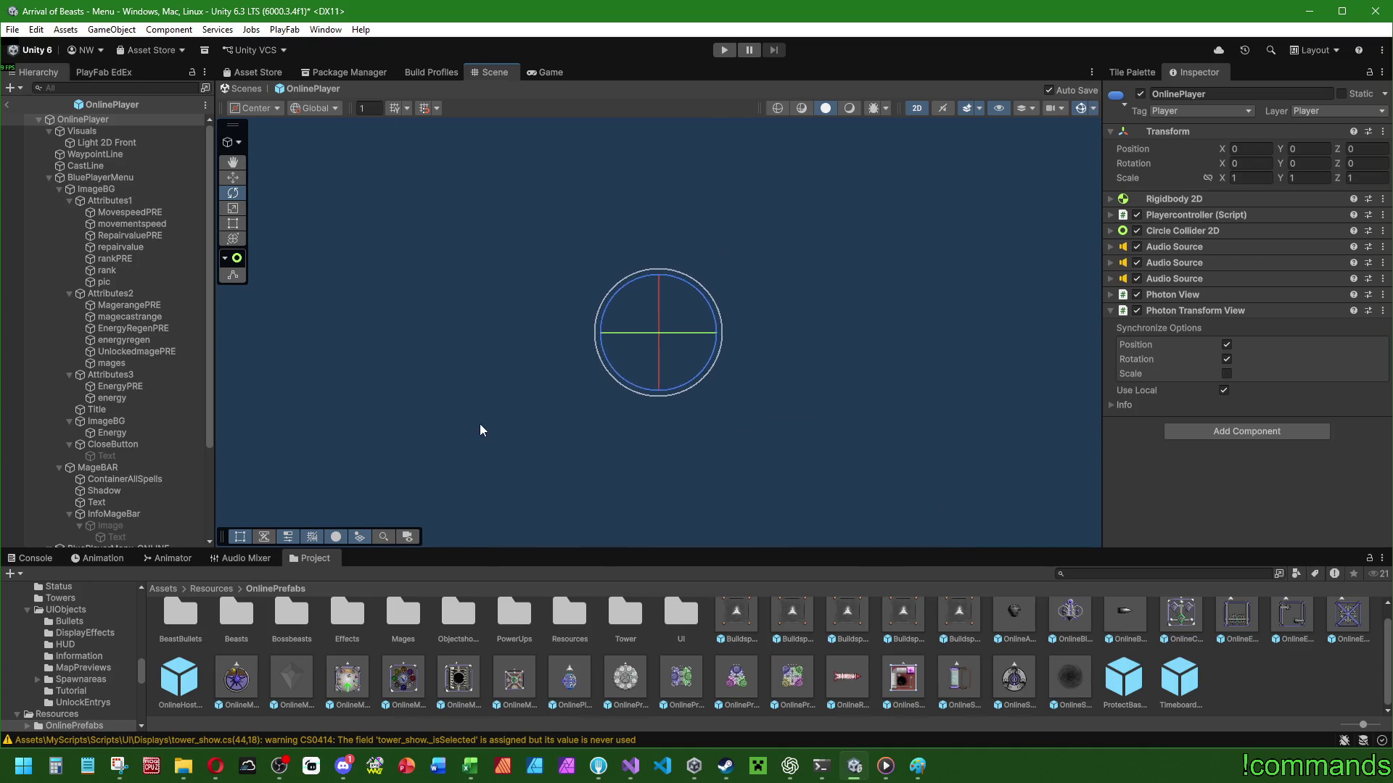
pyautogui.scroll(10, 674, 366)
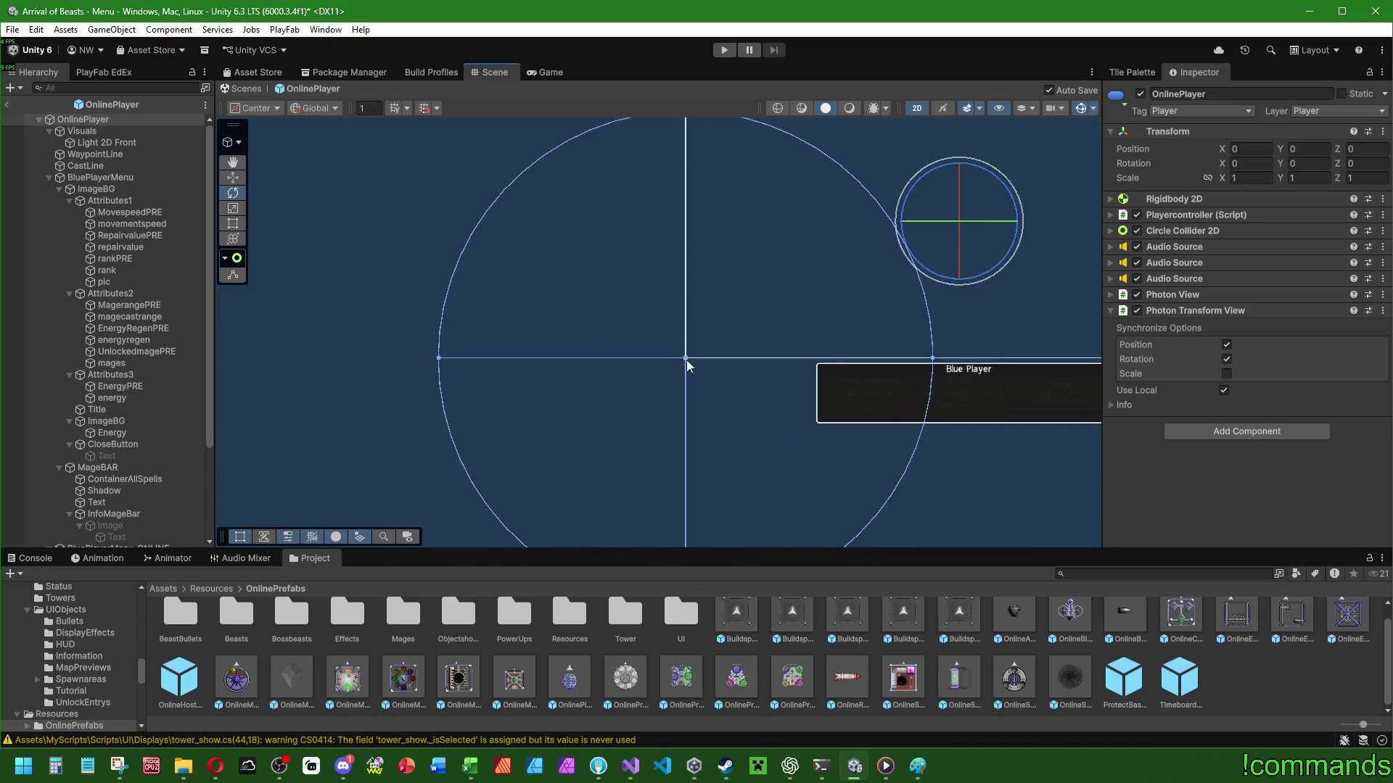
pyautogui.scroll(-5, 664, 359)
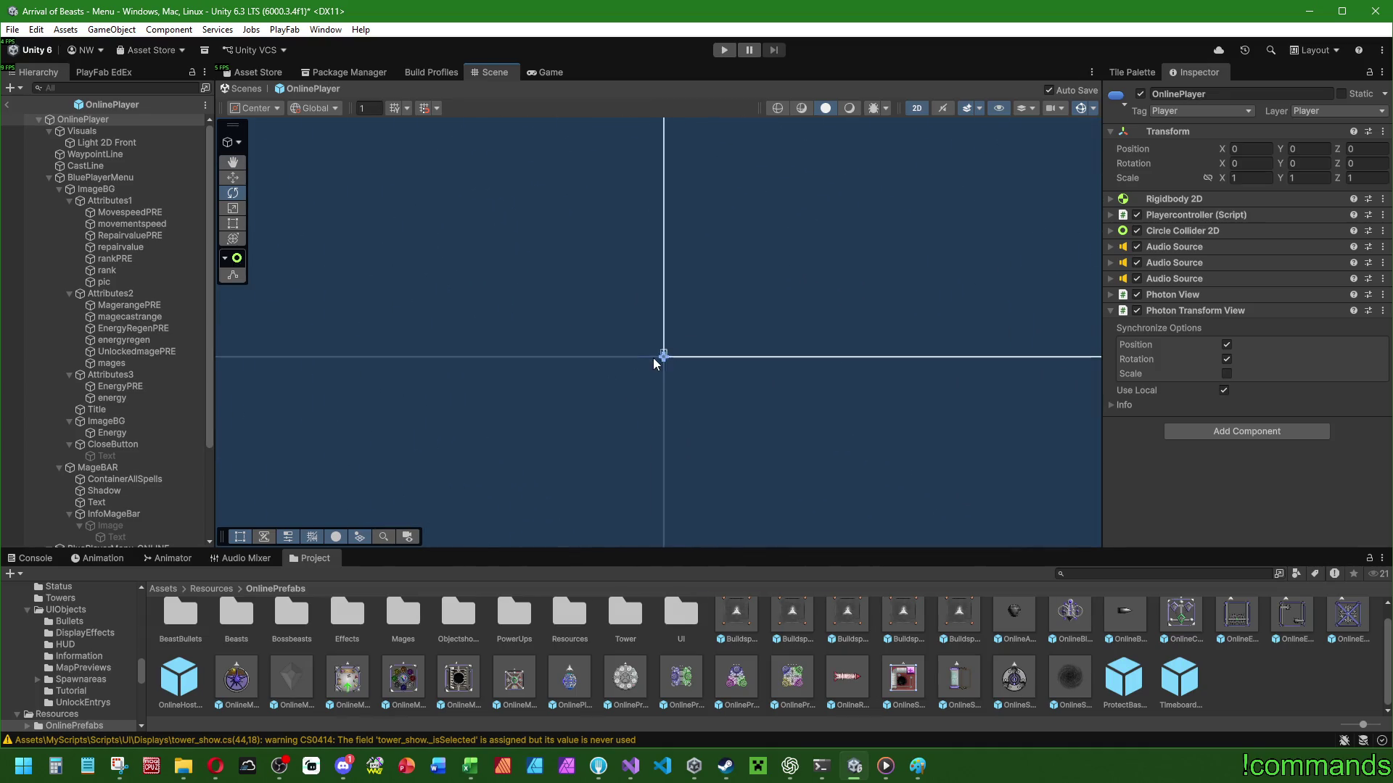
pyautogui.scroll(5, 675, 356)
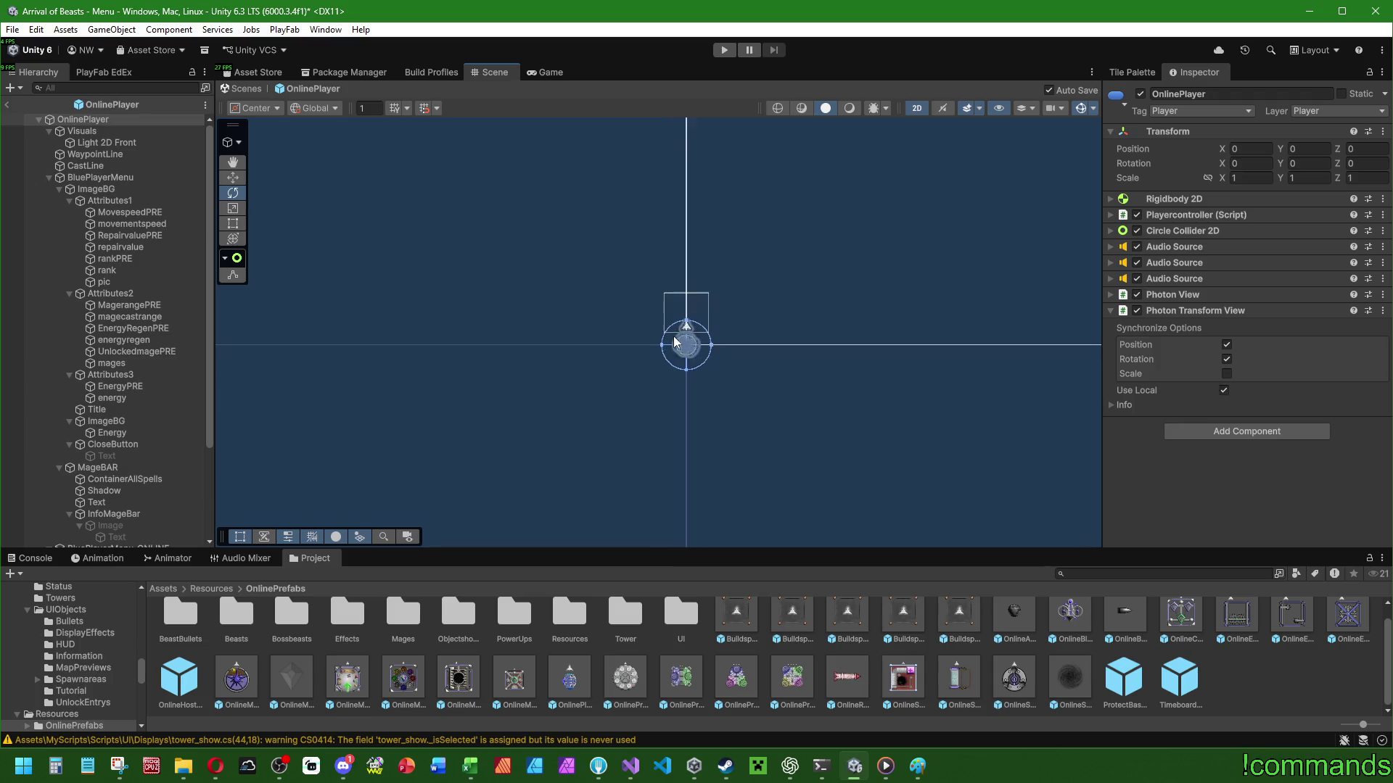
pyautogui.scroll(5, 678, 342)
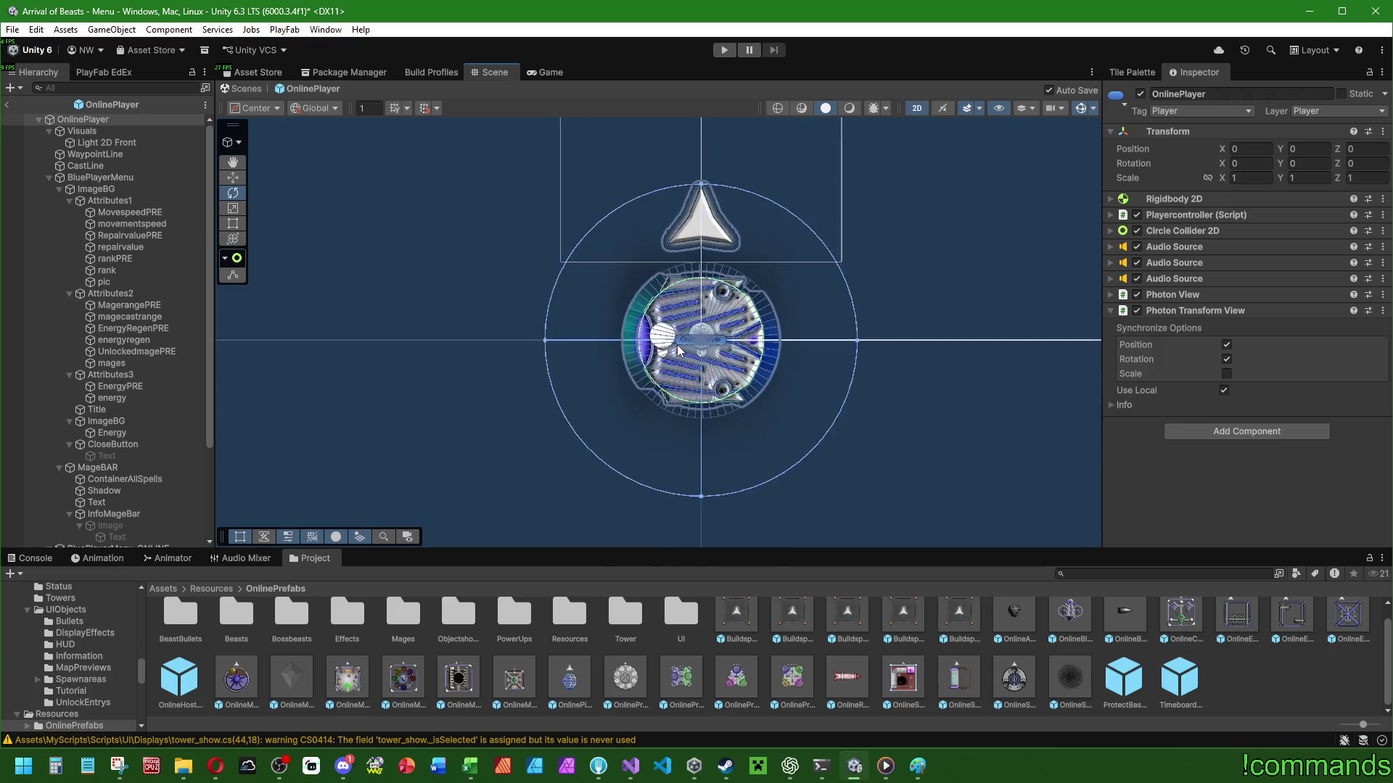
pyautogui.scroll(-4, 678, 342)
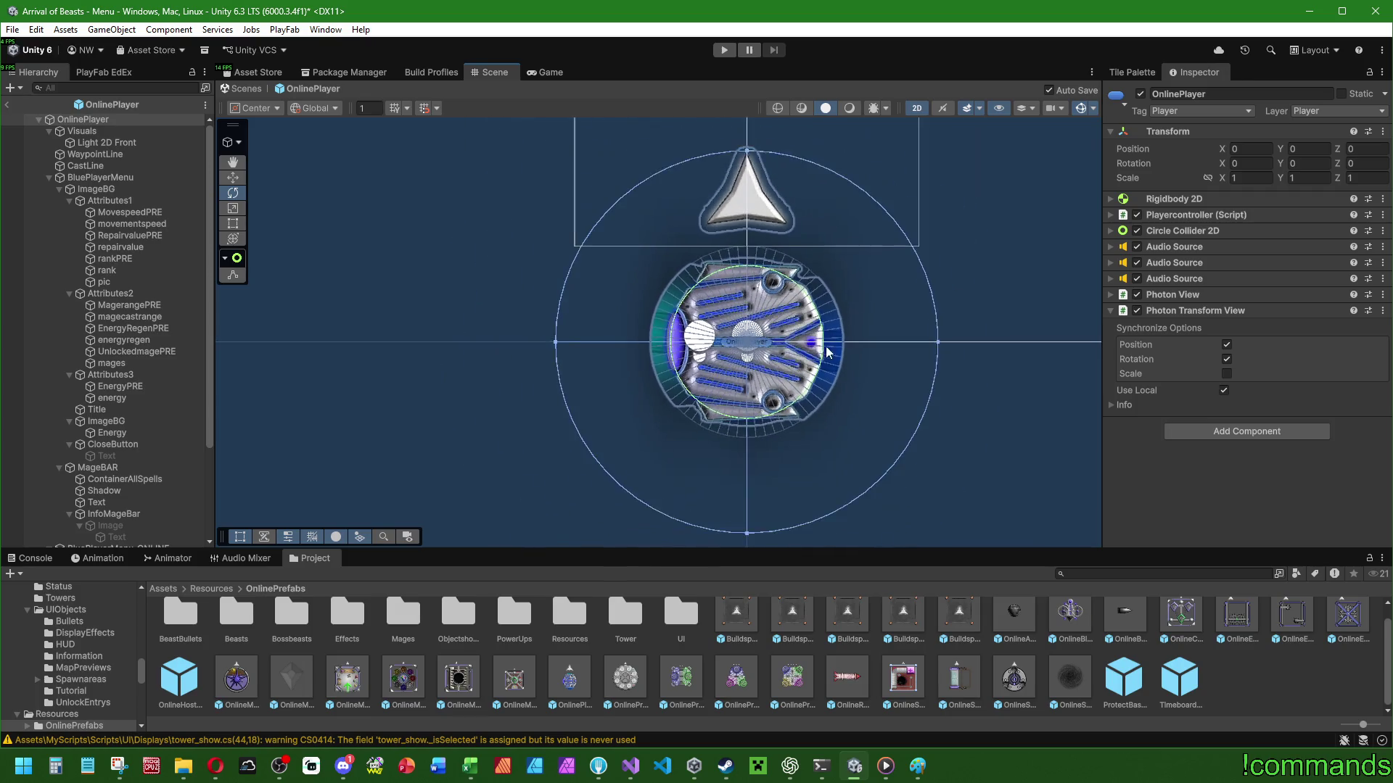
pyautogui.moveTo(842, 329); pyautogui.dragTo(791, 347)
pyautogui.scroll(-5, 791, 347)
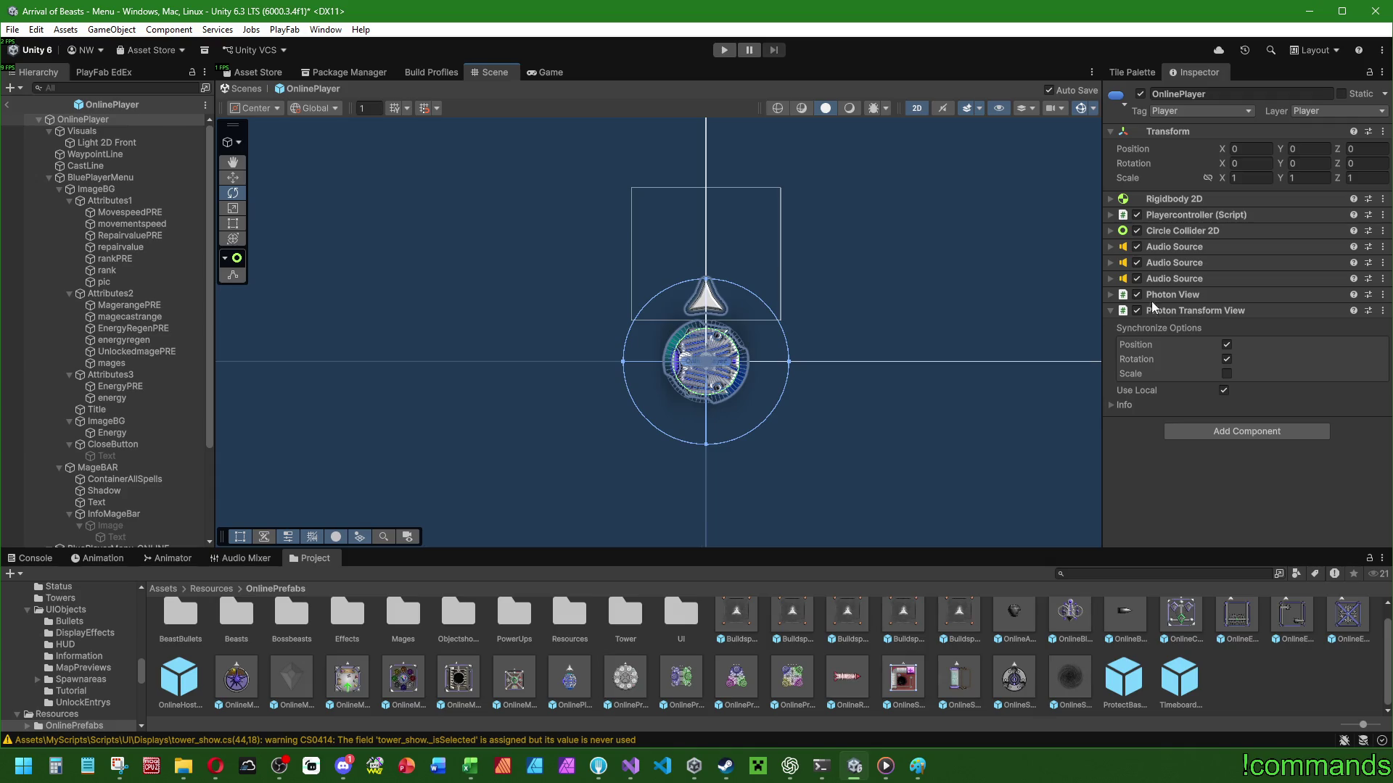
pyautogui.click(1113, 297)
pyautogui.click(1113, 296)
pyautogui.click(48, 175)
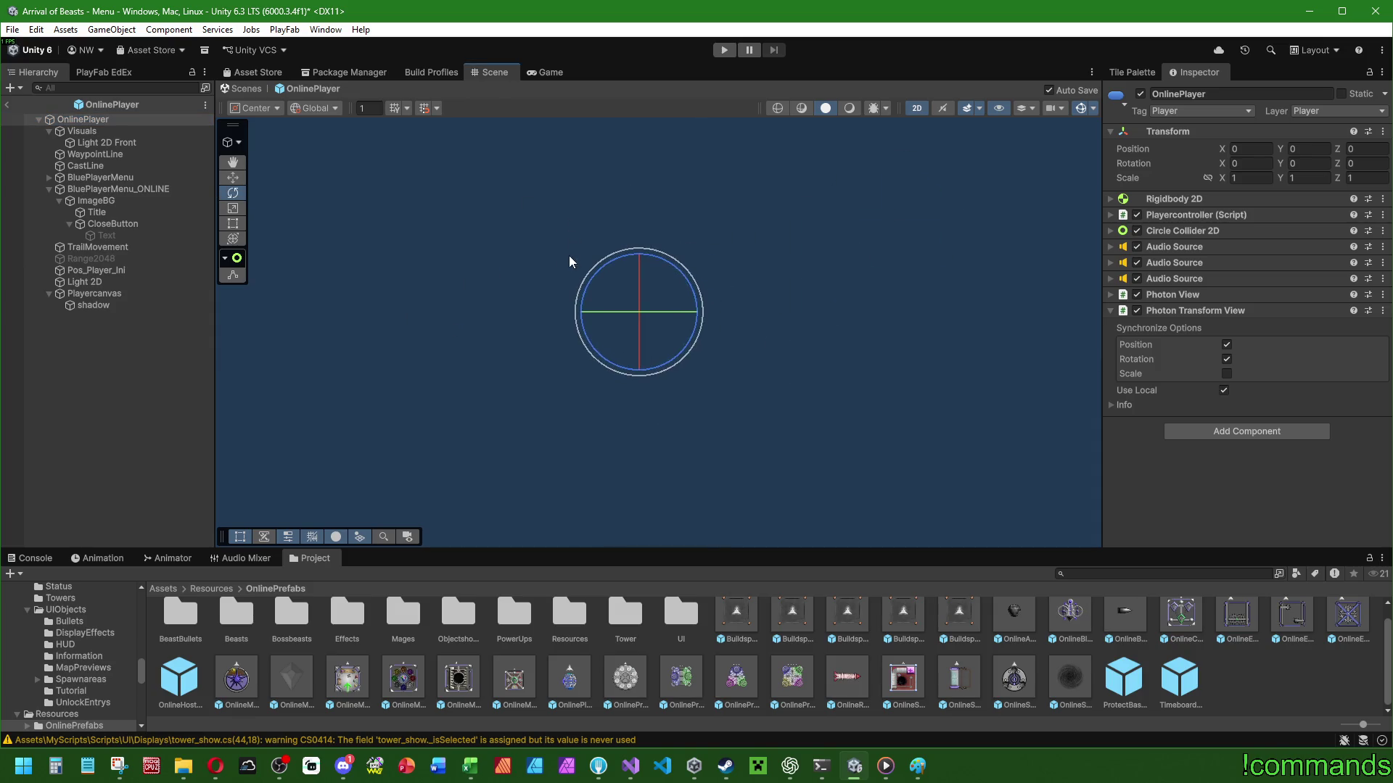
pyautogui.scroll(5, 564, 255)
pyautogui.moveTo(707, 296)
pyautogui.mouseDown()
pyautogui.moveTo(737, 276)
pyautogui.moveTo(766, 288)
pyautogui.moveTo(694, 226)
pyautogui.moveTo(805, 273)
pyautogui.moveTo(899, 401)
pyautogui.moveTo(748, 474)
pyautogui.moveTo(499, 392)
pyautogui.moveTo(73, 311)
pyautogui.moveTo(614, 373)
pyautogui.moveTo(997, 396)
pyautogui.moveTo(346, 394)
pyautogui.moveTo(725, 363)
pyautogui.moveTo(657, 346)
pyautogui.mouseUp()
pyautogui.hotkey('ctrl', 'z')
pyautogui.hotkey('ctrl', 'z')
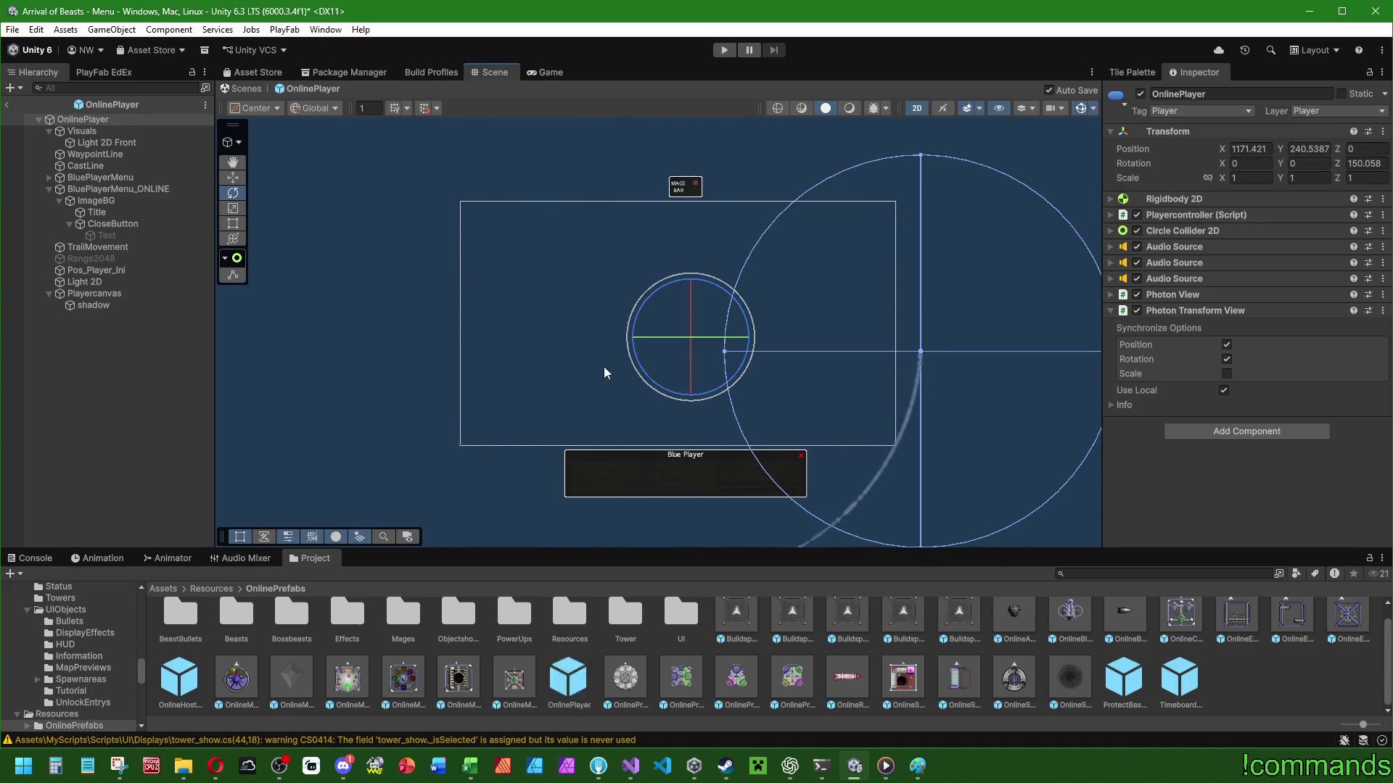
pyautogui.click(302, 109)
pyautogui.click(258, 109)
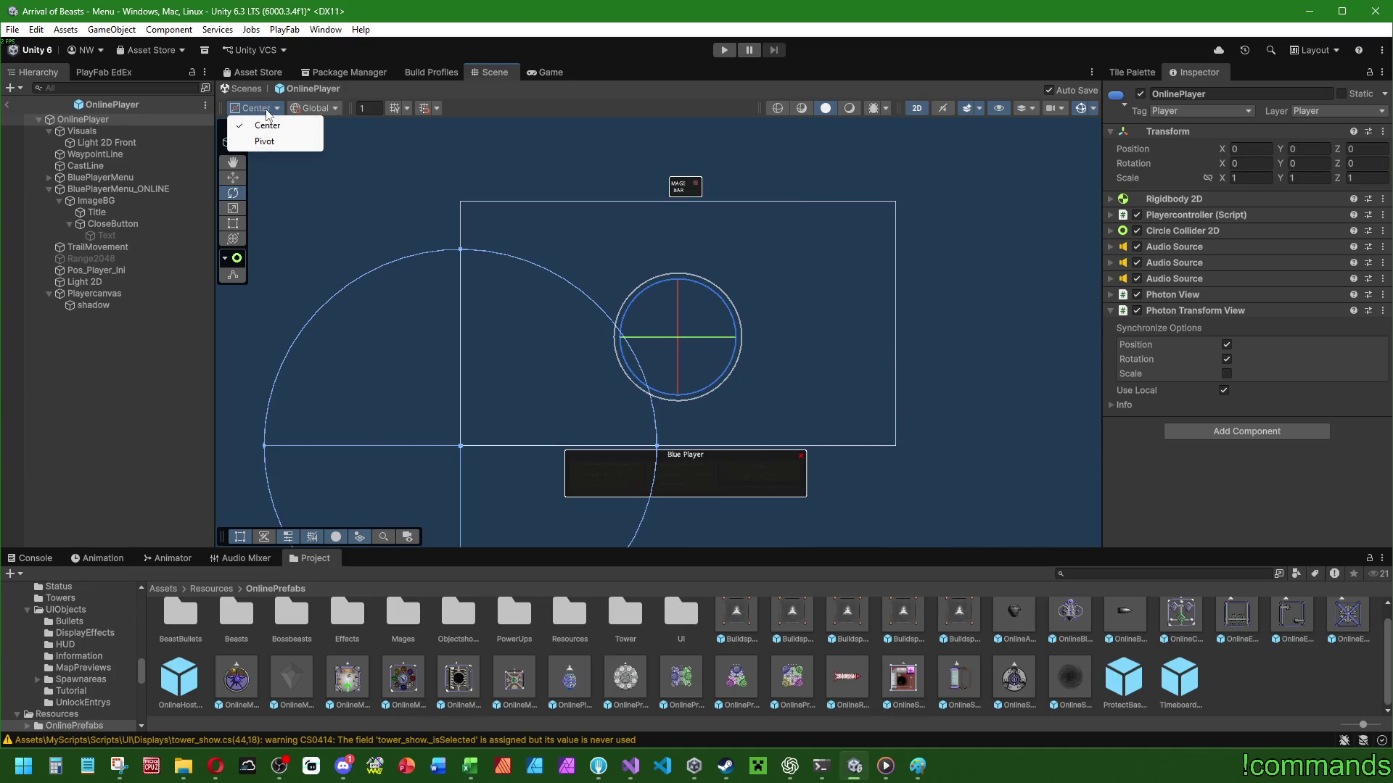
pyautogui.click(264, 142)
pyautogui.click(308, 109)
pyautogui.click(317, 141)
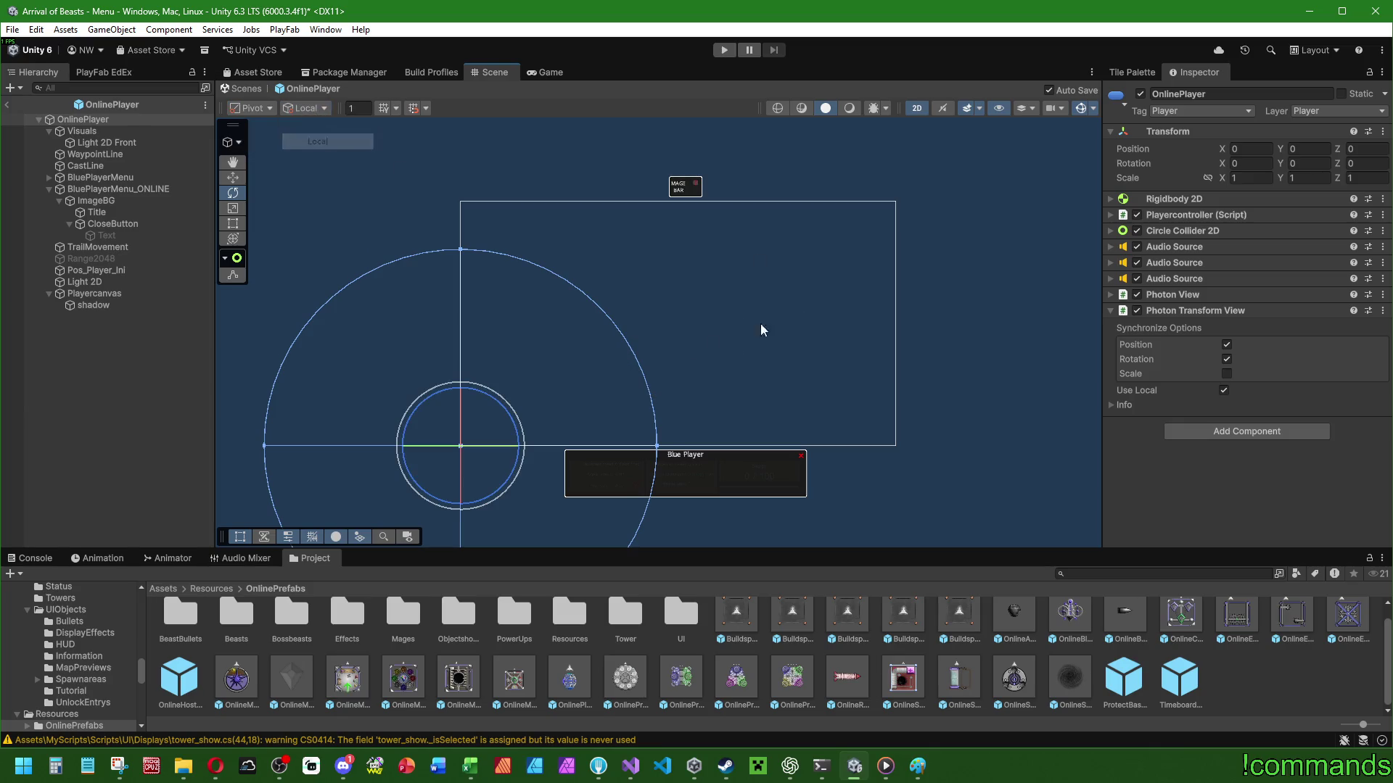
pyautogui.scroll(6, 464, 445)
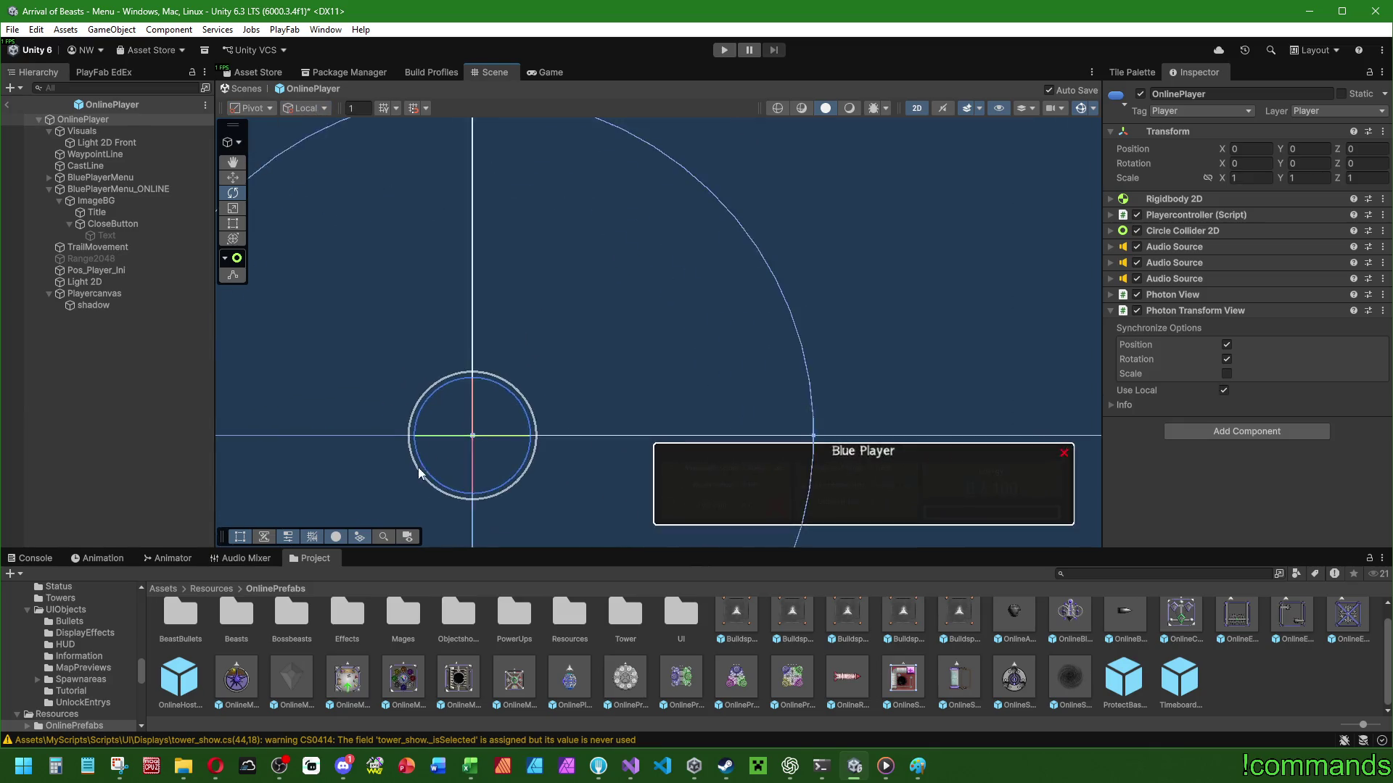
pyautogui.scroll(3, 468, 453)
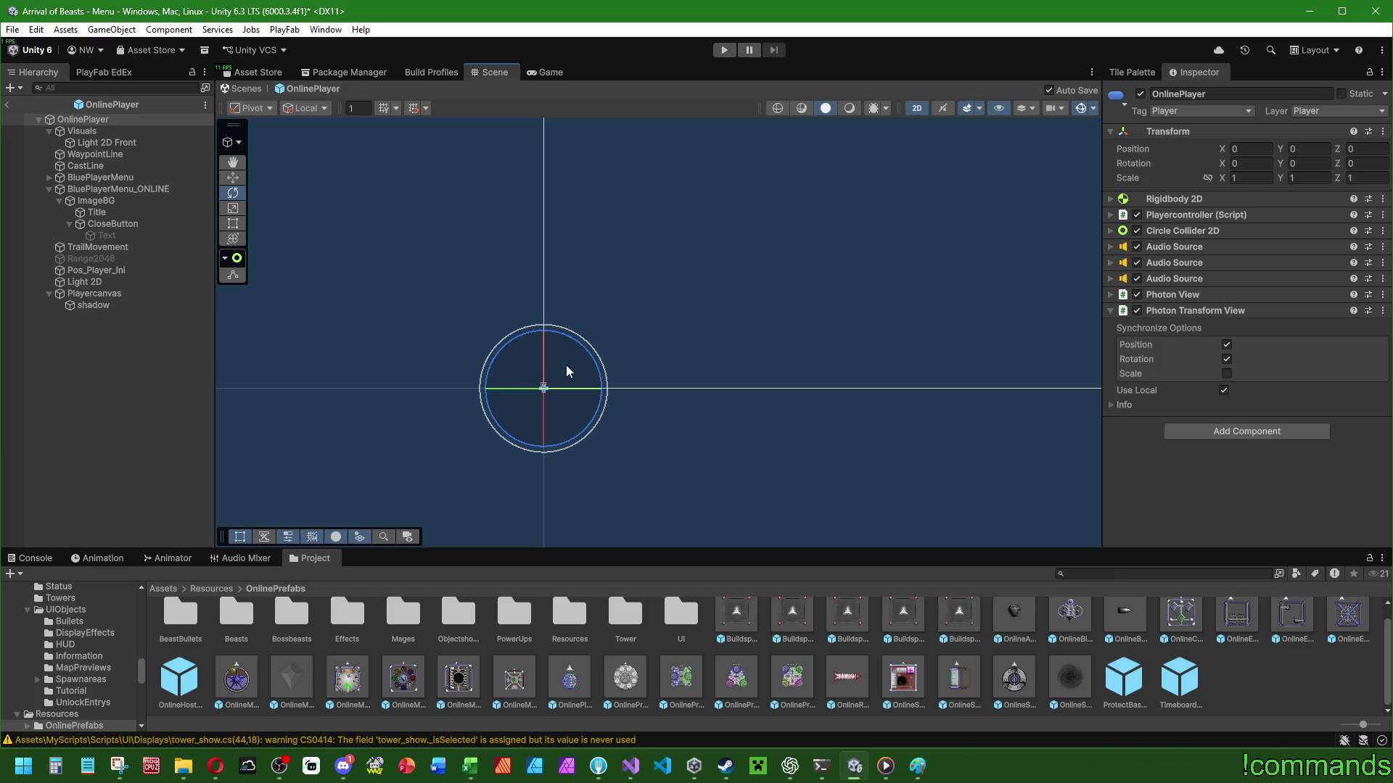
pyautogui.press('f')
pyautogui.scroll(-6, 736, 274)
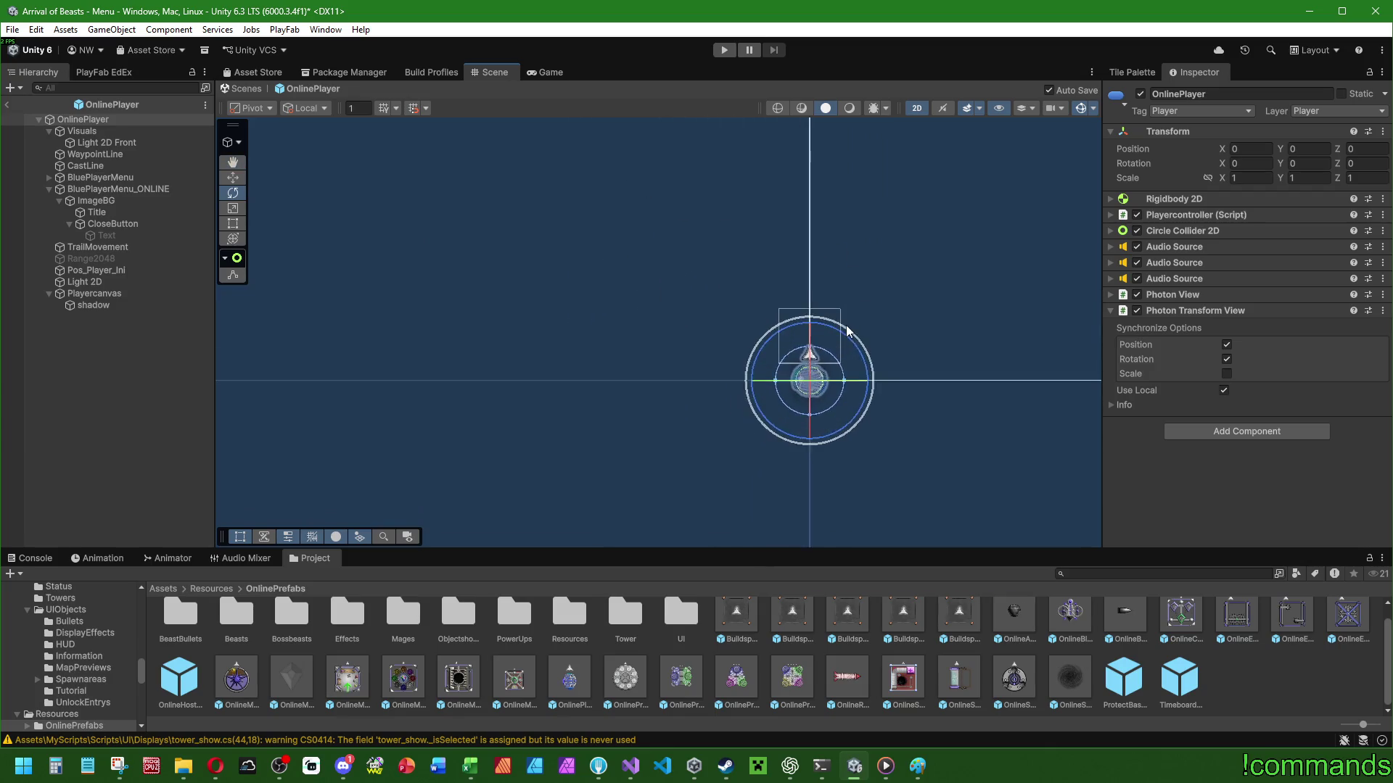
pyautogui.moveTo(847, 340)
pyautogui.mouseDown()
pyautogui.moveTo(963, 363)
pyautogui.moveTo(1040, 482)
pyautogui.moveTo(1044, 413)
pyautogui.mouseUp()
pyautogui.scroll(5, 874, 377)
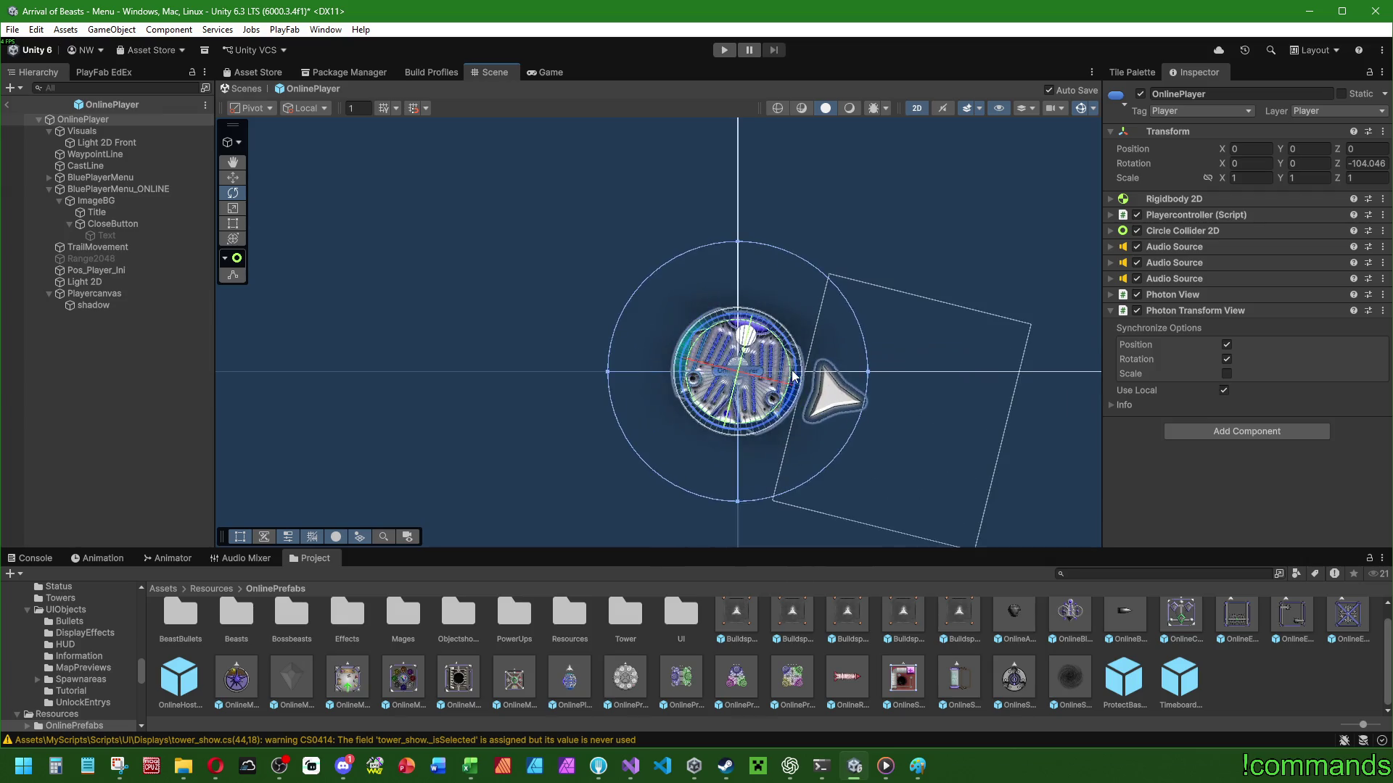
pyautogui.hotkey('ctrl', 'z')
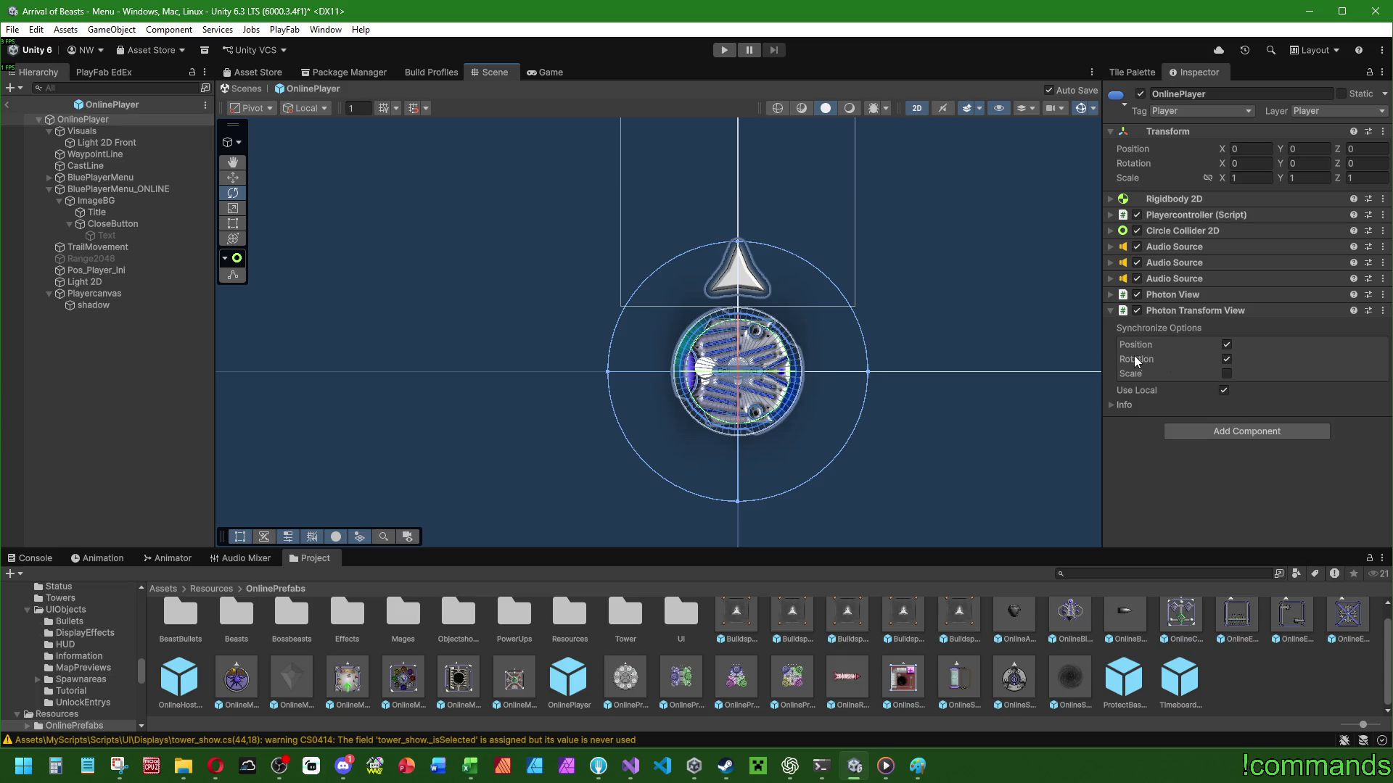
# Uncheck Rotation under the Photon Transform View's Synchronize Options, then bring up ChatGPT.
pyautogui.click(1226, 359)
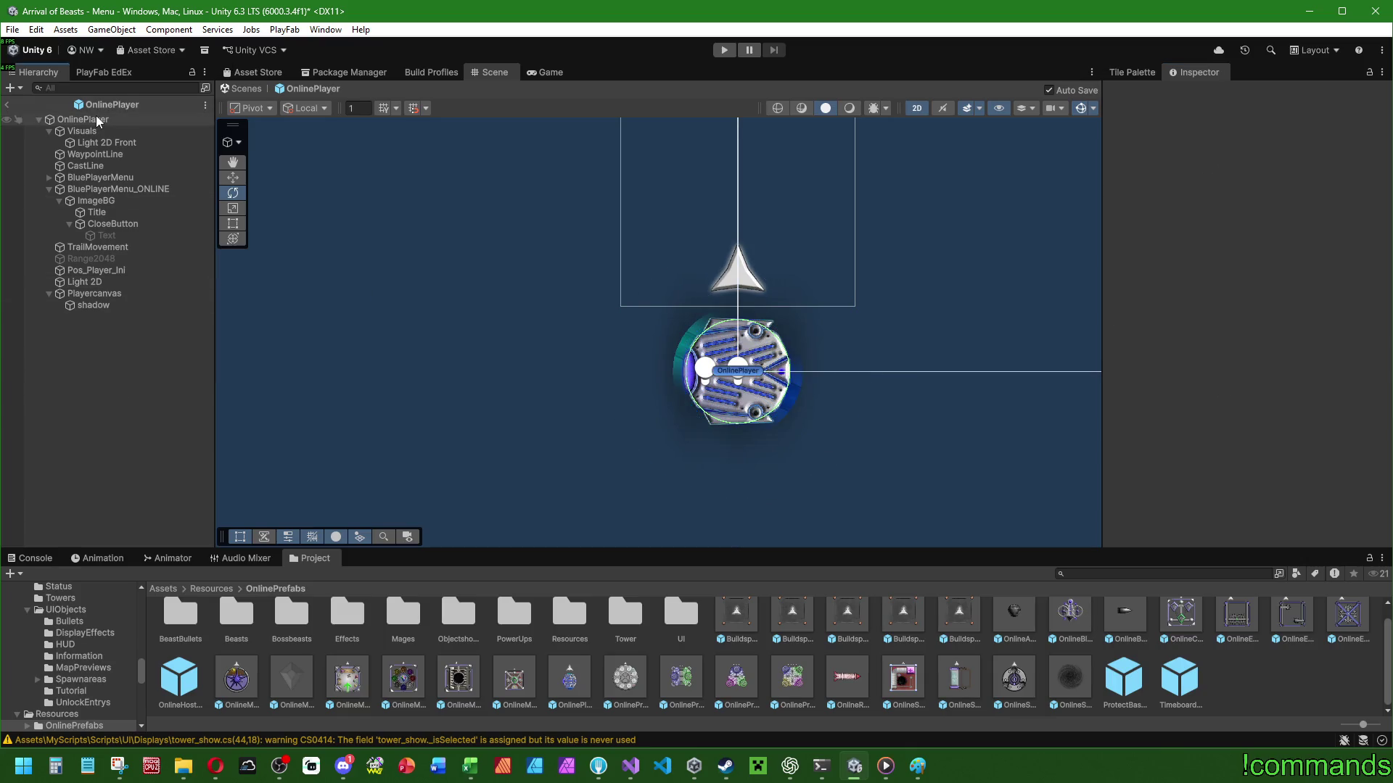
pyautogui.click(790, 766)
pyautogui.scroll(10, 706, 501)
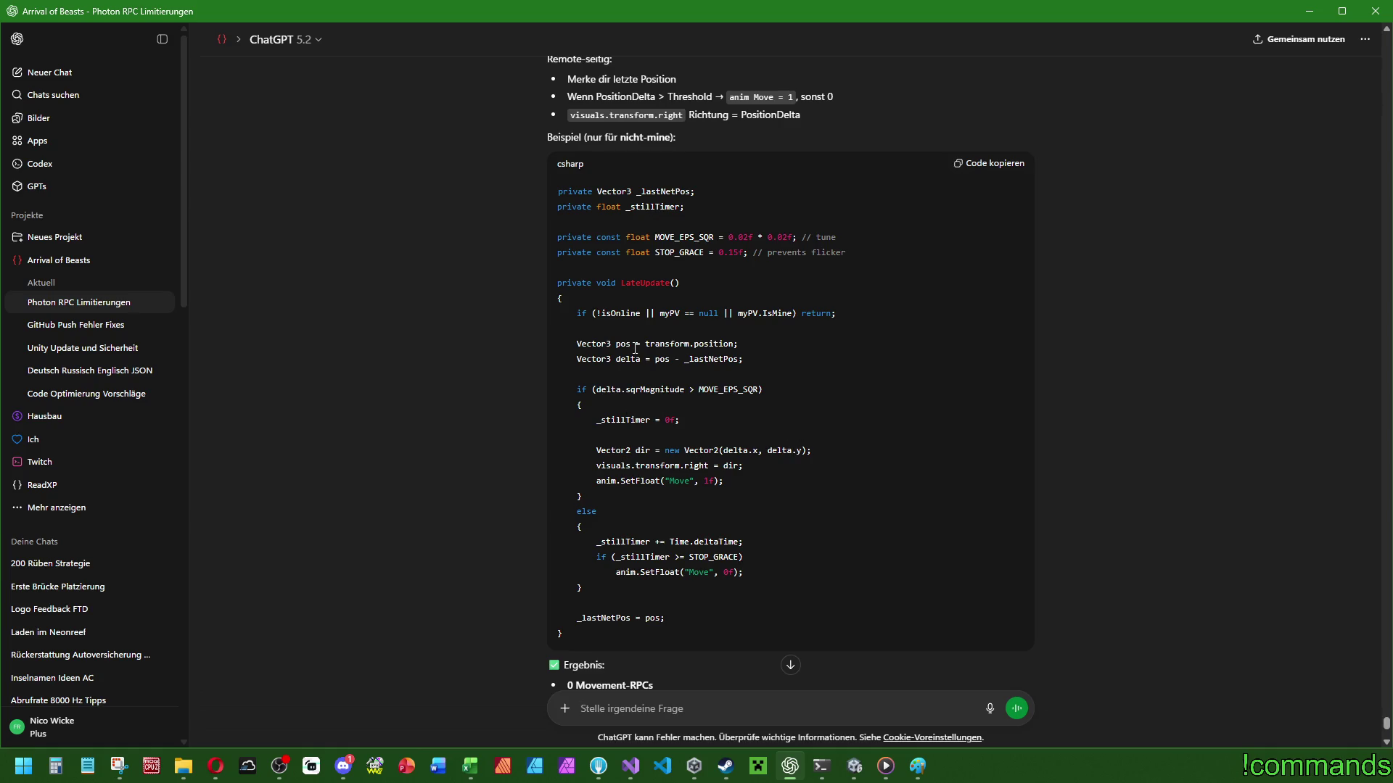
# Highlight each _lastNetPos use in the LateUpdate example, then return to Visual Studio.
pyautogui.doubleClick(711, 360)
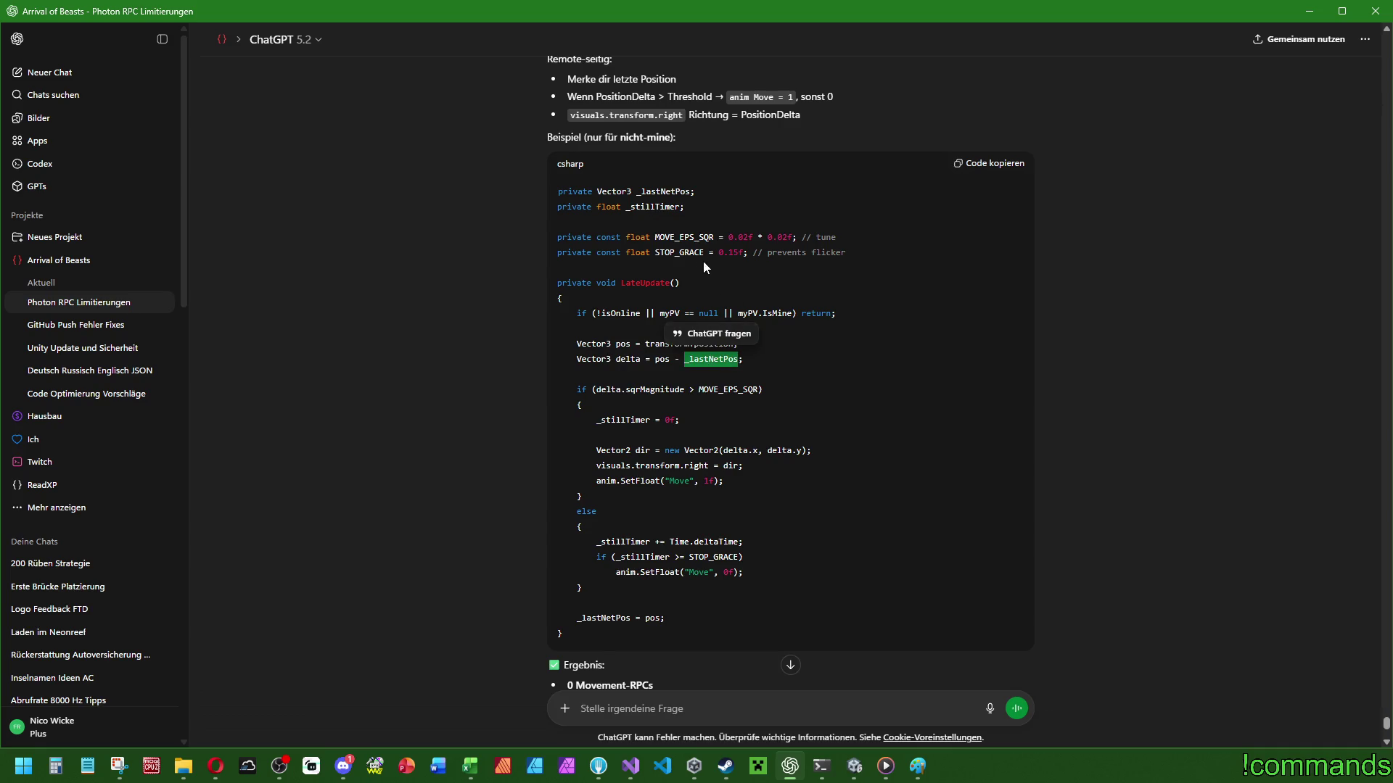
pyautogui.doubleClick(604, 618)
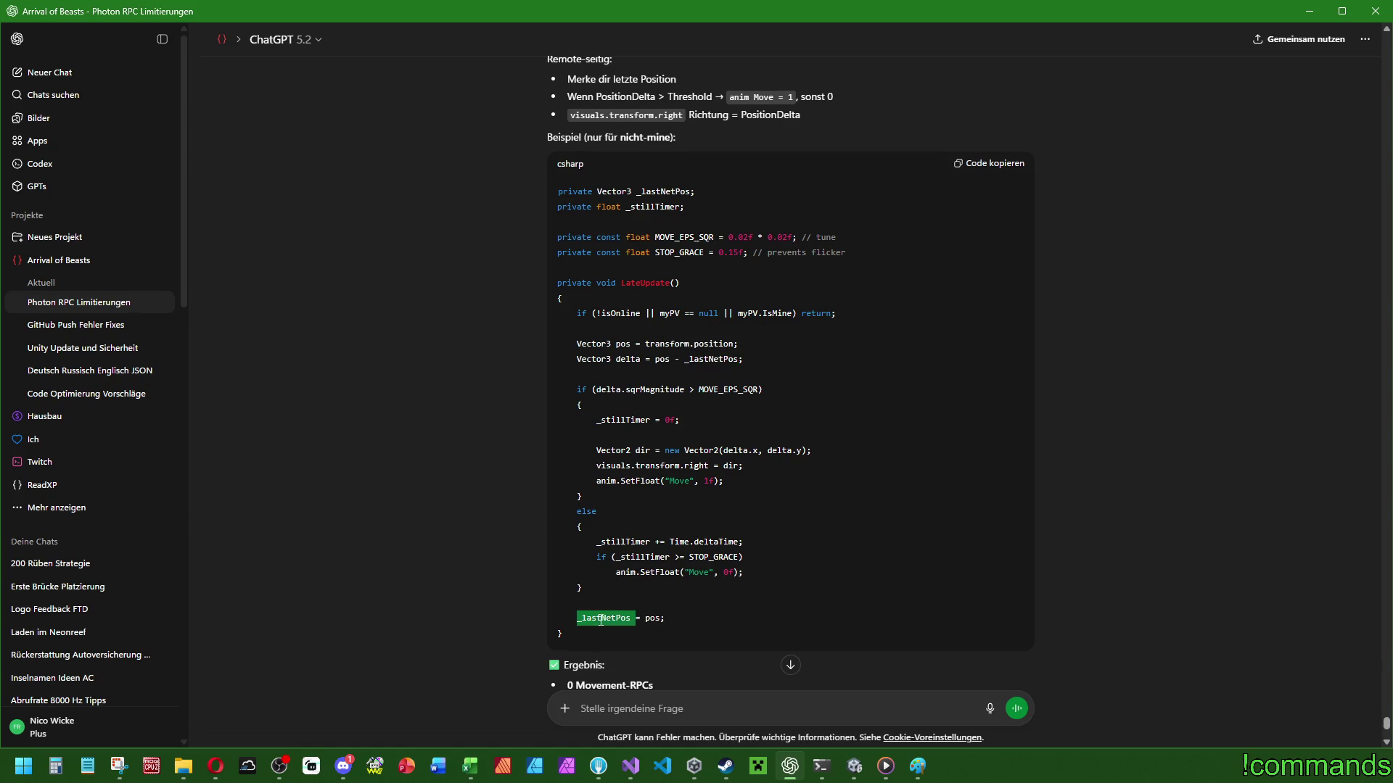
pyautogui.doubleClick(648, 620)
pyautogui.doubleClick(600, 623)
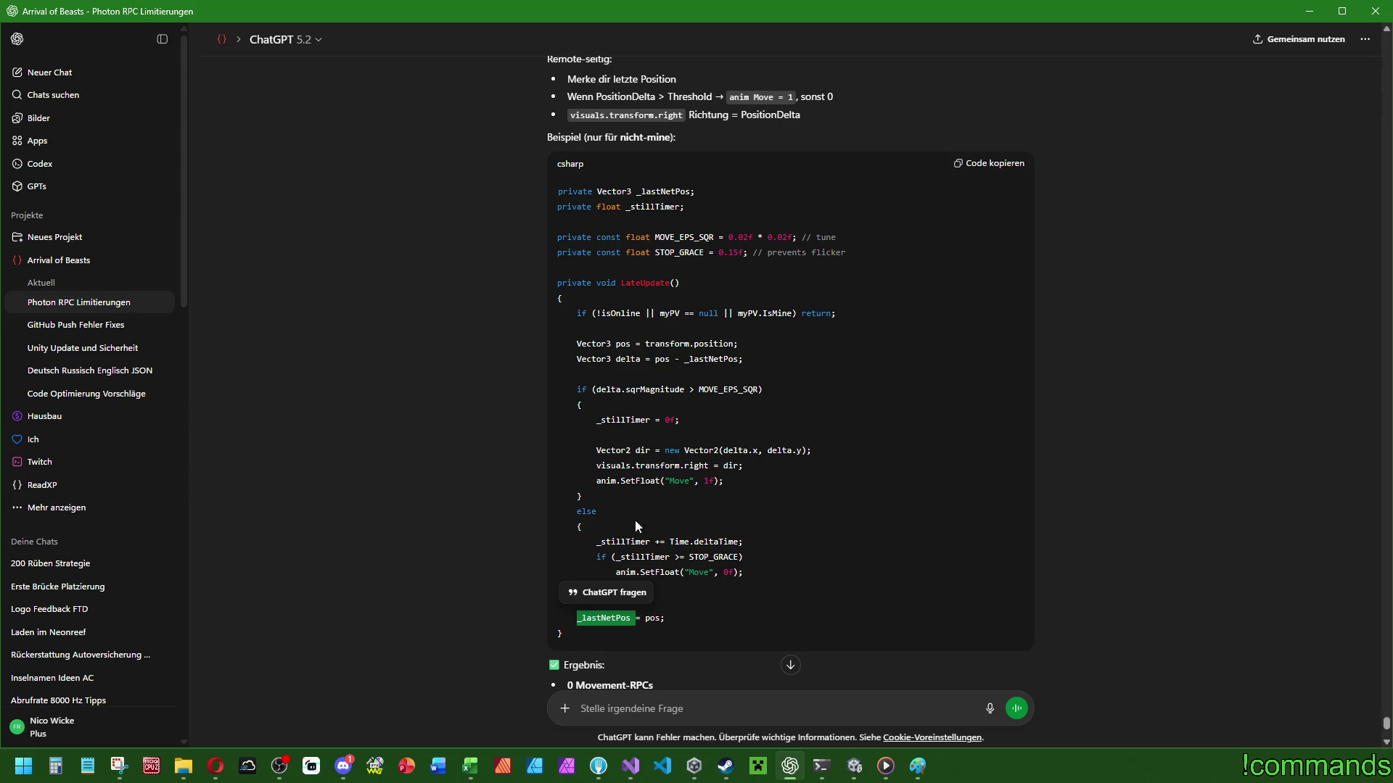
pyautogui.click(721, 420)
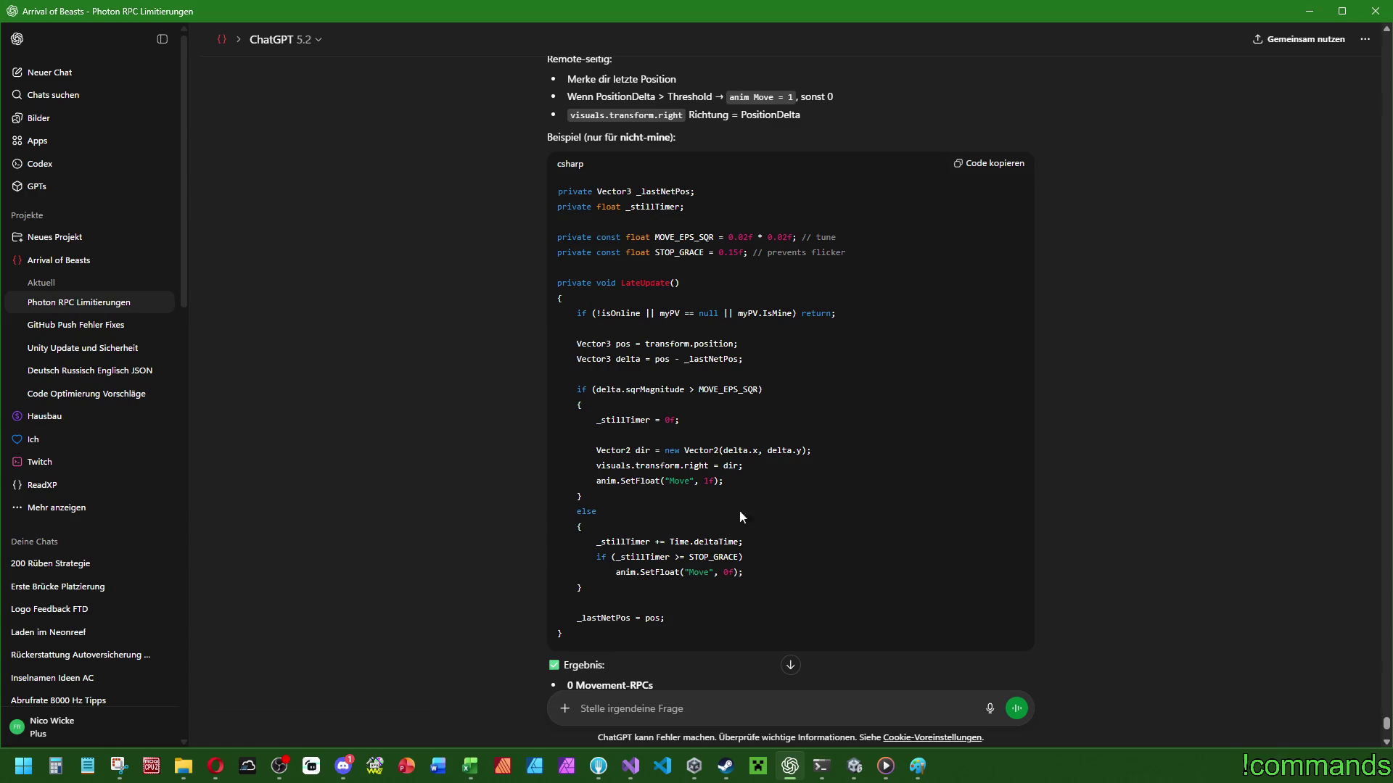
pyautogui.click(631, 766)
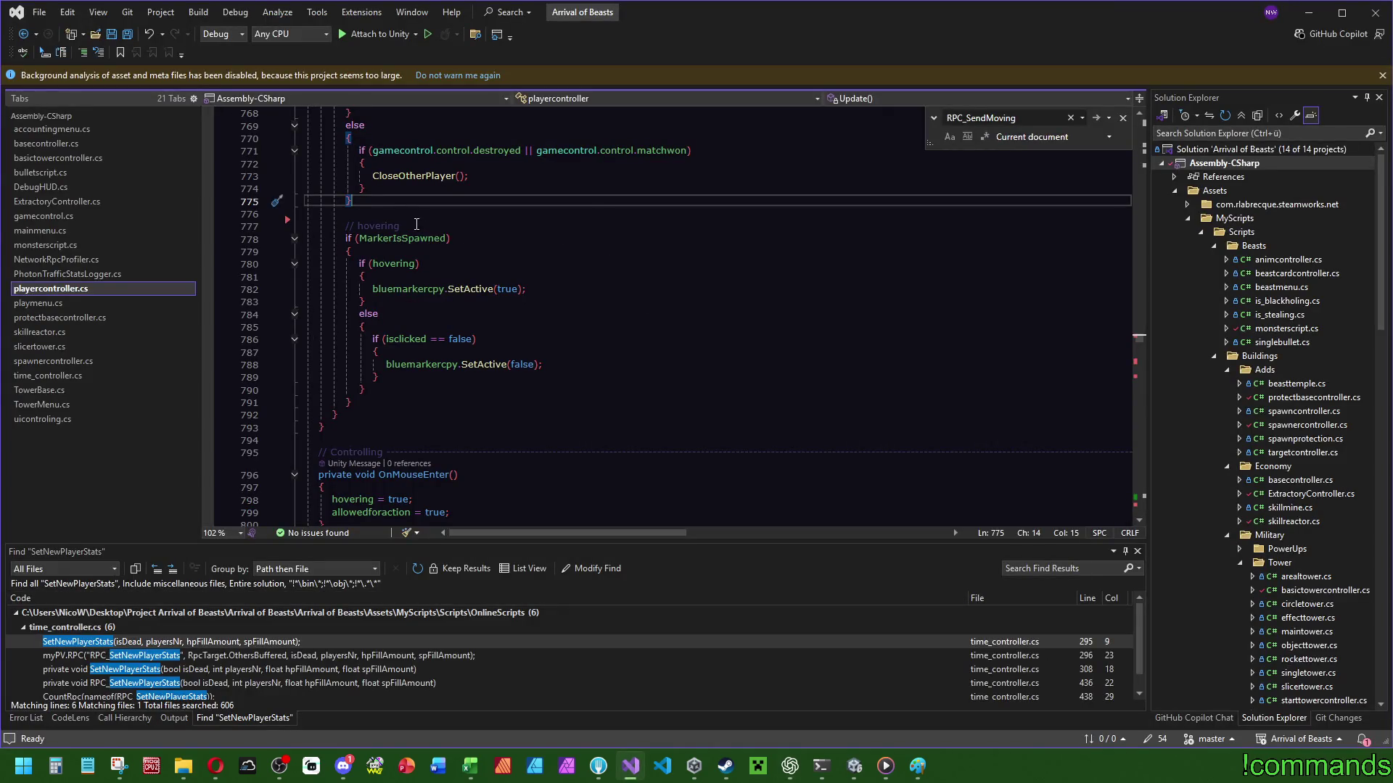
# Paste the sync visuals code after line 775, keeping only its comment, then return to ChatGPT.
pyautogui.write('// sync visuals             if (moving)             {                 // It is for the object face to your mouse if needed                 Vector2 direction = new Vector2((waypoint.x - transform.position.x) * -1.0f, (waypoint.y - transform.position.y) * -1.0f);                 visuals.transform.right = direction;                 anim.SetFloat("Move", 1f);             }             else             {                 if (anim.GetFloat("Move") != 0)                 {                     anim.SetFloat("Move", 0f);                 }             }')
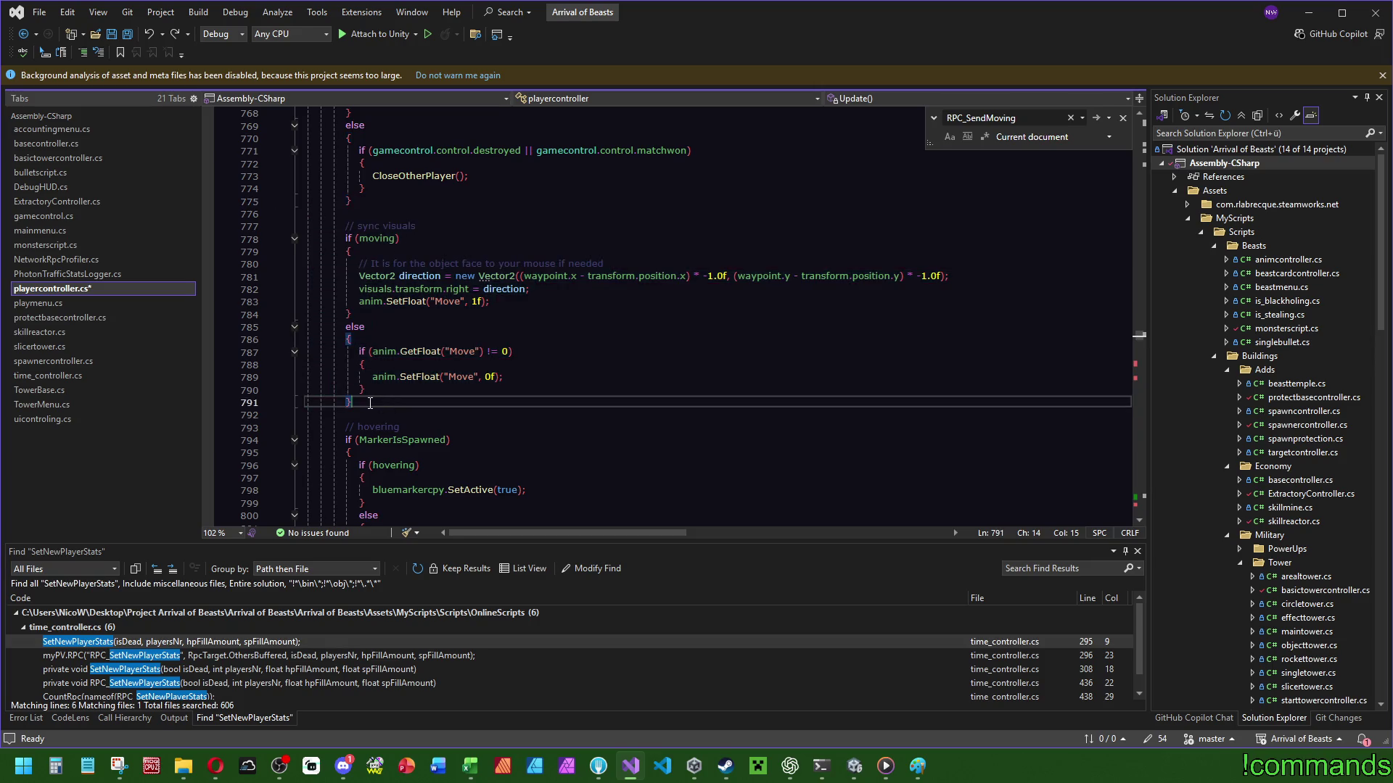
pyautogui.click(451, 229)
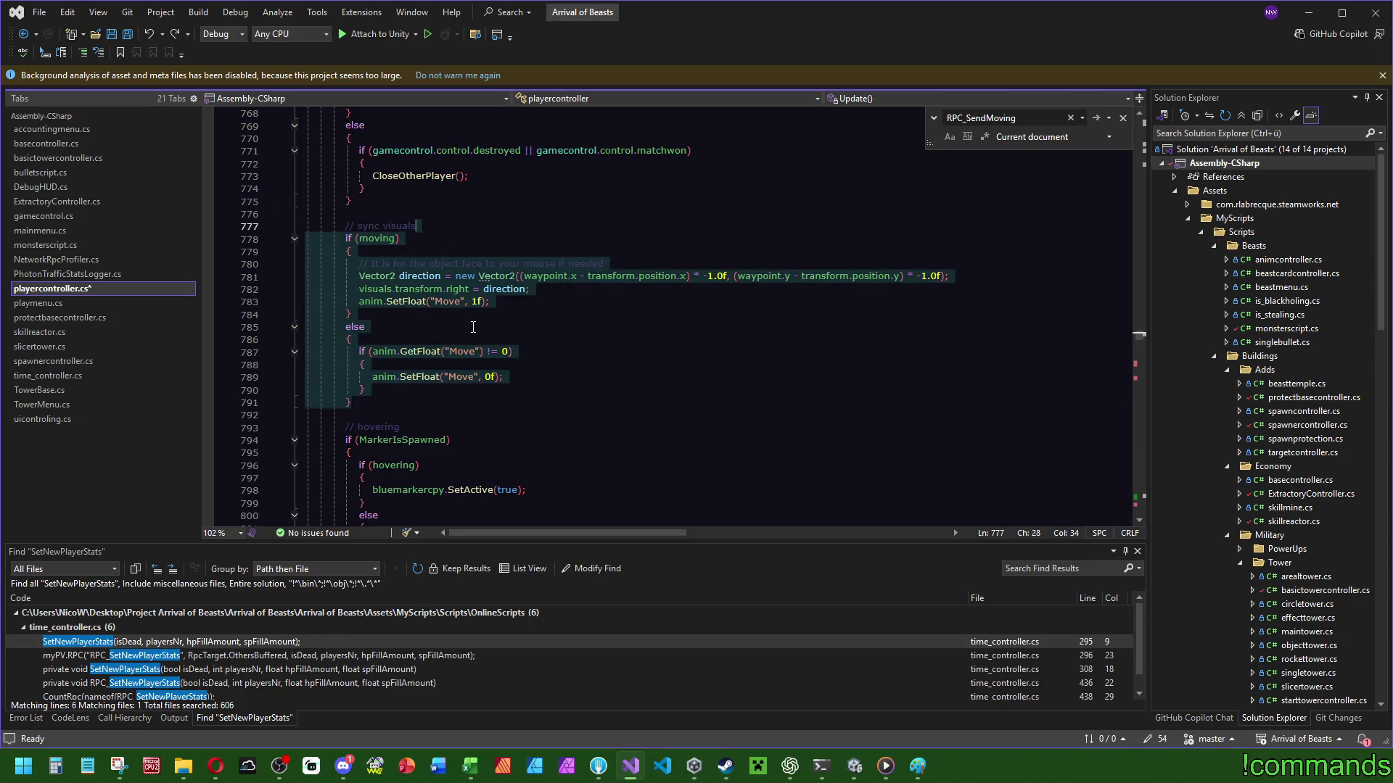
pyautogui.hotkey('ctrl', 'z')
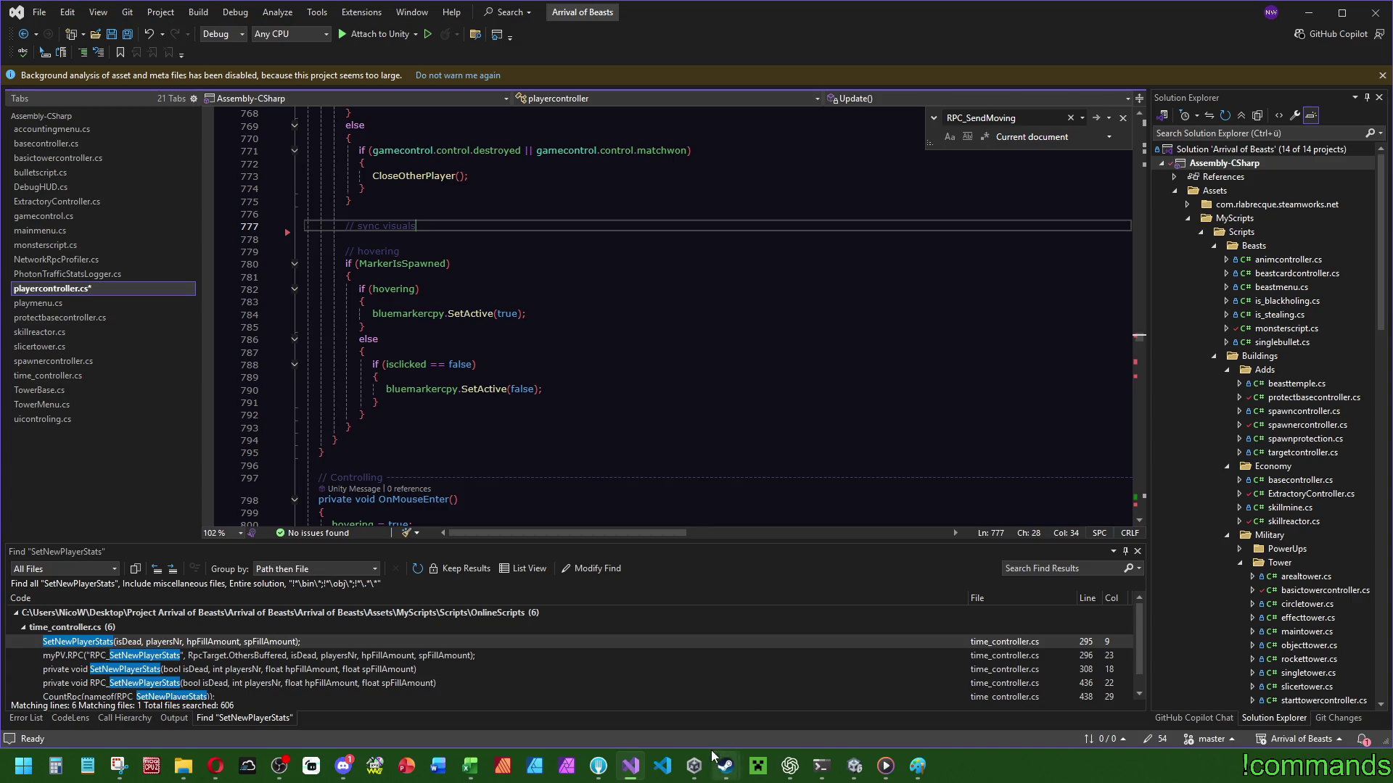
pyautogui.click(790, 766)
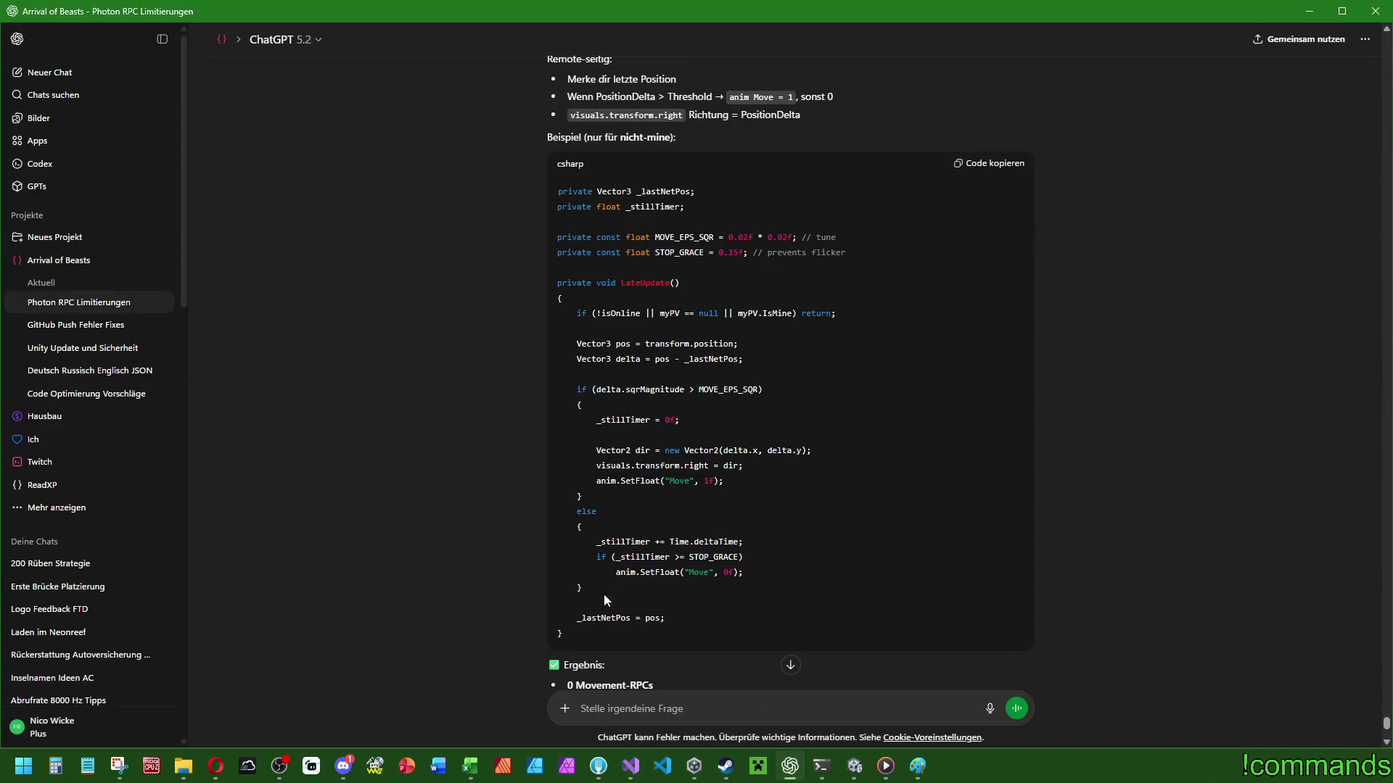
# Copy the example lines from Vector3 pos to _lastNetPos = pos, then switch to Visual Studio.
pyautogui.moveTo(665, 621)
pyautogui.mouseDown()
pyautogui.moveTo(638, 361)
pyautogui.moveTo(576, 311)
pyautogui.mouseUp()
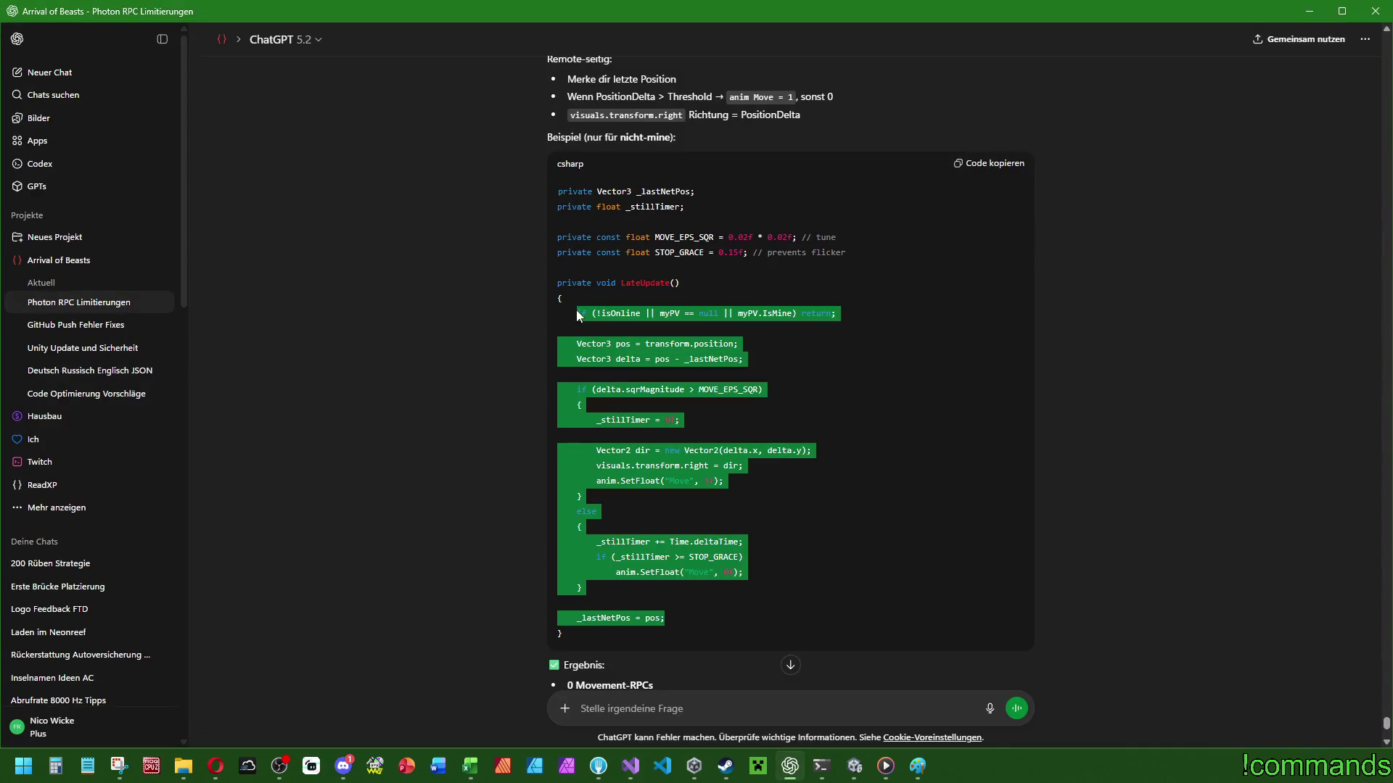
pyautogui.click(768, 343)
pyautogui.moveTo(671, 618); pyautogui.dragTo(577, 344)
pyautogui.hotkey('ctrl', 'c')
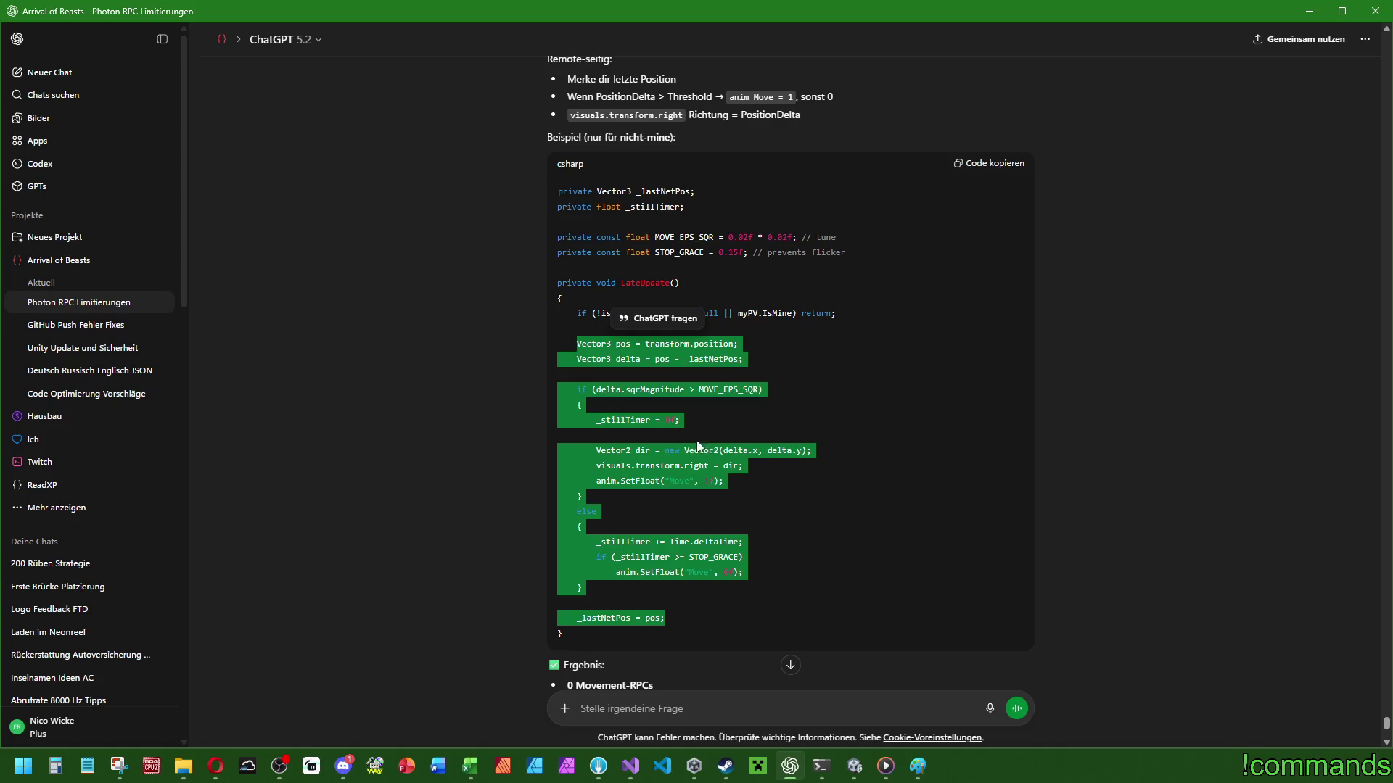
pyautogui.click(816, 386)
pyautogui.hotkey('alt', 'Tab')
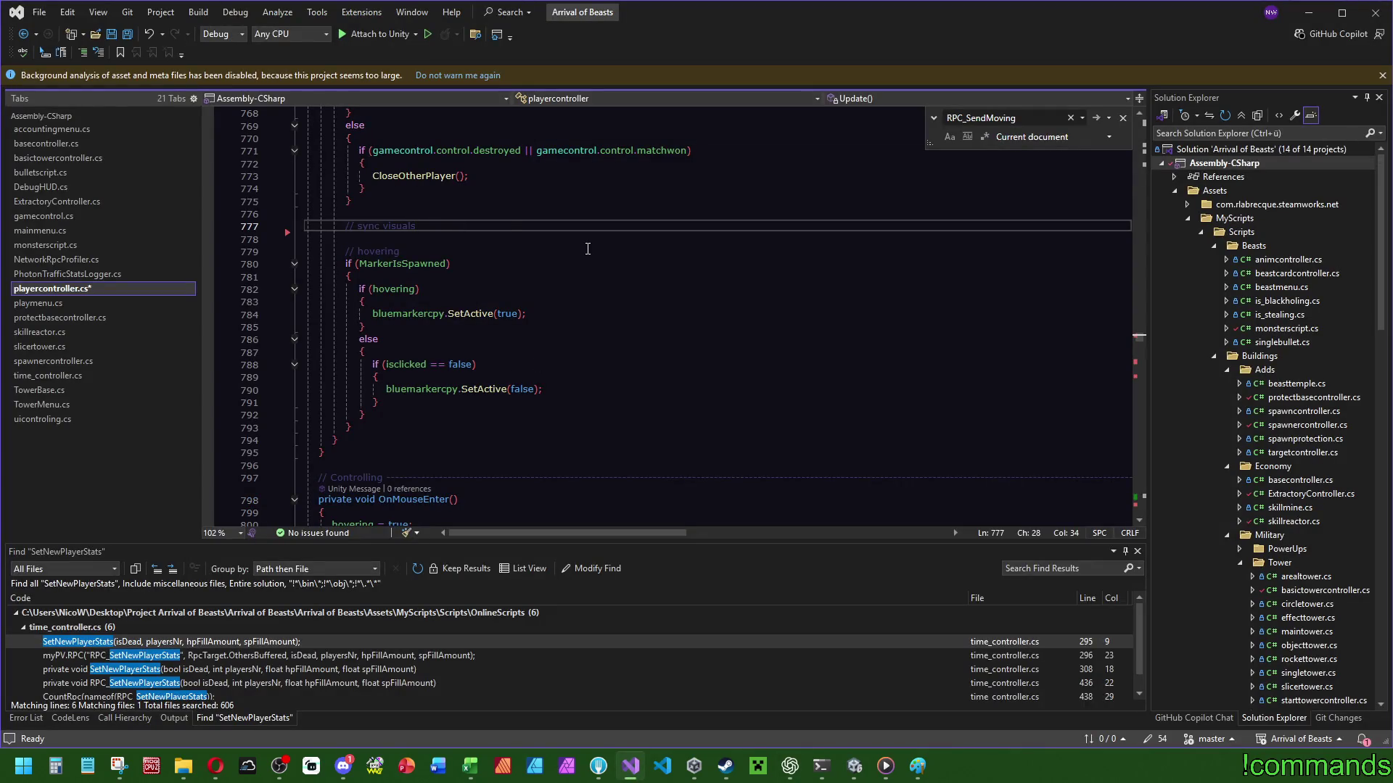
# Add an if () block under // sync visuals with the copied movement code pasted inside.
pyautogui.press('Return')
pyautogui.write('if ()')
pyautogui.press('Return')
pyautogui.write('{')
pyautogui.press('Return')
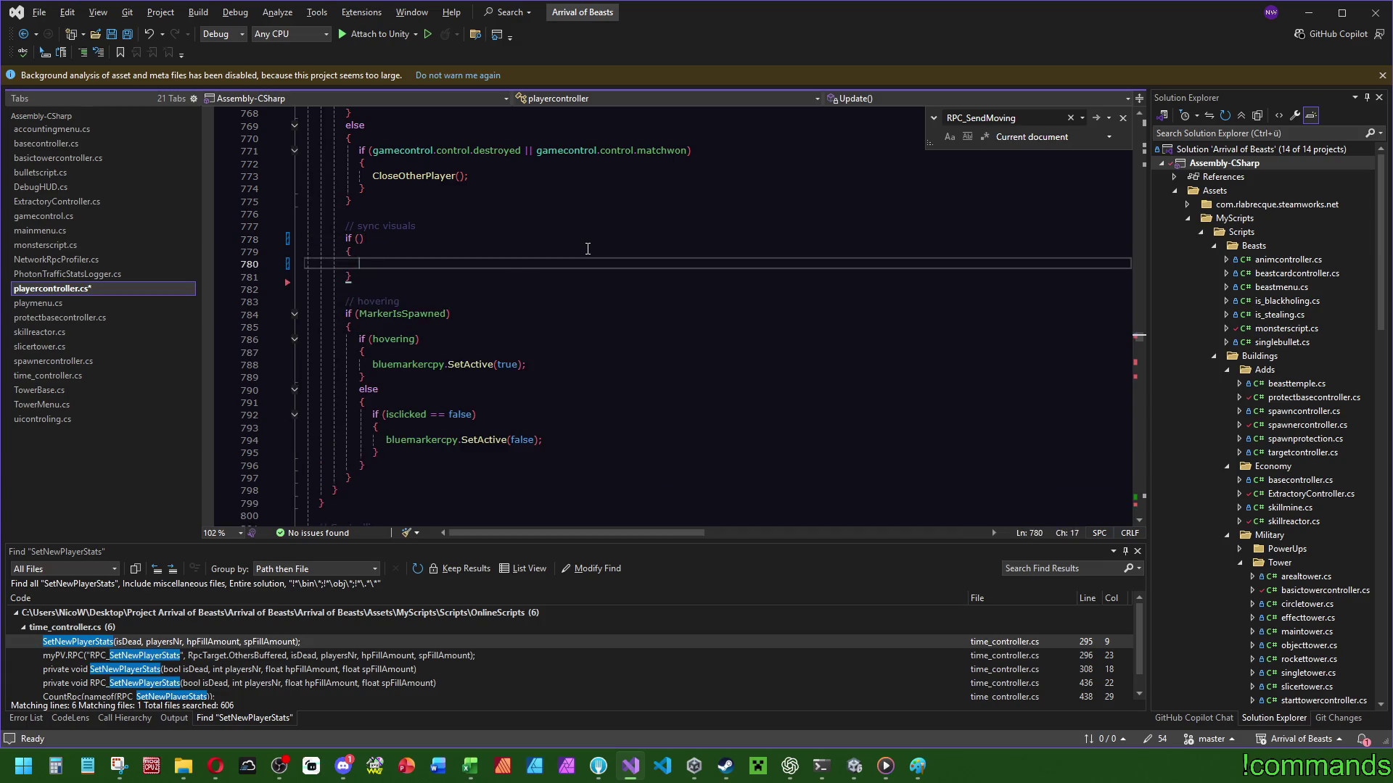
pyautogui.hotkey('ctrl', 'v')
# Set the if condition to moving via IntelliSense, then open Fork to review changes.
pyautogui.click(360, 240)
pyautogui.press('BackSpace')
pyautogui.write('move')
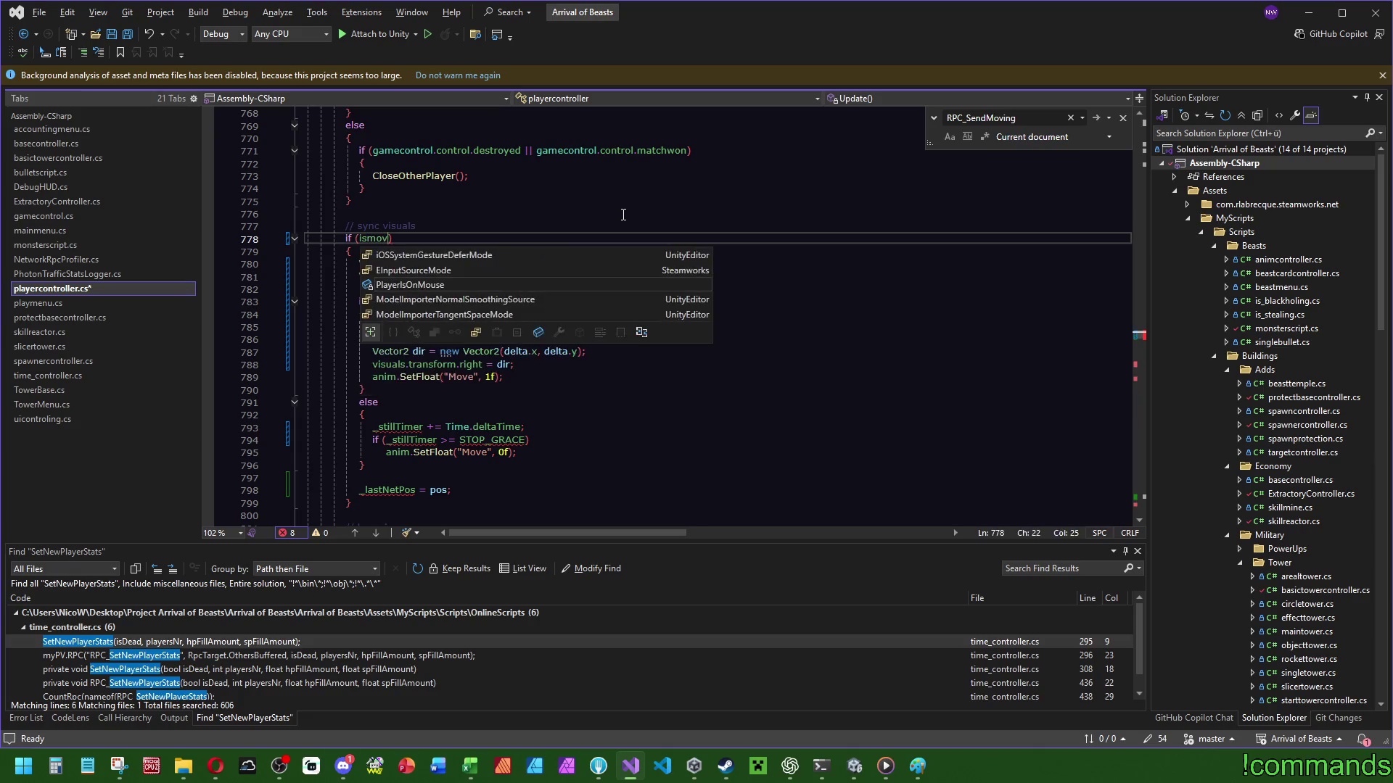
pyautogui.press('BackSpace')
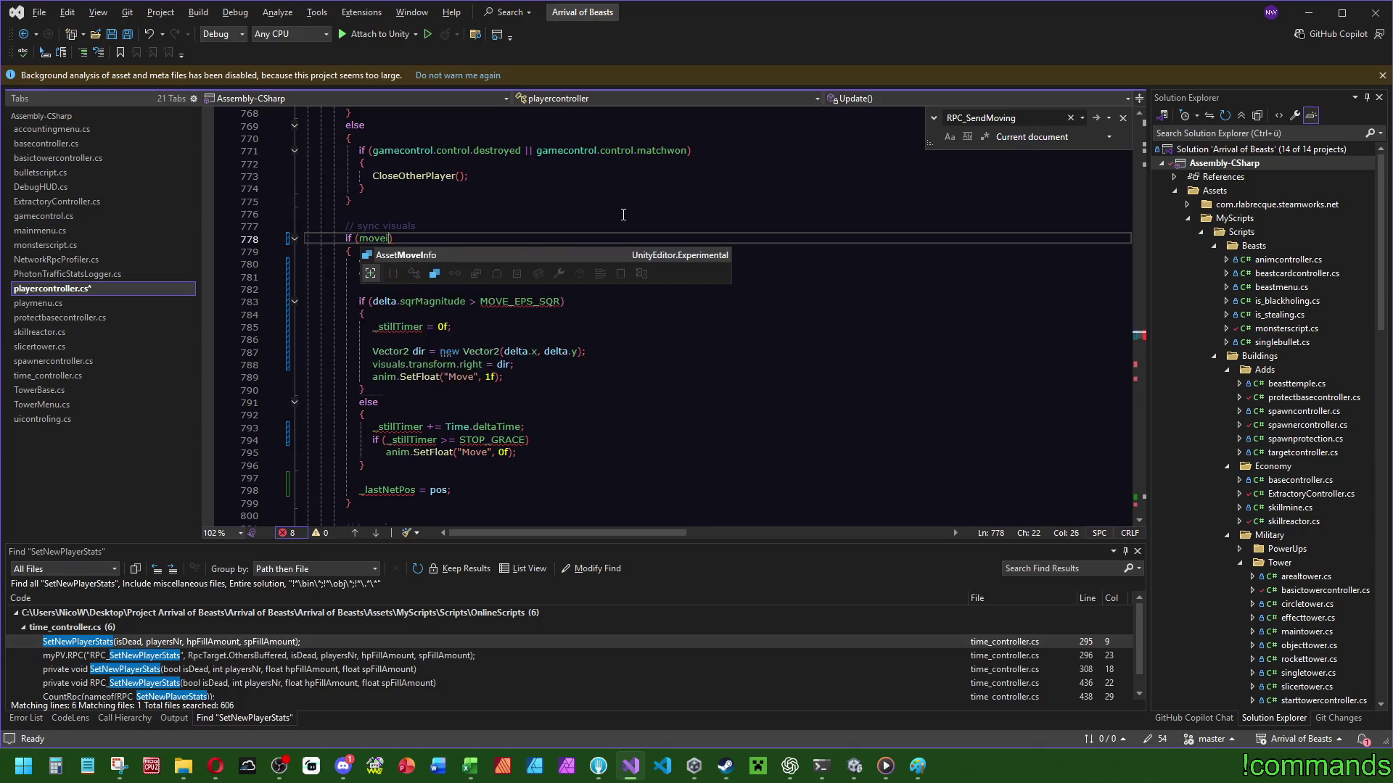
pyautogui.press('Down')
pyautogui.press('Down')
pyautogui.press('Down')
pyautogui.press('Tab')
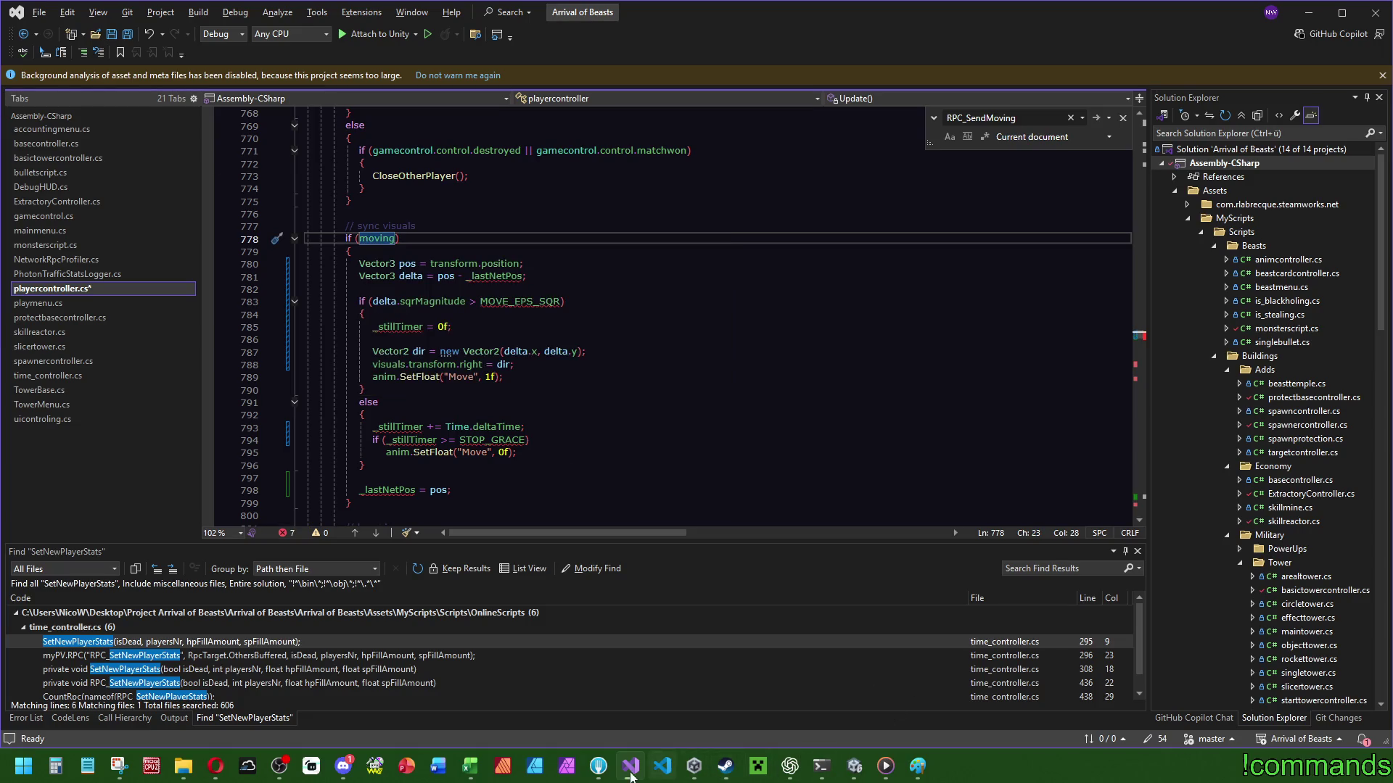
pyautogui.click(599, 768)
pyautogui.scroll(-5, 687, 502)
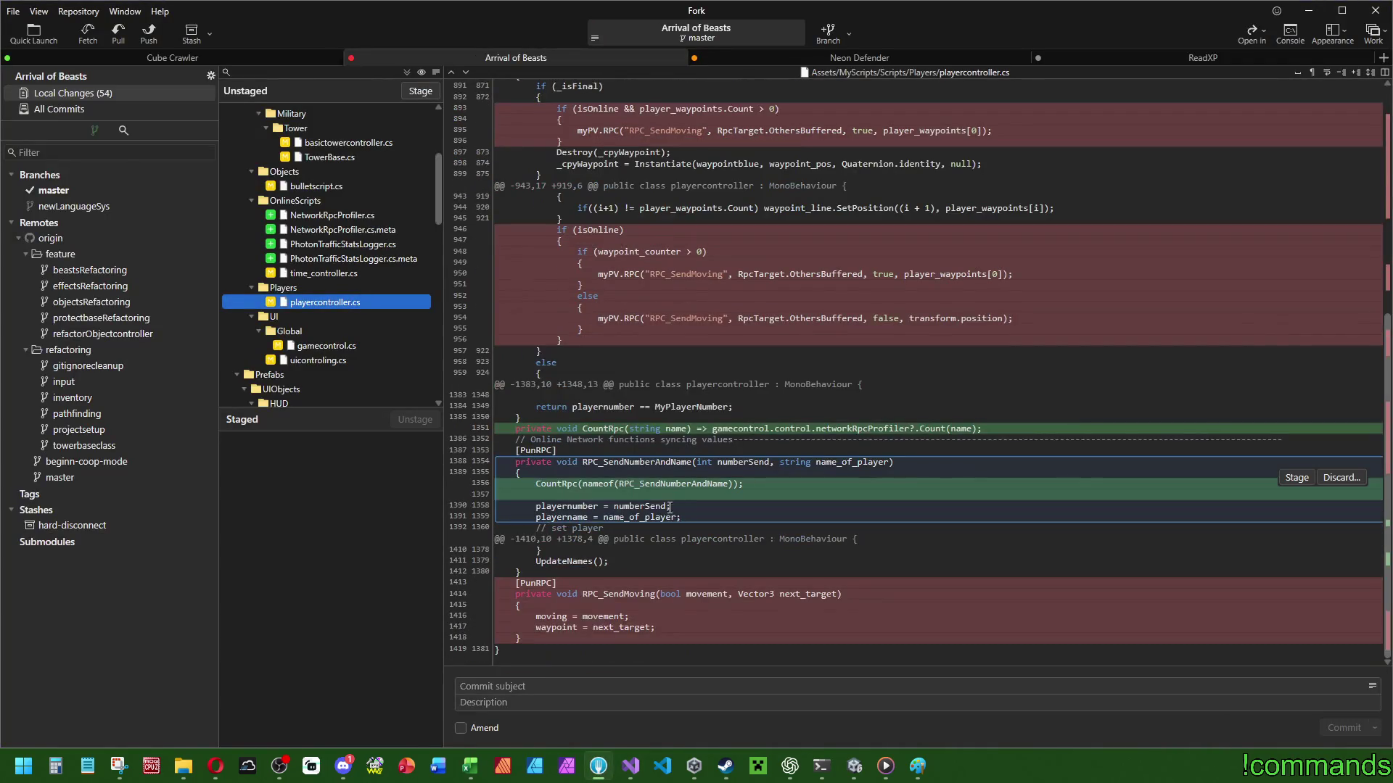
pyautogui.moveTo(617, 614)
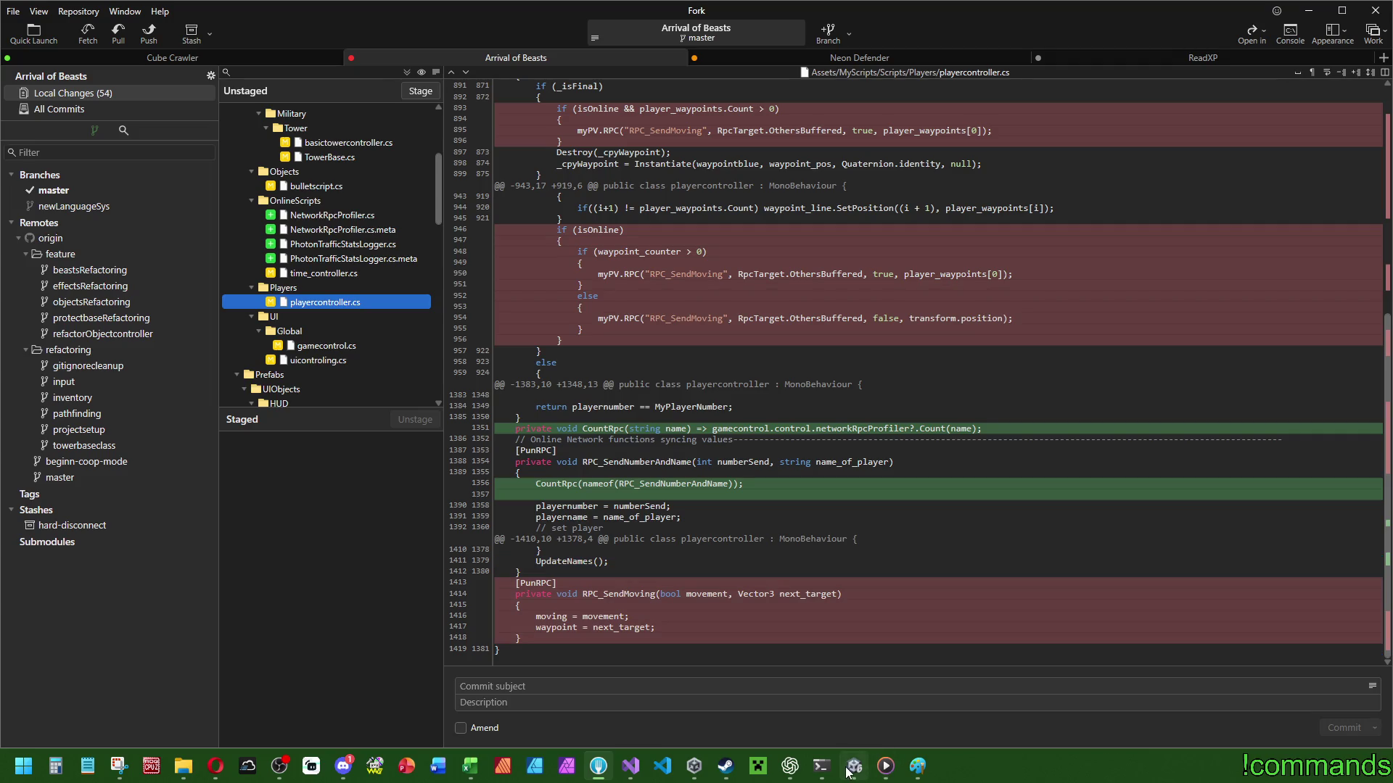
pyautogui.moveTo(855, 767)
pyautogui.click(790, 766)
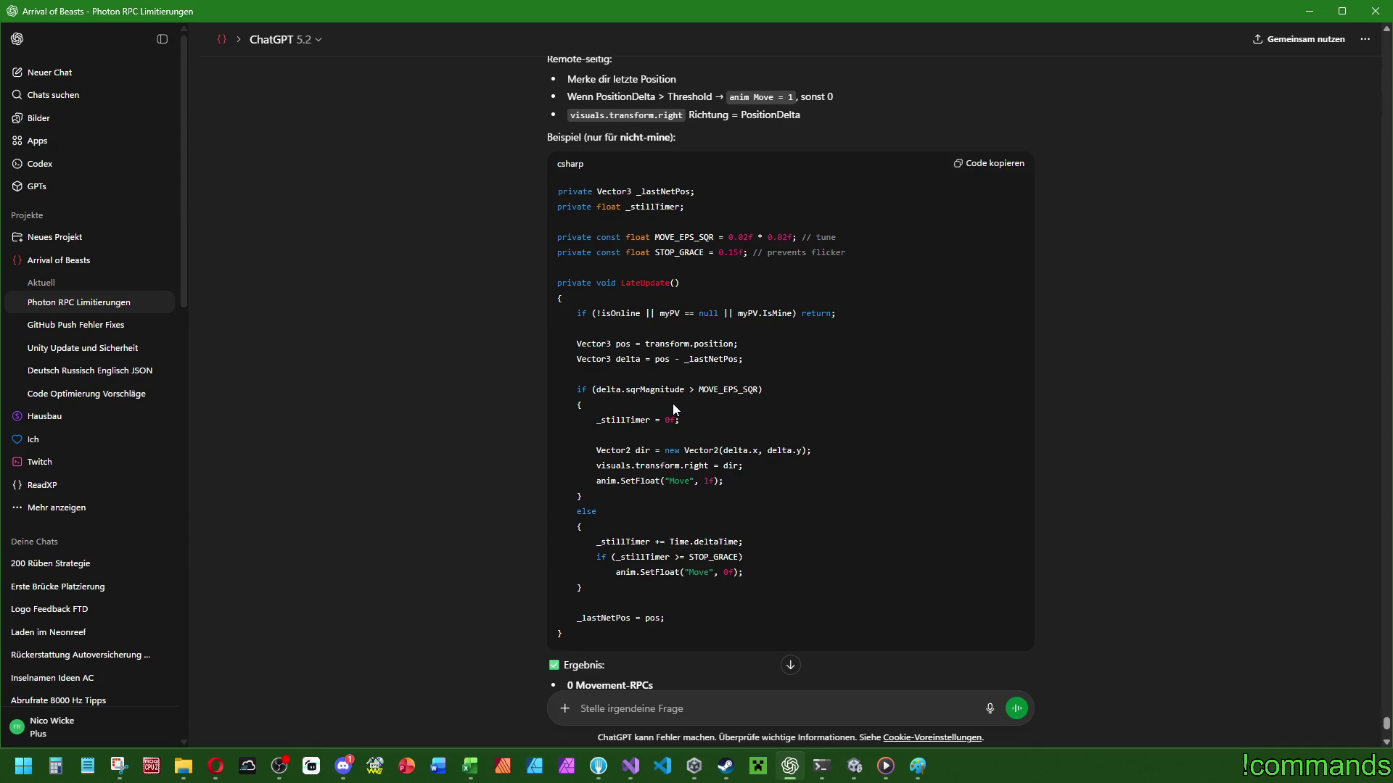
pyautogui.click(631, 766)
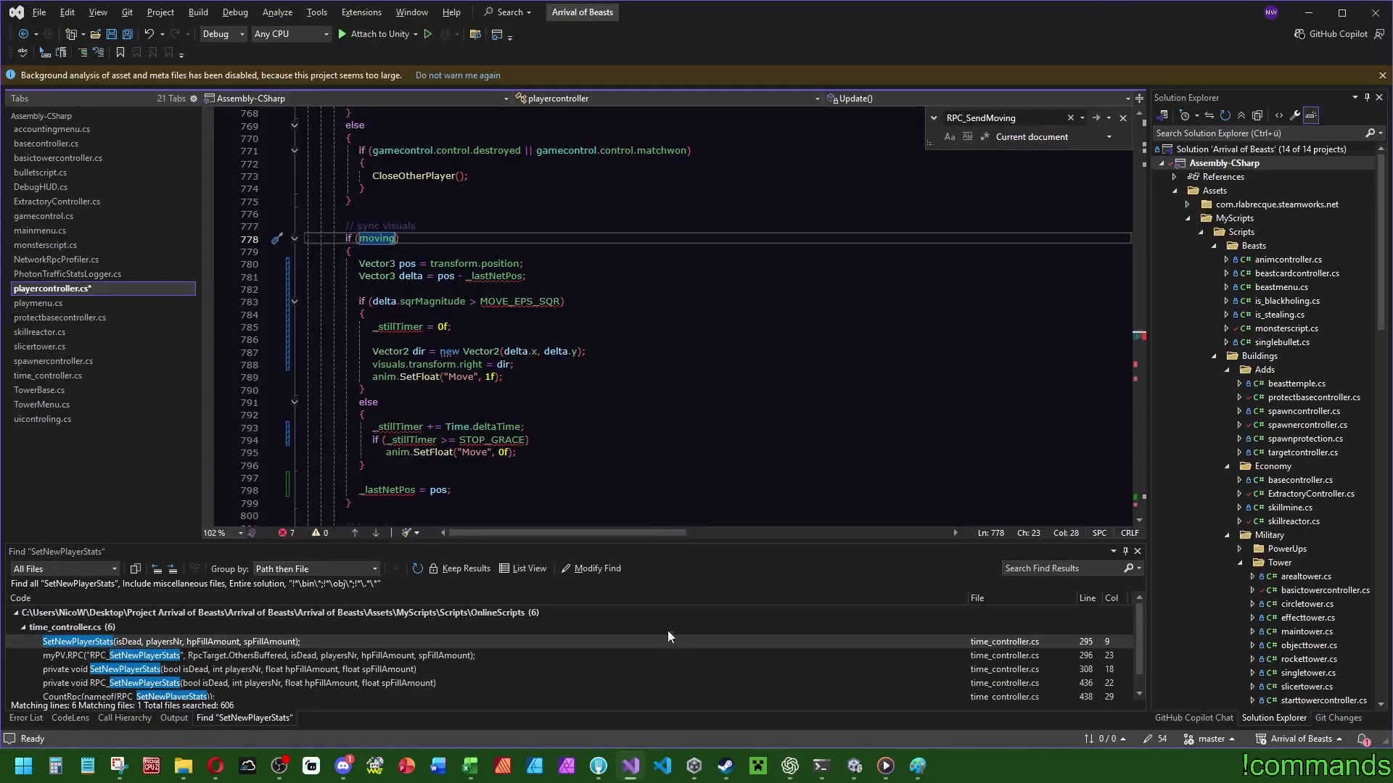
# Scroll playercontroller.cs back to the if (moving) block at line 778.
pyautogui.moveTo(1138, 349); pyautogui.dragTo(1130, 499)
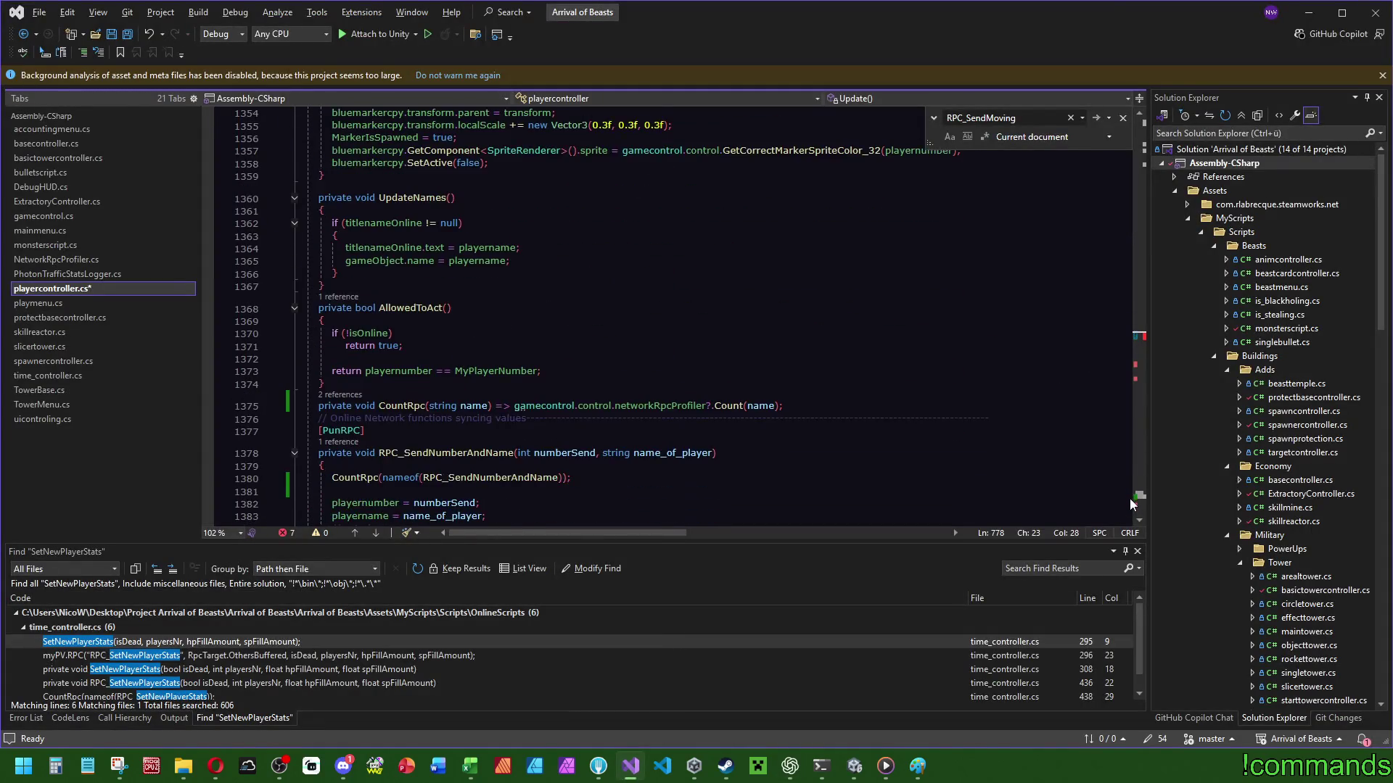
pyautogui.scroll(-5, 646, 404)
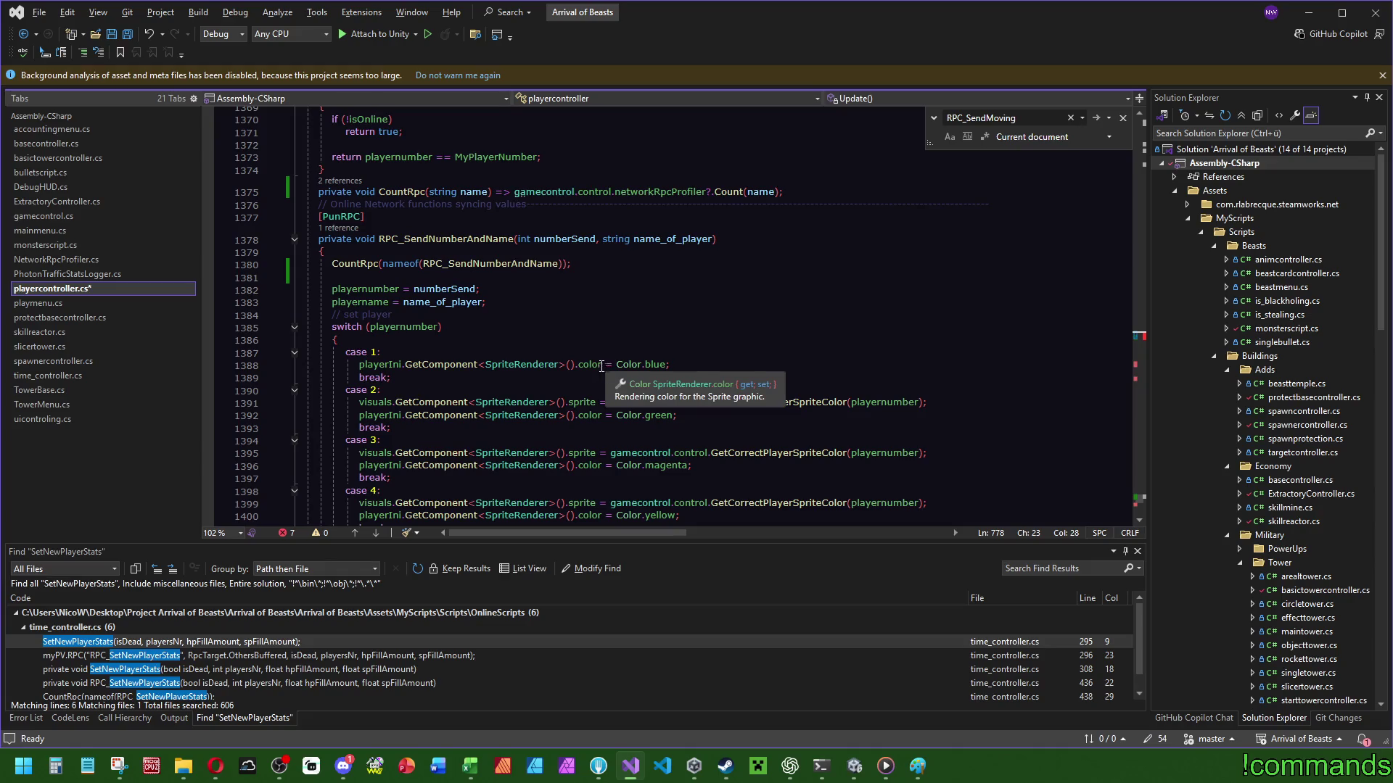
pyautogui.scroll(7, 549, 357)
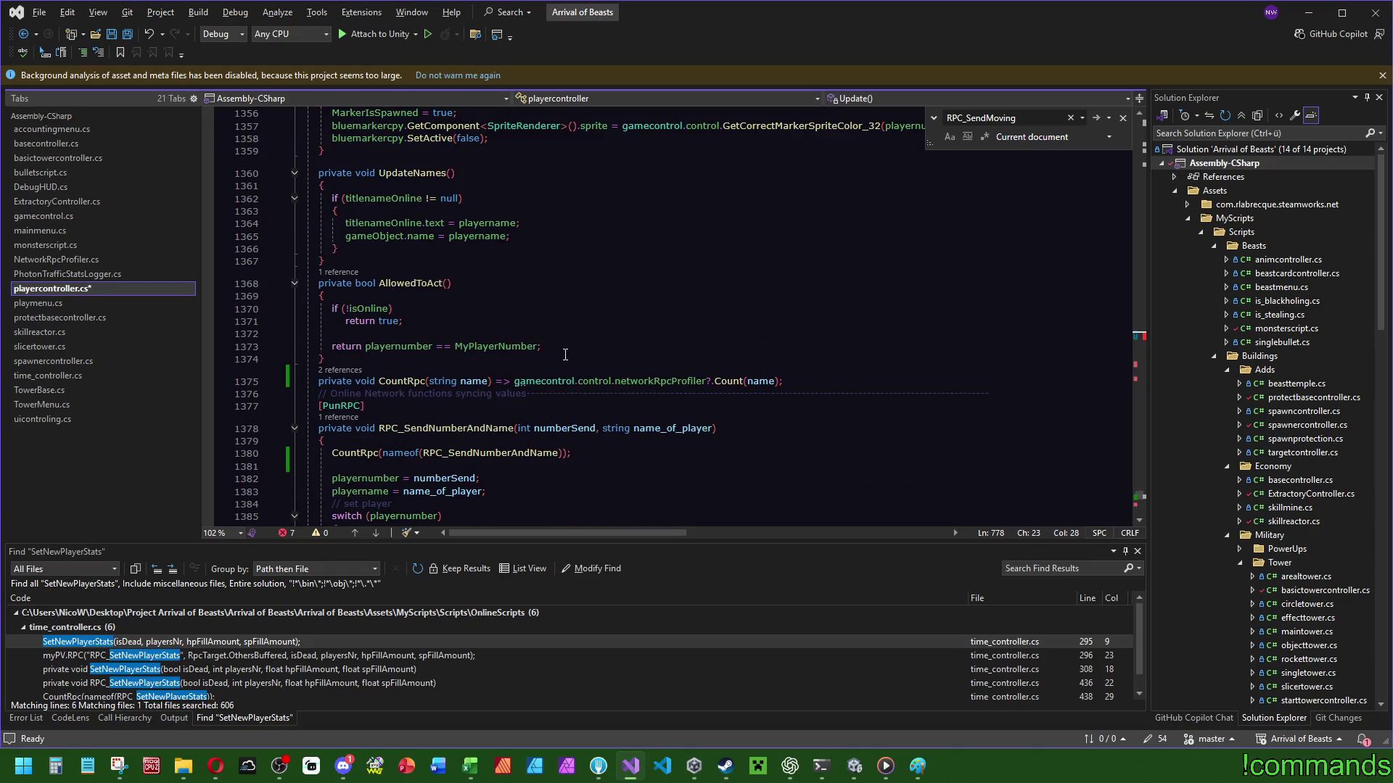
pyautogui.scroll(5, 566, 355)
pyautogui.click(1138, 336)
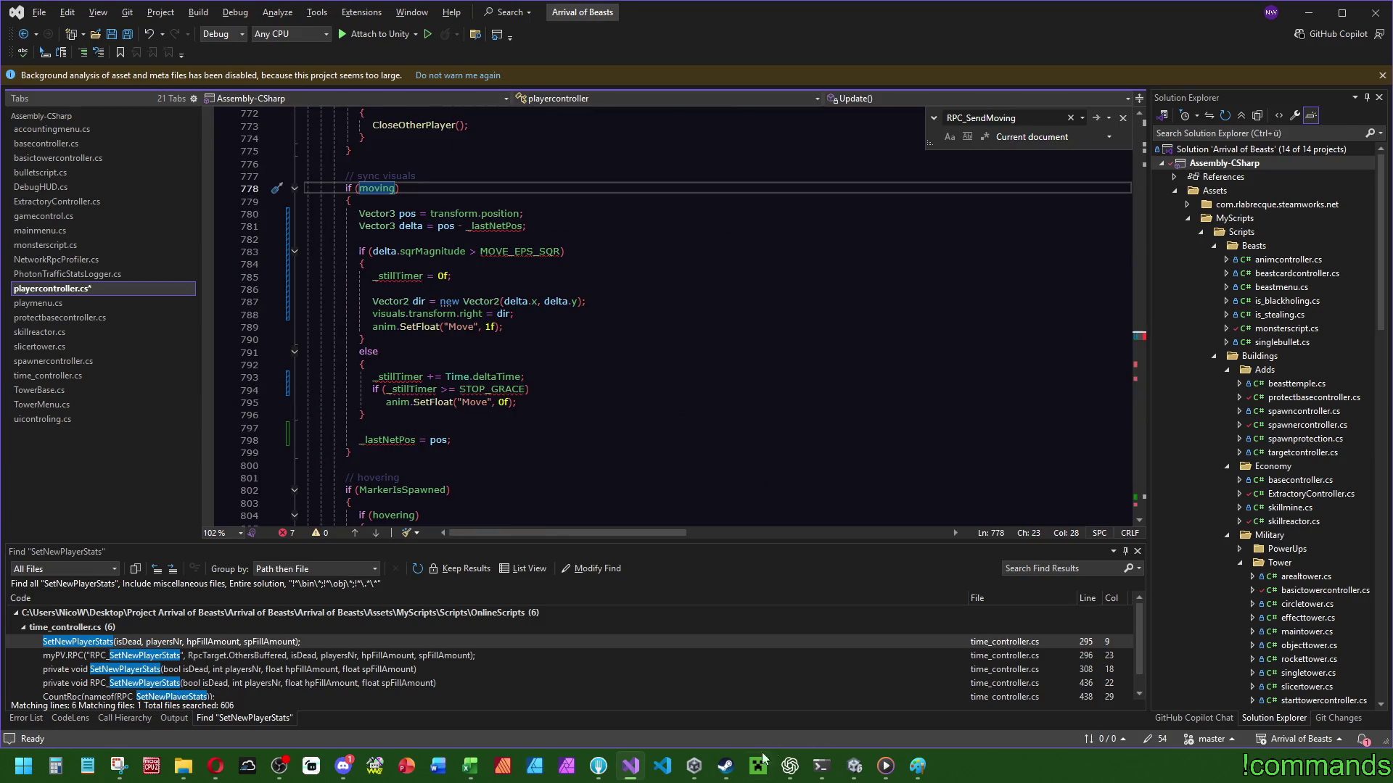
# In ChatGPT, select the example's _lastNetPos, _stillTimer and constant declarations.
pyautogui.moveTo(856, 769)
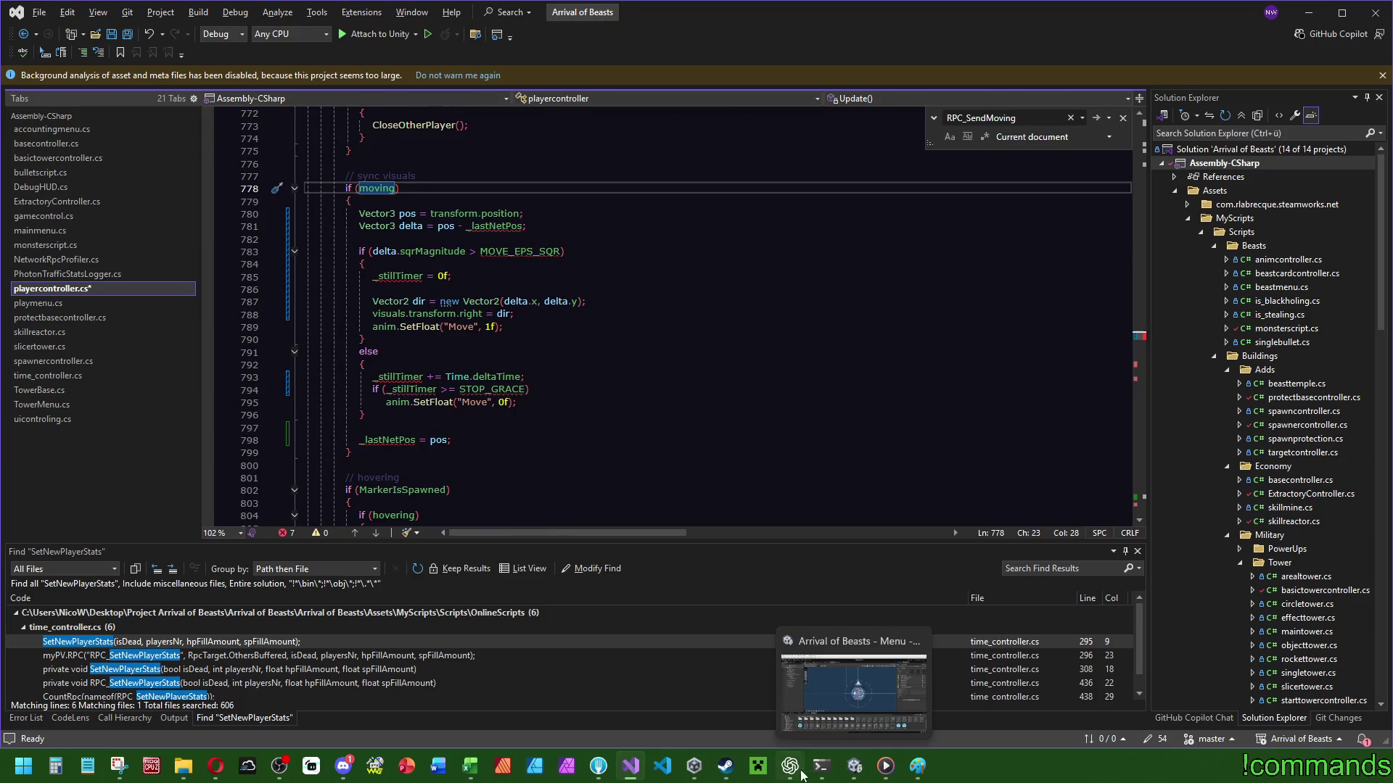
pyautogui.click(790, 766)
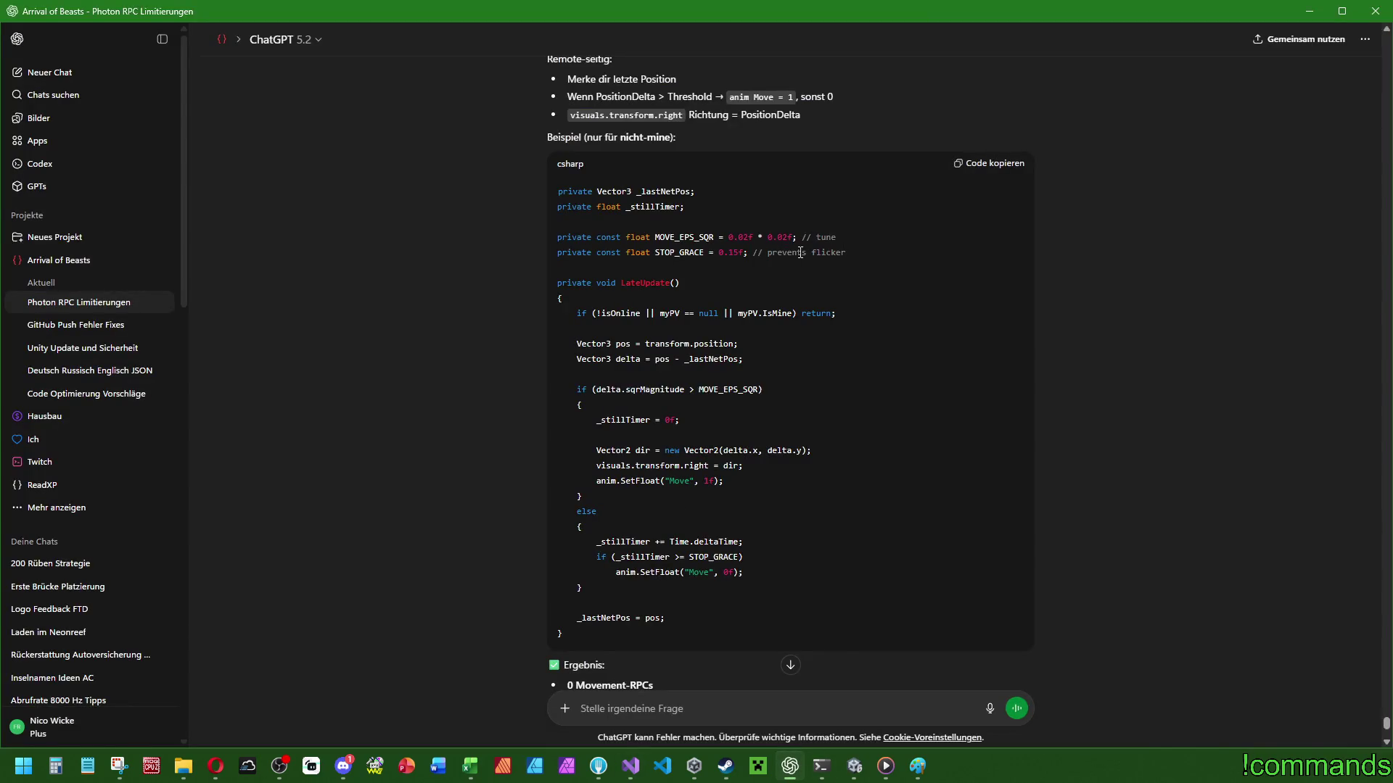
pyautogui.moveTo(849, 254)
pyautogui.mouseDown()
pyautogui.moveTo(581, 246)
pyautogui.moveTo(557, 197)
pyautogui.mouseUp()
pyautogui.click(902, 243)
# Back in Visual Studio, locate the moving field among the networking declarations.
pyautogui.click(630, 766)
pyautogui.moveTo(1139, 337); pyautogui.dragTo(1139, 120)
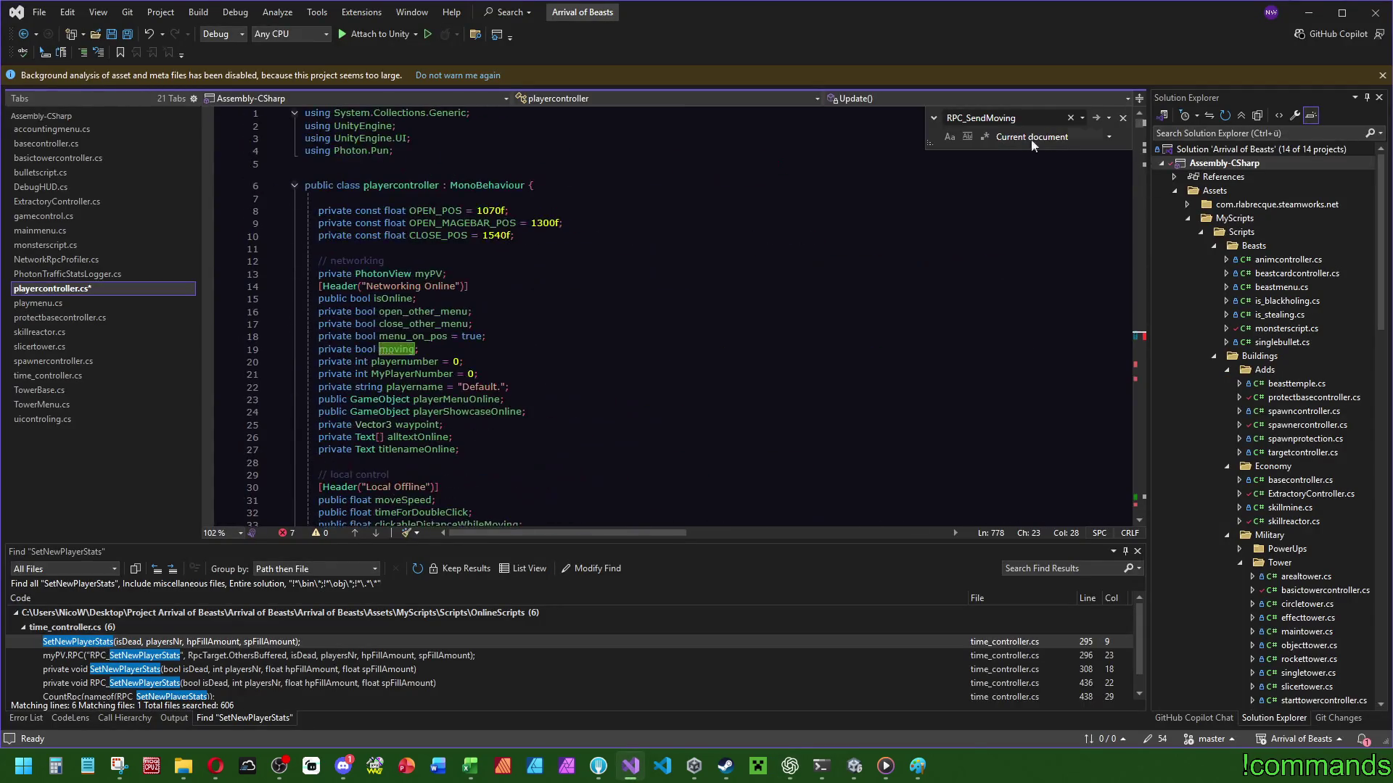
pyautogui.click(541, 261)
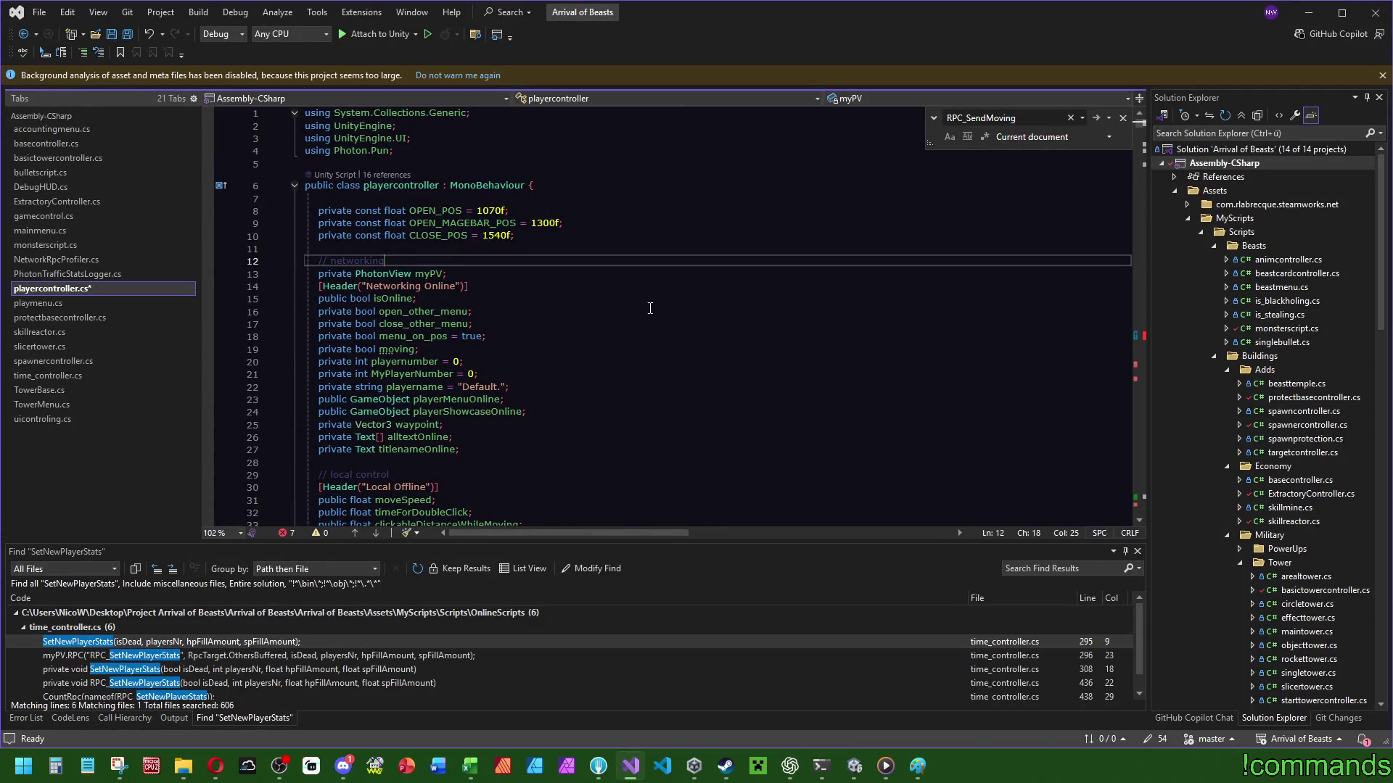
pyautogui.click(452, 299)
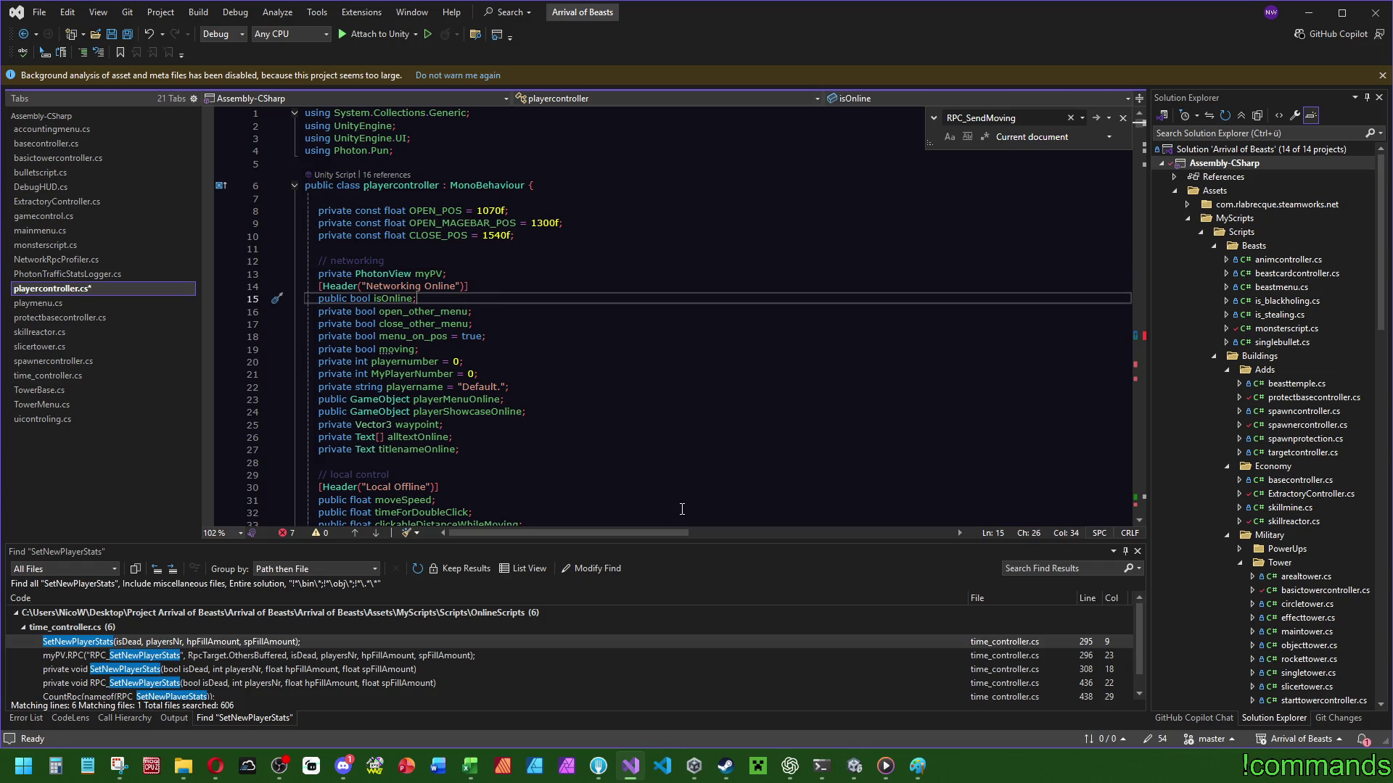
pyautogui.click(407, 349)
pyautogui.hotkey('ctrl', 'f')
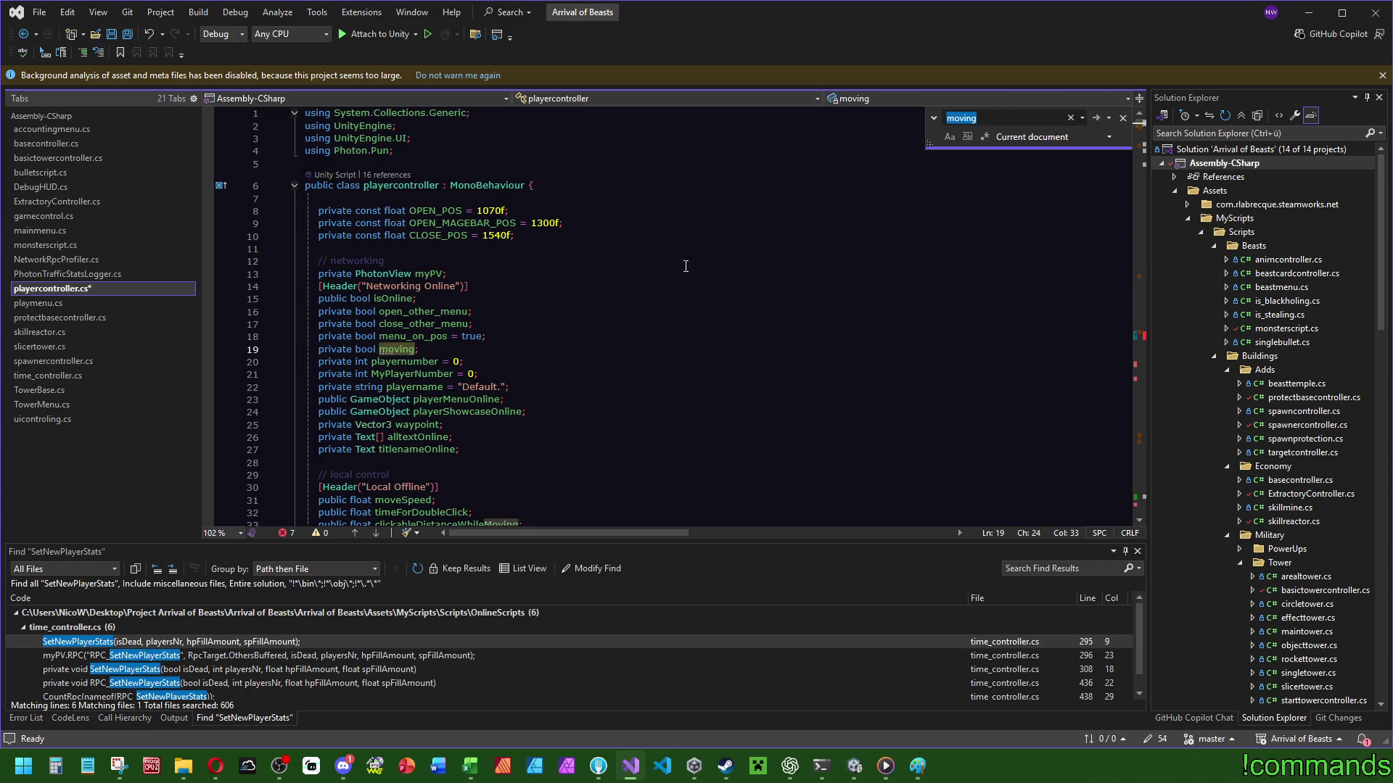
pyautogui.scroll(-2, 635, 288)
pyautogui.moveTo(1141, 126)
pyautogui.mouseDown()
pyautogui.moveTo(1161, 447)
pyautogui.moveTo(1161, 131)
pyautogui.mouseUp()
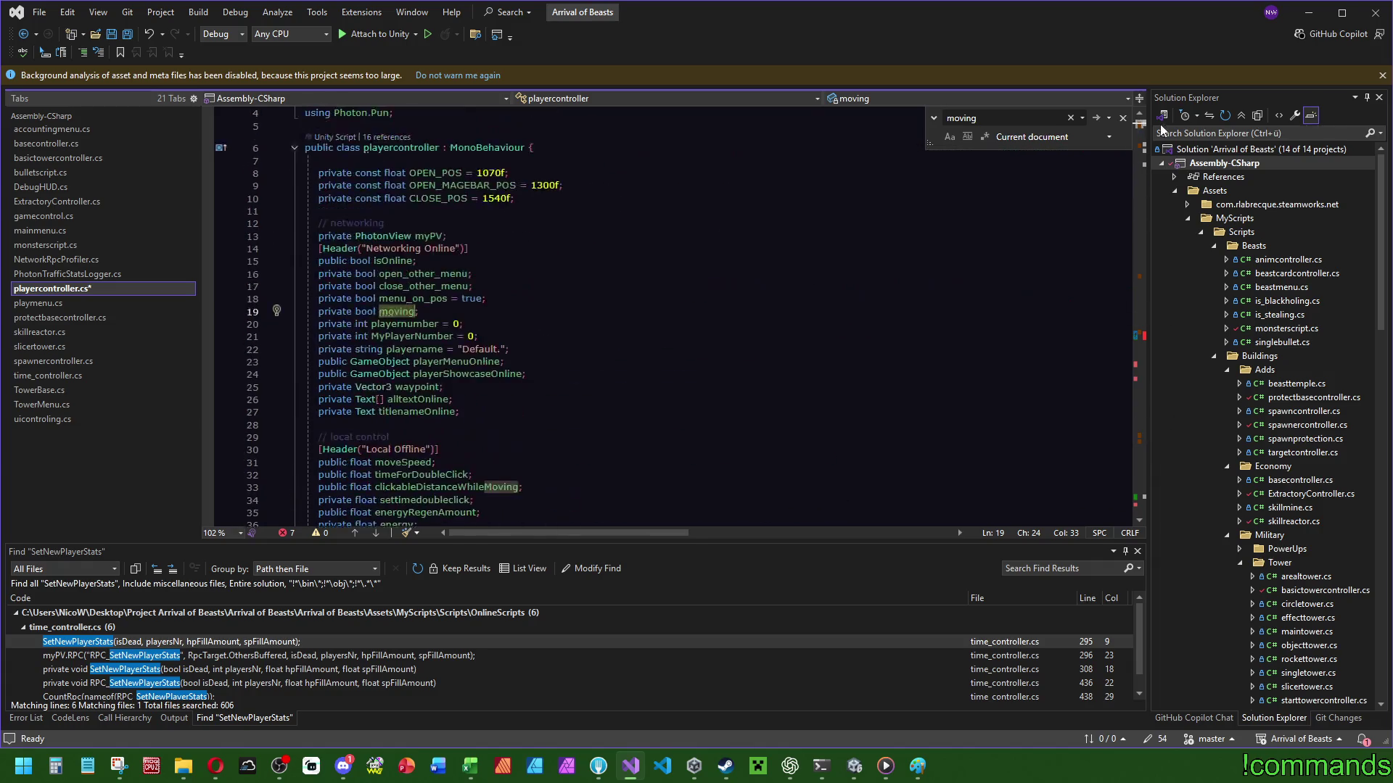
pyautogui.moveTo(396, 317)
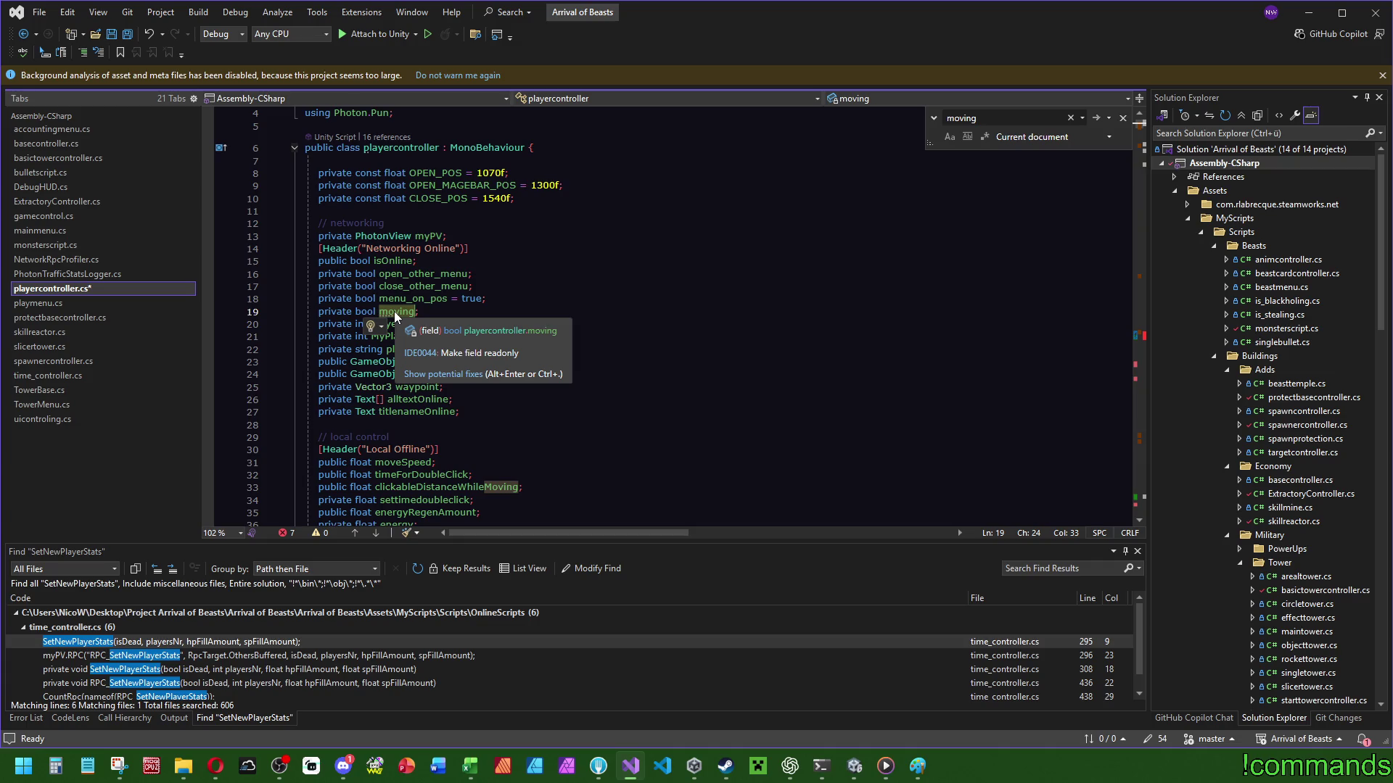
# Paste the declarations after titlenameOnline under a new // Rotation by movement comment.
pyautogui.click(522, 312)
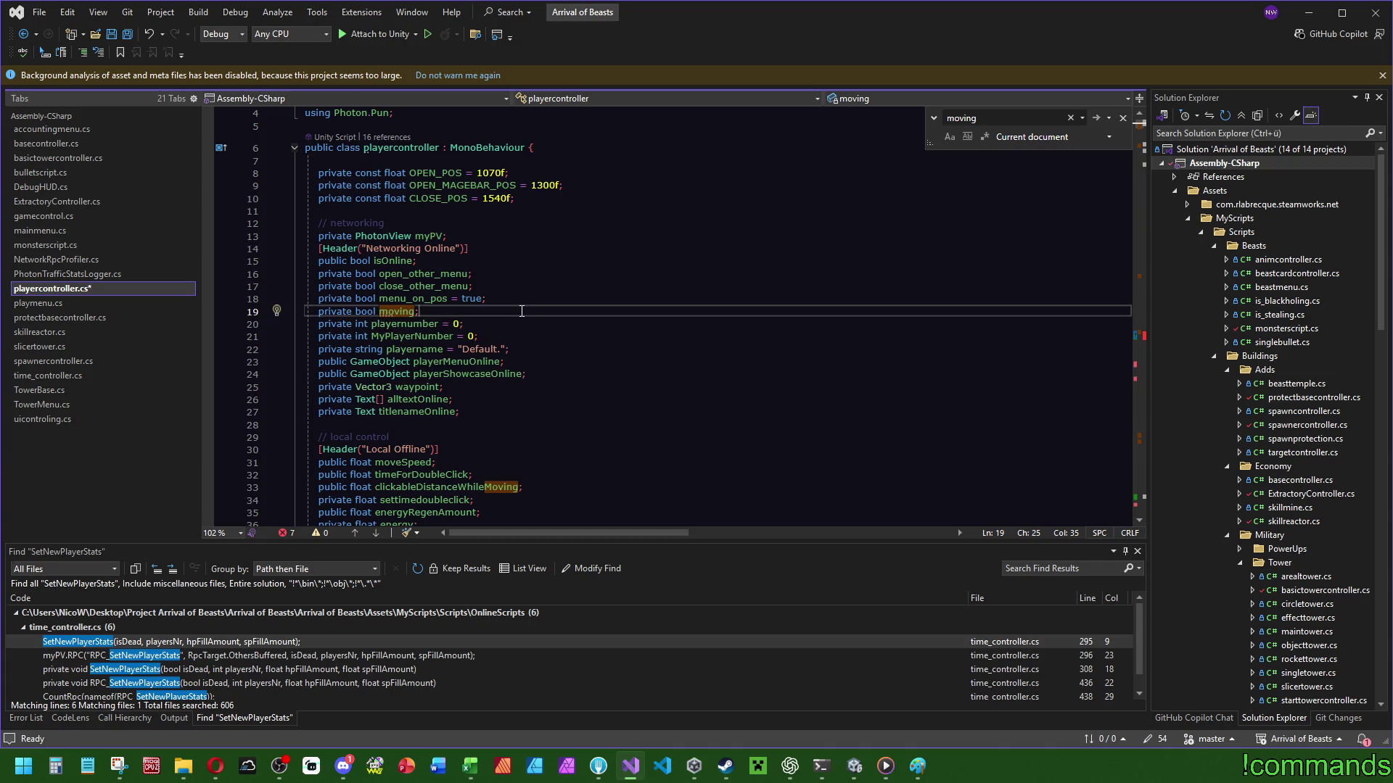
pyautogui.click(530, 411)
pyautogui.hotkey('ctrl', 'v')
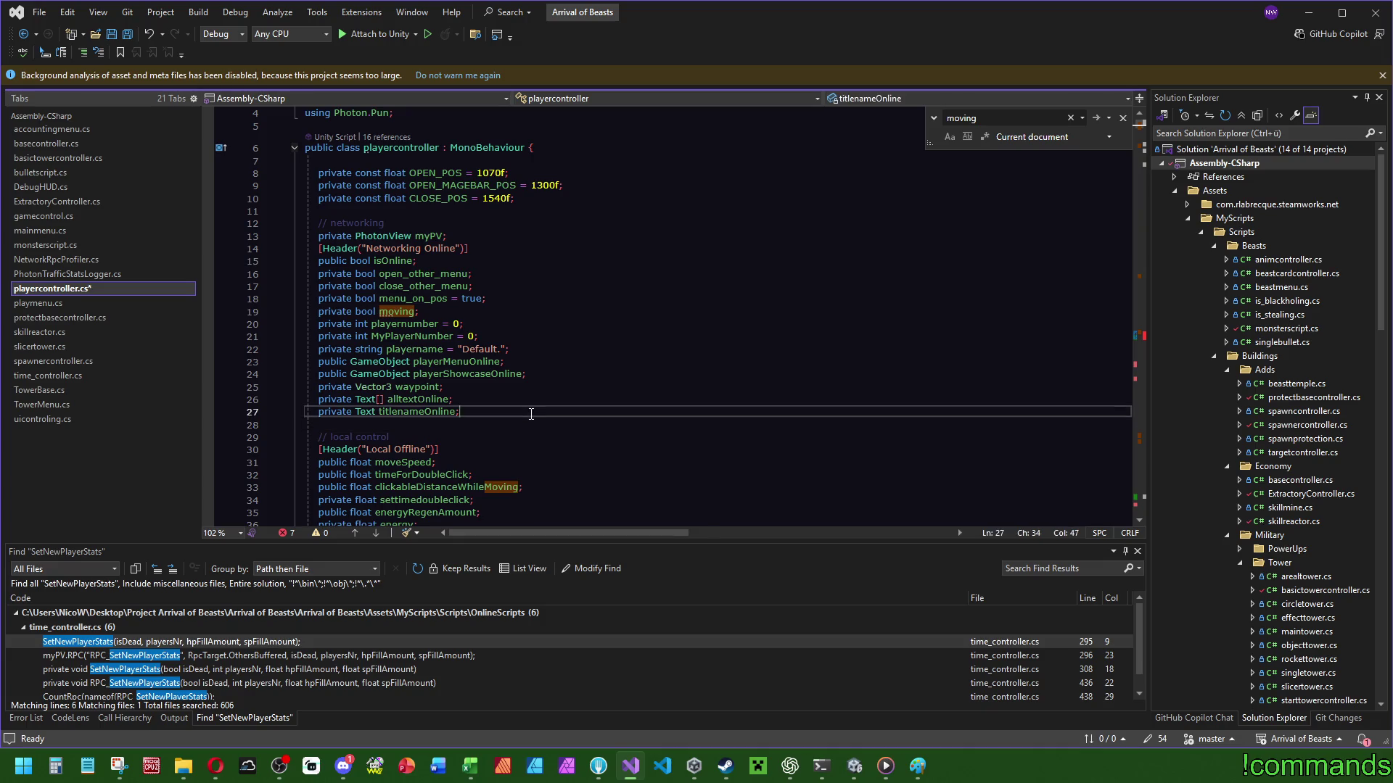
pyautogui.click(468, 411)
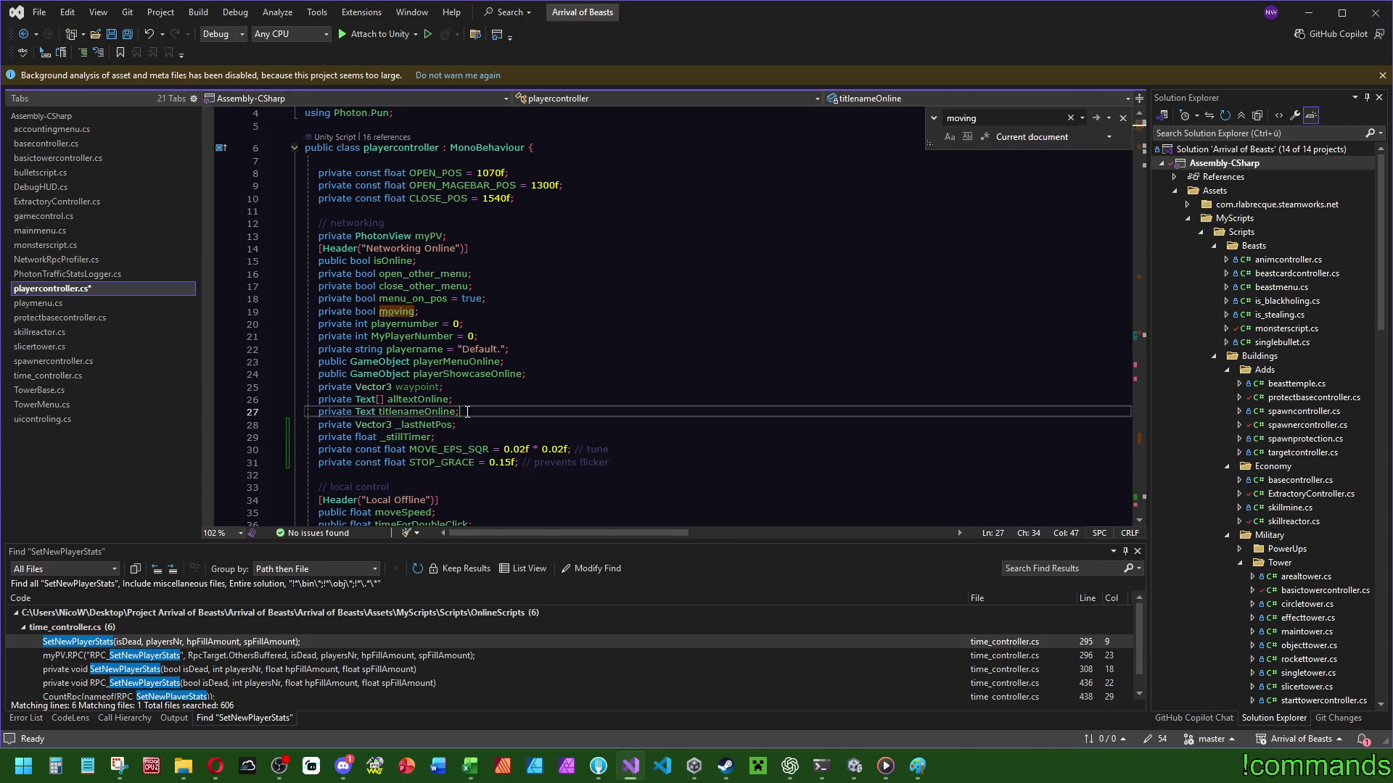
pyautogui.press('Return')
pyautogui.write('// Rotation')
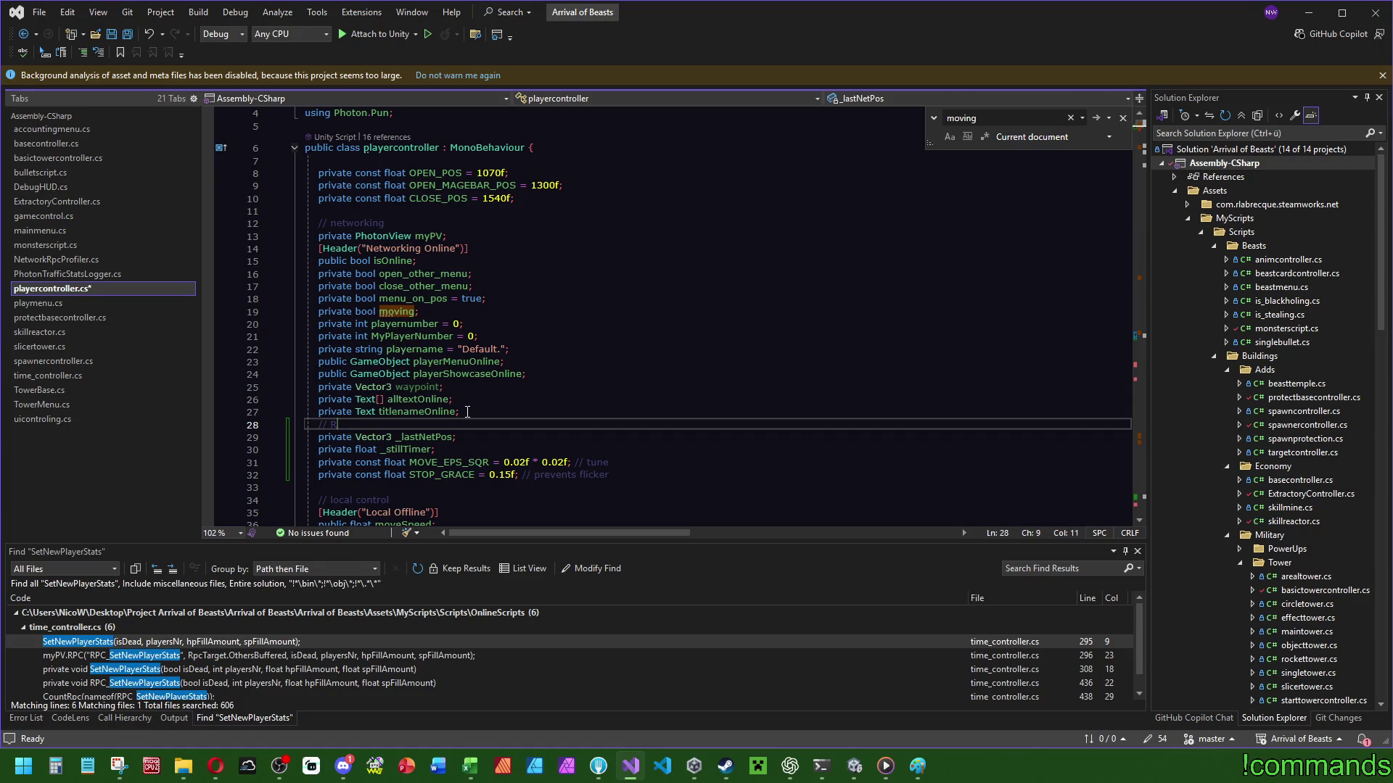
pyautogui.write(' by movement')
# Return to the moving declaration and the moving block in Update at line 803.
pyautogui.click(633, 311)
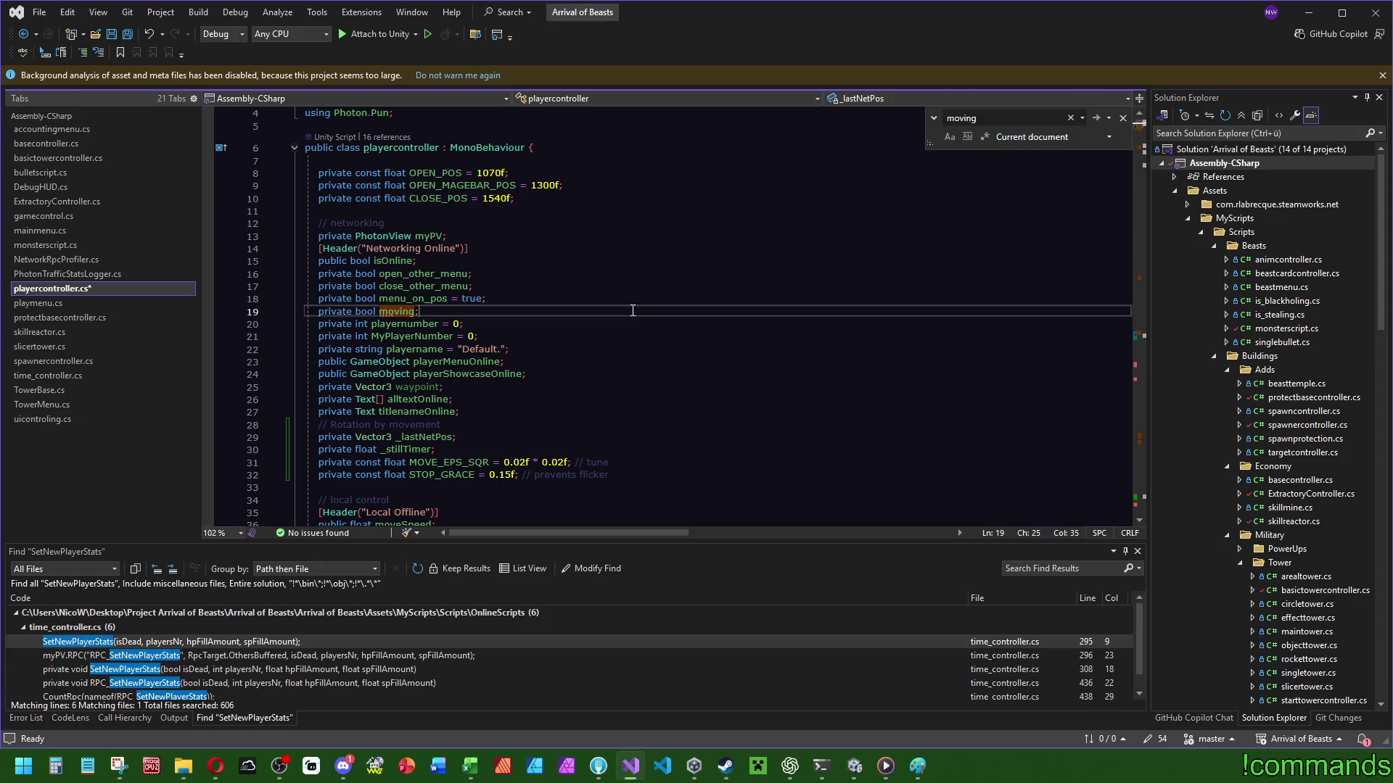
pyautogui.click(1141, 335)
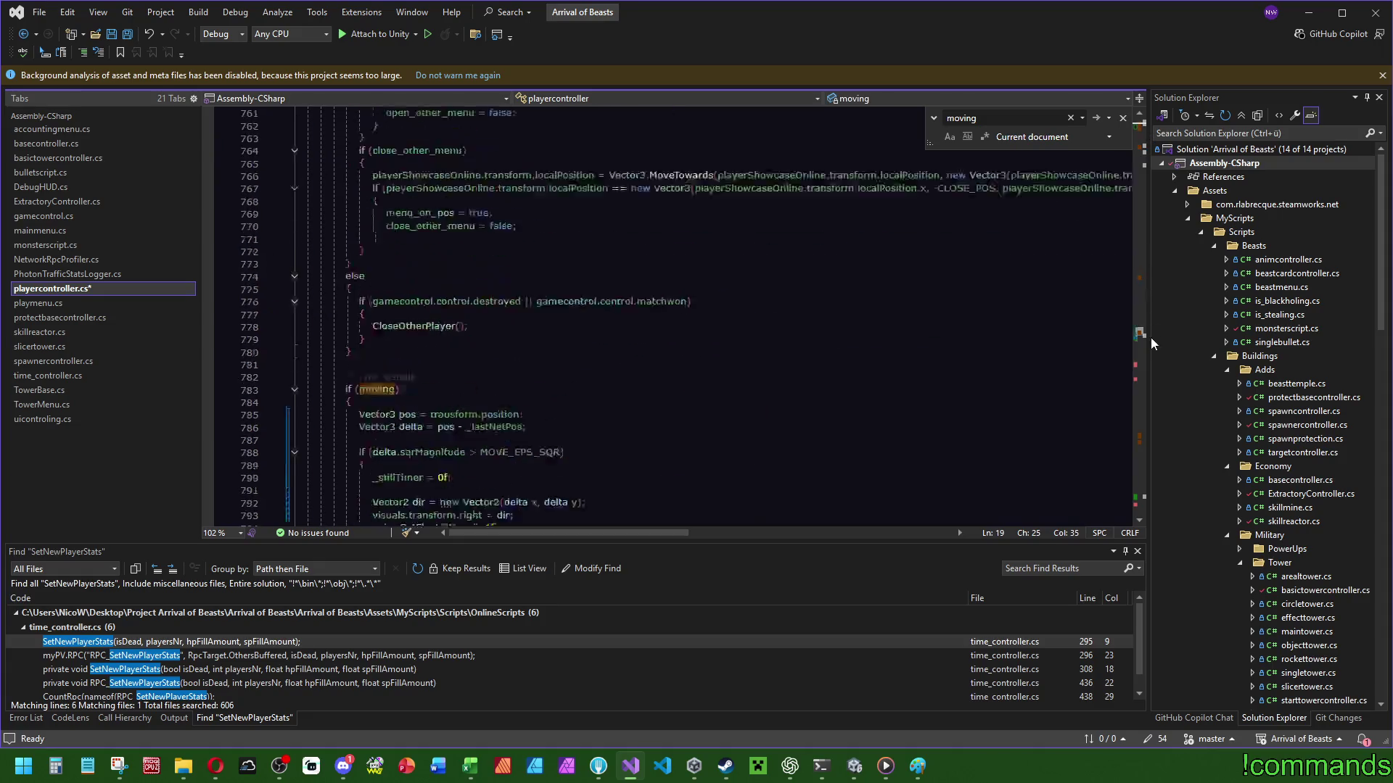
pyautogui.click(427, 440)
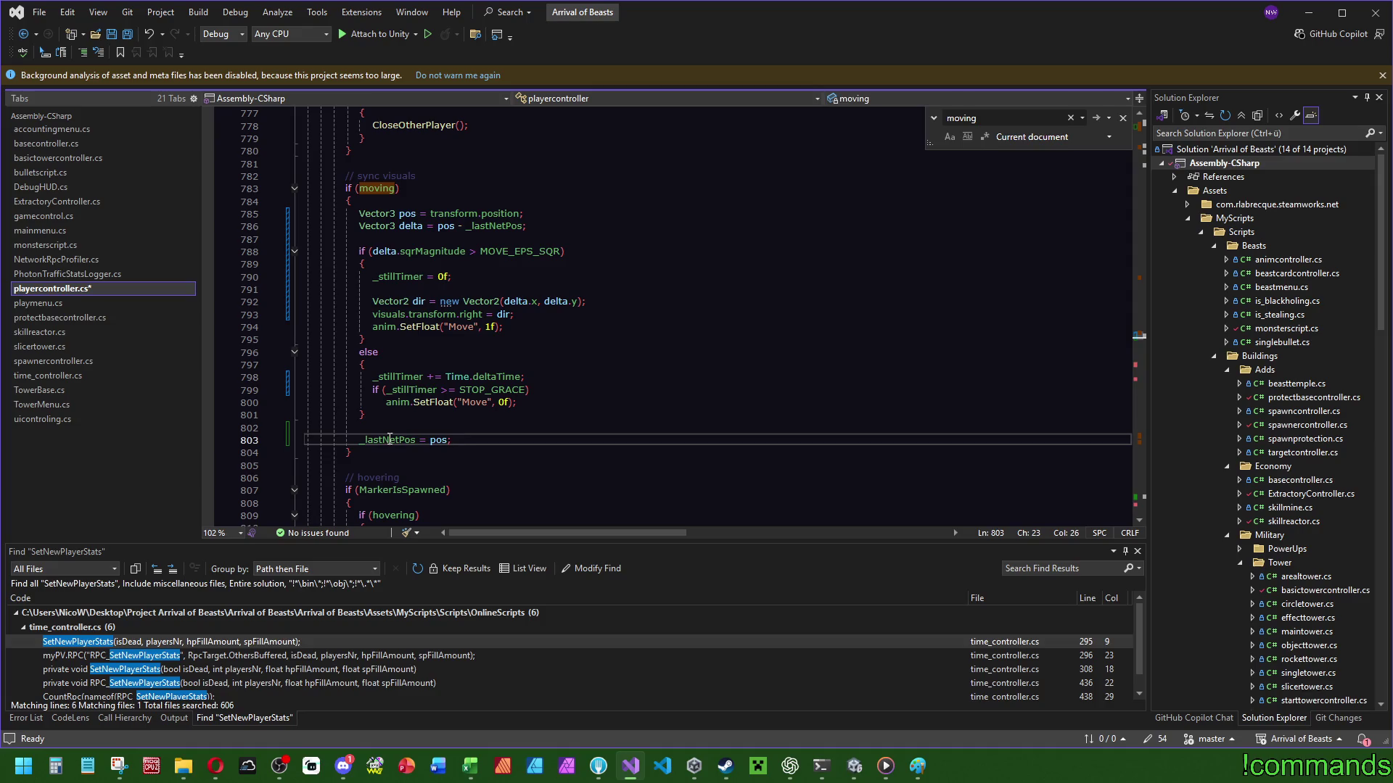
pyautogui.moveTo(451, 439); pyautogui.dragTo(357, 440)
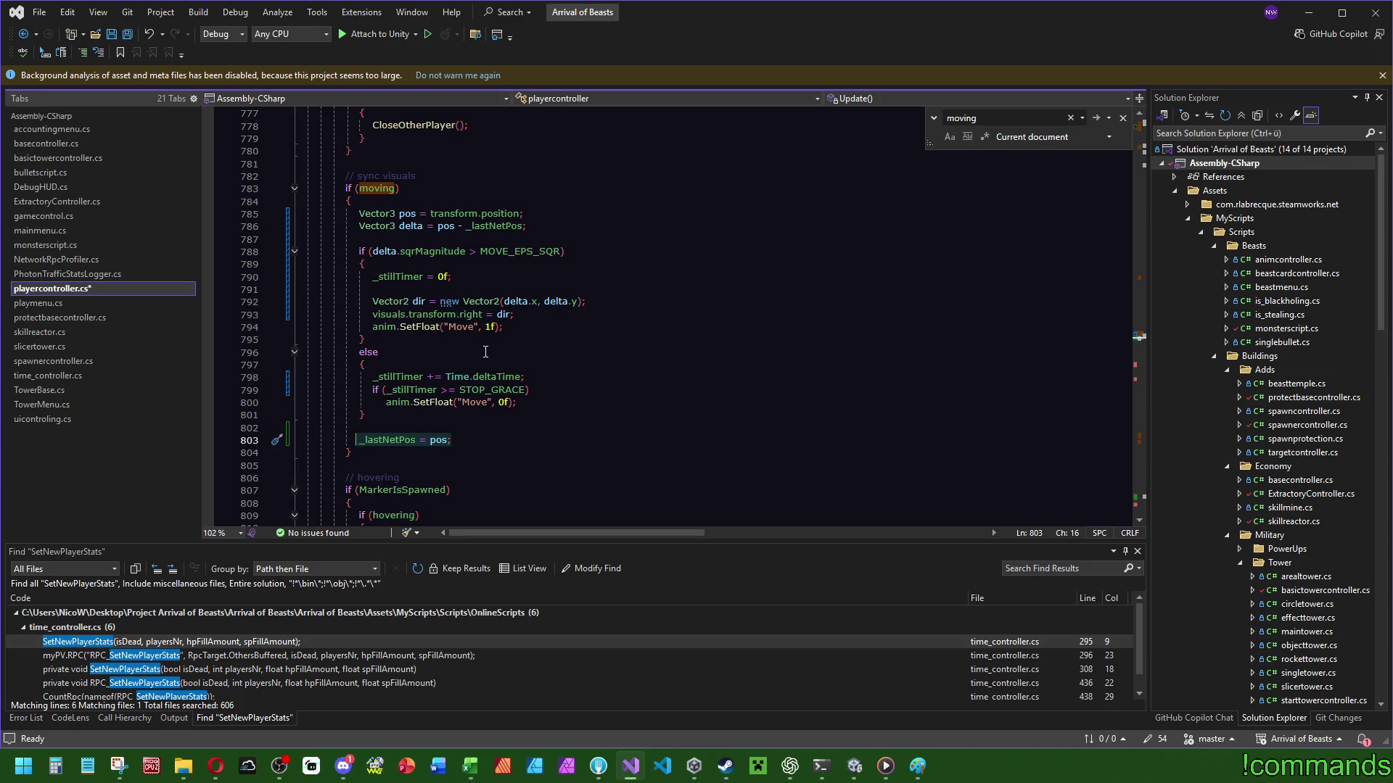
pyautogui.click(457, 276)
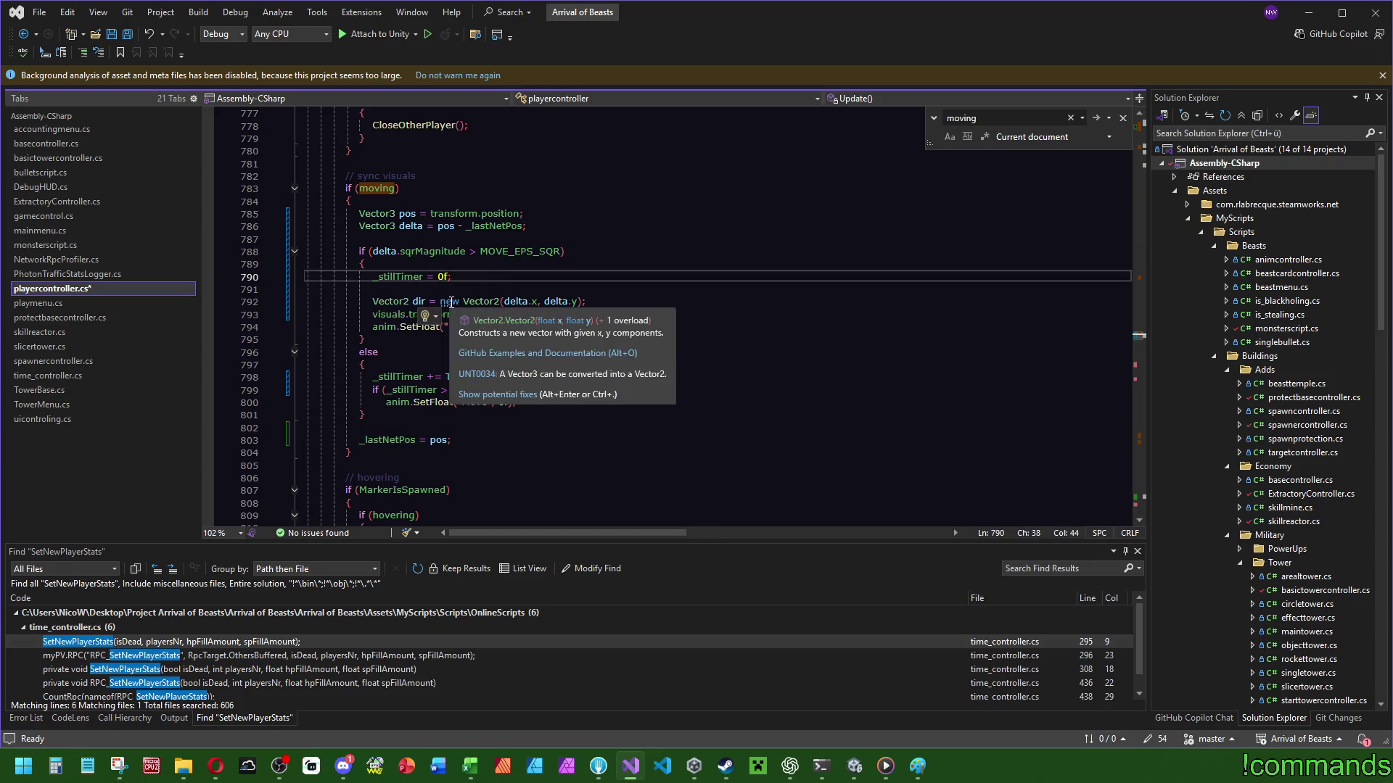
pyautogui.moveTo(436, 300)
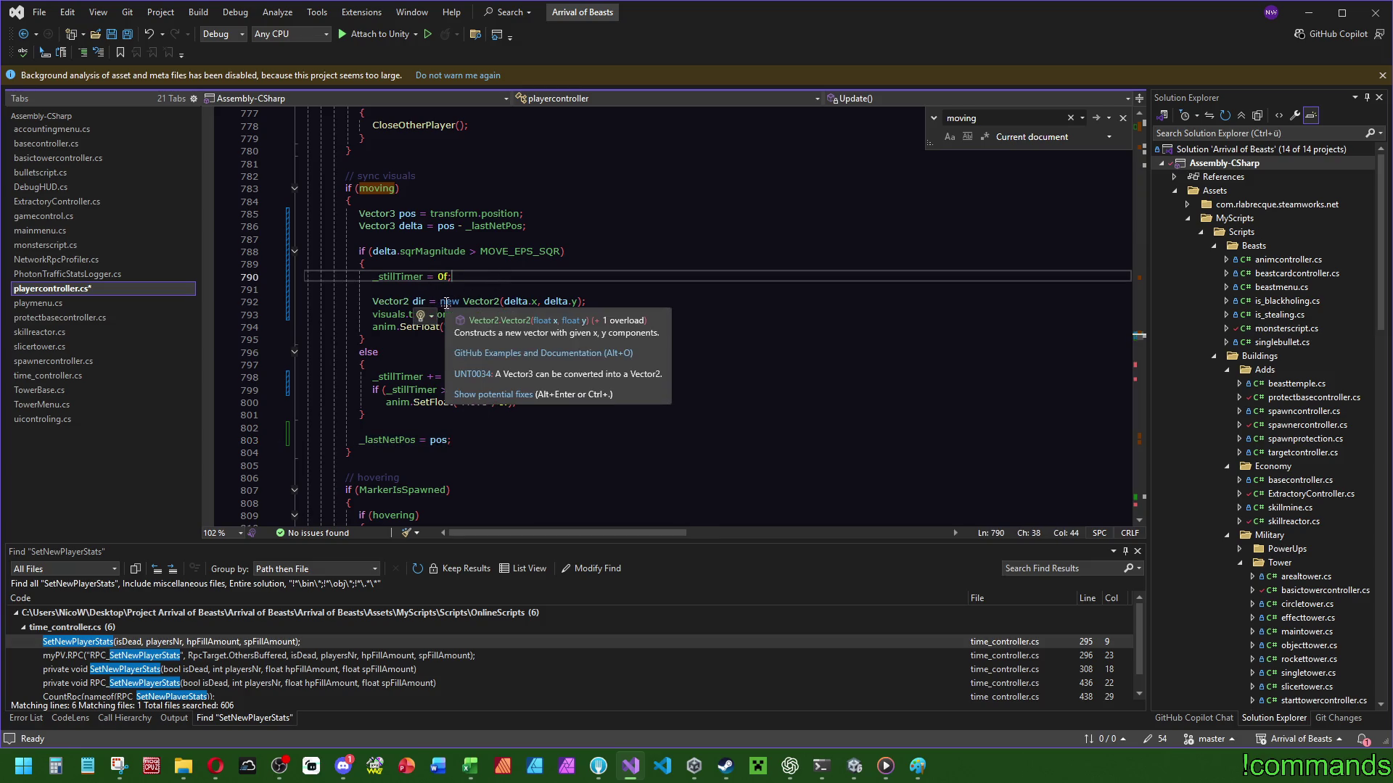
pyautogui.click(485, 405)
pyautogui.moveTo(464, 338)
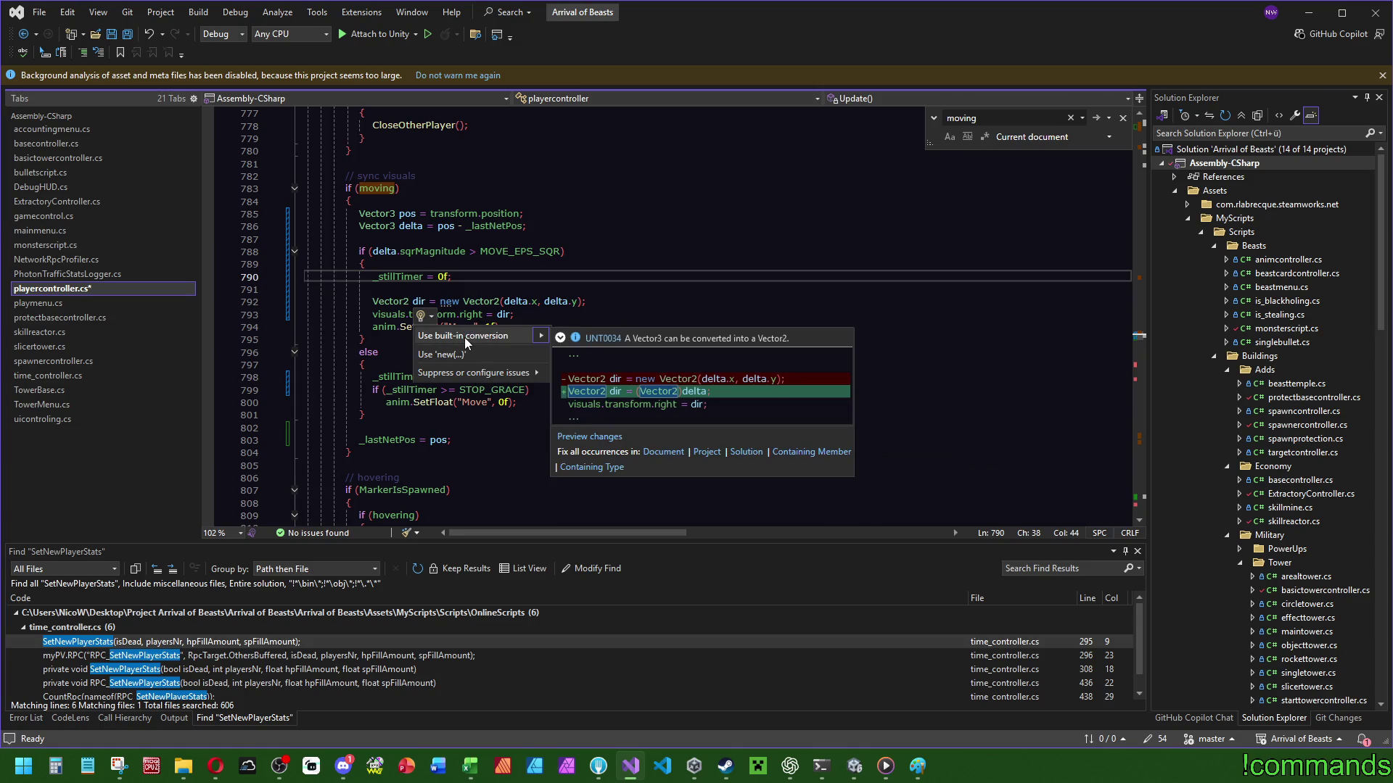
pyautogui.click(464, 337)
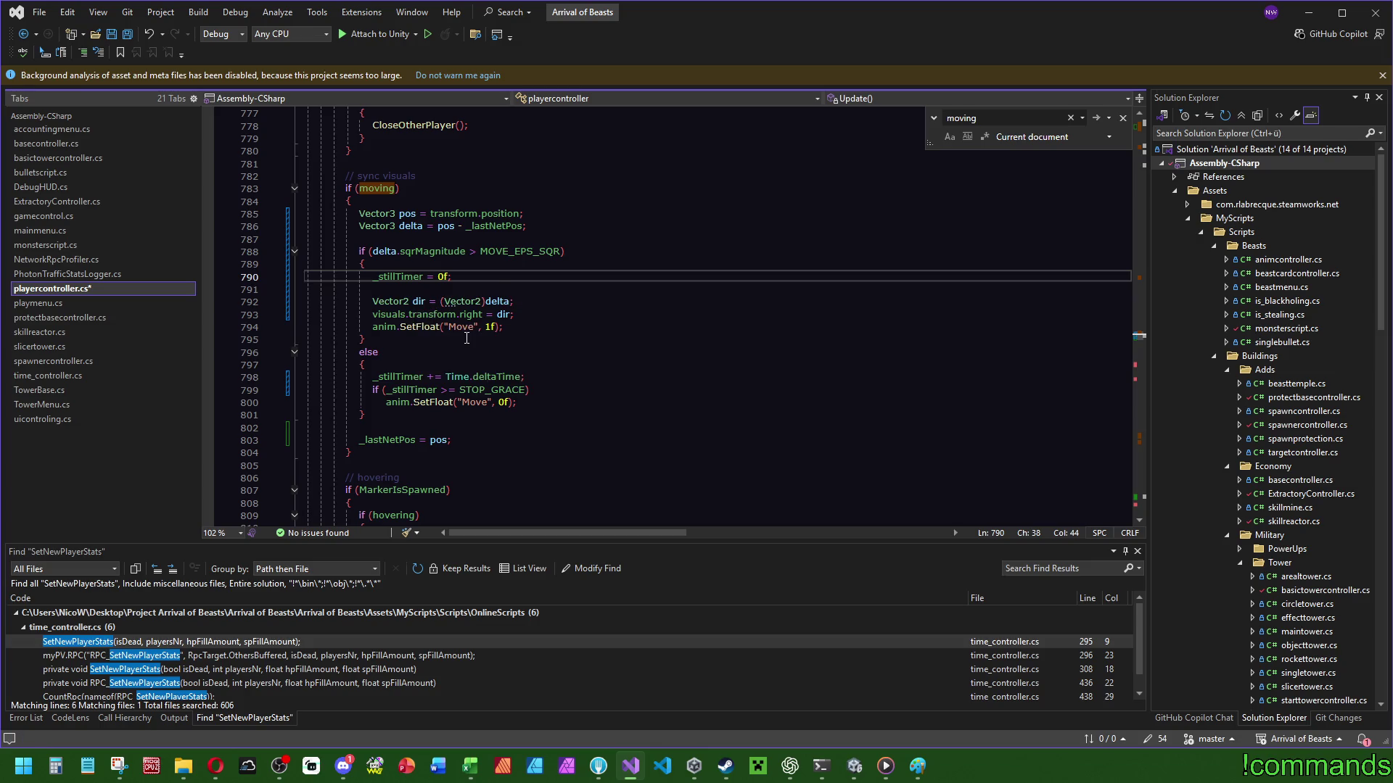
pyautogui.moveTo(472, 325)
pyautogui.press('Tab')
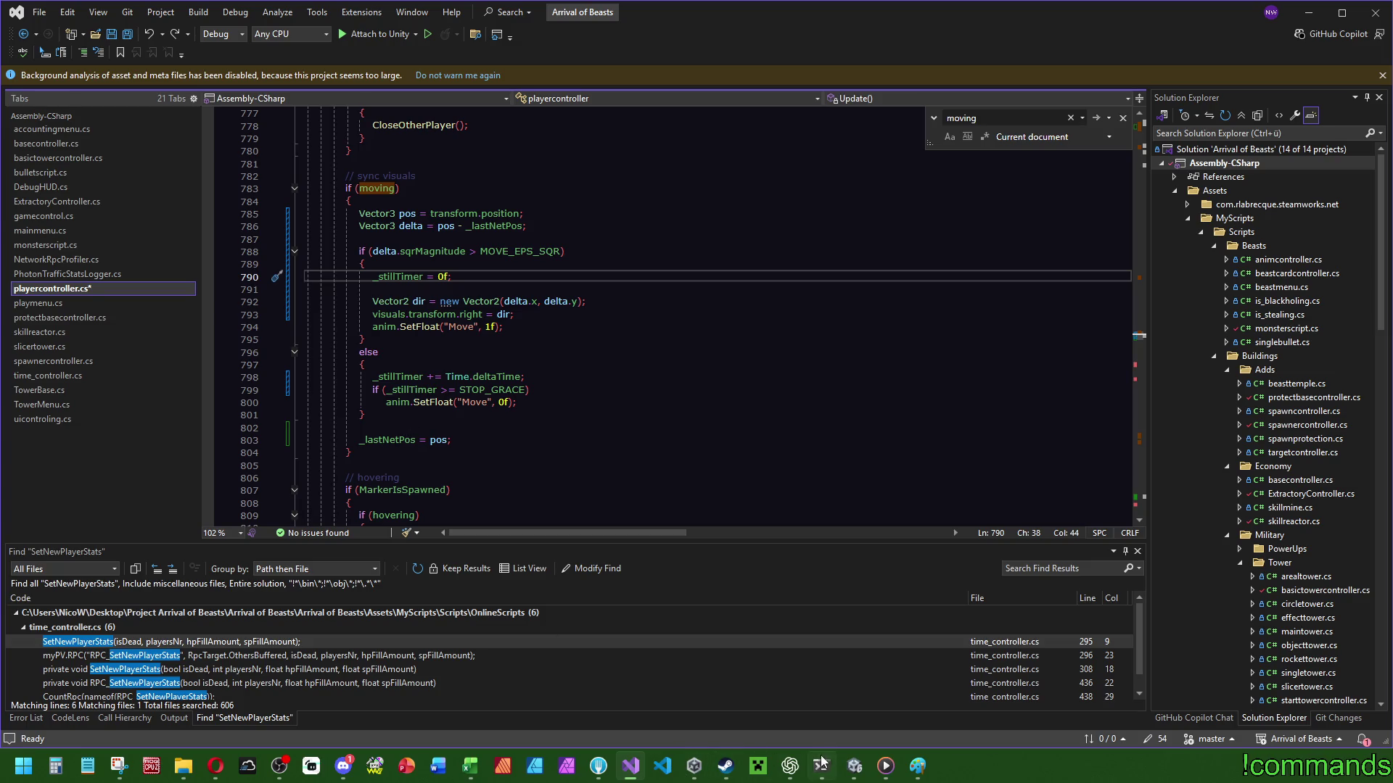
pyautogui.click(777, 767)
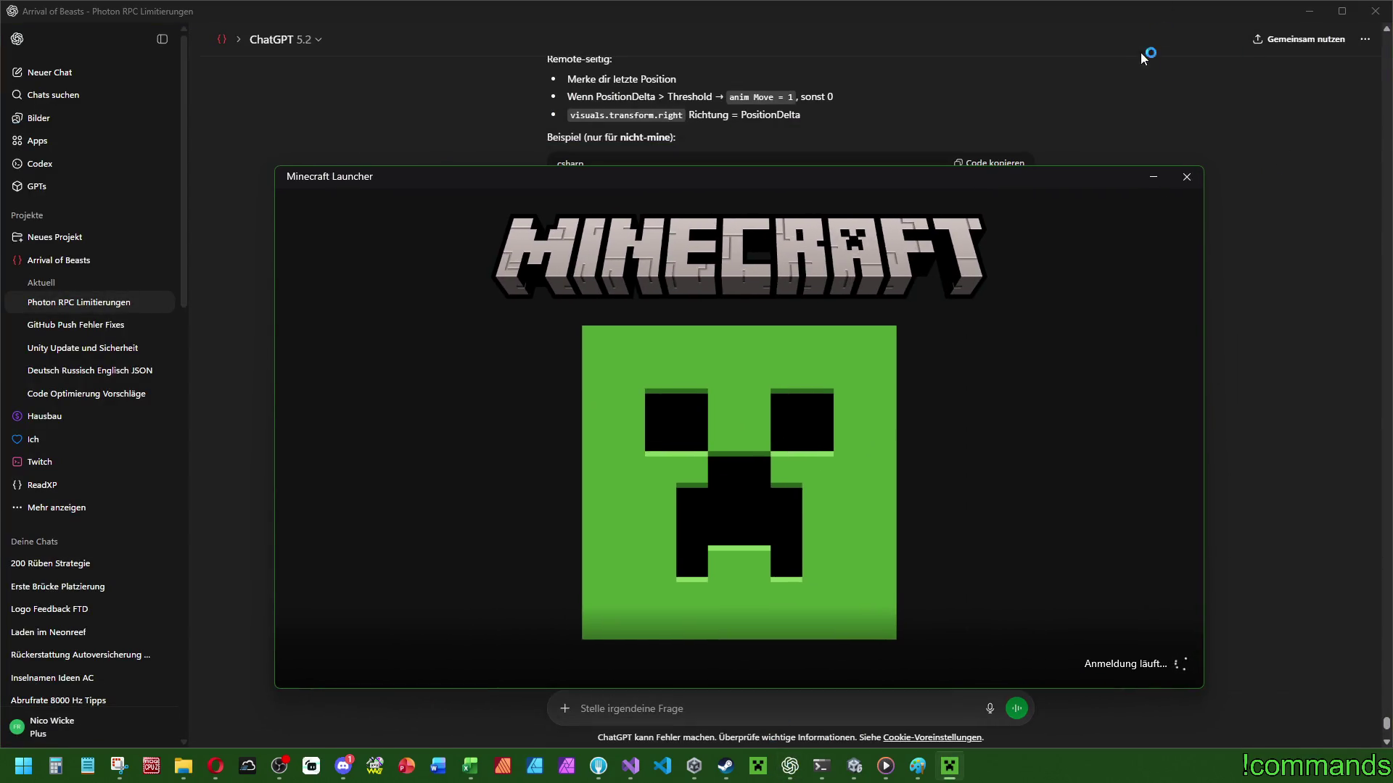
# Close the Minecraft Launcher and read ChatGPT's reply through to its PhotonTransformView advice.
pyautogui.click(1185, 177)
pyautogui.scroll(10, 935, 422)
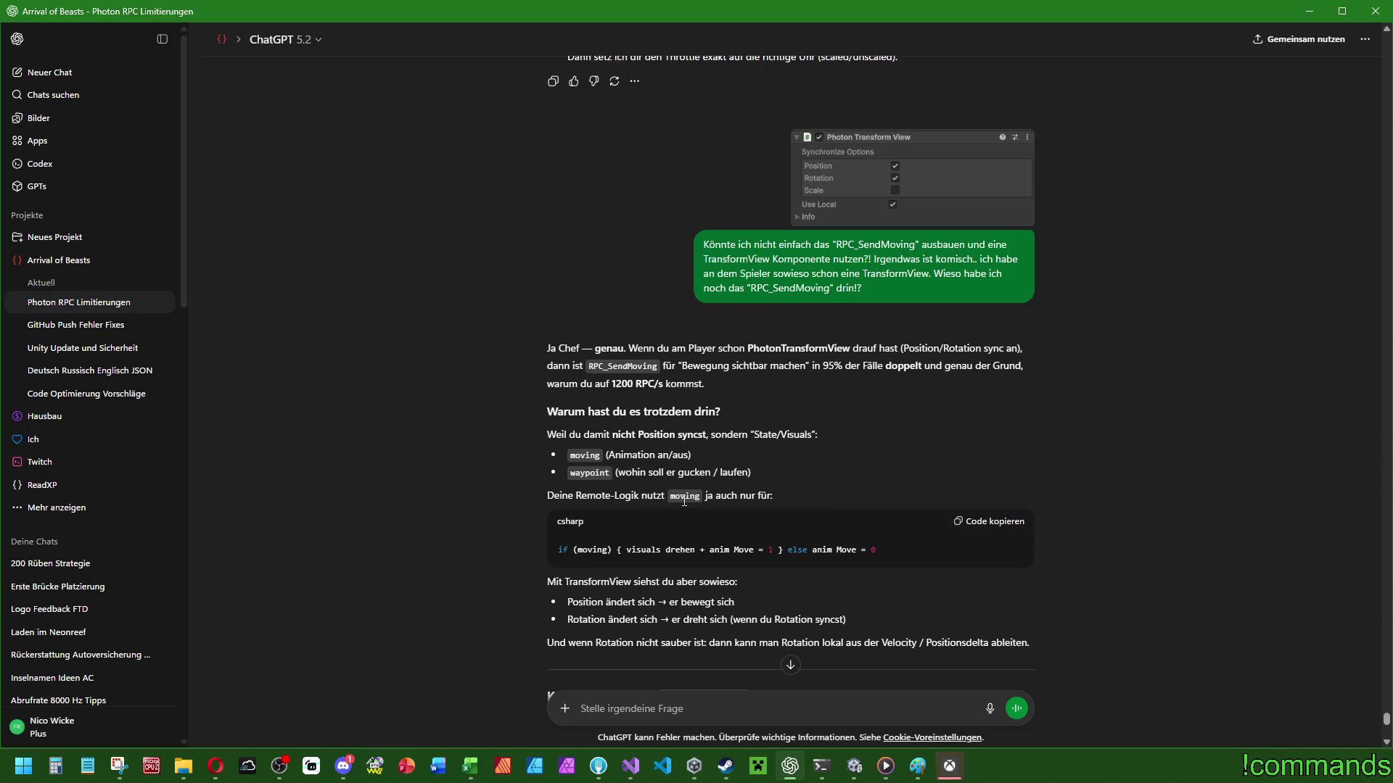
pyautogui.scroll(-2, 693, 497)
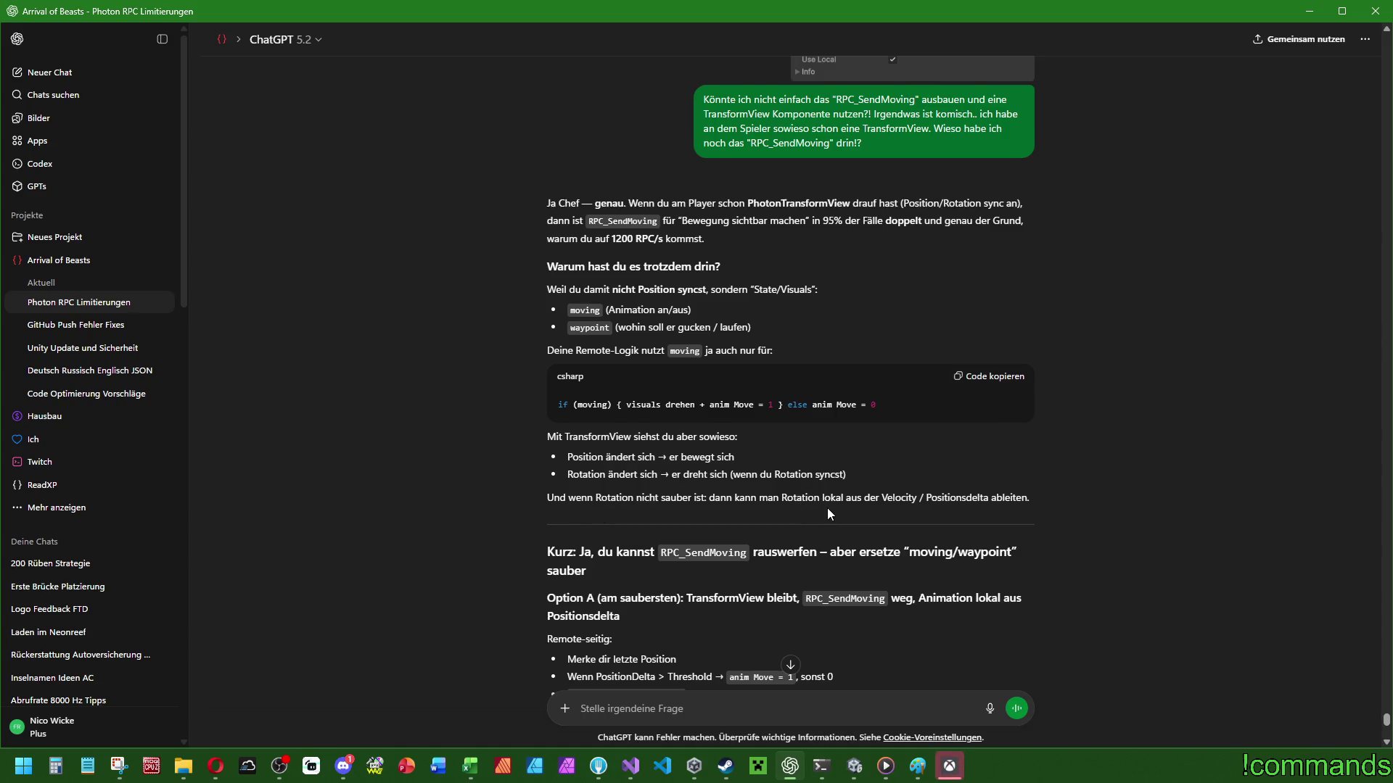
pyautogui.scroll(-2, 816, 502)
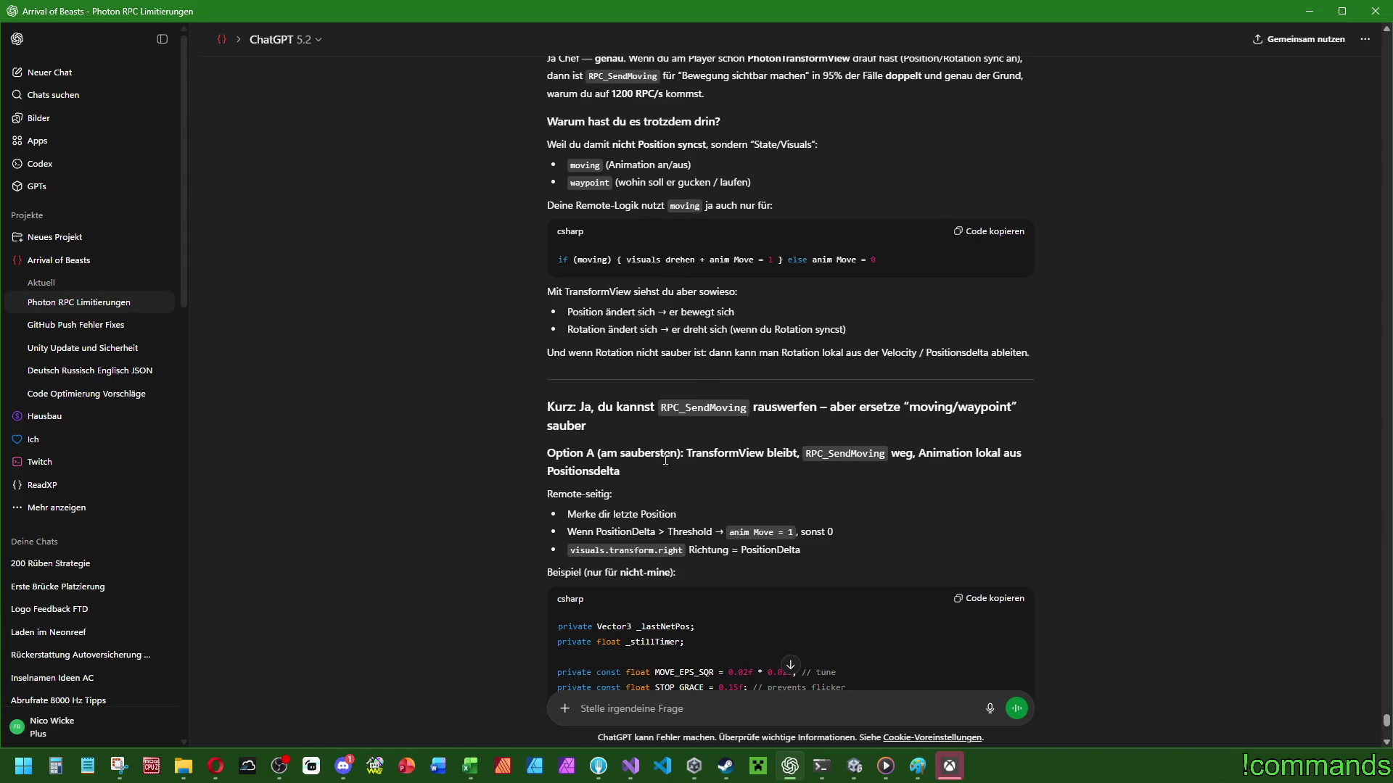
pyautogui.scroll(-2, 804, 479)
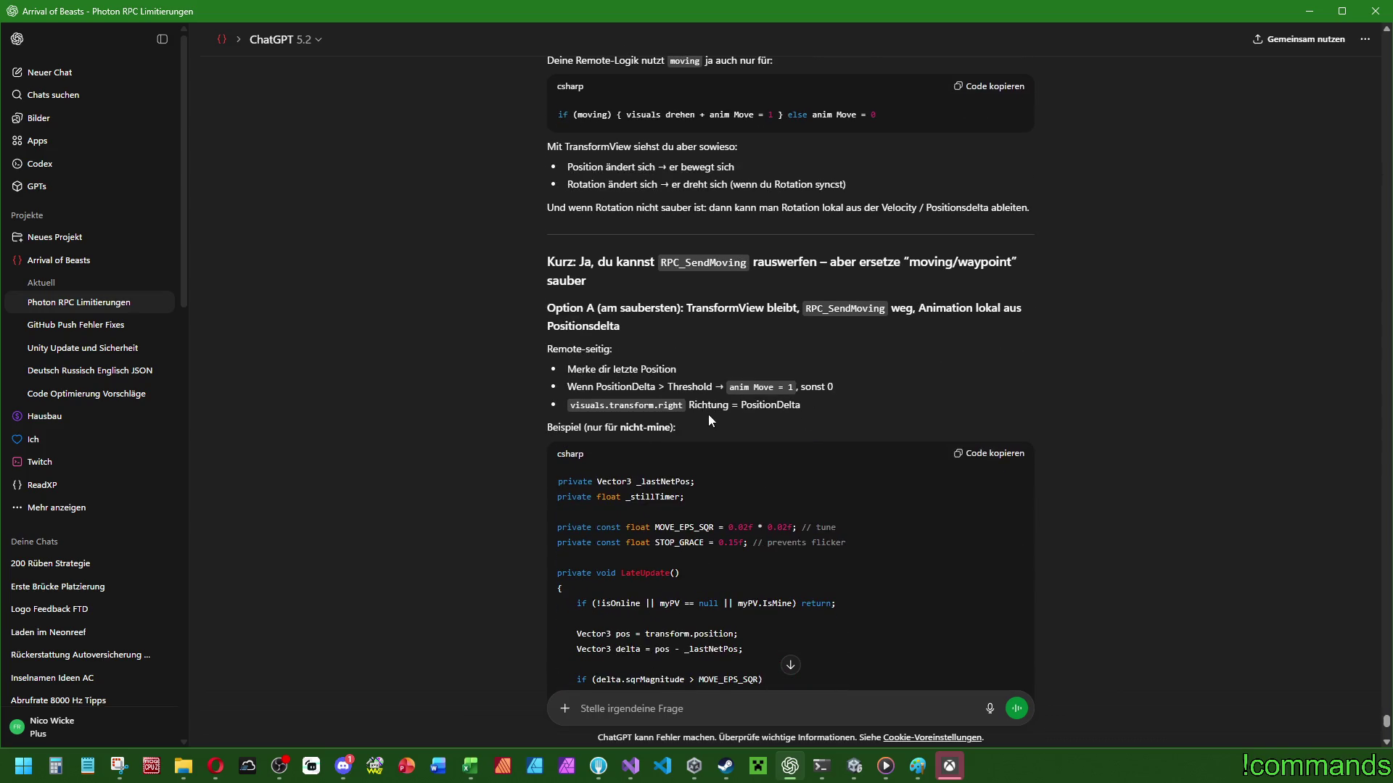
pyautogui.scroll(6, 740, 424)
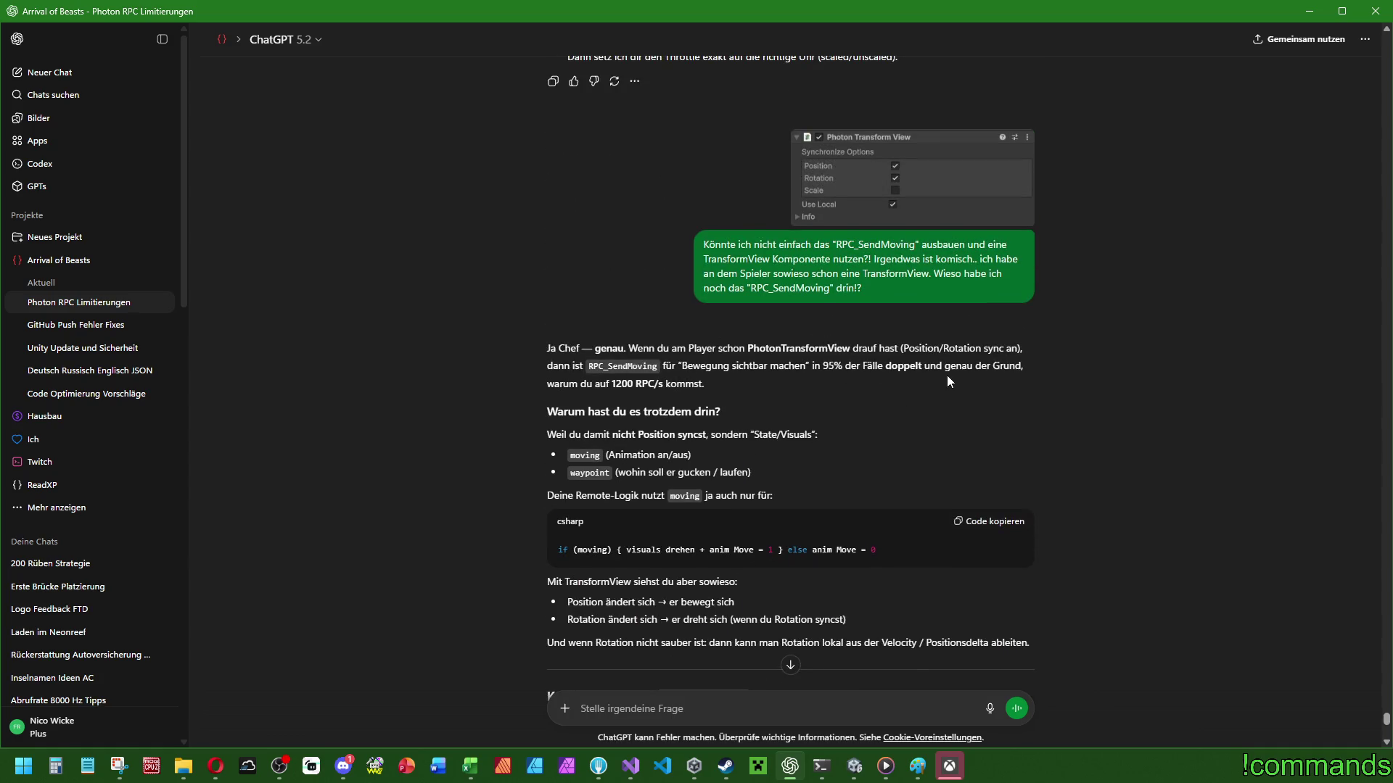
pyautogui.scroll(-6, 650, 429)
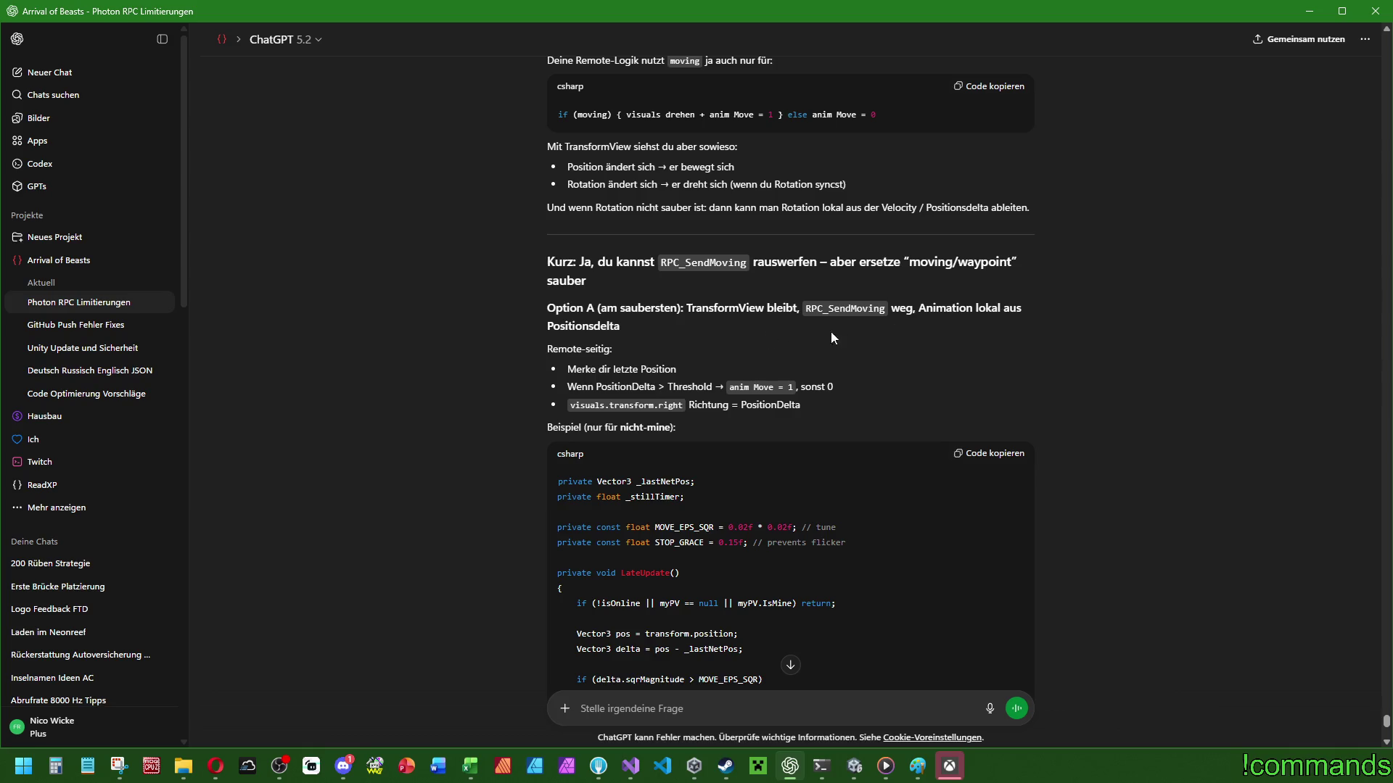
pyautogui.scroll(-2, 854, 337)
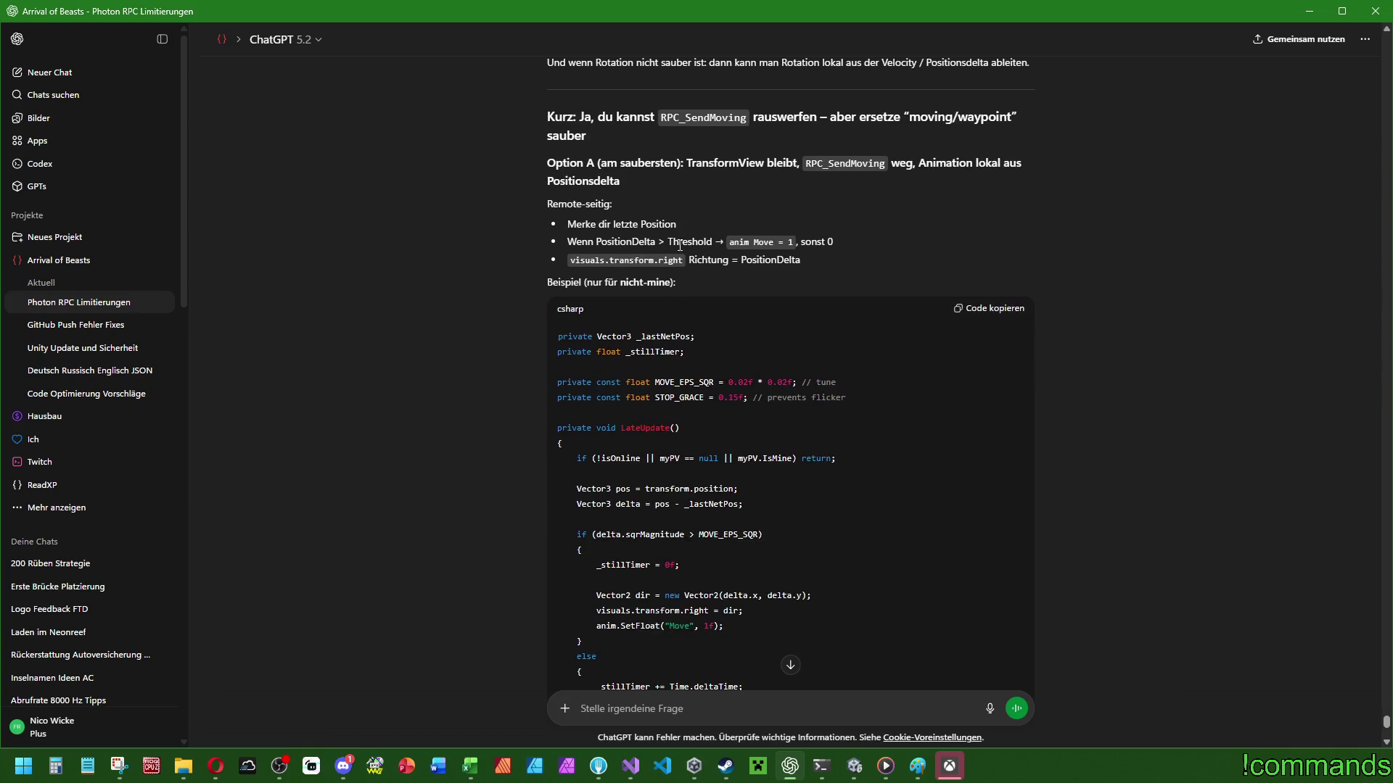
pyautogui.scroll(-2, 686, 218)
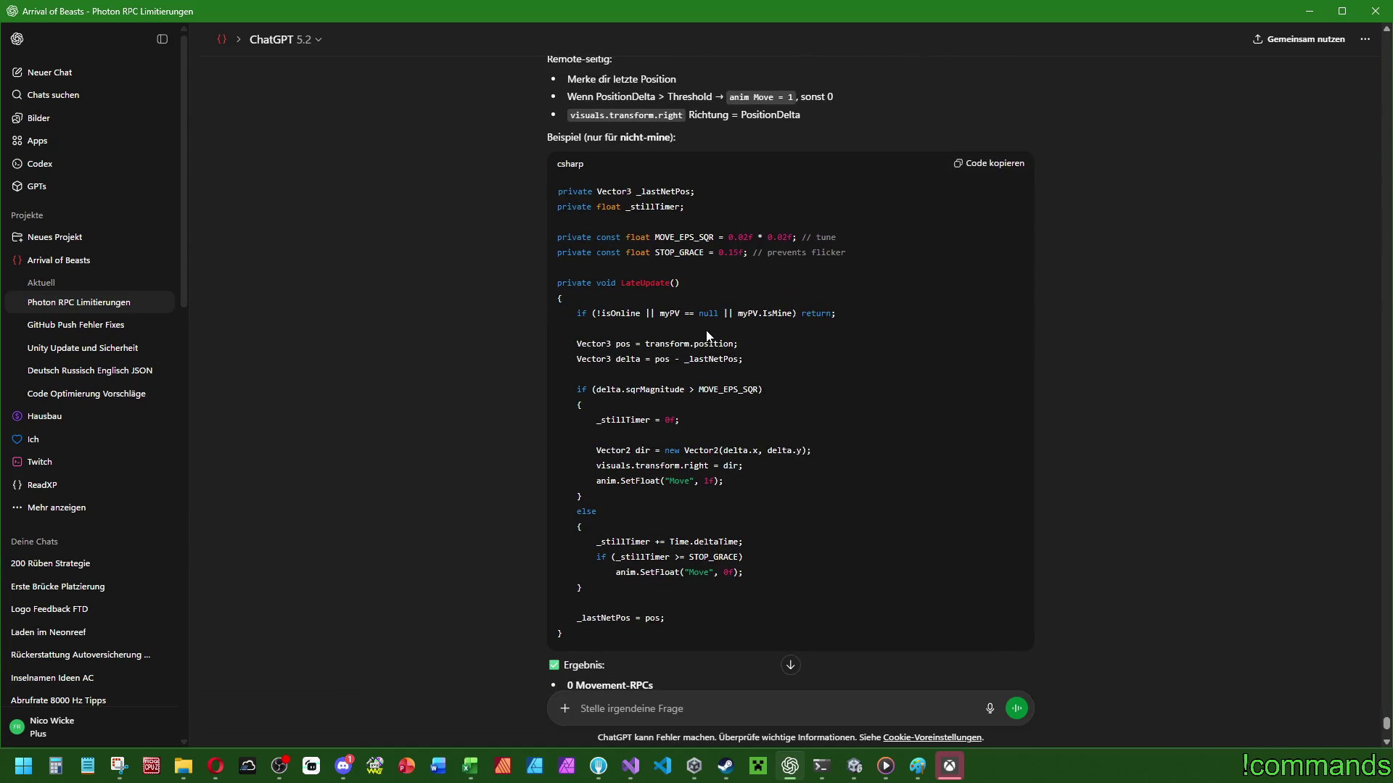
pyautogui.scroll(-15, 715, 408)
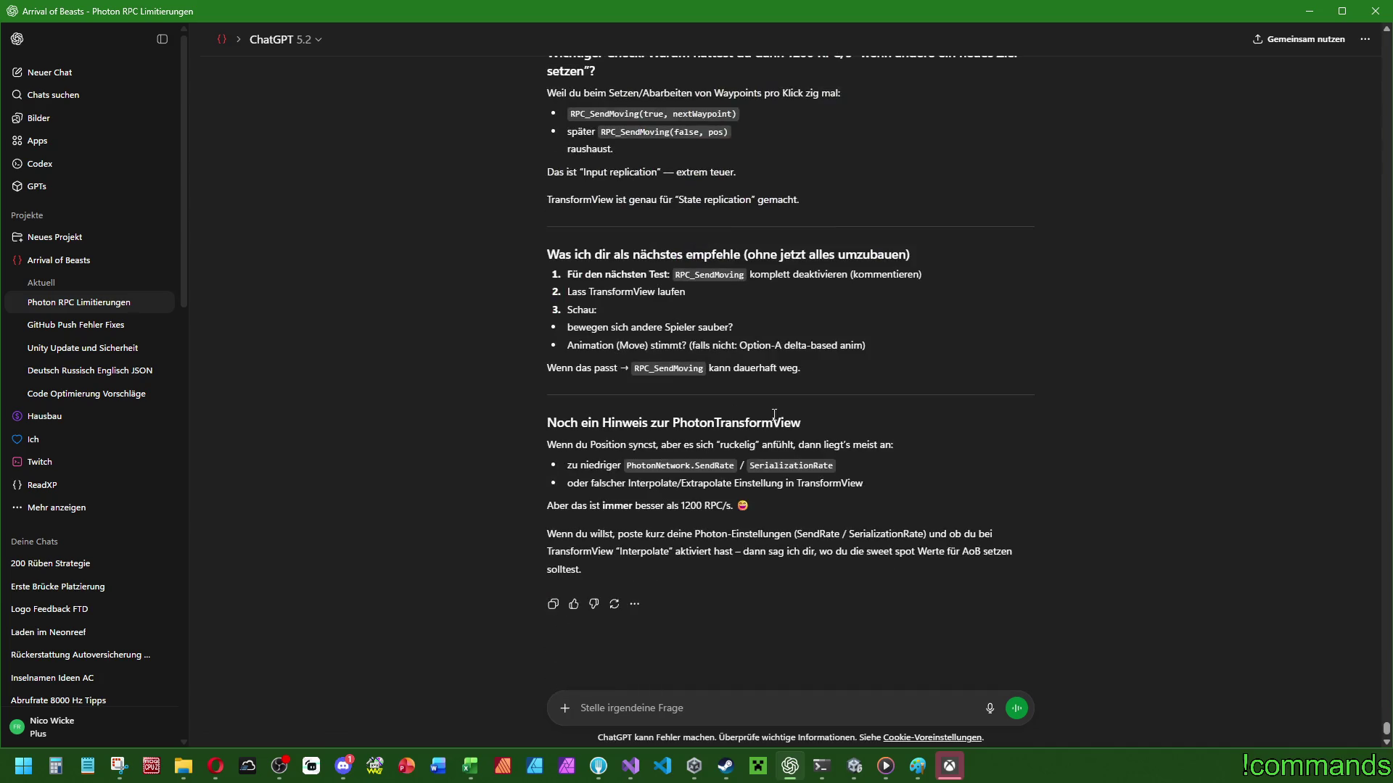
pyautogui.click(694, 765)
# In playercontroller.cs, replace the if (moving) block with the copied sync-visuals code.
pyautogui.click(631, 765)
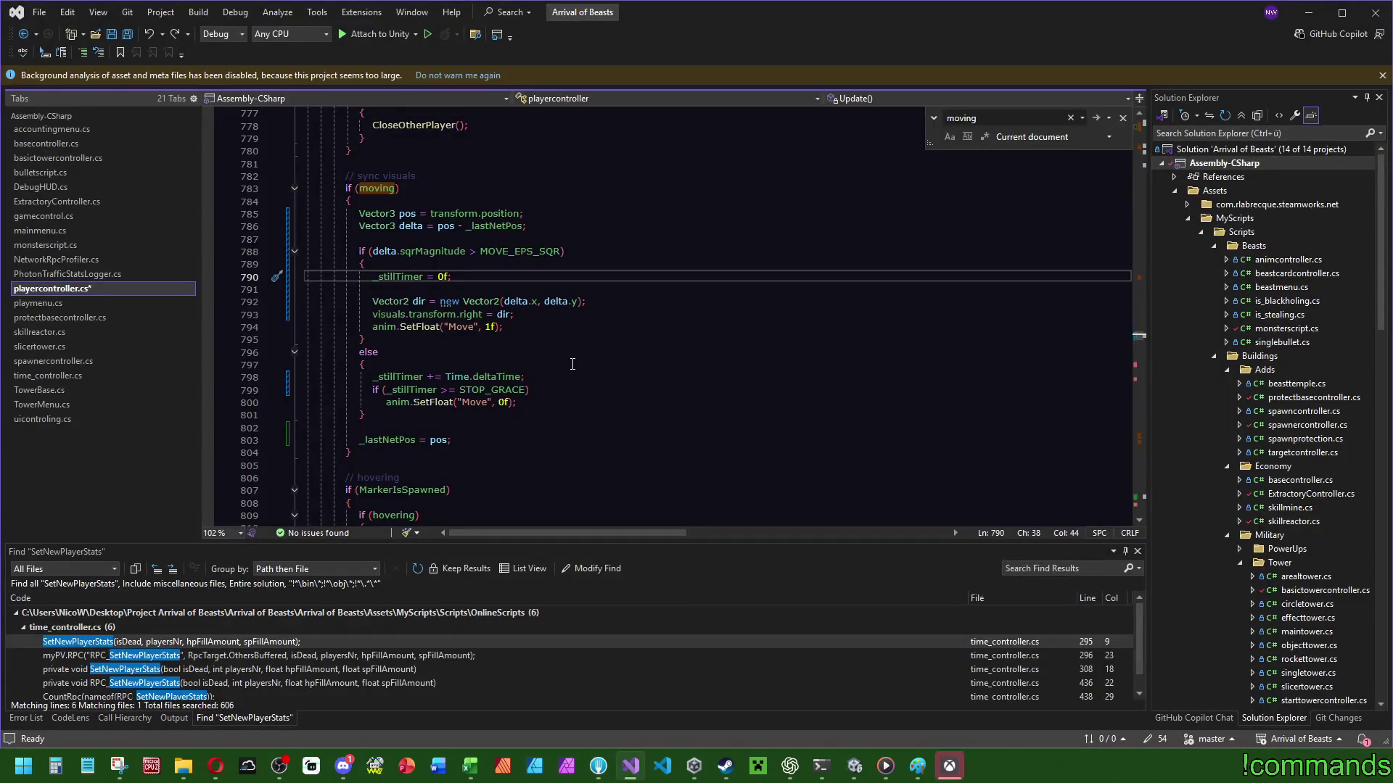
pyautogui.moveTo(456, 441)
pyautogui.mouseDown()
pyautogui.moveTo(488, 213)
pyautogui.moveTo(406, 207)
pyautogui.moveTo(459, 181)
pyautogui.mouseUp()
pyautogui.press('Delete')
pyautogui.write('Vector3 pos = transform.position; Vector3 delta = pos - _lastNetPos;  if (delta.sqrMagnitude > MOVE_EPS_SQR) {     _stillTimer = 0f;      Vector2 dir = new Vector2(delta.x, delta.y);     visuals.transform.right = dir;     anim.SetFloat("Move", 1f); } else {     _stillTimer += Time.deltaTime;     if (_stillTimer >= STOP_GRACE)         anim.SetFloat("Move", 0f); }  _lastNetPos = pos;')
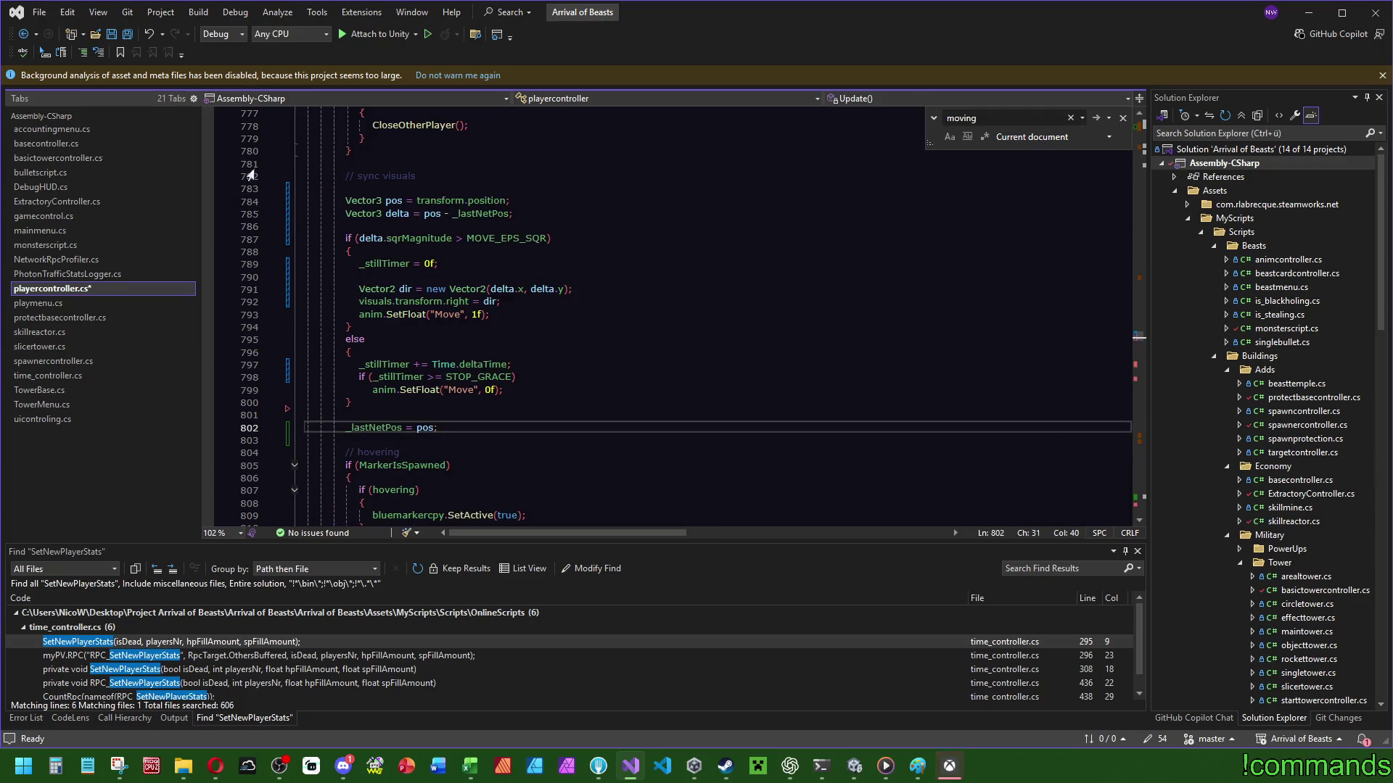
# Remove the blank lines under the sync visuals comment and before _lastNetPos = pos, then select the block.
pyautogui.press('Delete')
pyautogui.press('Up')
pyautogui.press('Up')
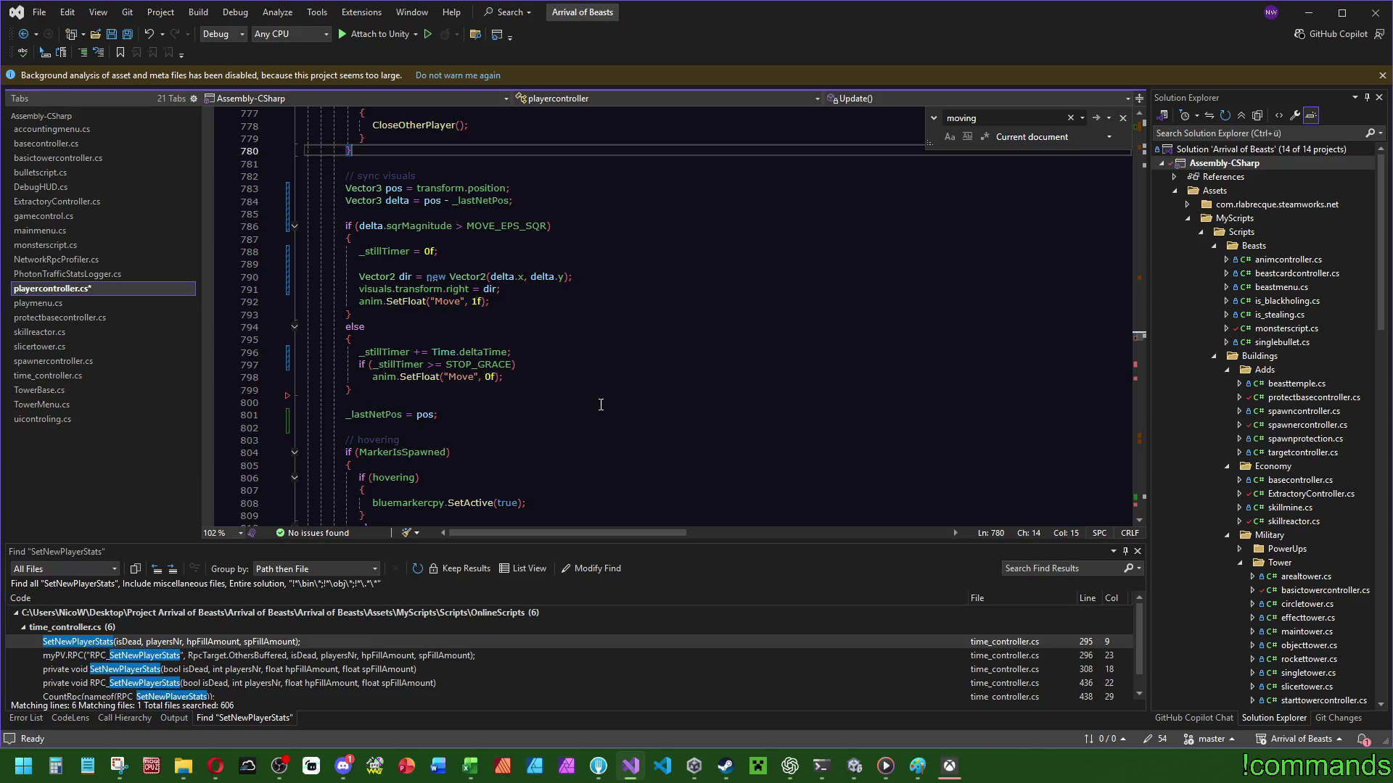
pyautogui.click(435, 403)
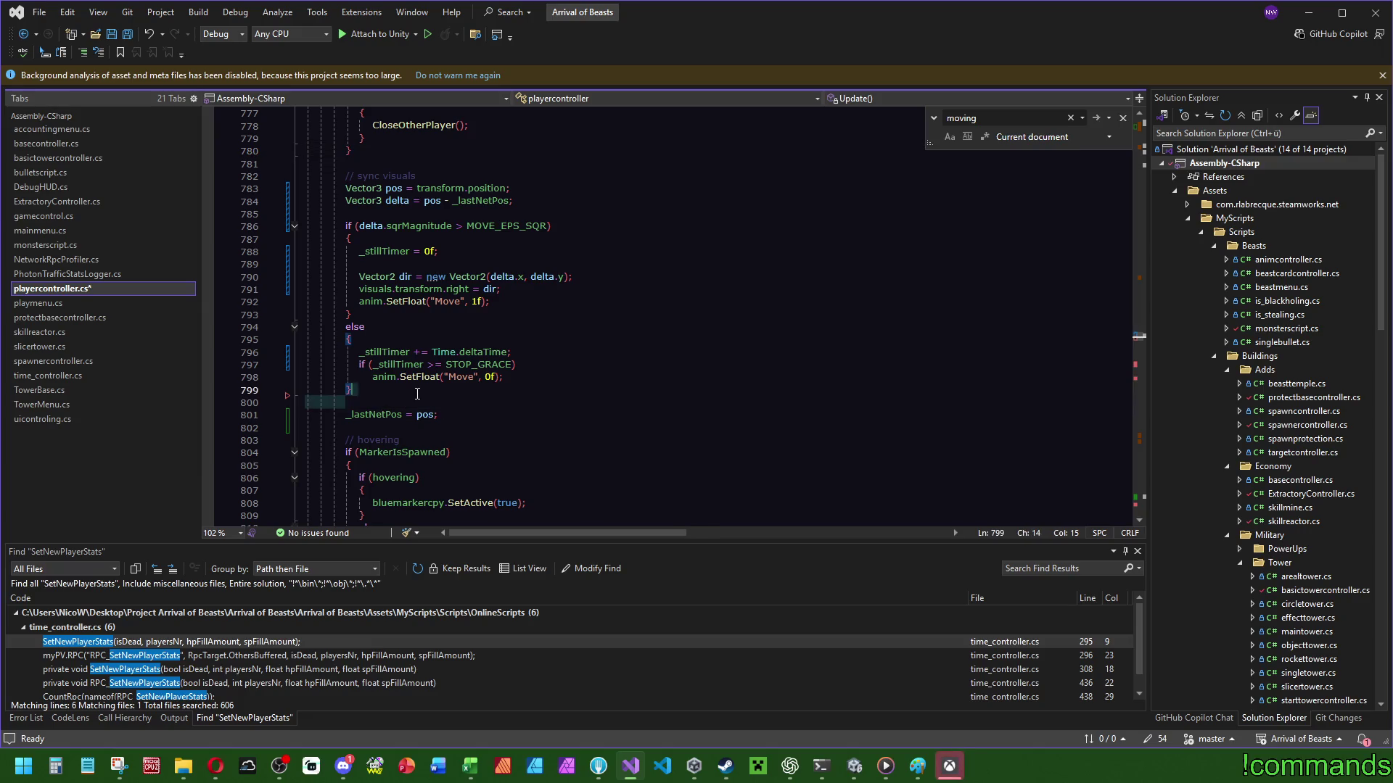
pyautogui.press('BackSpace')
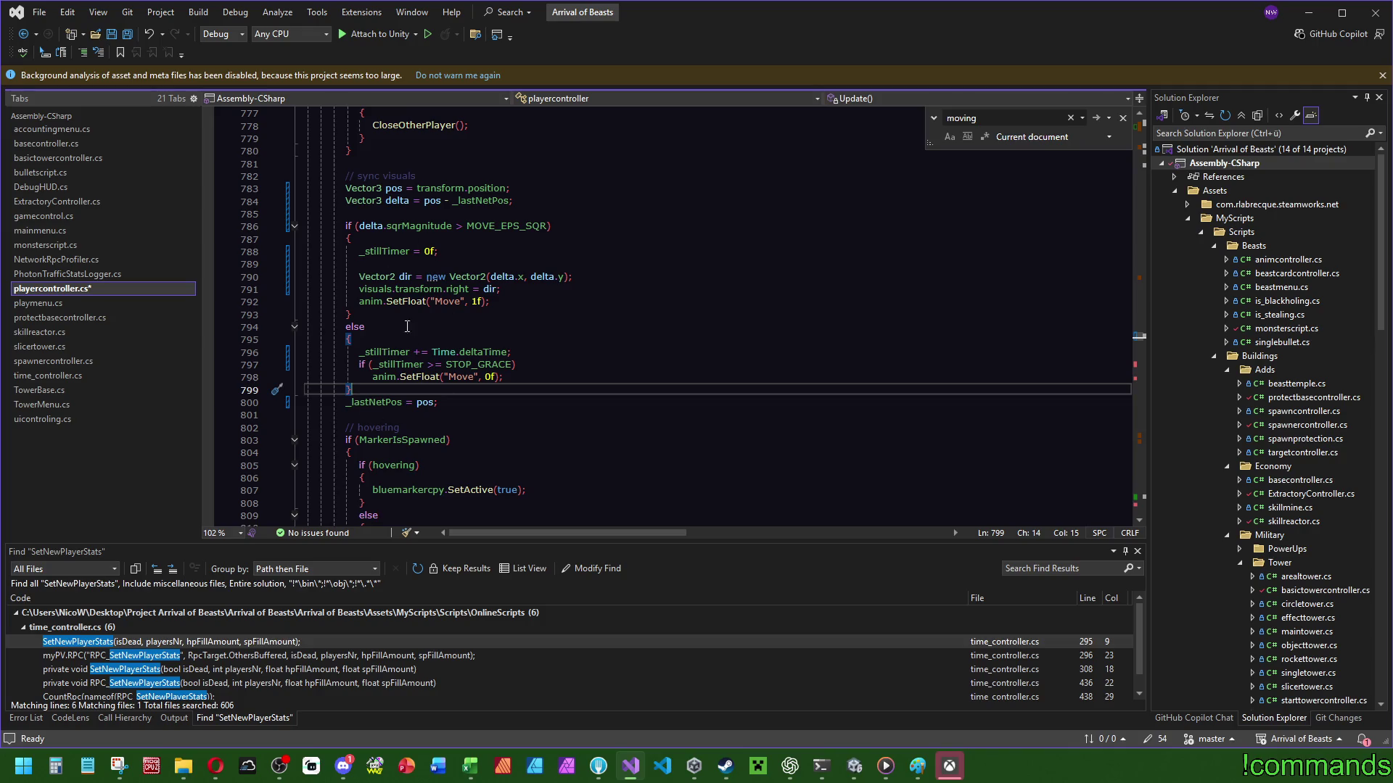
pyautogui.moveTo(455, 402)
pyautogui.mouseDown()
pyautogui.moveTo(362, 361)
pyautogui.moveTo(308, 176)
pyautogui.mouseUp()
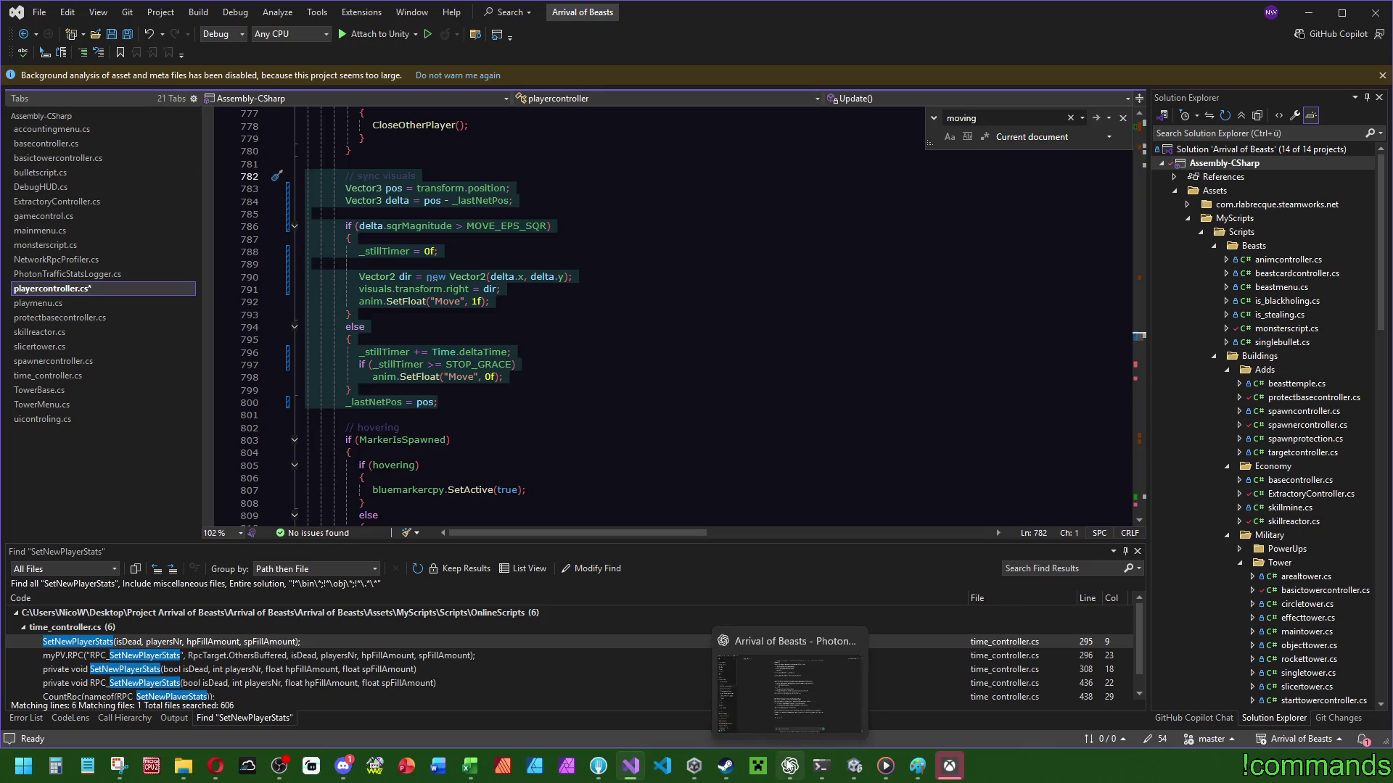
# Ask ChatGPT, in German with the code pasted, about performance if the moving bool is dropped and the code runs in Update.
pyautogui.click(790, 766)
pyautogui.click(641, 707)
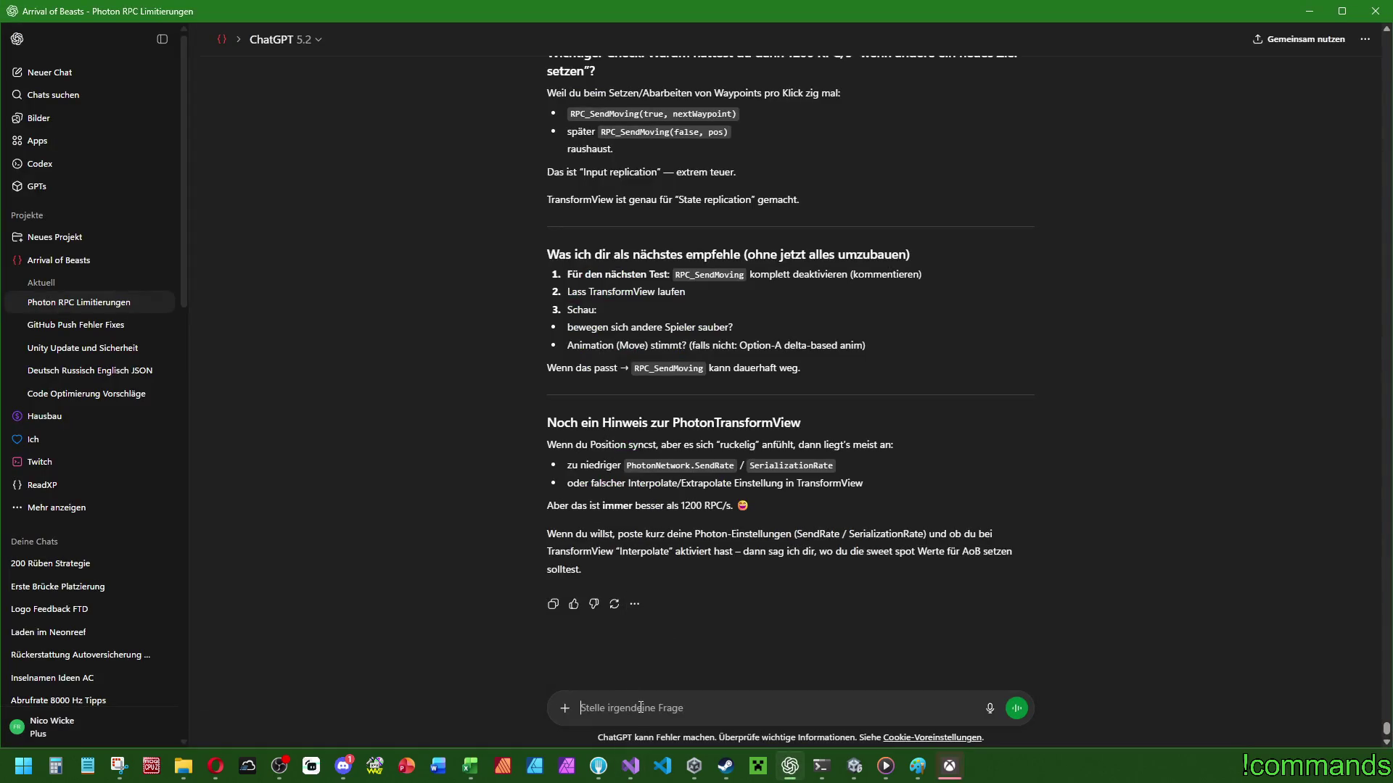
pyautogui.write('Wenn ich die')
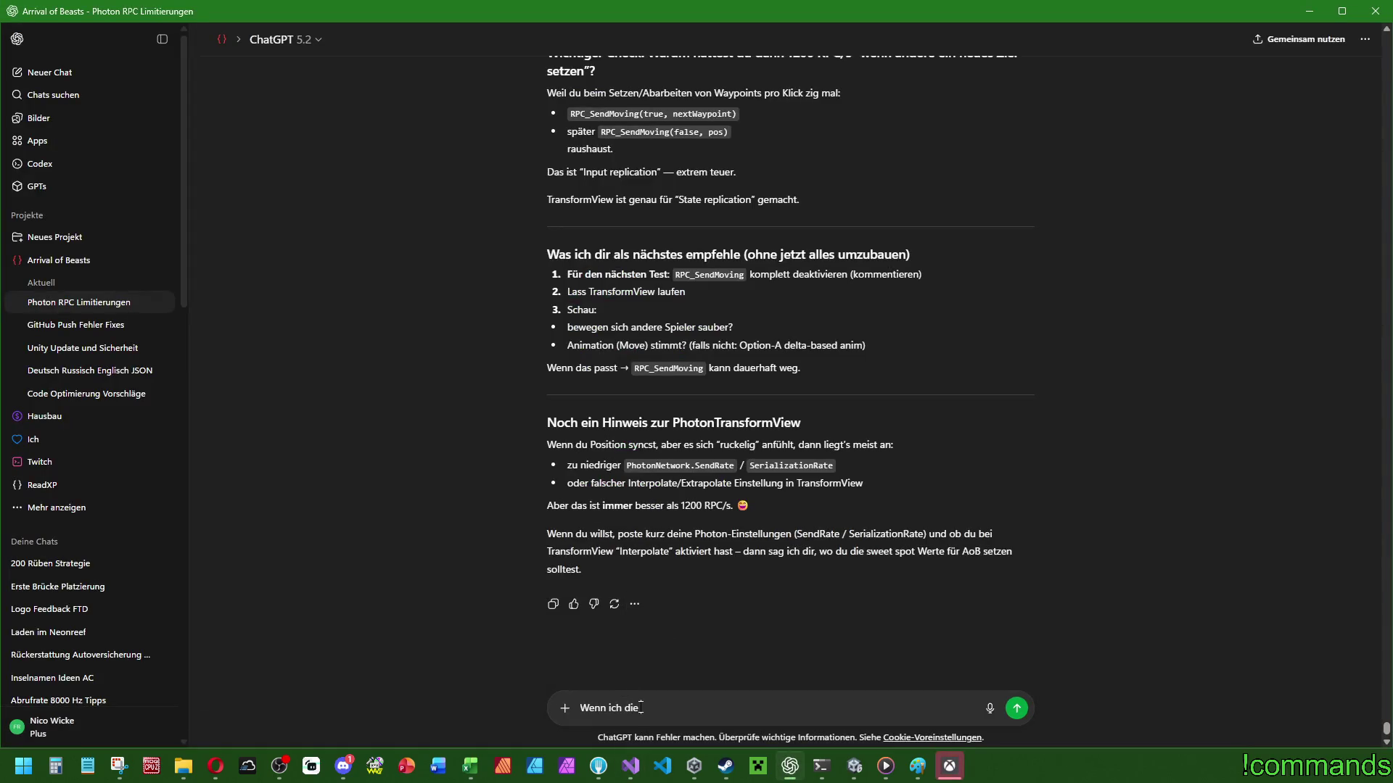
pyautogui.write(' "moving" bool l')
pyautogui.write('ösche und ')
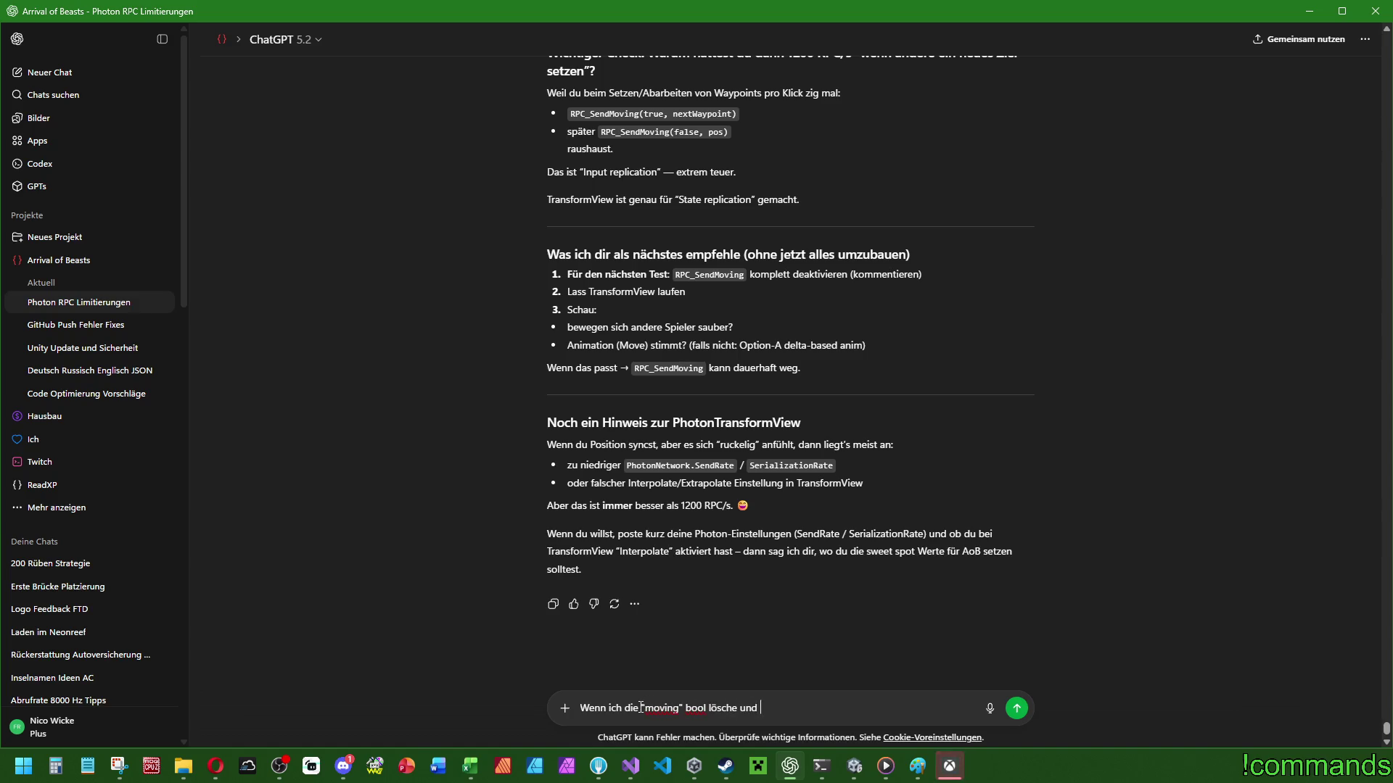
pyautogui.write('das hier ins ')
pyautogui.write('Update pa')
pyautogui.write('cke,')
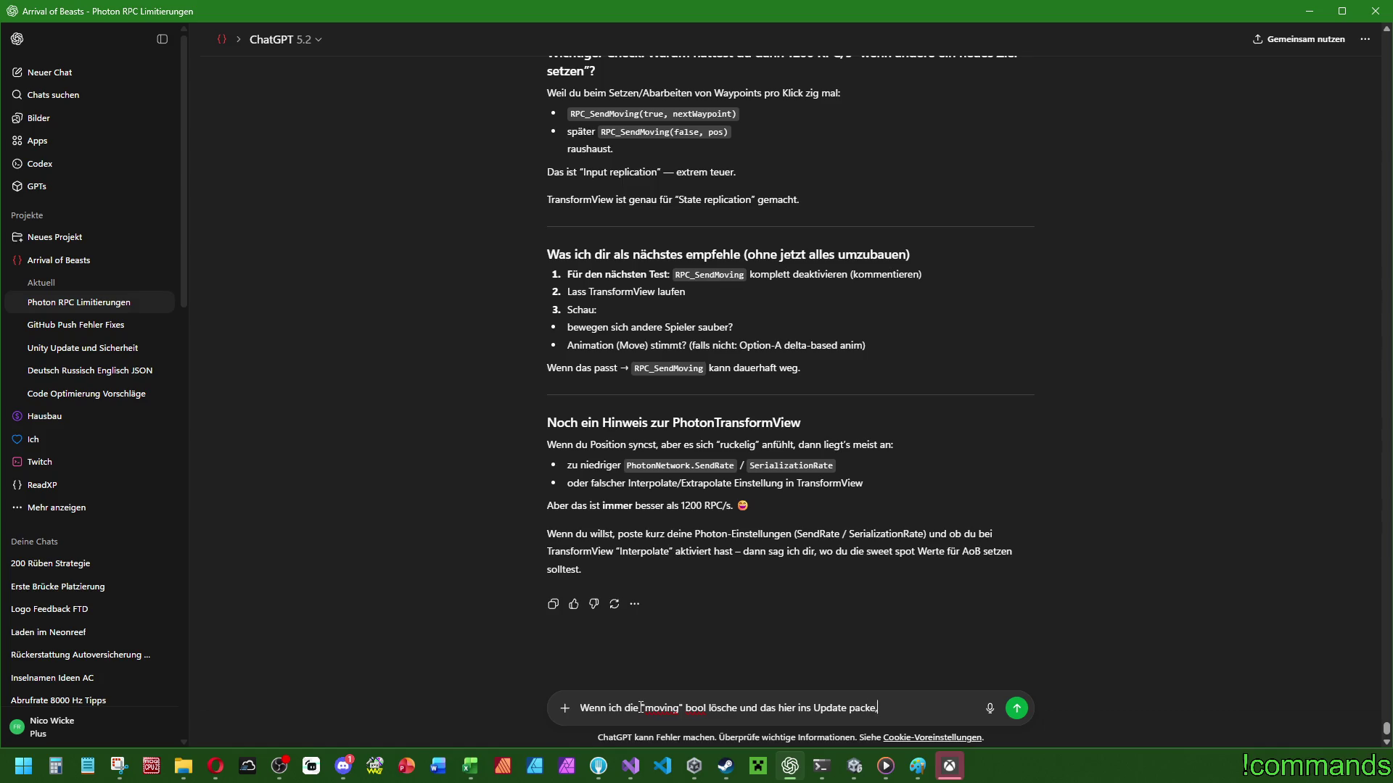
pyautogui.write(' wie sieht das mit der')
pyautogui.write(' performance aus?')
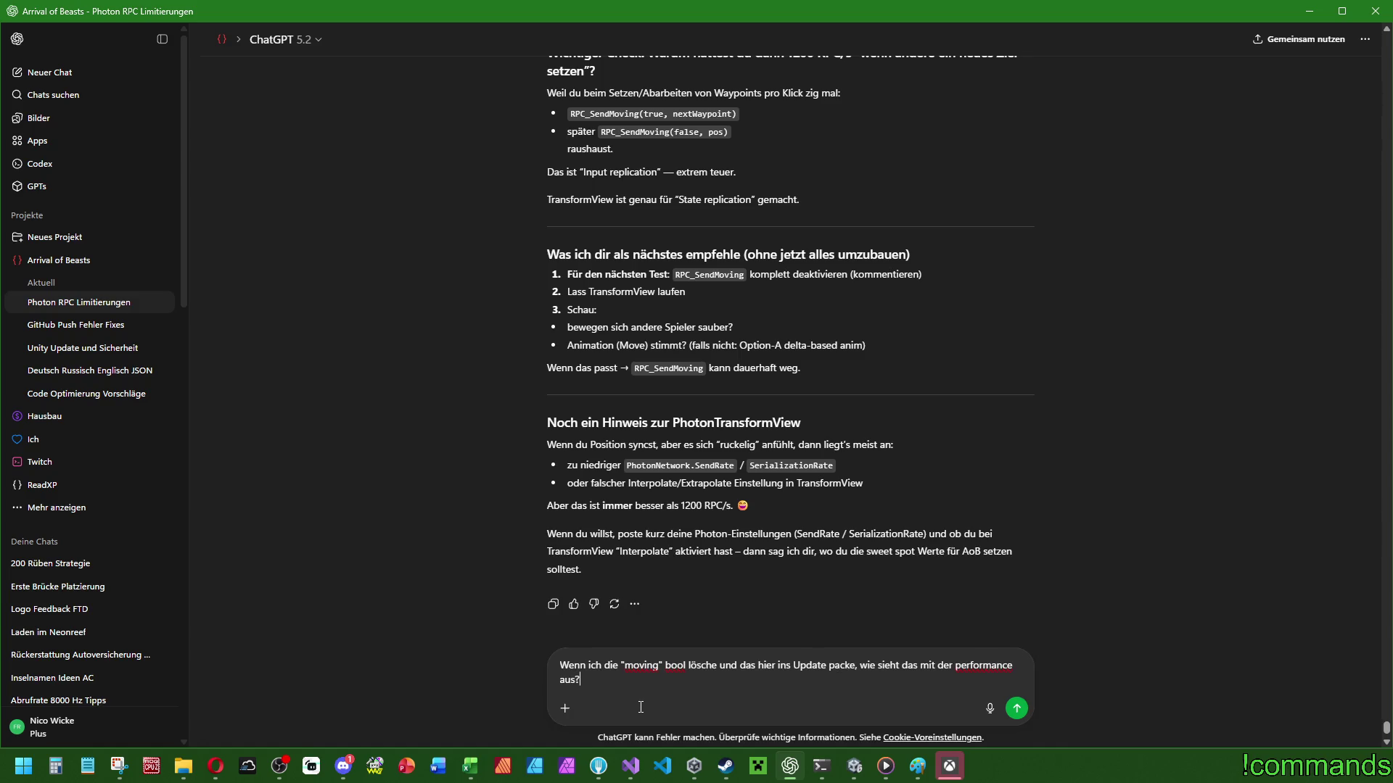
pyautogui.hotkey('shift', 'Return')
pyautogui.hotkey('shift', 'Return')
pyautogui.hotkey('ctrl', 'v')
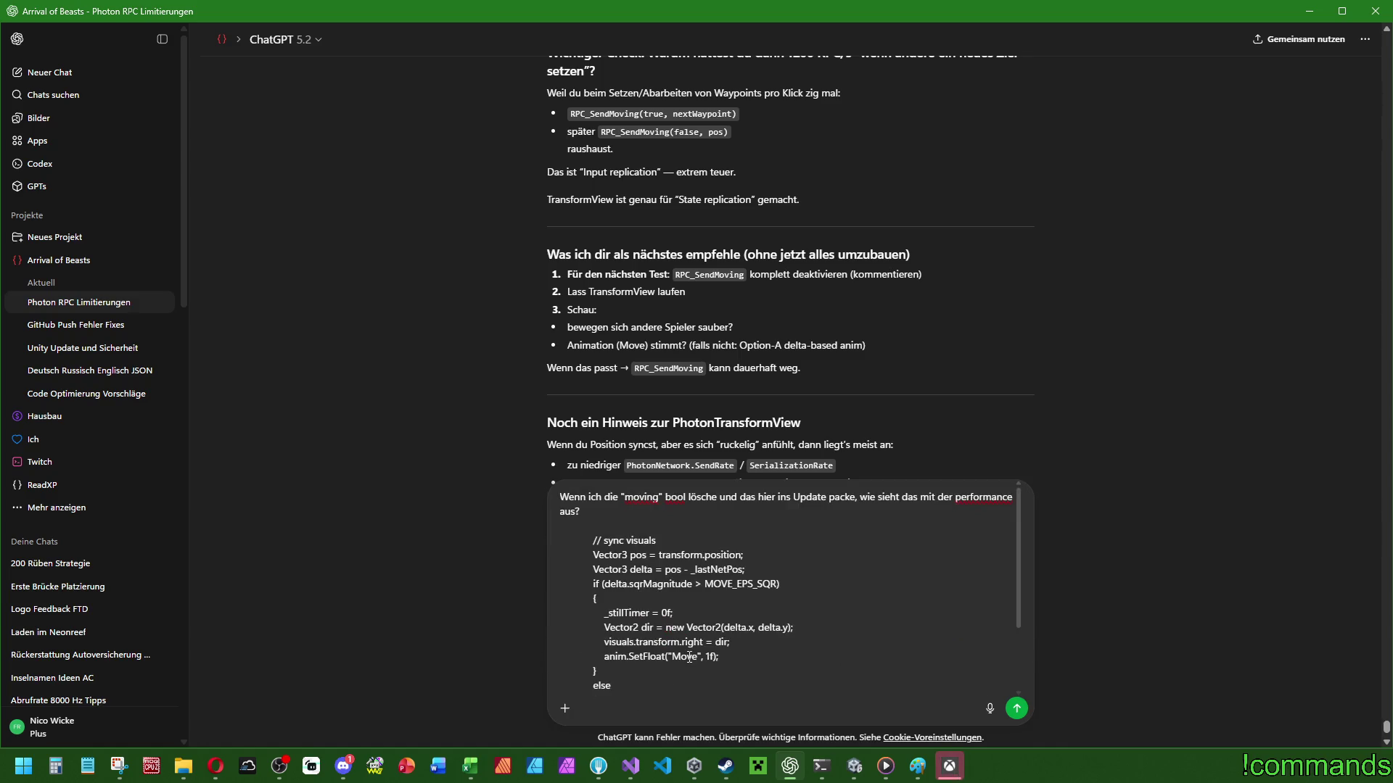
pyautogui.press('Return')
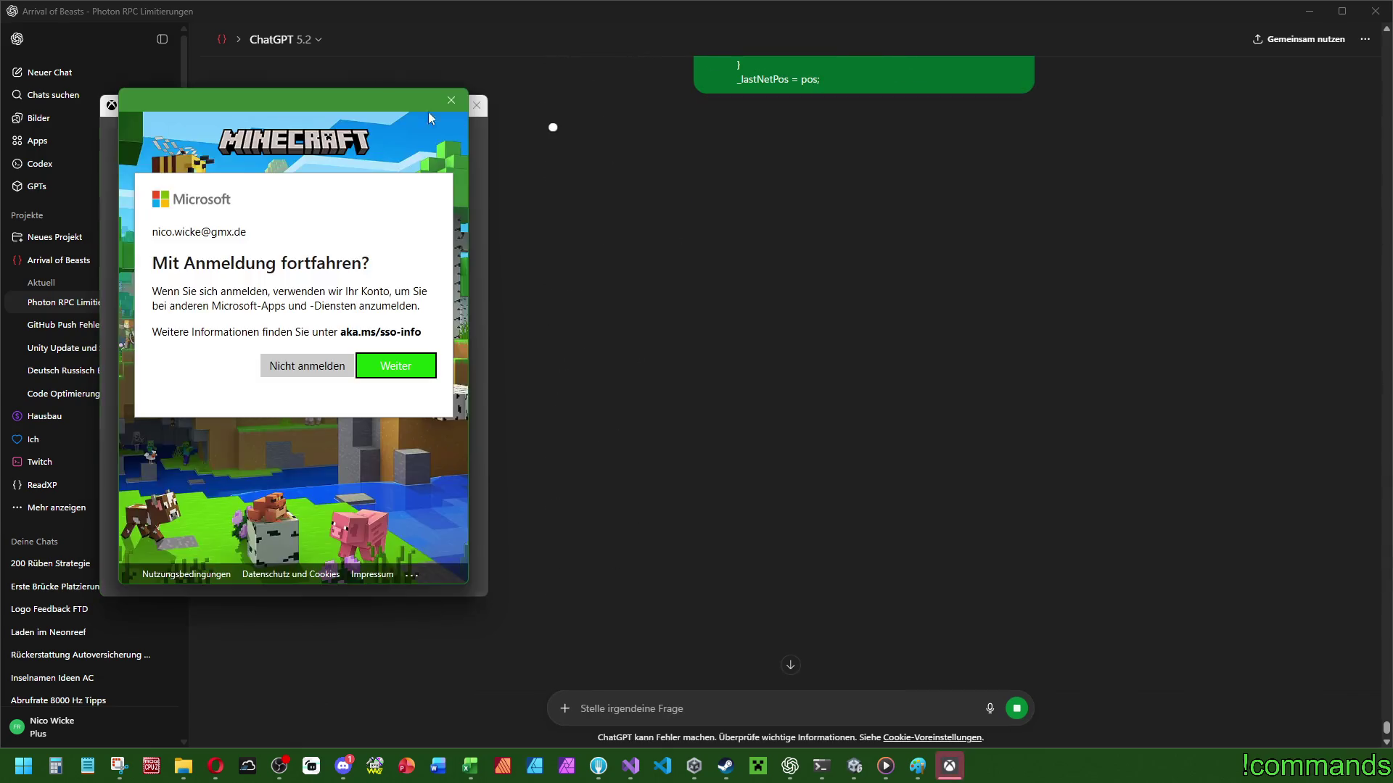
pyautogui.click(451, 100)
# Close the Xbox window and read ChatGPT's reply about the per-frame sync check cost.
pyautogui.click(477, 108)
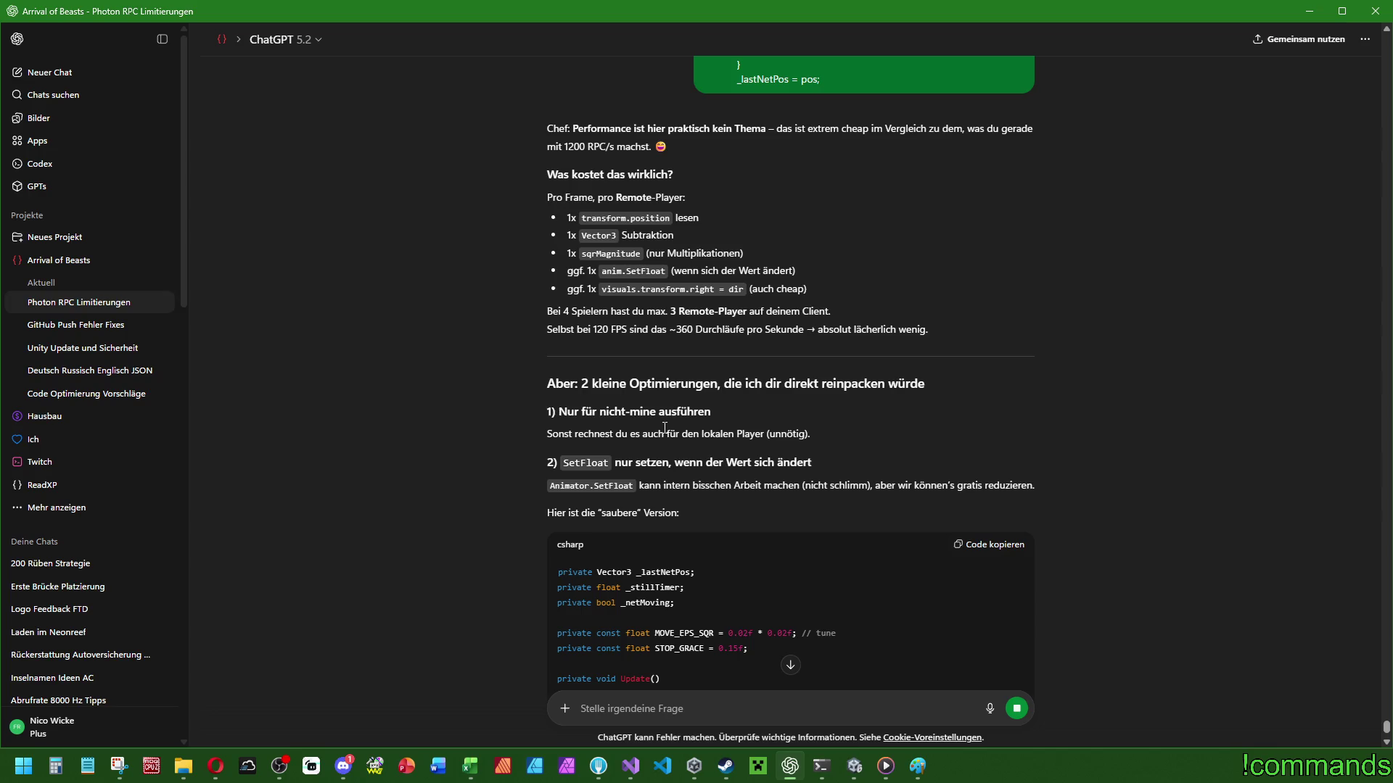
pyautogui.scroll(-2, 638, 348)
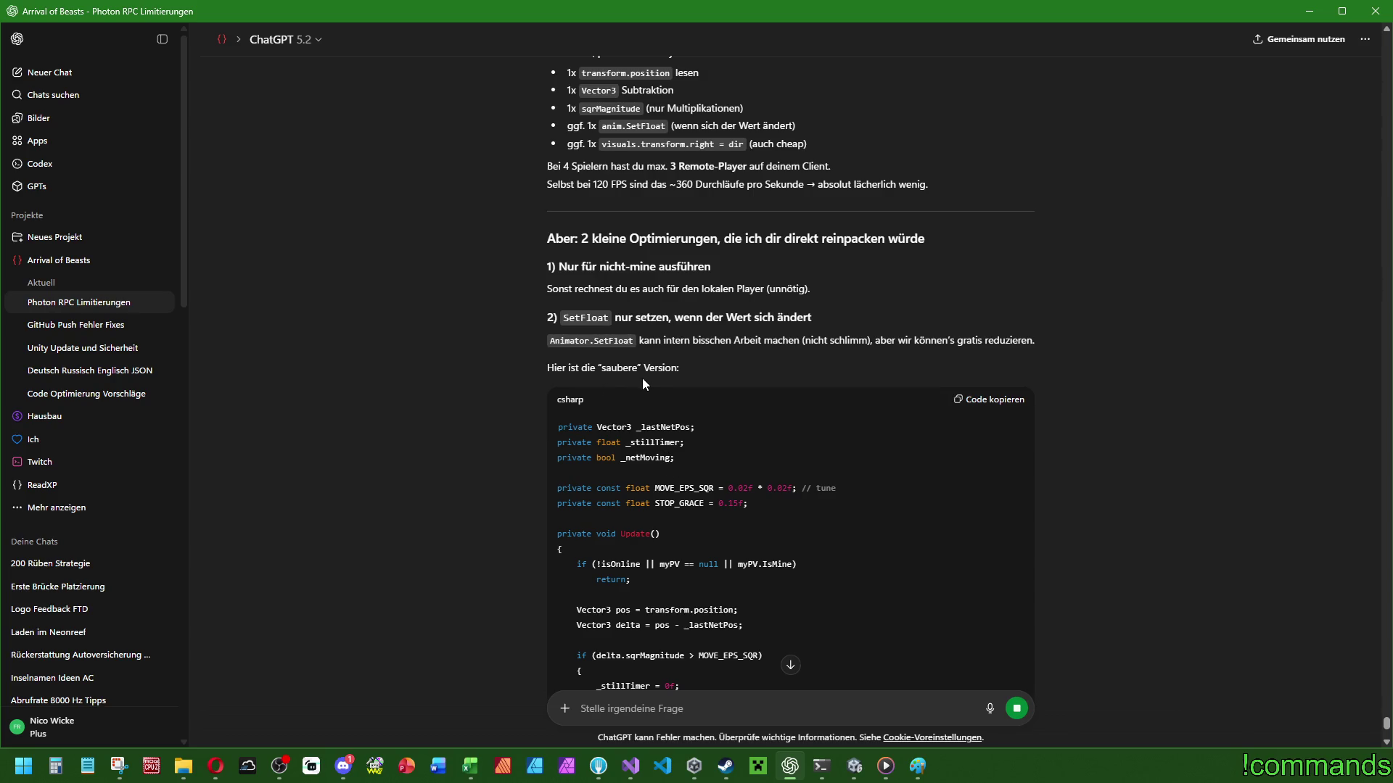
pyautogui.scroll(-2, 800, 356)
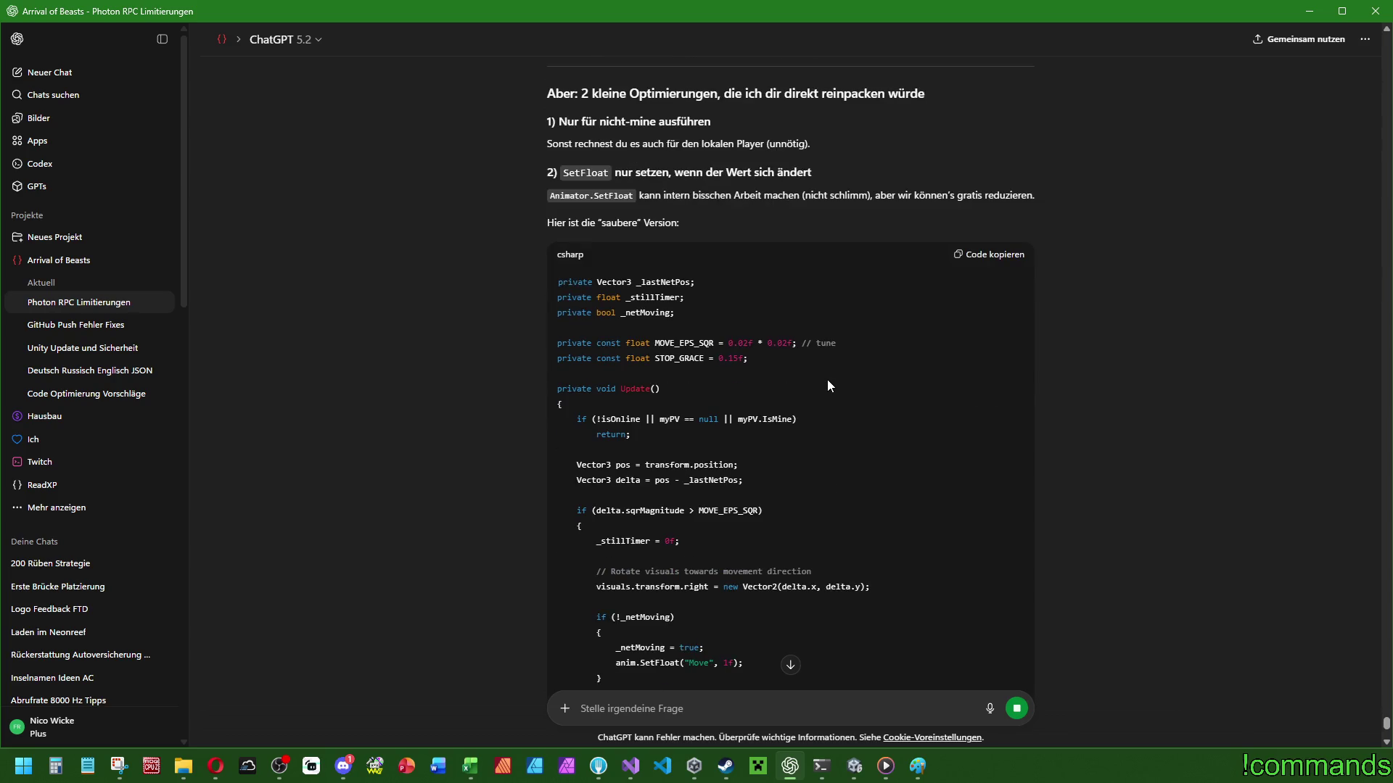
pyautogui.scroll(-2, 828, 383)
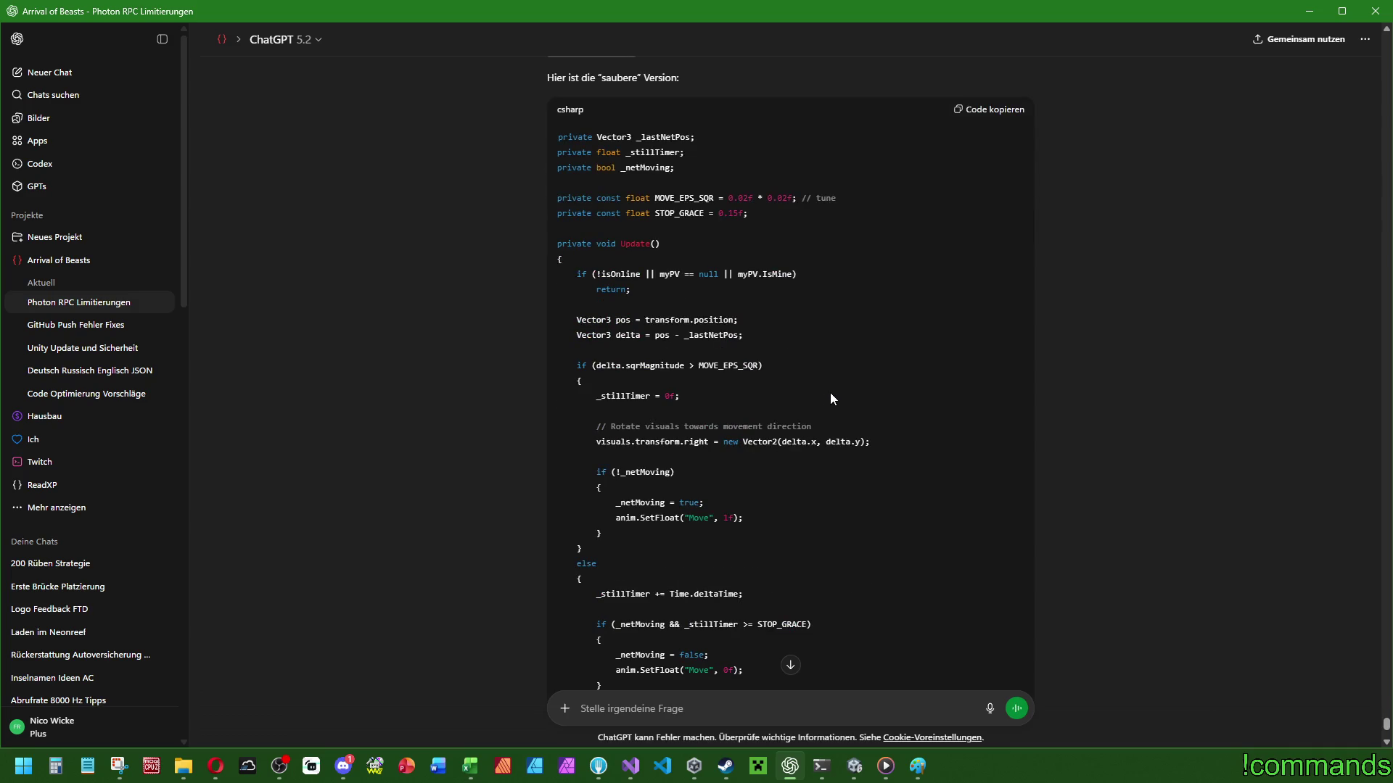
pyautogui.scroll(-4, 828, 391)
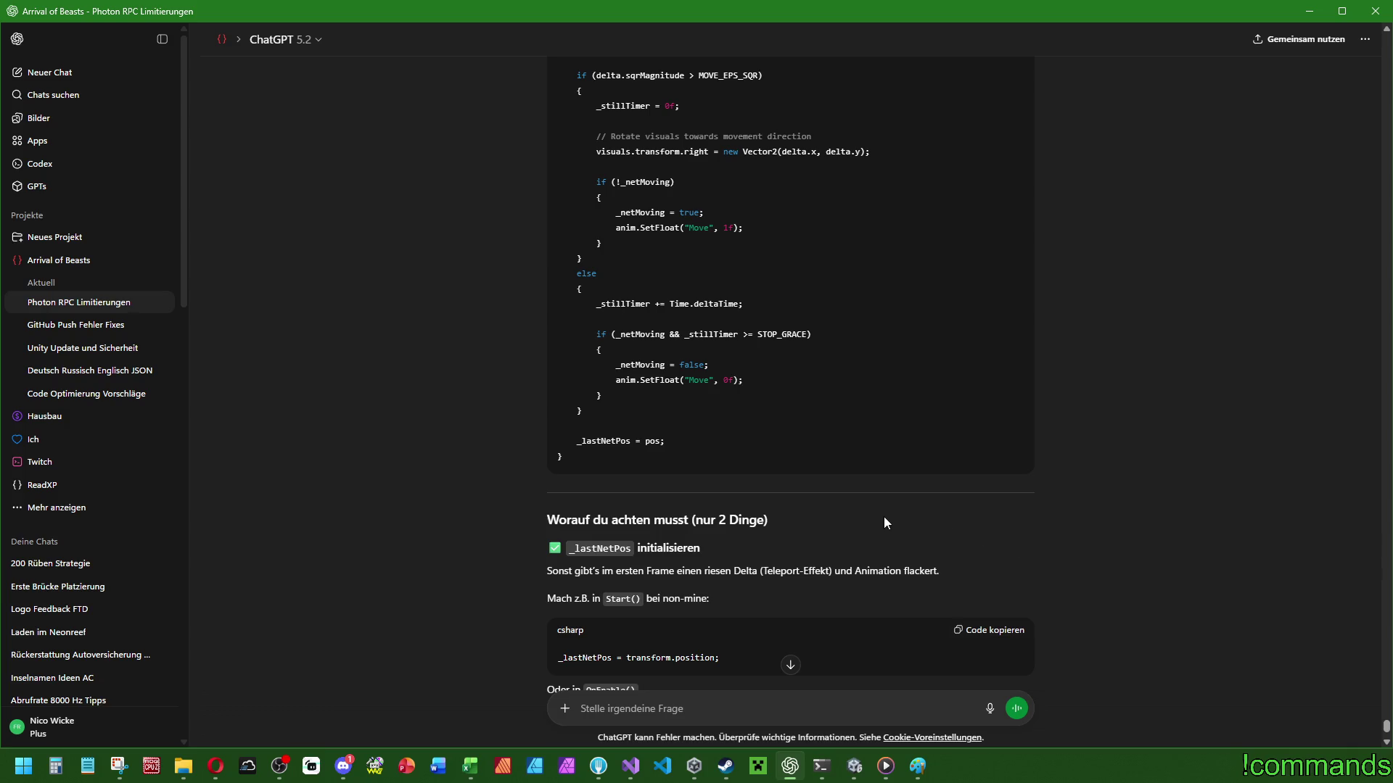
pyautogui.scroll(-2, 884, 523)
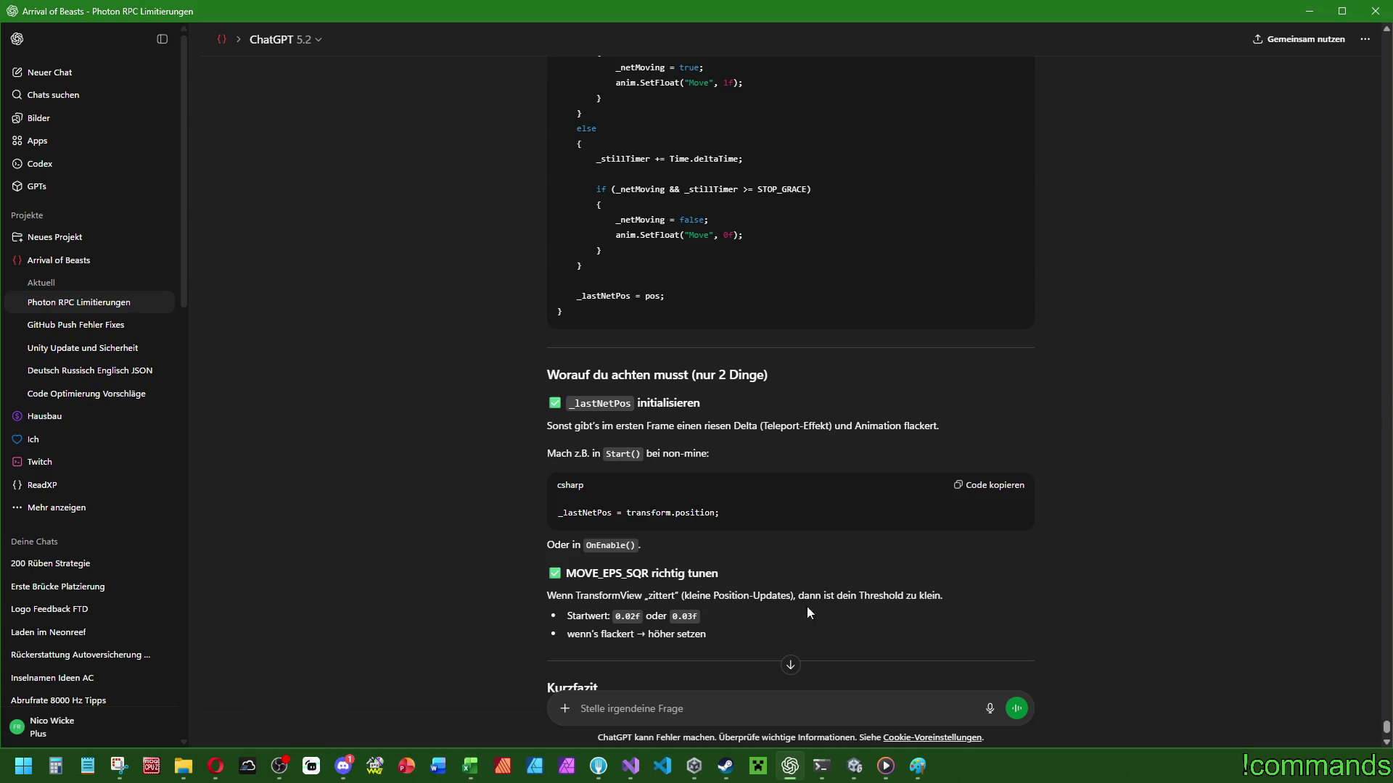
pyautogui.scroll(-2, 769, 632)
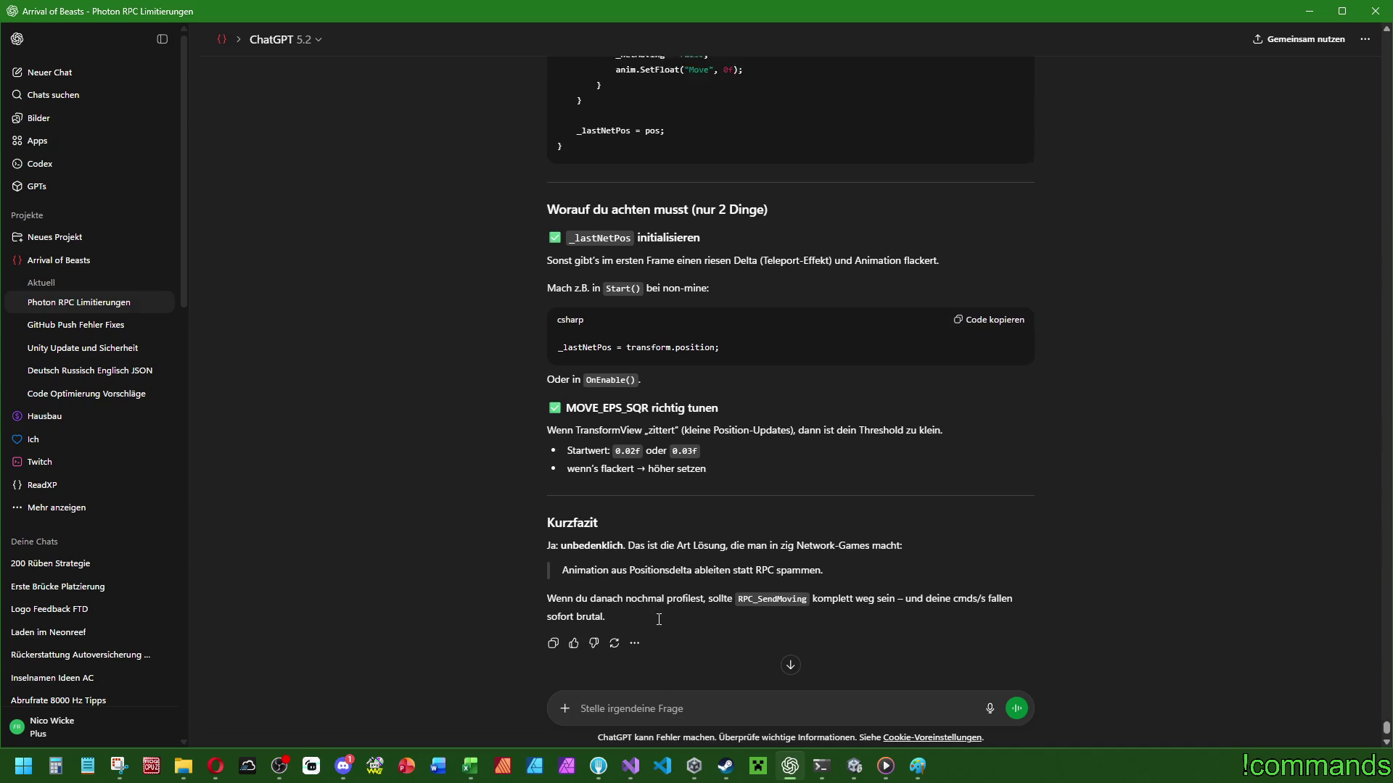
pyautogui.scroll(-1, 663, 621)
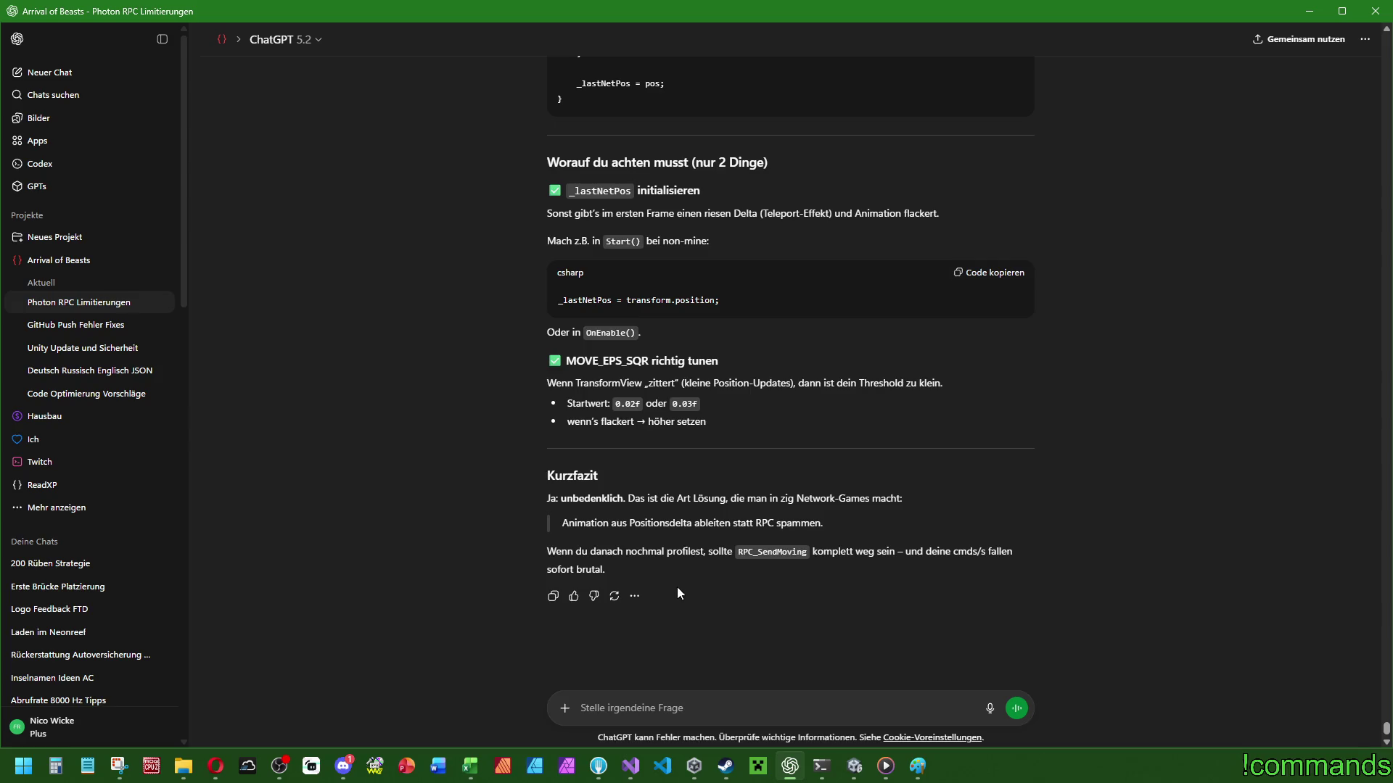
pyautogui.scroll(10, 644, 577)
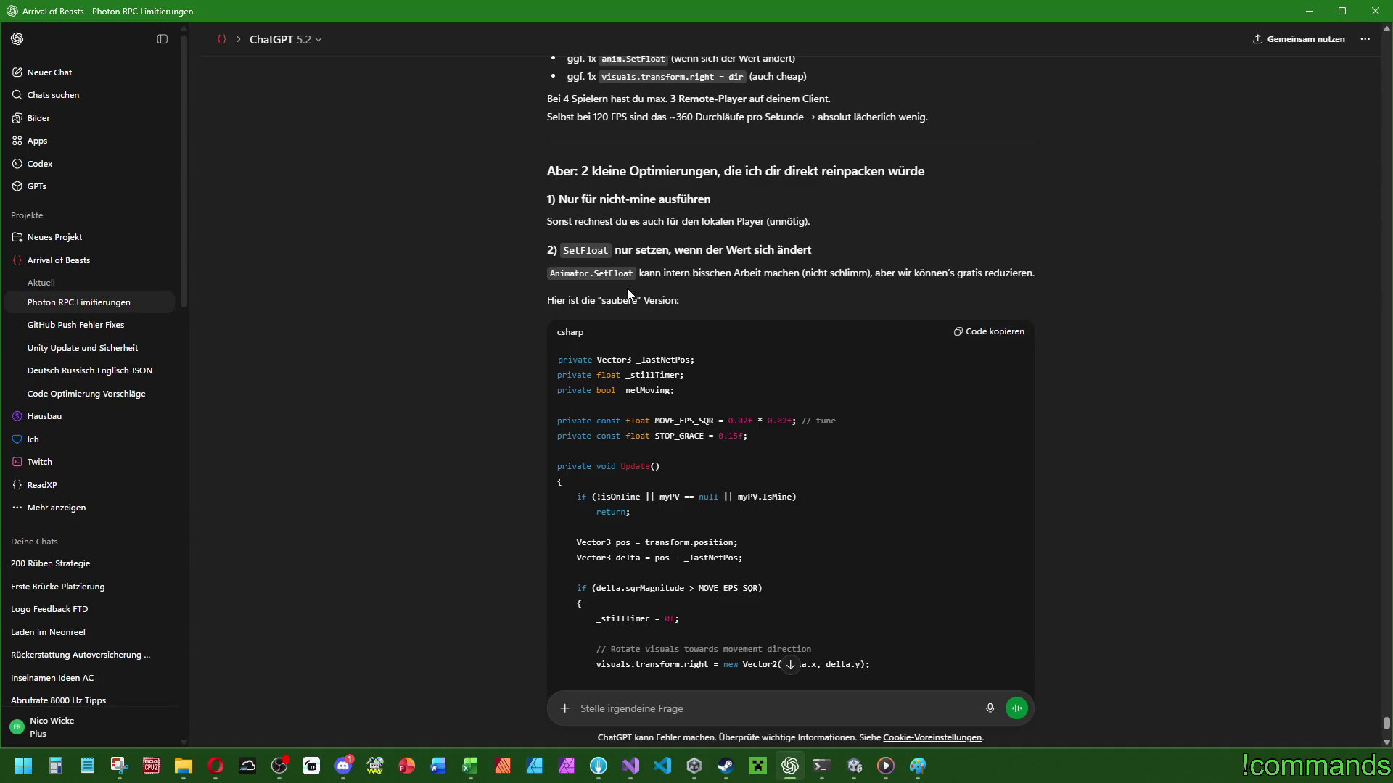
# Copy the reply's cleaner _netMoving Update() code and paste it over the selected block in Visual Studio.
pyautogui.scroll(-4, 672, 492)
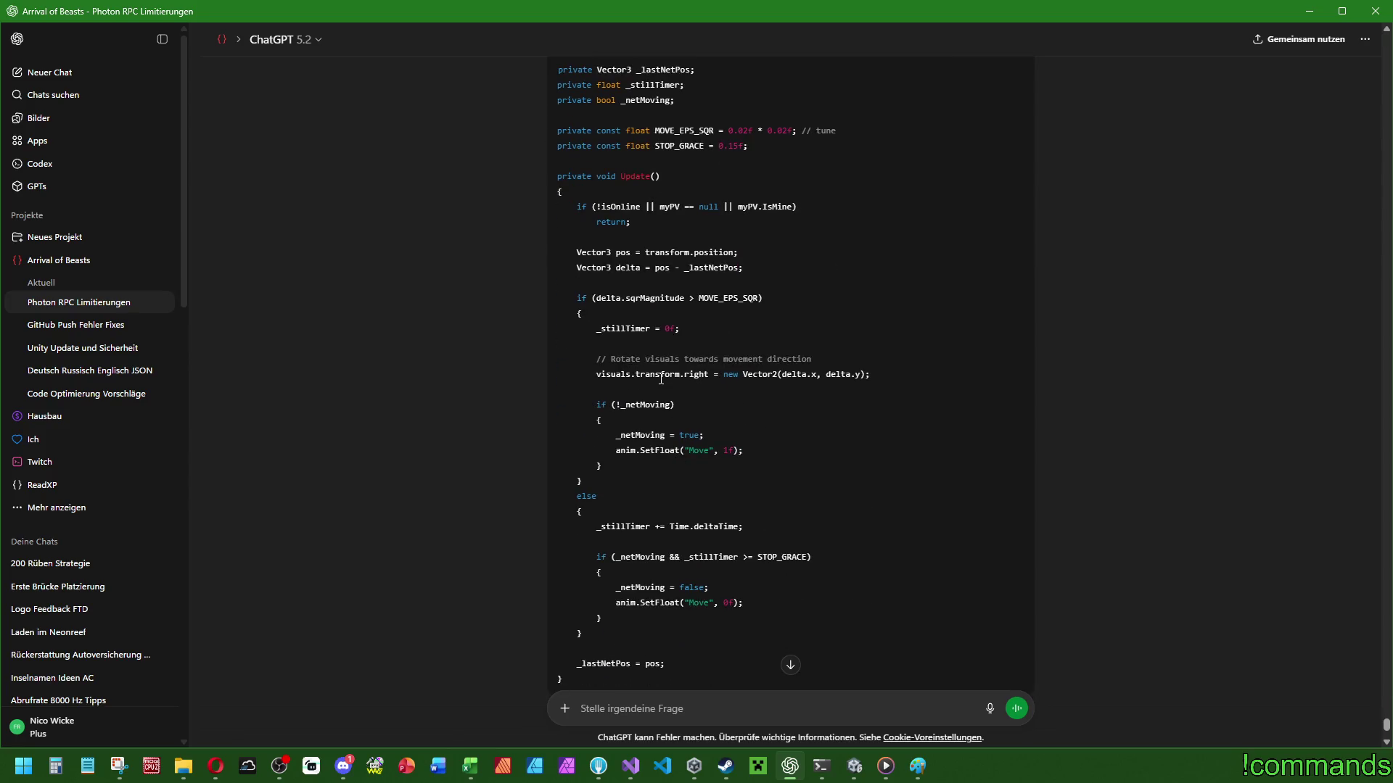
pyautogui.scroll(-2, 618, 475)
pyautogui.moveTo(671, 521); pyautogui.dragTo(578, 103)
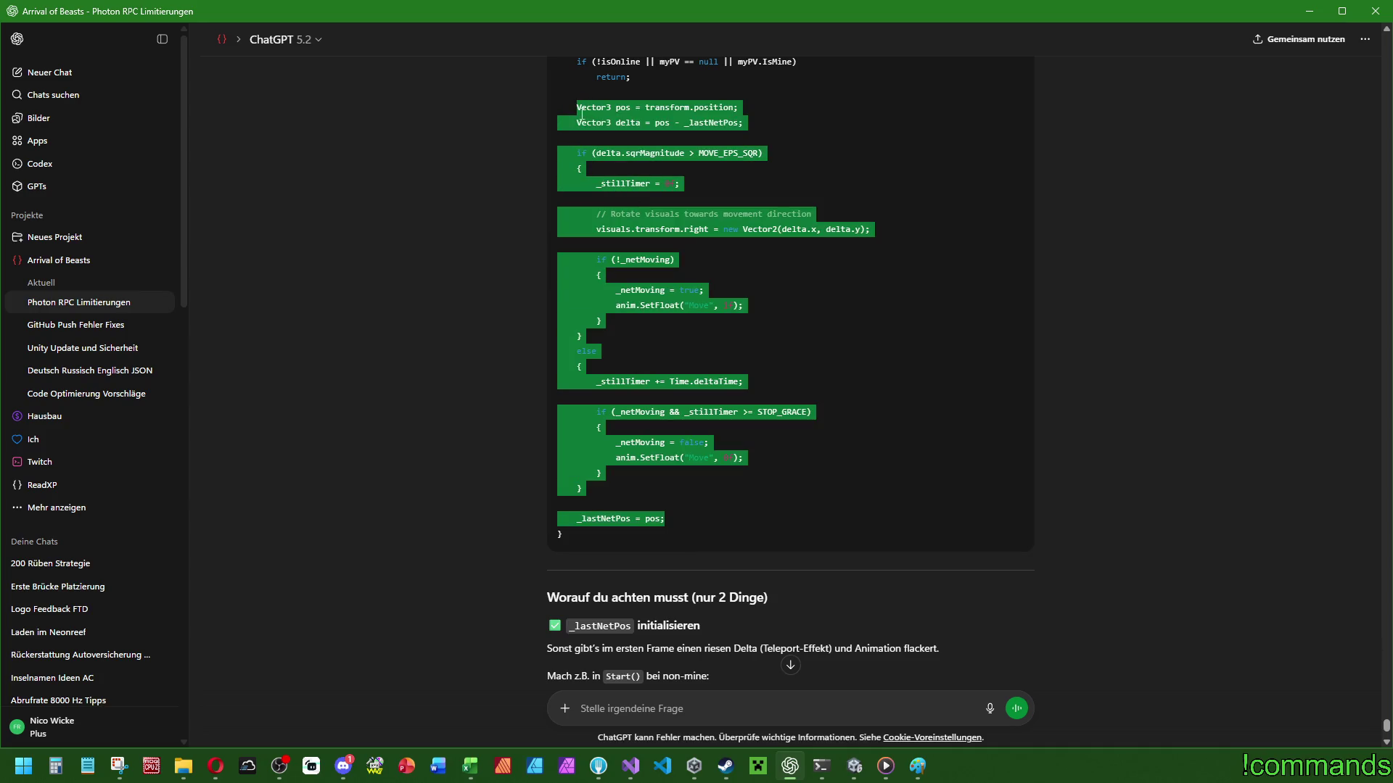
pyautogui.click(631, 766)
pyautogui.hotkey('ctrl', 'v')
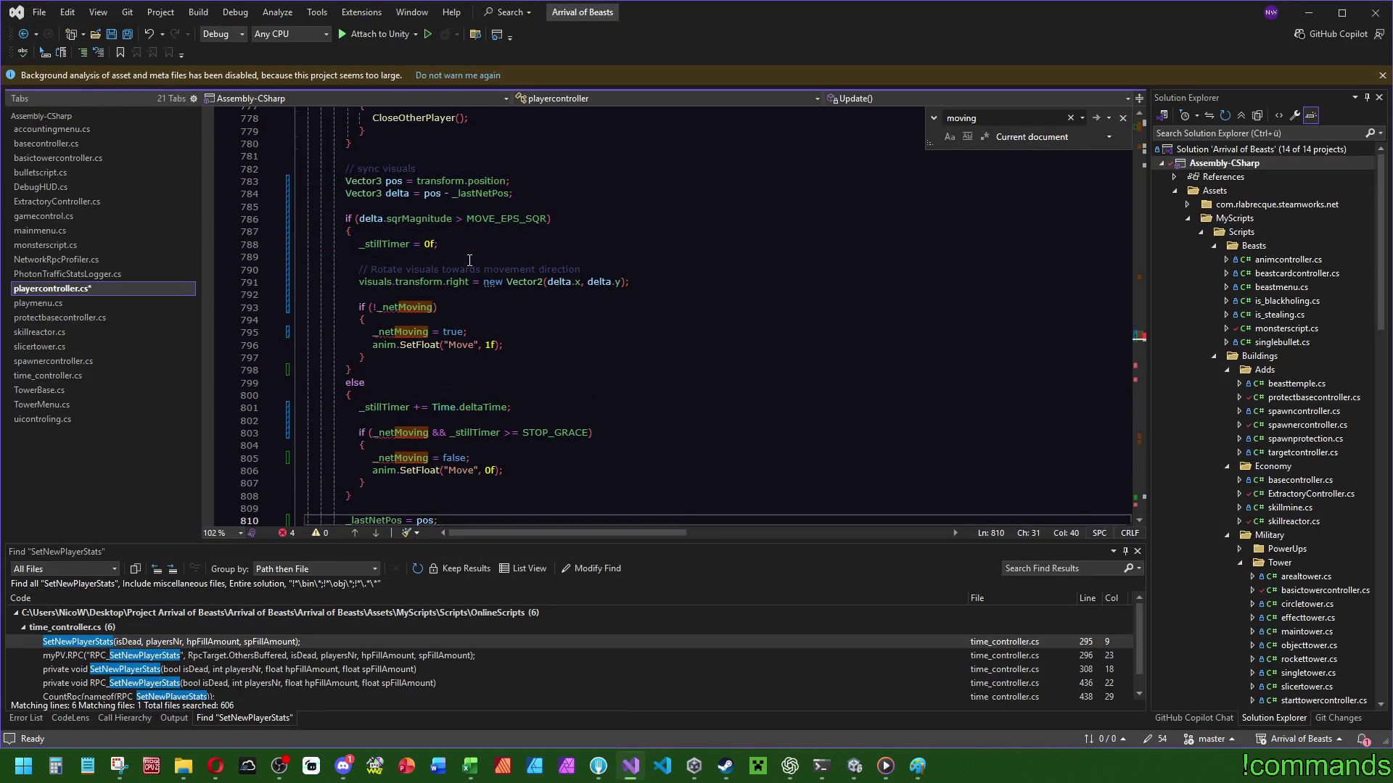
# Replace the old movement-tracking fields with ChatGPT's declarations, including bool _netMoving.
pyautogui.scroll(-2, 465, 250)
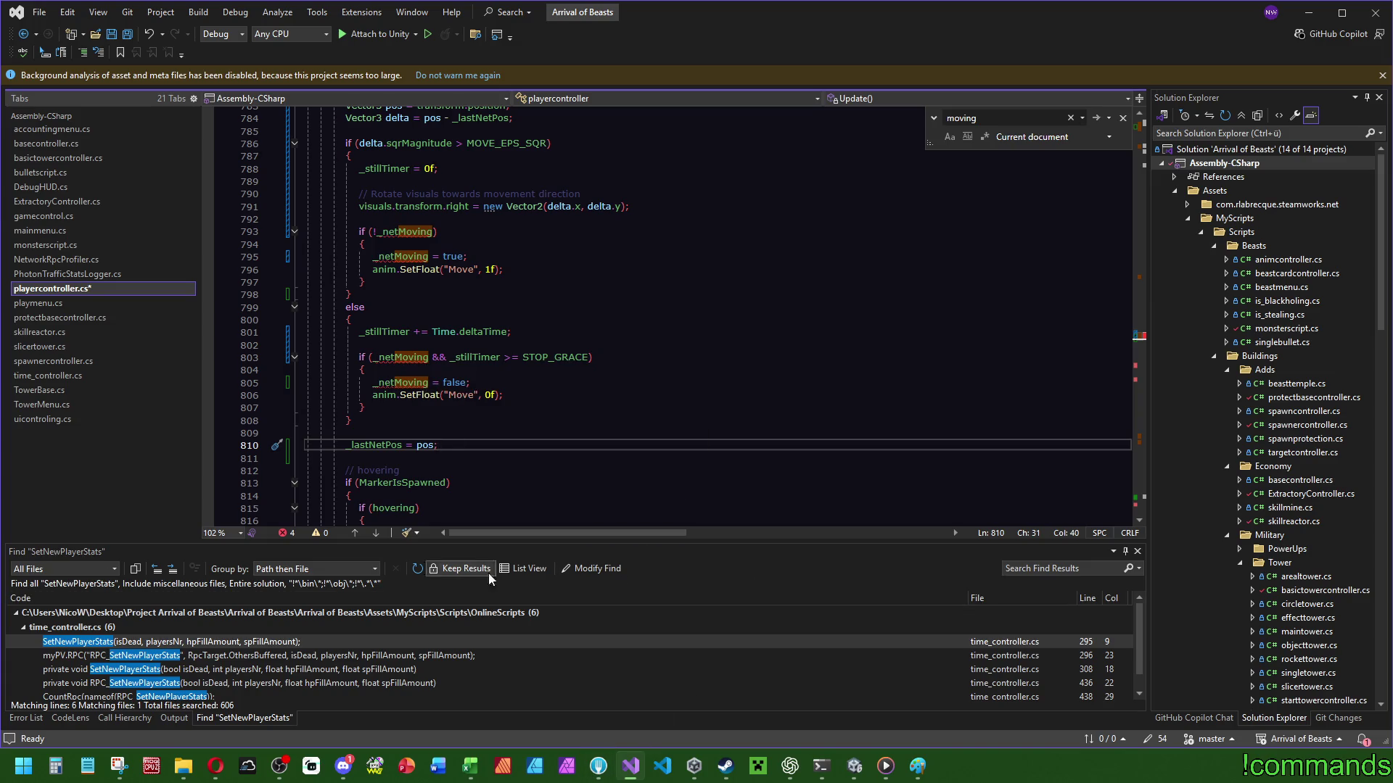
pyautogui.click(789, 774)
pyautogui.scroll(5, 725, 406)
pyautogui.moveTo(749, 437)
pyautogui.mouseDown()
pyautogui.moveTo(631, 407)
pyautogui.moveTo(555, 365)
pyautogui.mouseUp()
pyautogui.hotkey('ctrl', 'c')
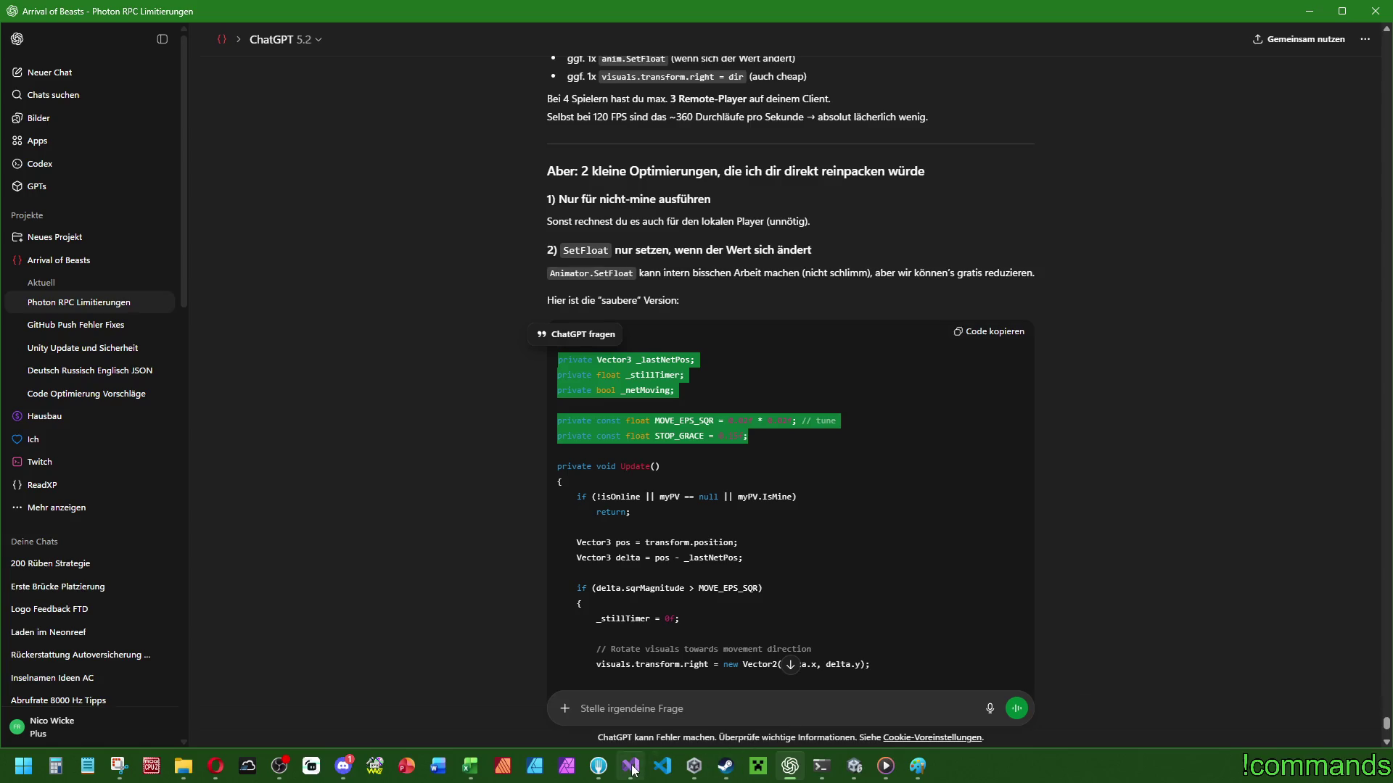
pyautogui.click(631, 767)
pyautogui.moveTo(1138, 326); pyautogui.dragTo(1137, 116)
pyautogui.moveTo(612, 338); pyautogui.dragTo(651, 283)
pyautogui.hotkey('ctrl', 'v')
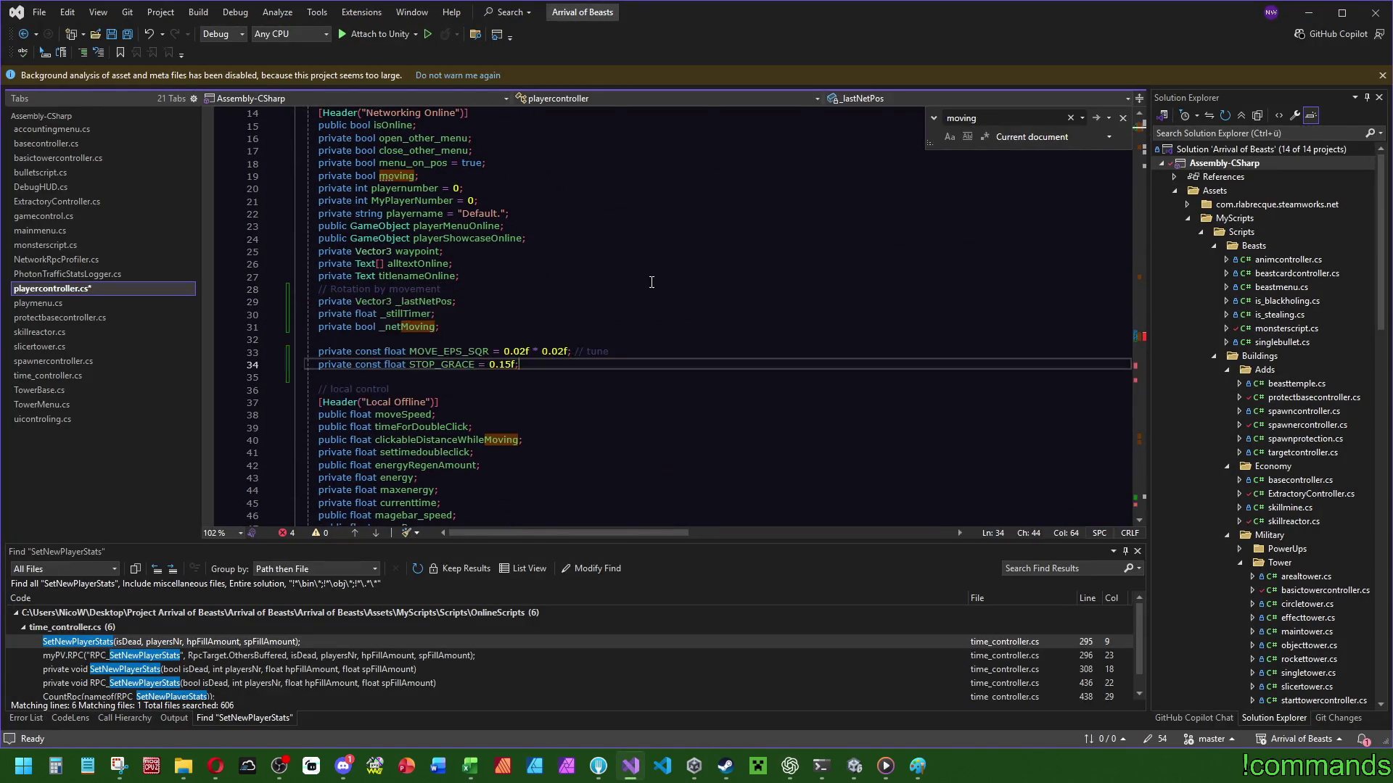
# Tidy the empty lines around the sync visuals block, then delete the inline sync code from Update().
pyautogui.moveTo(1139, 131); pyautogui.dragTo(1139, 332)
pyautogui.click(787, 354)
pyautogui.scroll(-3, 500, 310)
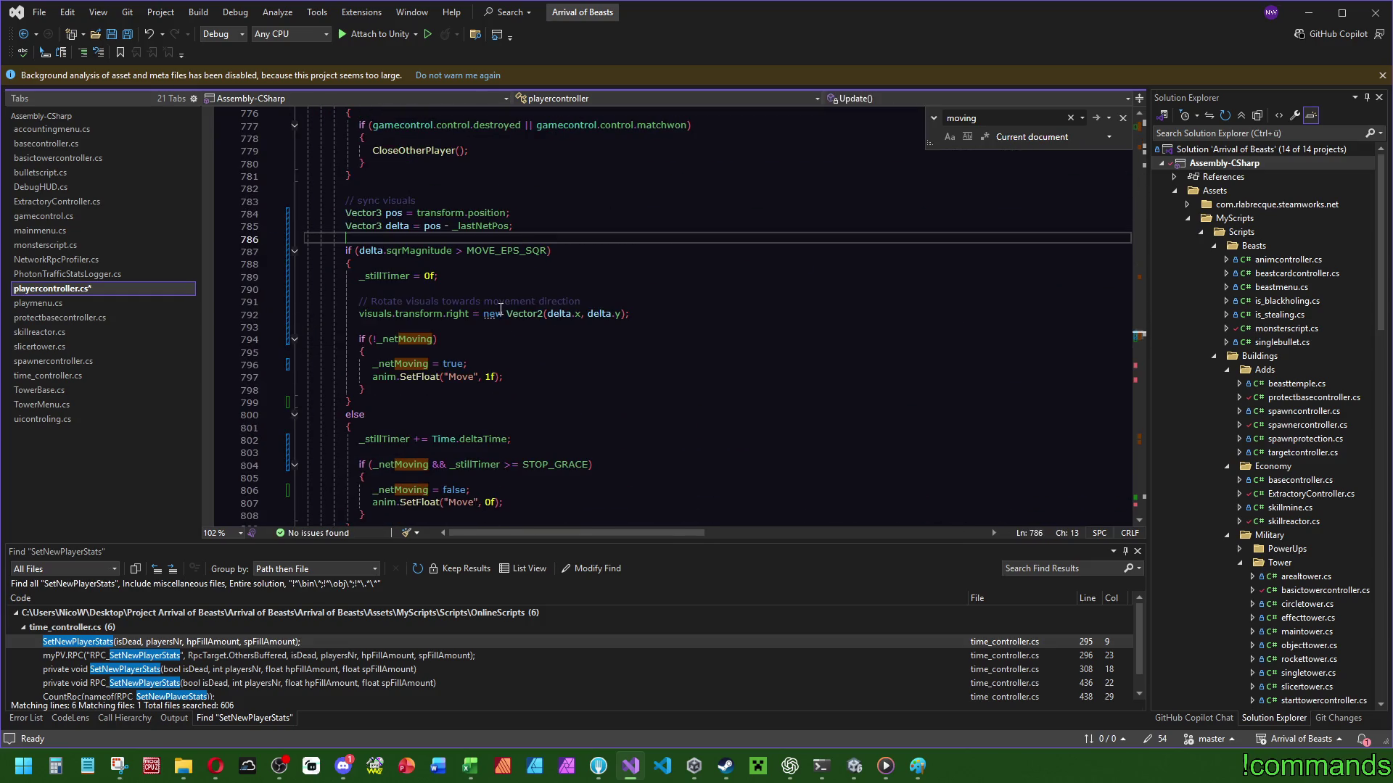
pyautogui.press('BackSpace')
pyautogui.scroll(-3, 373, 402)
pyautogui.click(374, 403)
pyautogui.press('Delete')
pyautogui.moveTo(438, 415); pyautogui.dragTo(352, 302)
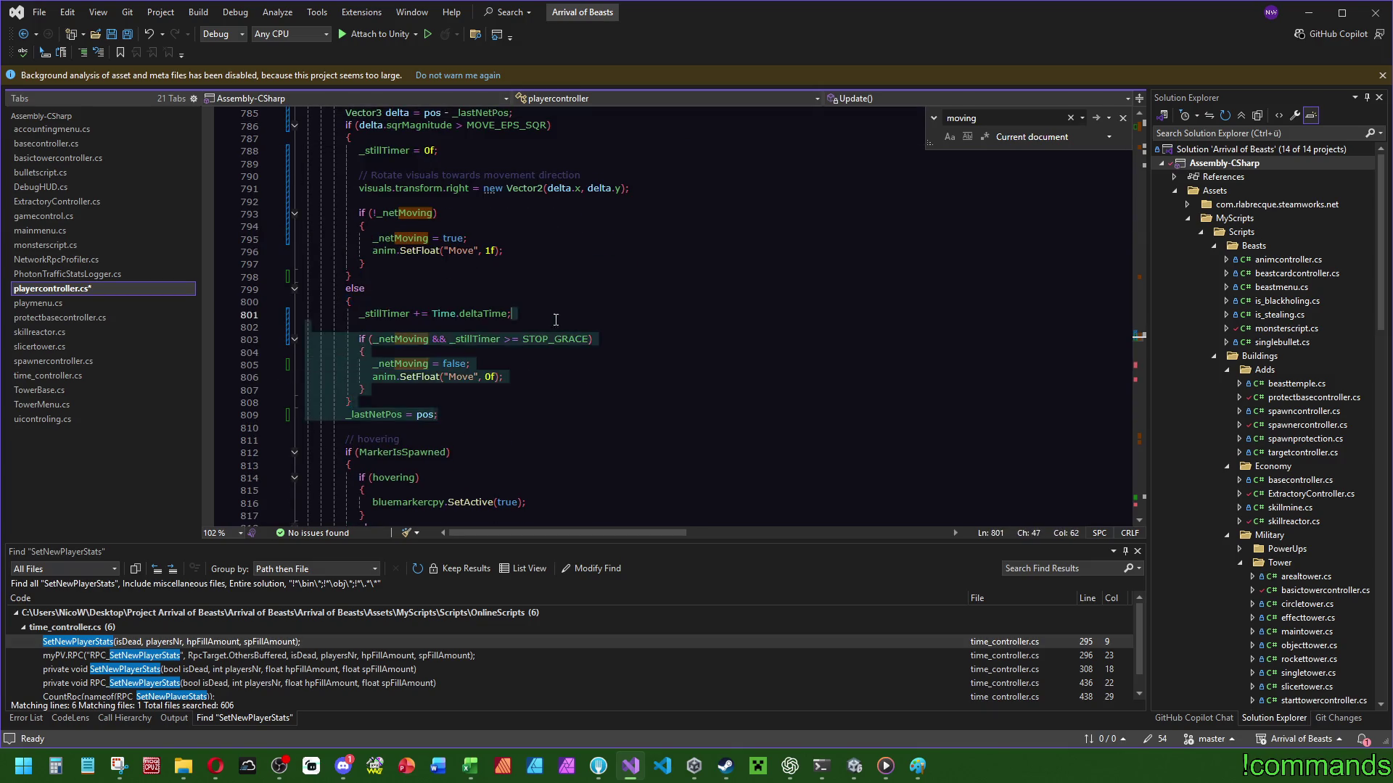
pyautogui.scroll(2, 561, 334)
pyautogui.keyDown('shift'); pyautogui.click(346, 175); pyautogui.keyUp('shift')
pyautogui.press('Delete')
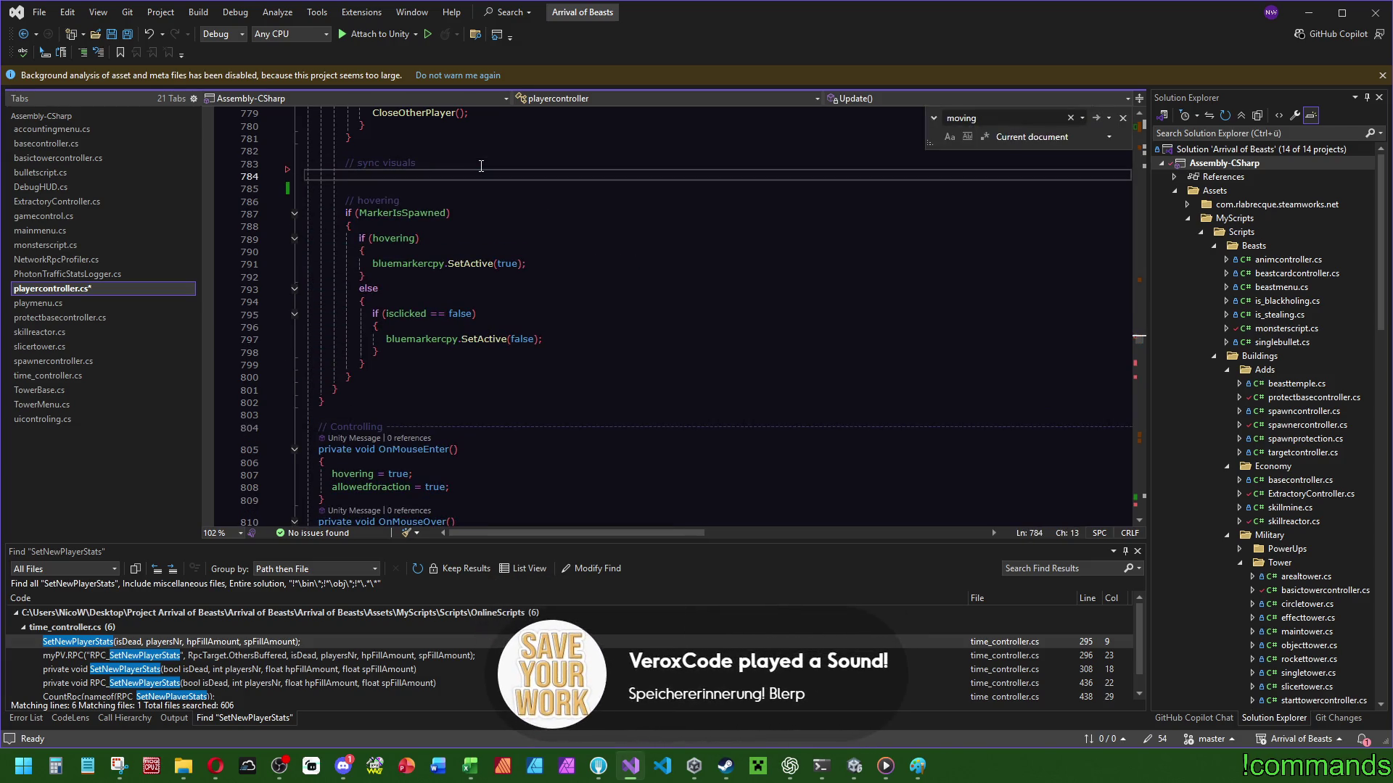
# Put a SyncVisuals(); call under the // sync visuals comment in Update().
pyautogui.write('Sync')
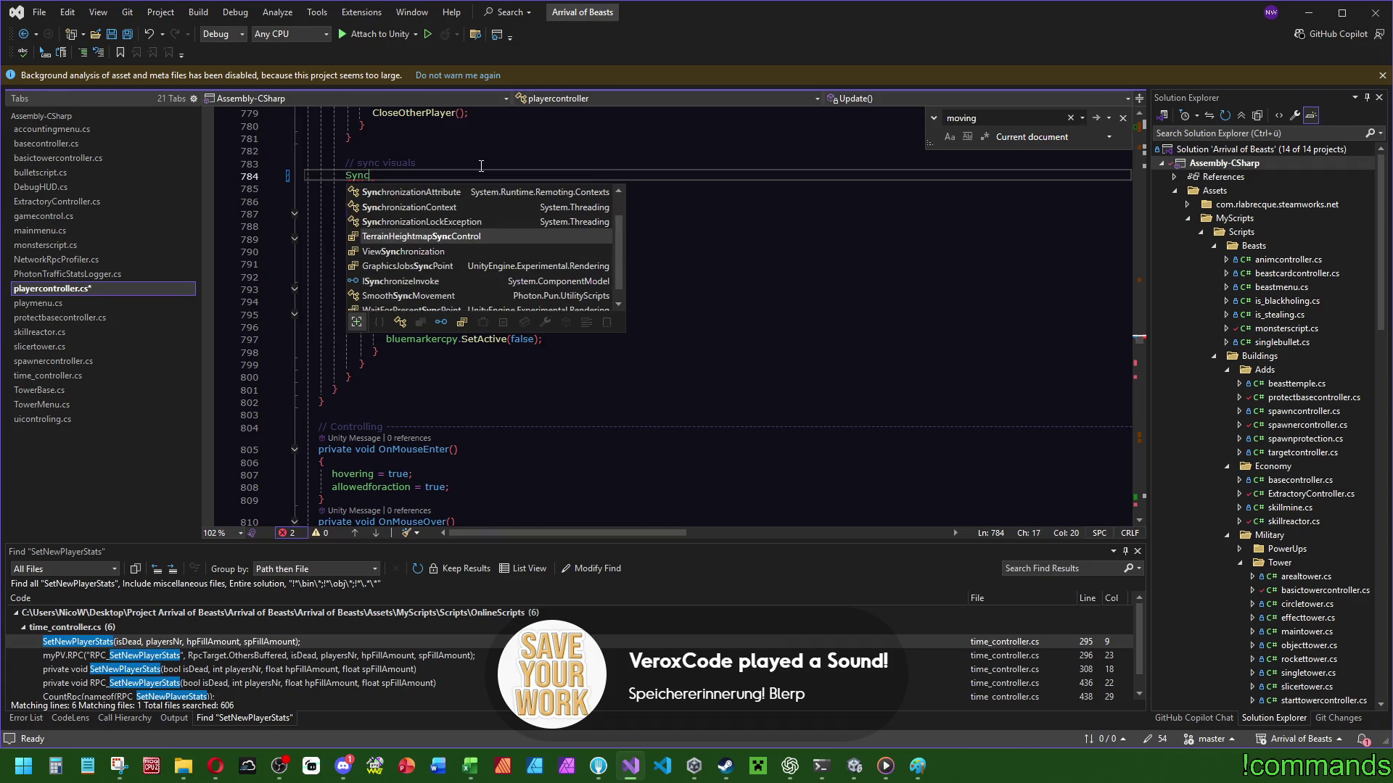
pyautogui.write('Visuals')
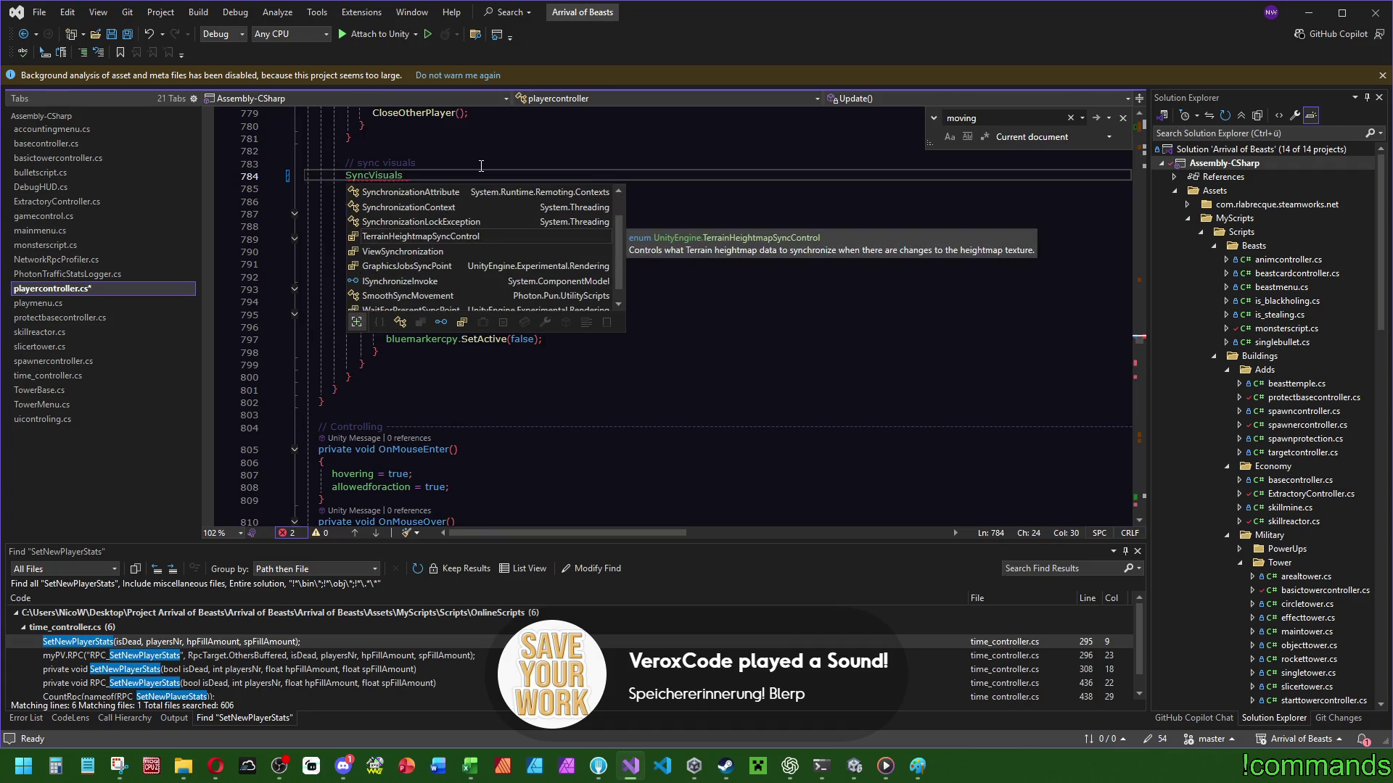
pyautogui.write('();')
pyautogui.scroll(-5, 713, 275)
pyautogui.scroll(-15, 713, 275)
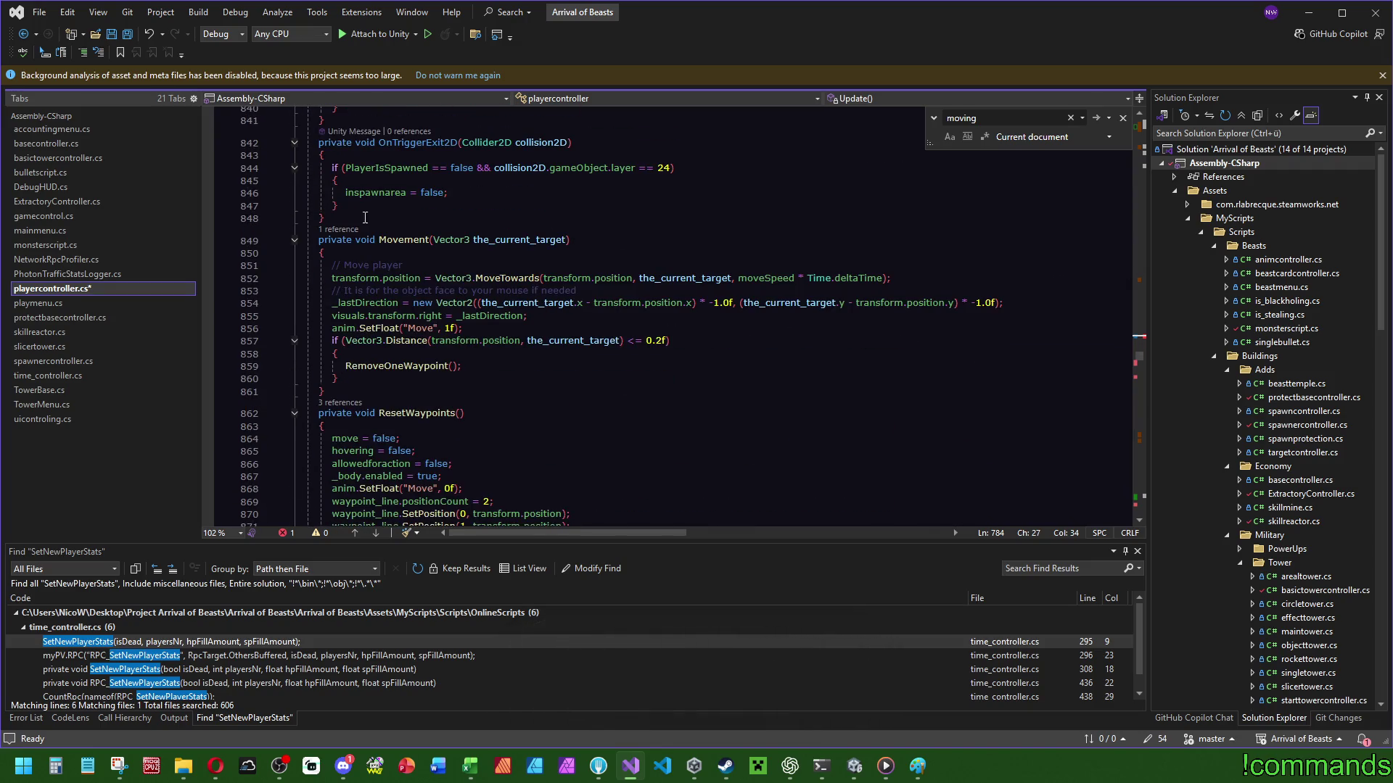
pyautogui.scroll(-20, 365, 217)
pyautogui.scroll(-20, 583, 315)
pyautogui.moveTo(1137, 406)
pyautogui.mouseDown()
pyautogui.moveTo(1142, 500)
pyautogui.moveTo(1141, 486)
pyautogui.mouseUp()
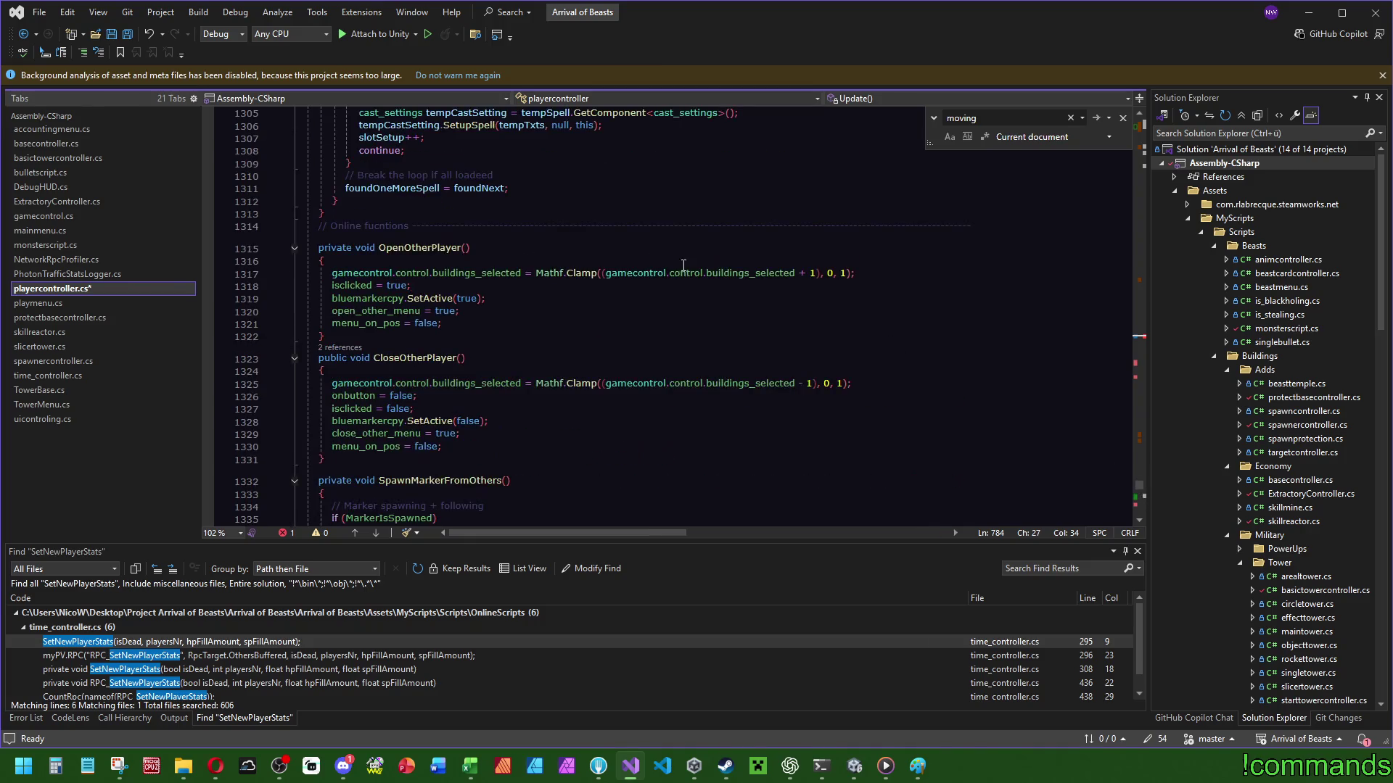
pyautogui.scroll(-4, 729, 303)
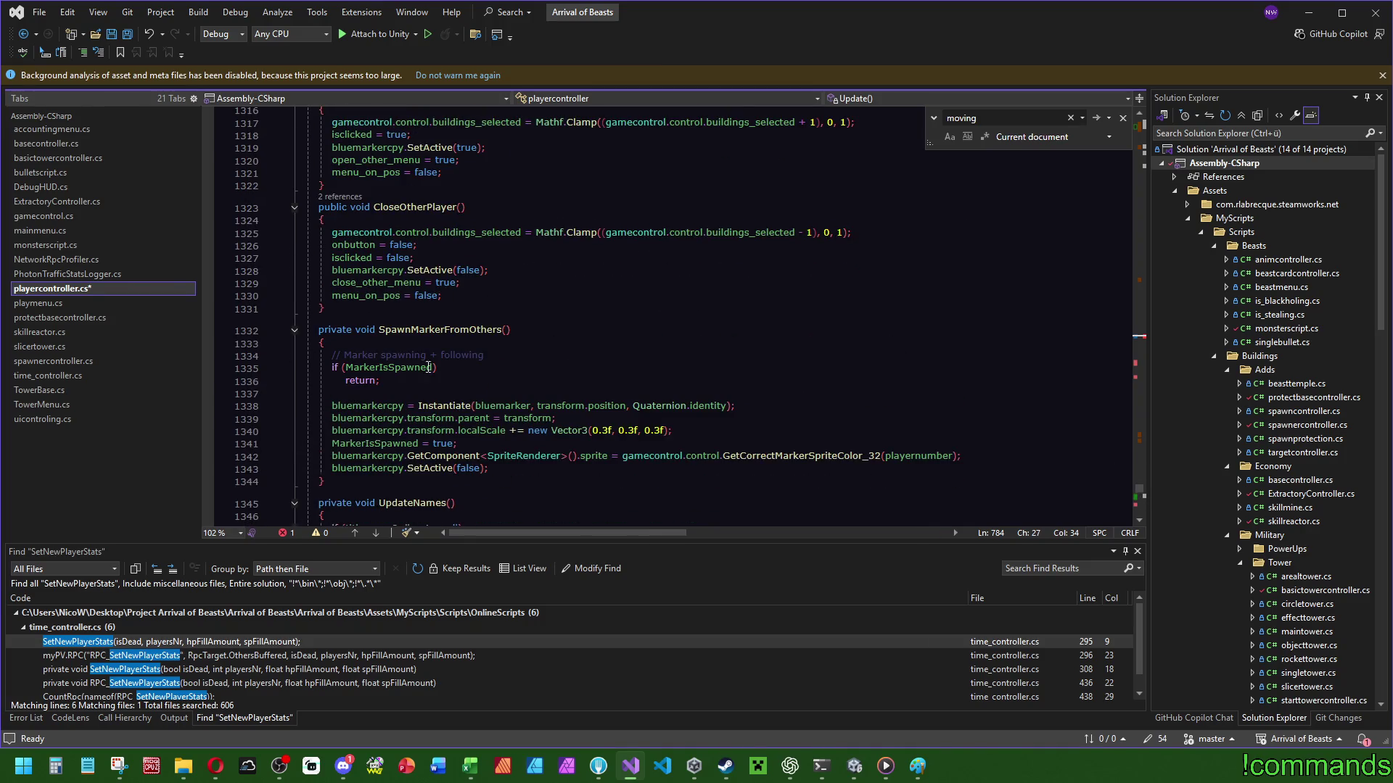
pyautogui.scroll(-5, 428, 367)
pyautogui.scroll(-4, 499, 360)
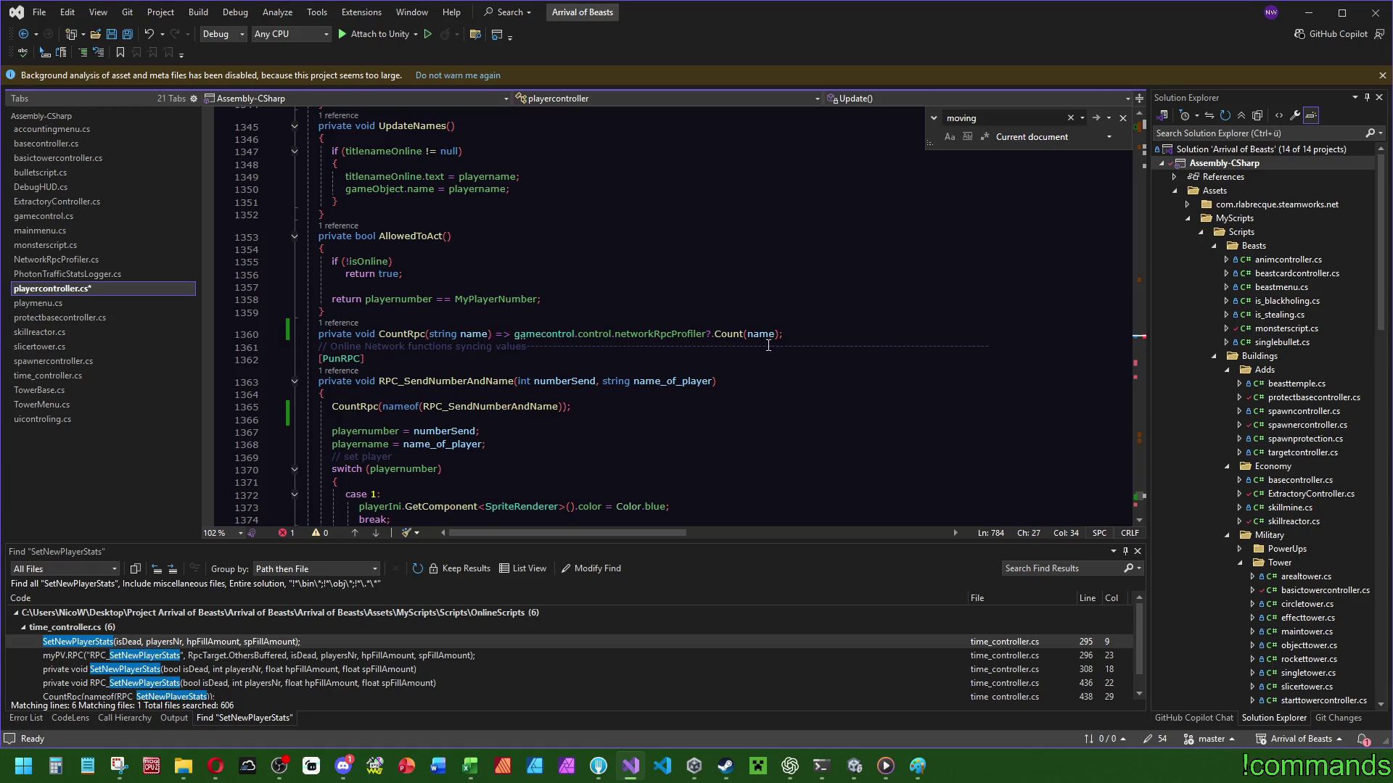
# Add a private void SyncVisuals() method after AllowedToAct() holding the pasted movement-visuals code.
pyautogui.click(373, 310)
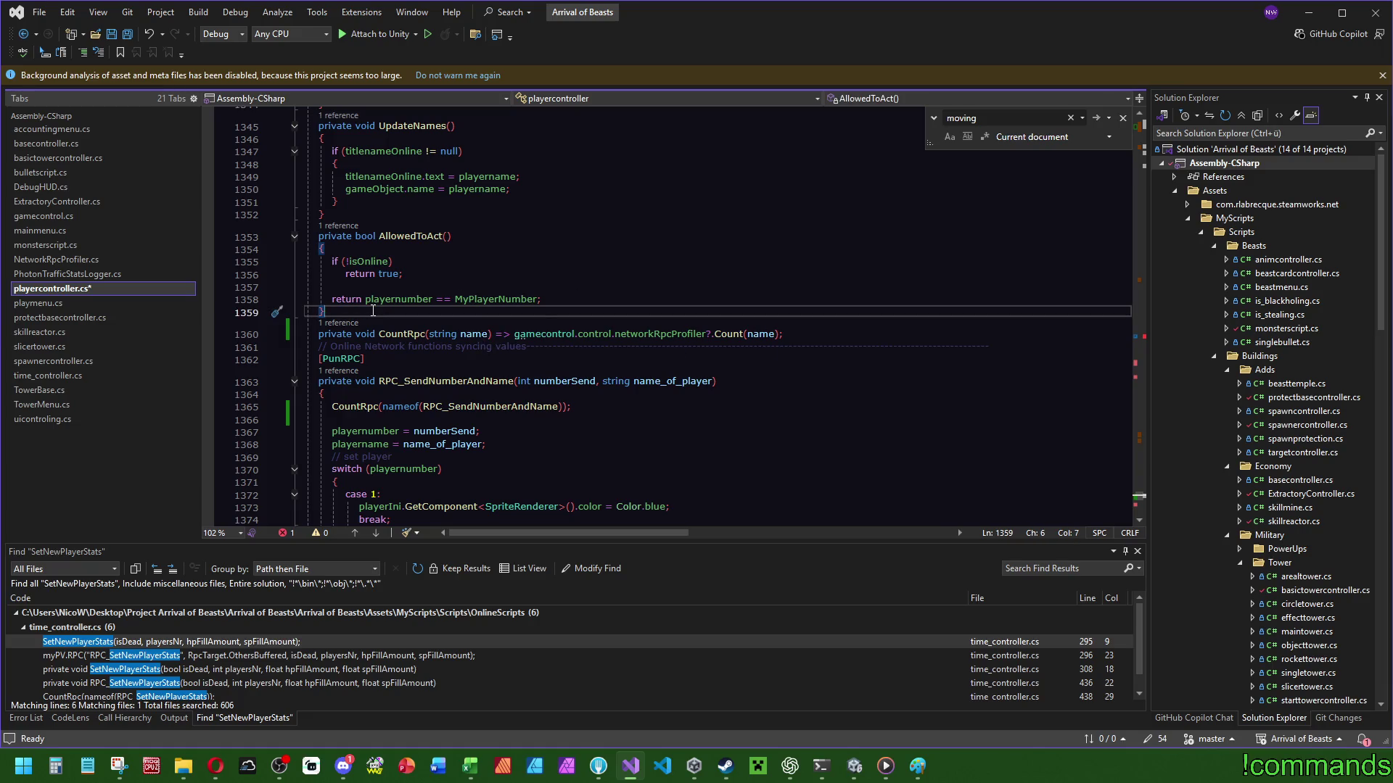
pyautogui.press('Return')
pyautogui.write('priva')
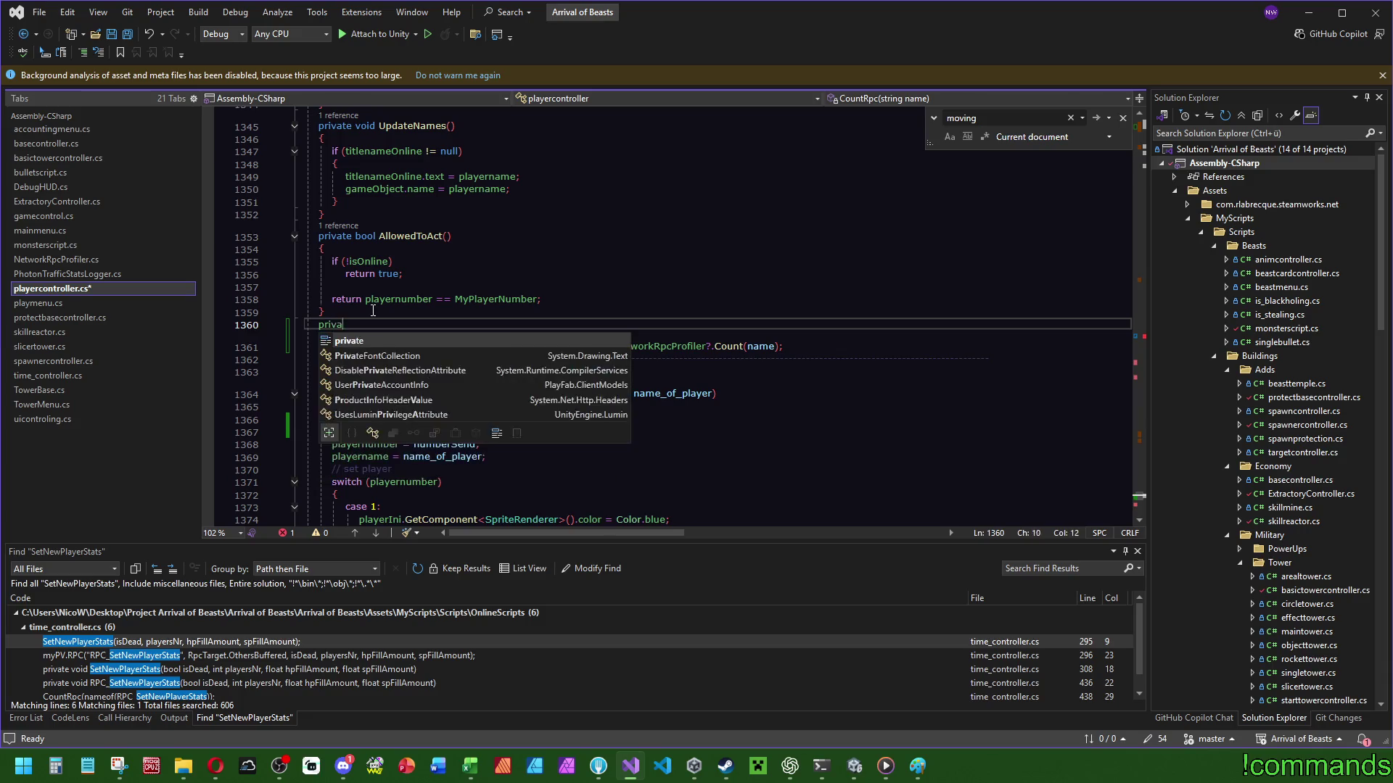
pyautogui.write('te void Sync')
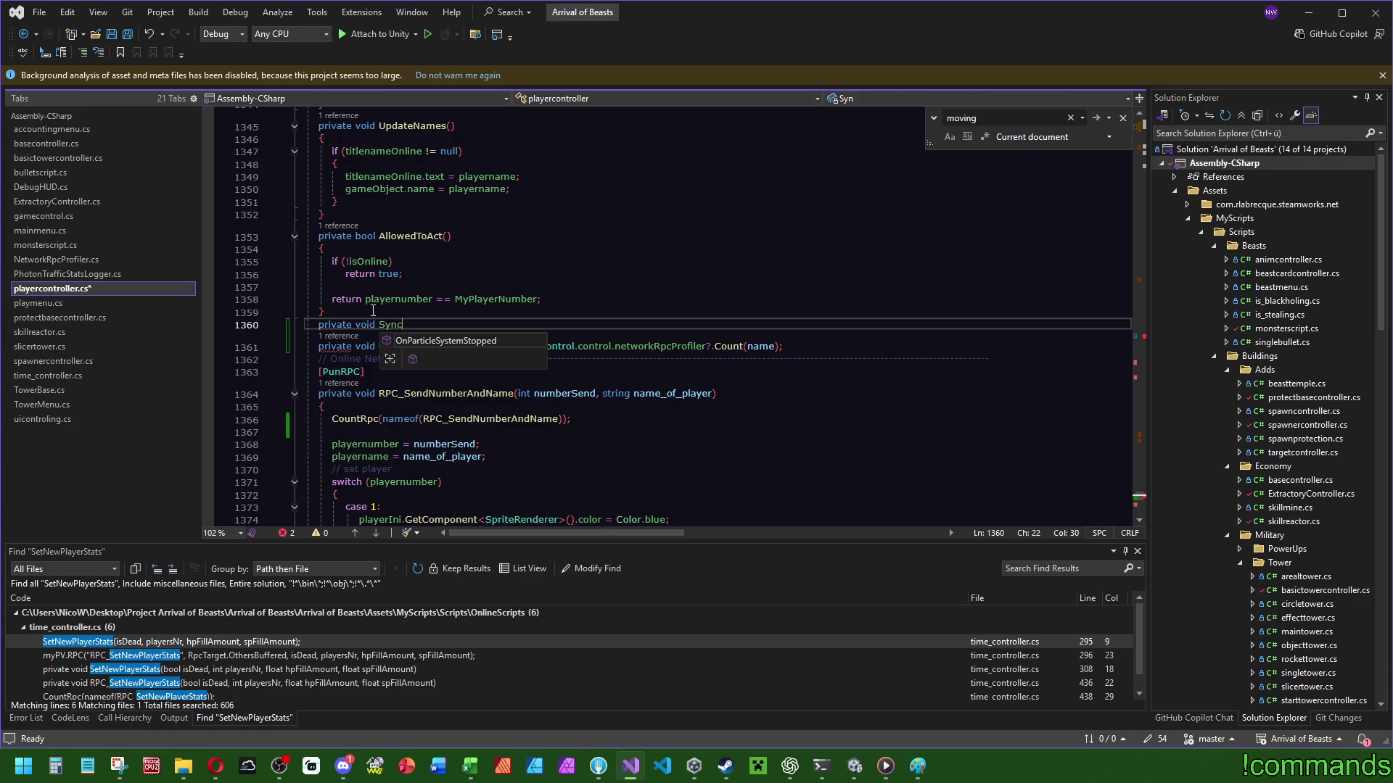
pyautogui.write('Visuals()')
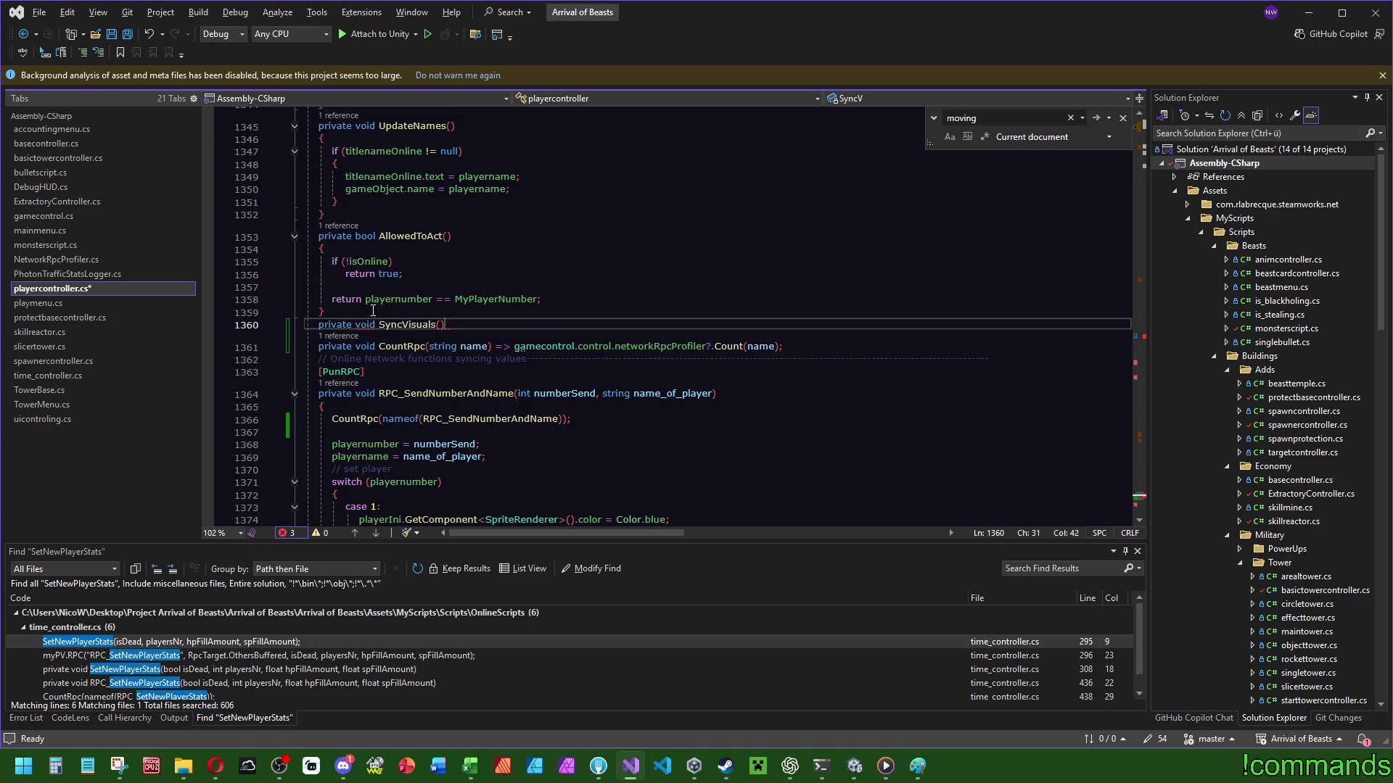
pyautogui.press('Return')
pyautogui.write('{')
pyautogui.press('Return')
pyautogui.write('Vector3 pos = transform.position;         Vector3 delta = pos - _lastNetPos;         if (delta.sqrMagnitude > MOVE_EPS_SQR)         {             _stillTimer = 0f;              // Rotate visuals towards movement direction             visuals.transform.right = new Vector2(delta.x, delta.y);              if (!_netMoving)             {                 _netMoving = true;                 anim.SetFloat("Move", 1f);             }         }         else         {             _stillTimer += Time.deltaTime;              if (_netMoving && _stillTimer >= STOP_GRACE)             {                 _netMoving = false;                 anim.SetFloat("Move", 0f);             }         }         _lastNetPos = pos;')
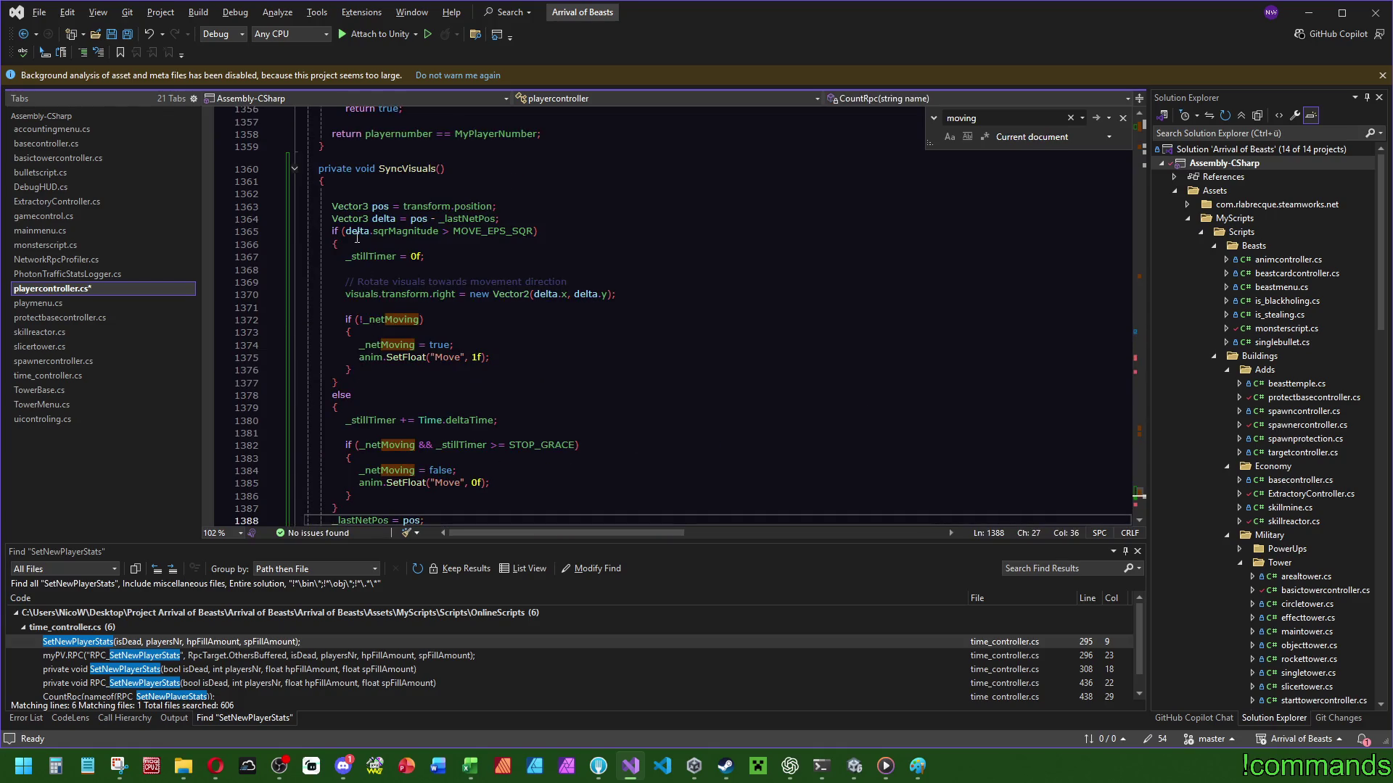
pyautogui.click(712, 234)
pyautogui.scroll(-3, 628, 366)
pyautogui.click(653, 319)
# Save playercontroller.cs.
pyautogui.hotkey('ctrl', 's')
pyautogui.moveTo(1141, 495)
pyautogui.mouseDown()
pyautogui.moveTo(1142, 267)
pyautogui.moveTo(1146, 335)
pyautogui.mouseUp()
pyautogui.scroll(-1, 1068, 305)
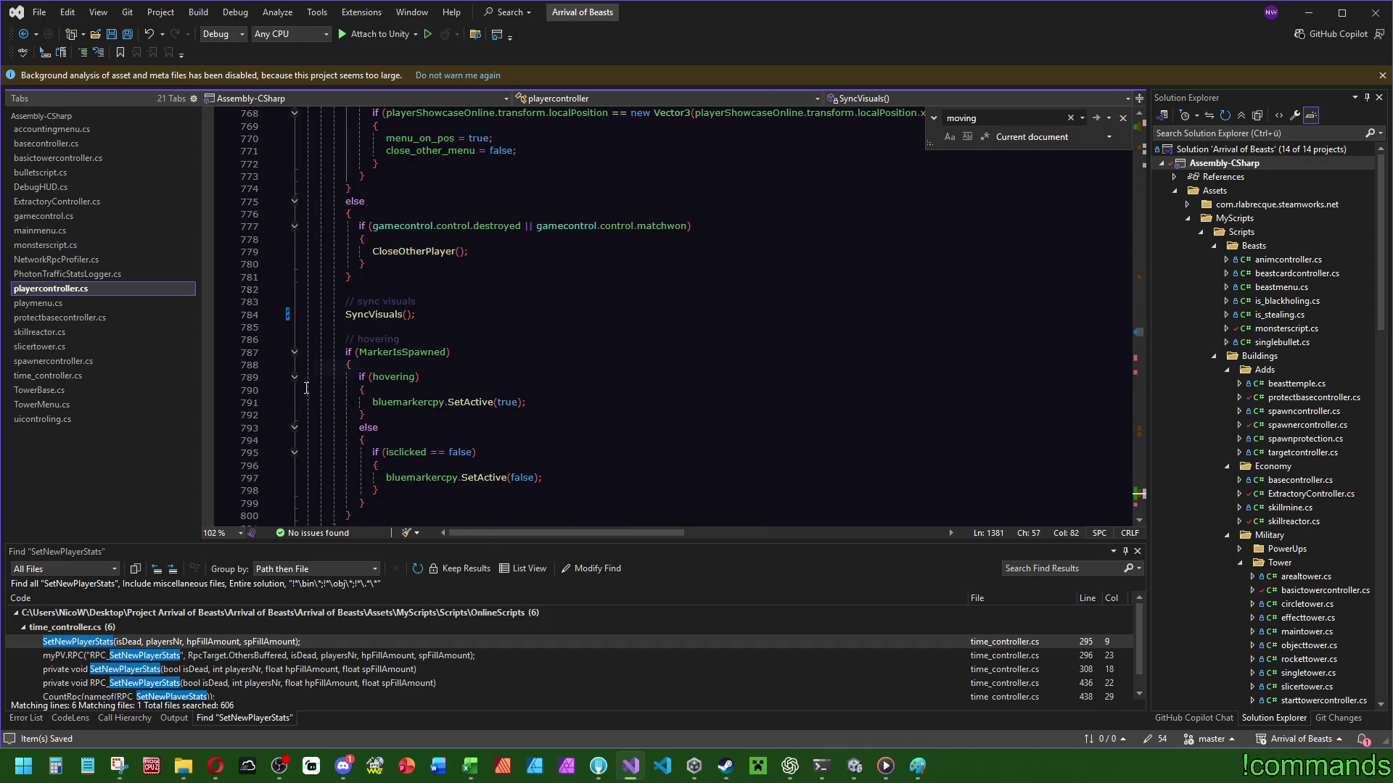
pyautogui.click(467, 292)
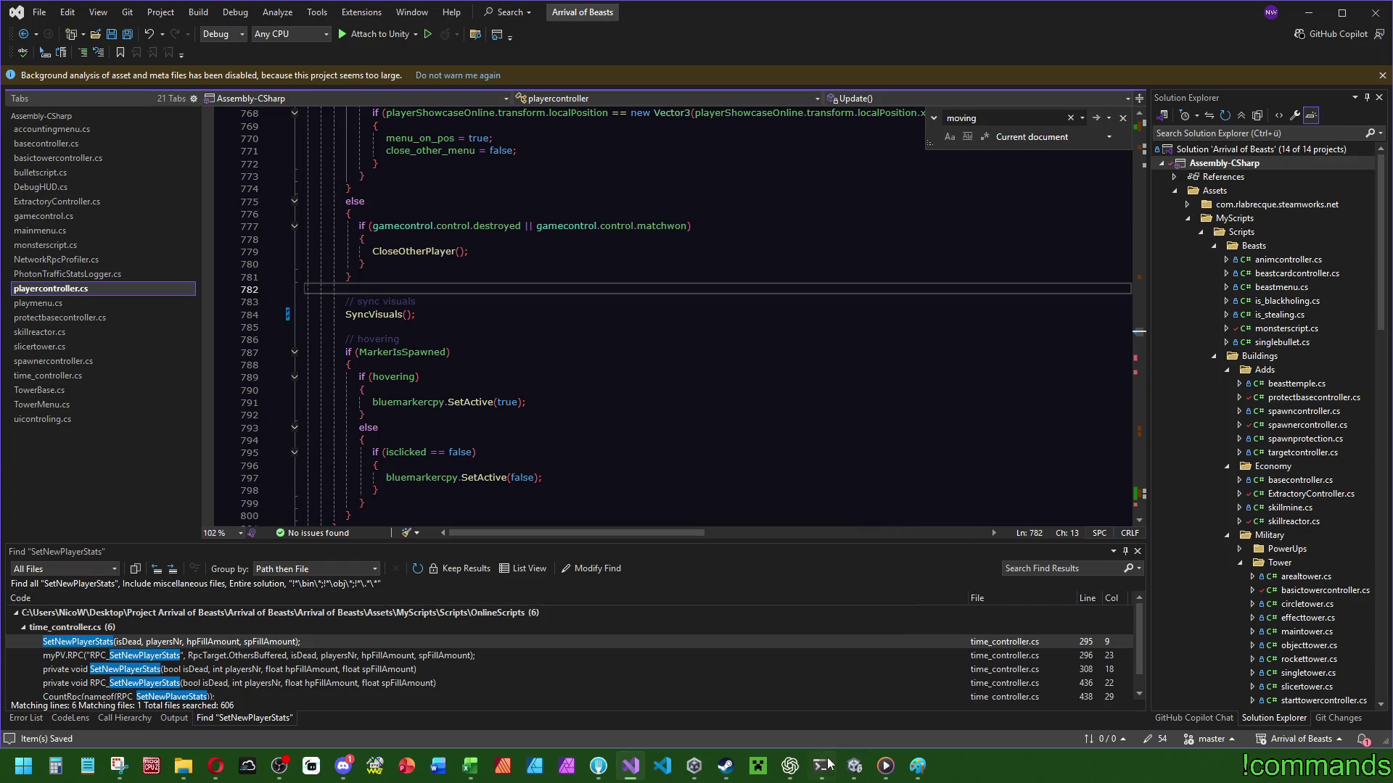
pyautogui.click(861, 771)
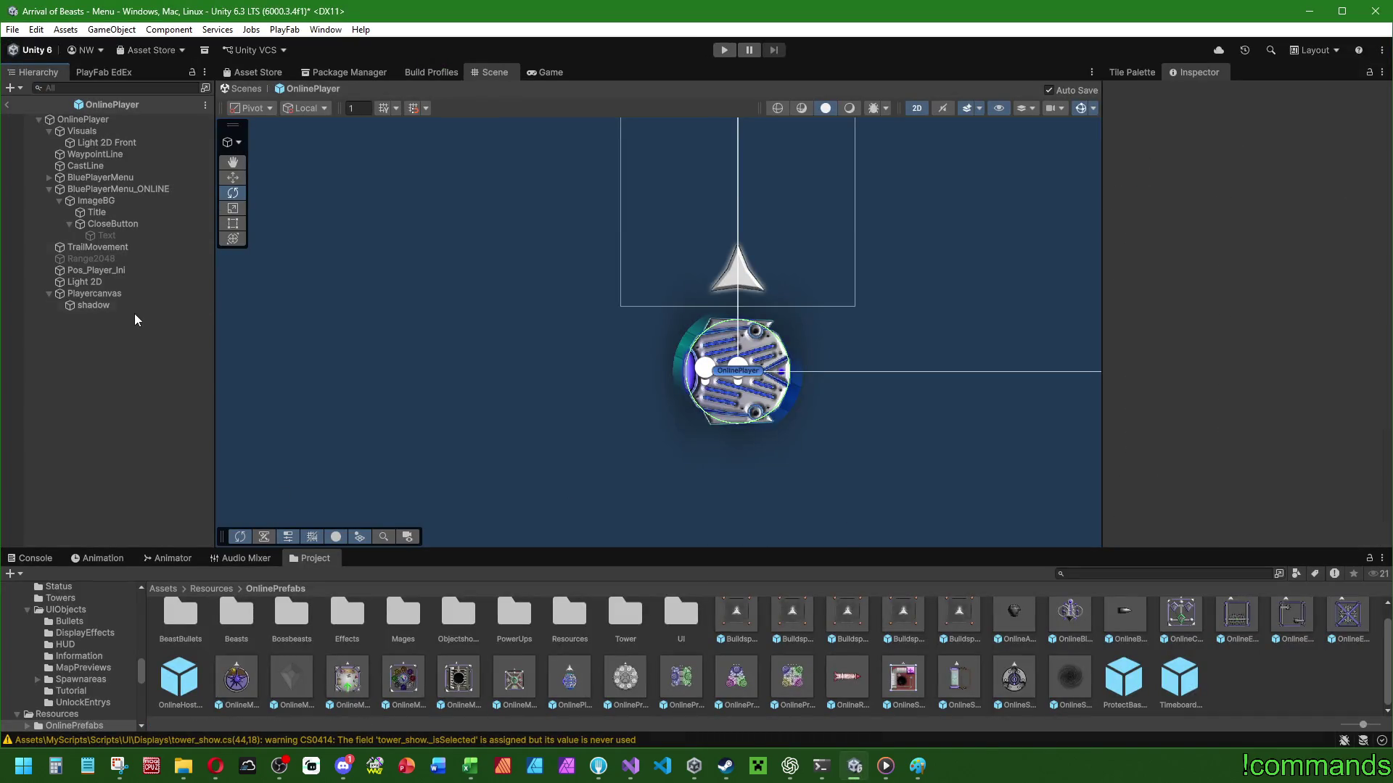
# Leave the OnlinePlayer prefab for the Menu scene, clear the Console, and save the project and scene.
pyautogui.click(9, 105)
pyautogui.click(29, 558)
pyautogui.click(8, 574)
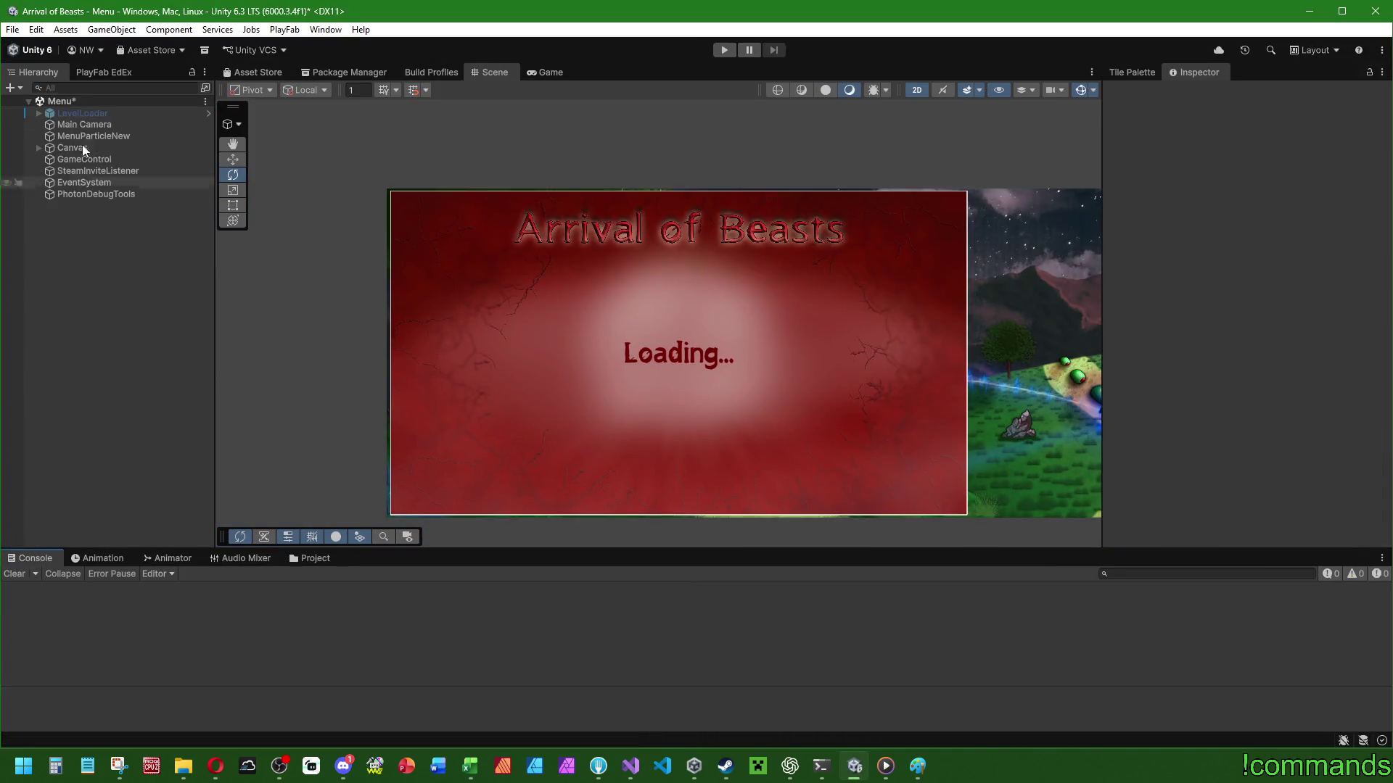
pyautogui.click(12, 29)
pyautogui.click(51, 187)
pyautogui.click(12, 29)
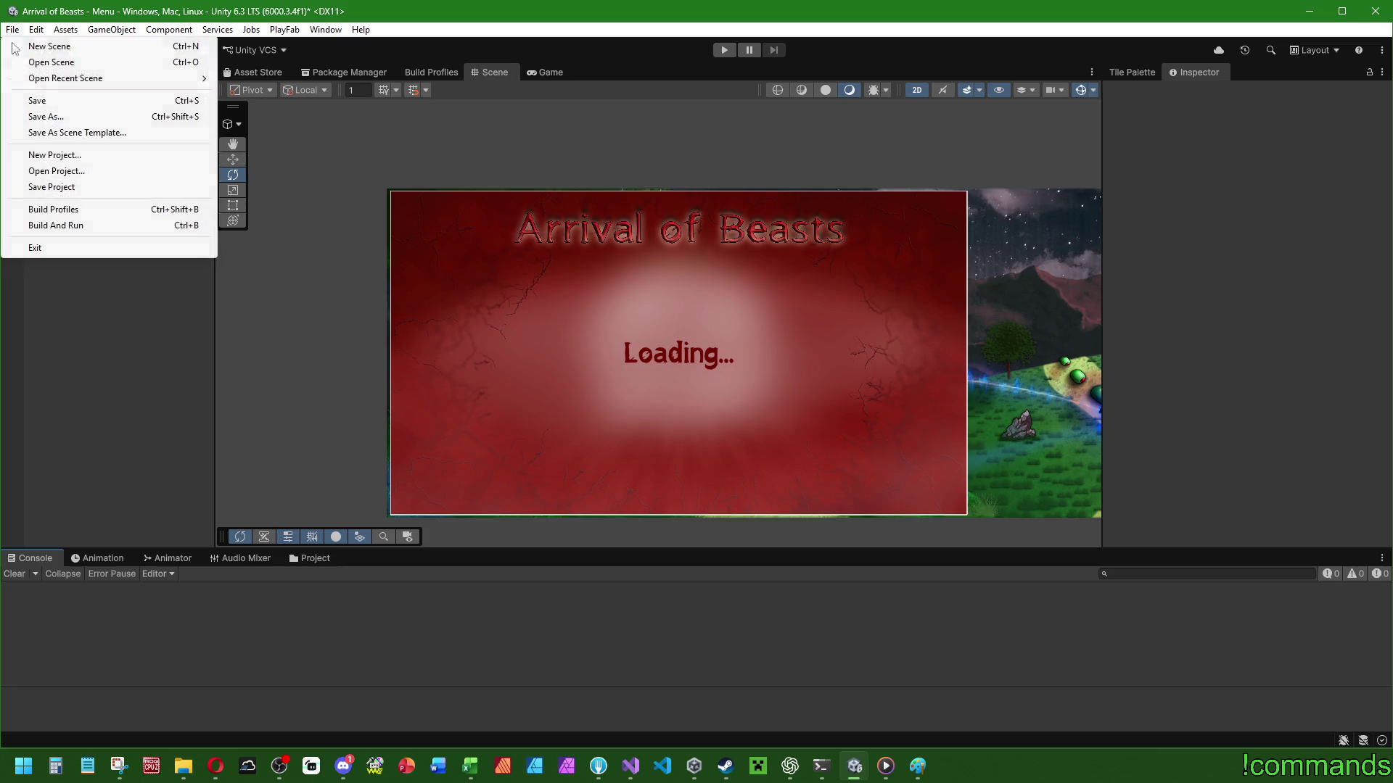
pyautogui.click(33, 101)
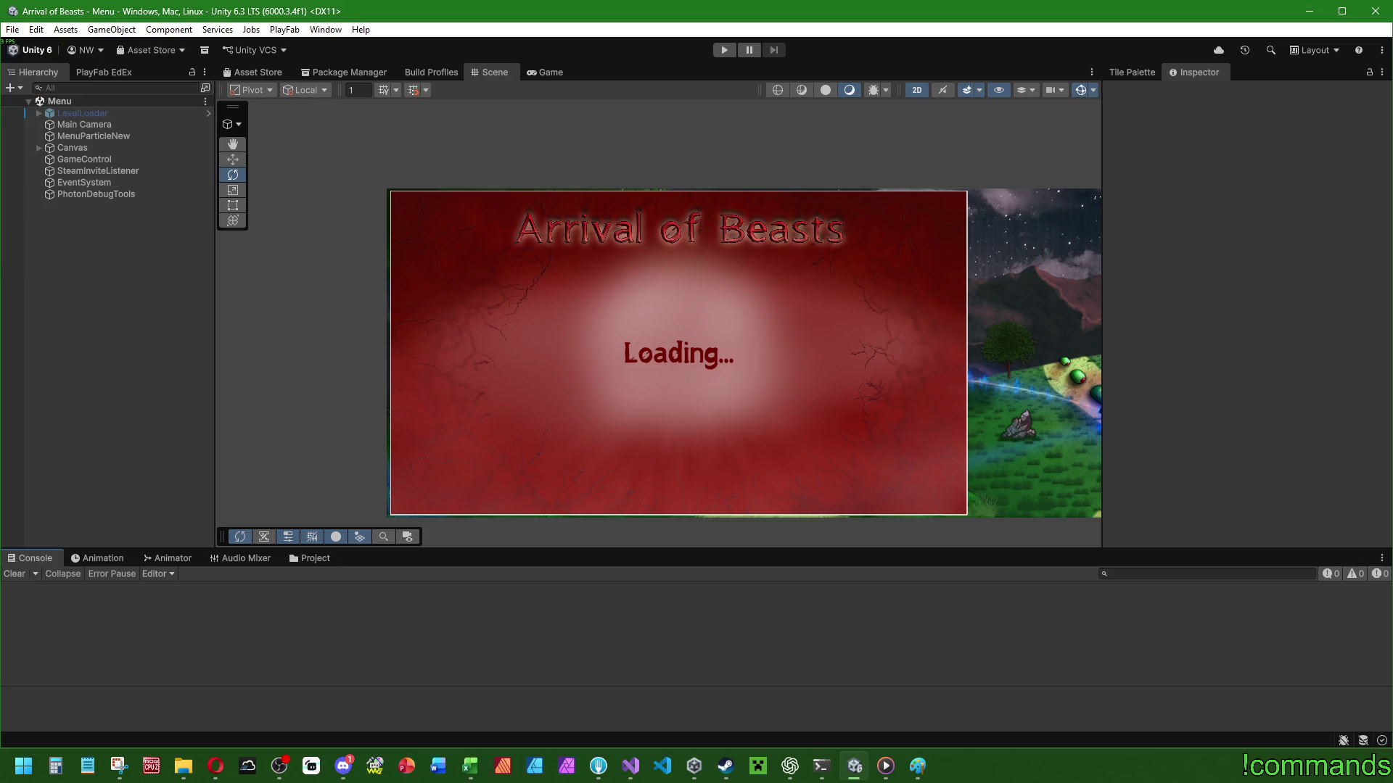
# Open File > Build Profiles with Windows as the active platform.
pyautogui.click(918, 766)
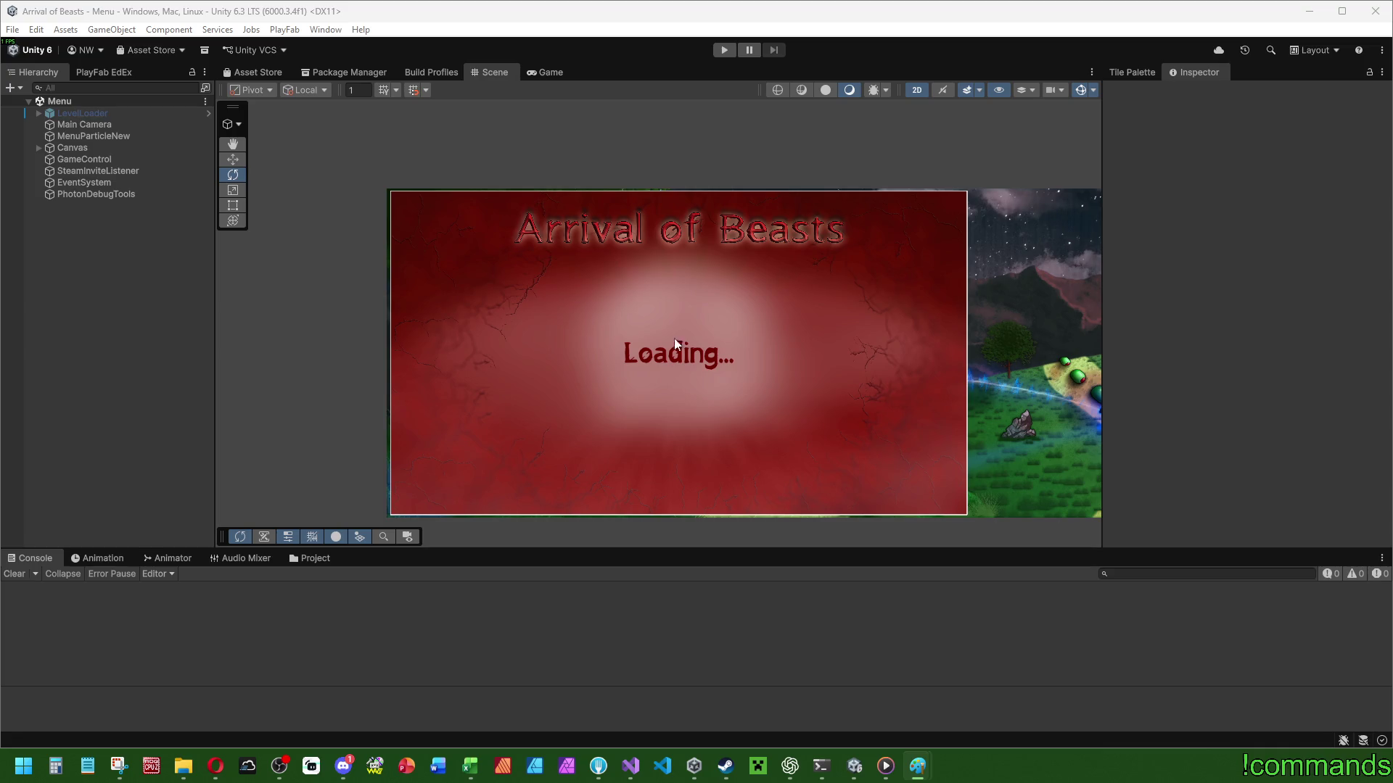
pyautogui.click(13, 29)
pyautogui.click(51, 209)
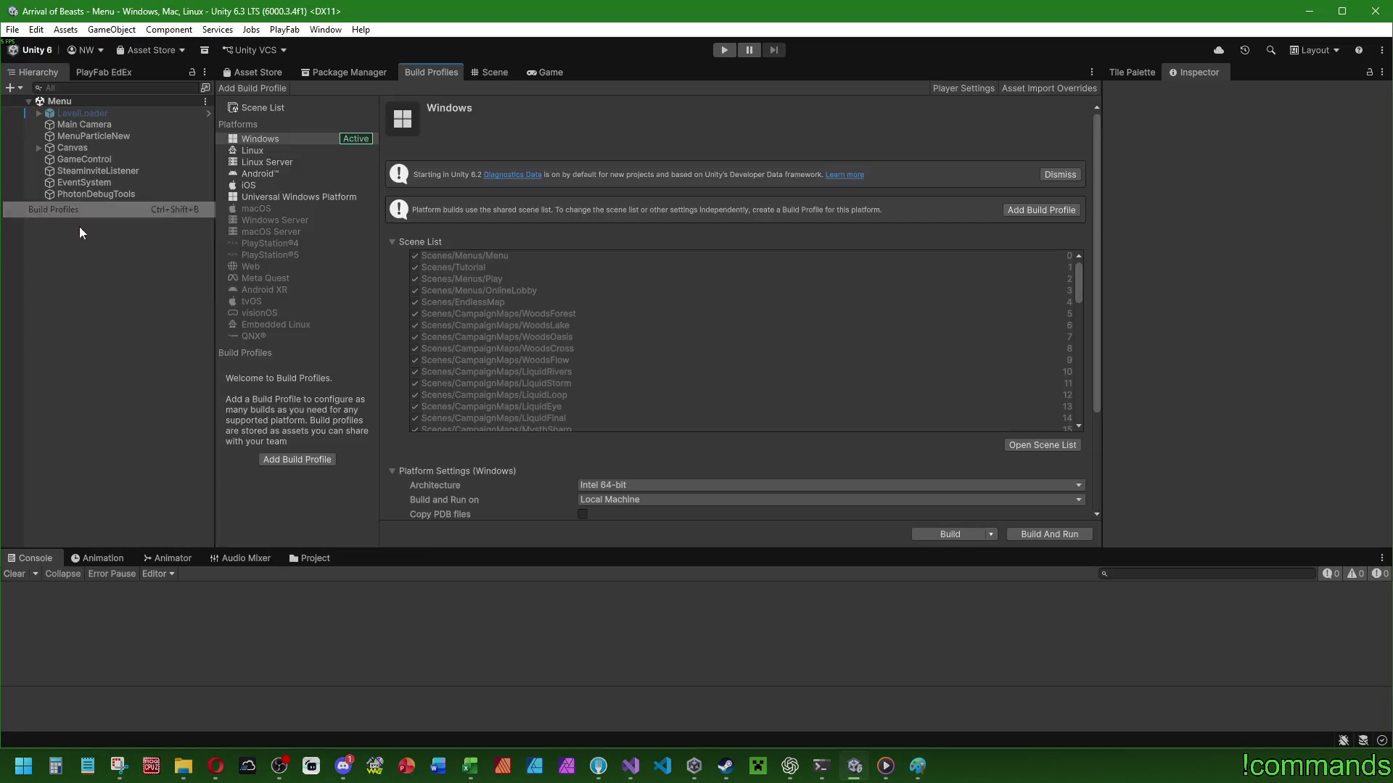
# Build the Windows player into the CoopTest folder.
pyautogui.click(943, 531)
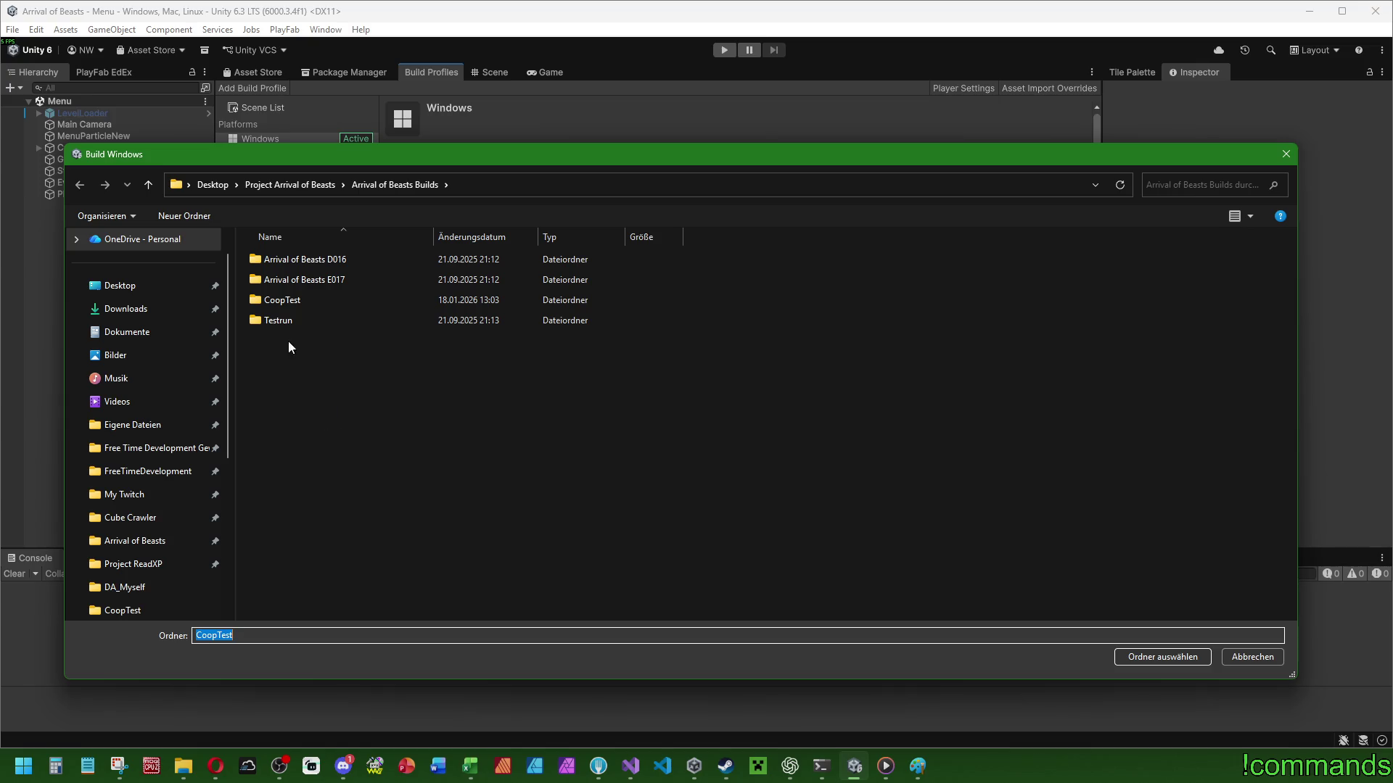
pyautogui.doubleClick(293, 301)
pyautogui.click(1148, 657)
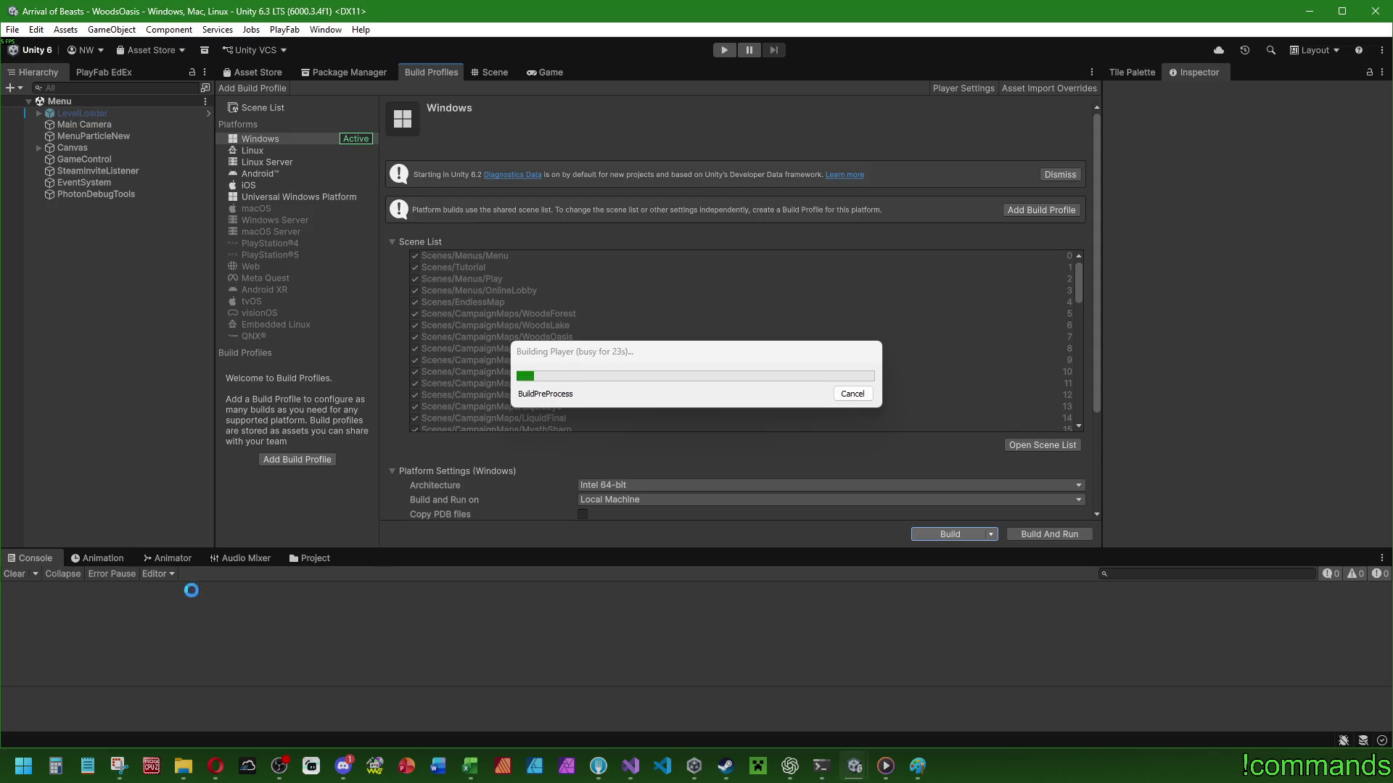
pyautogui.click(344, 766)
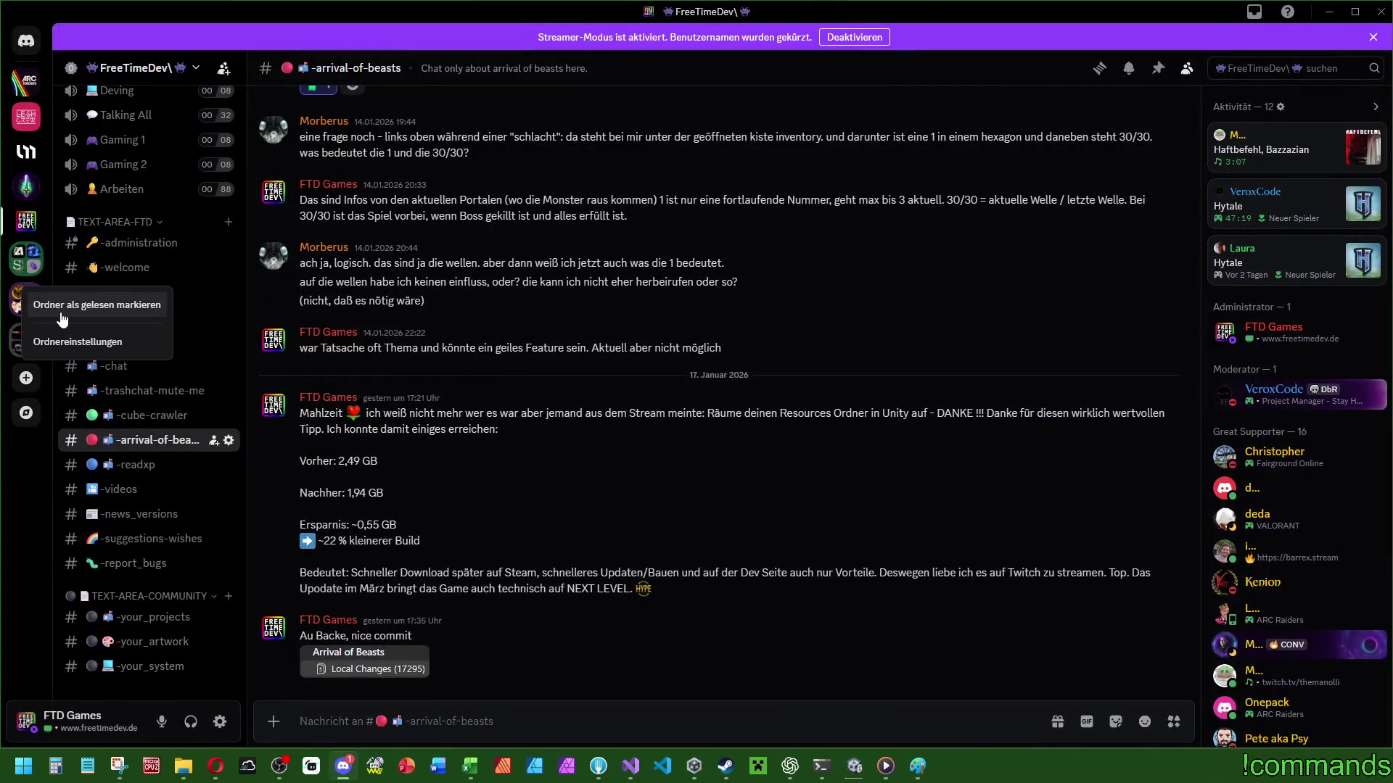
pyautogui.click(1330, 13)
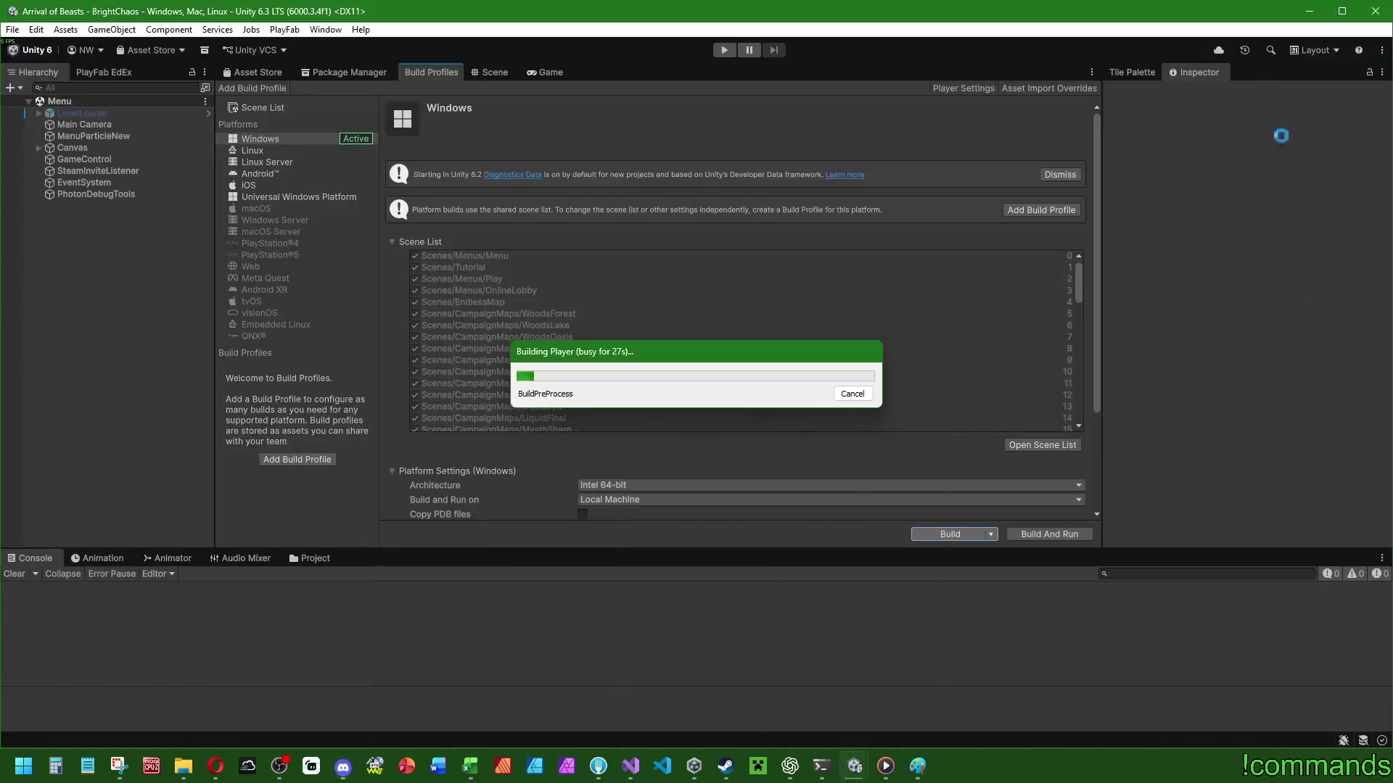
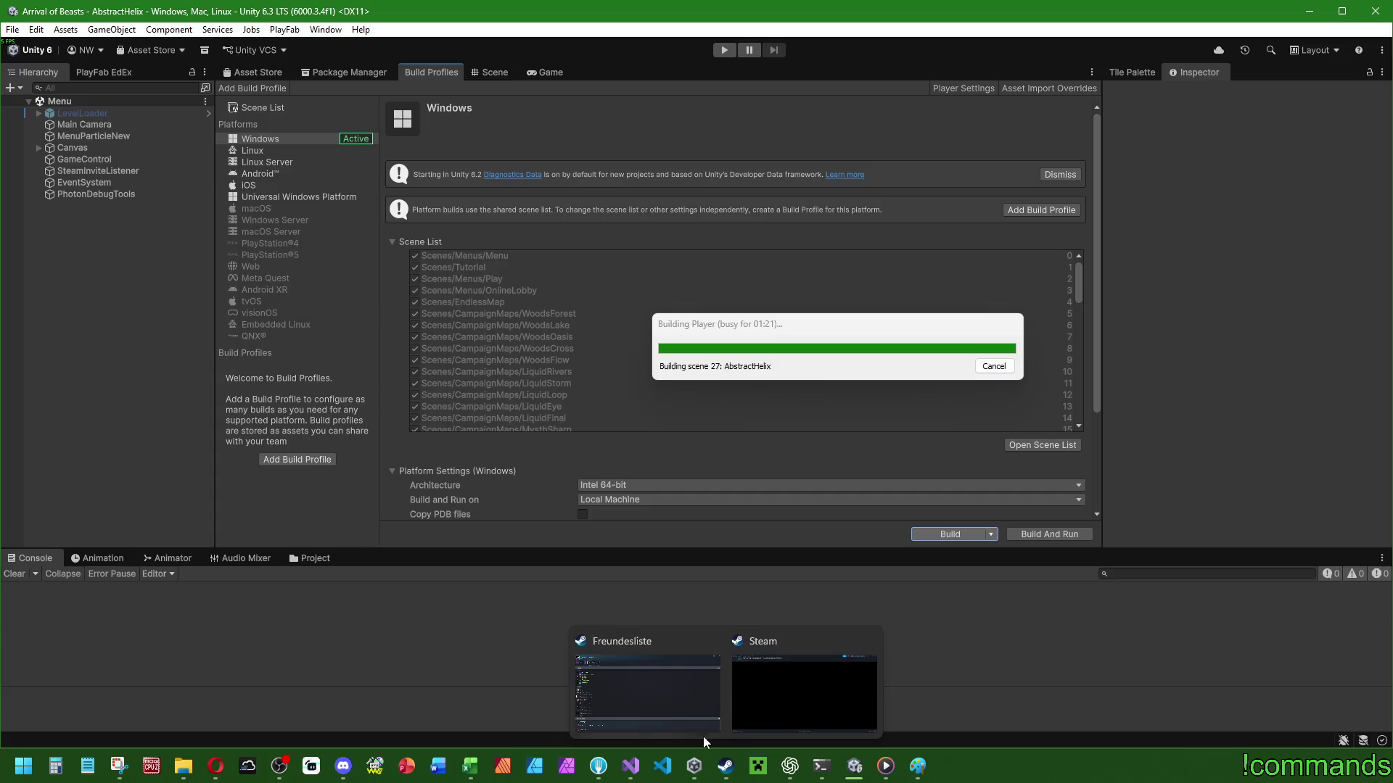
# Return from Steam to the Unity editor and move the build progress dialog up.
pyautogui.click(726, 766)
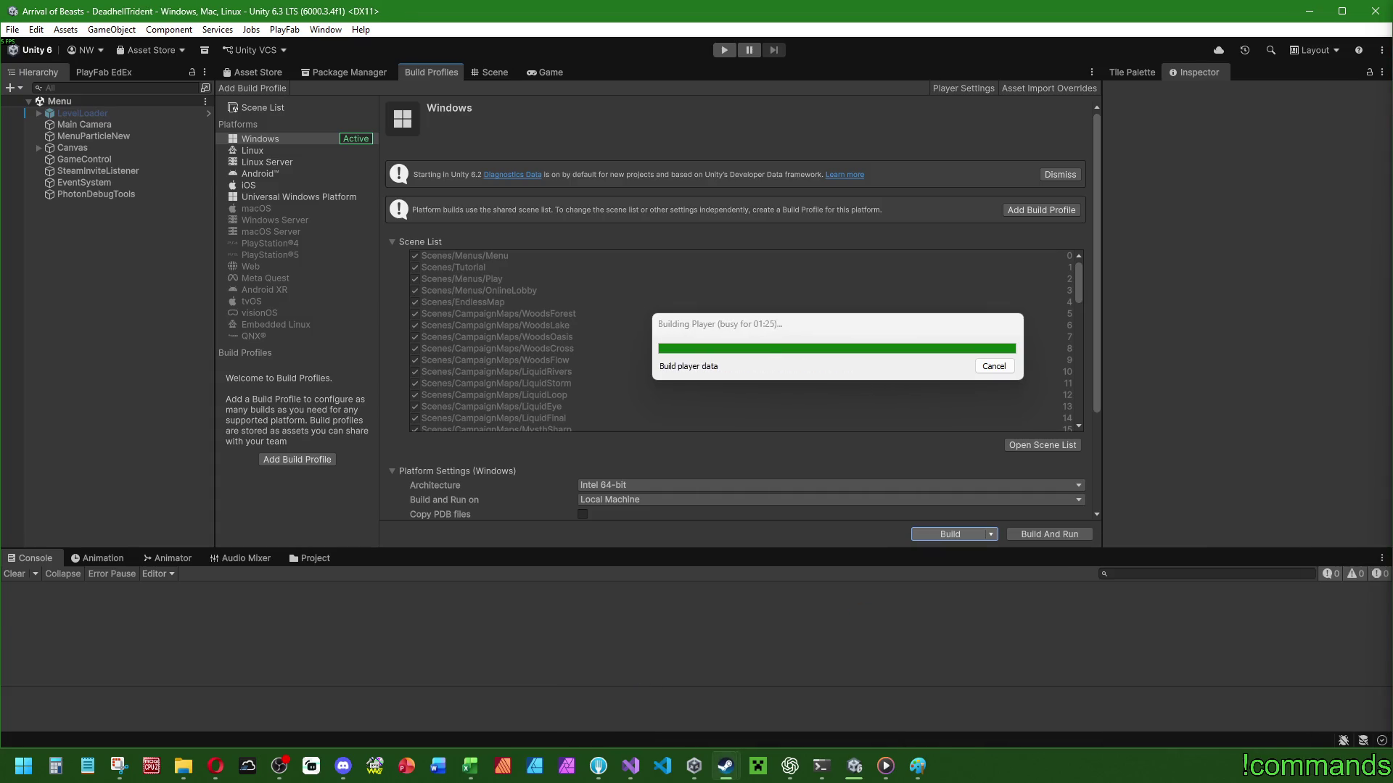
pyautogui.click(1202, 299)
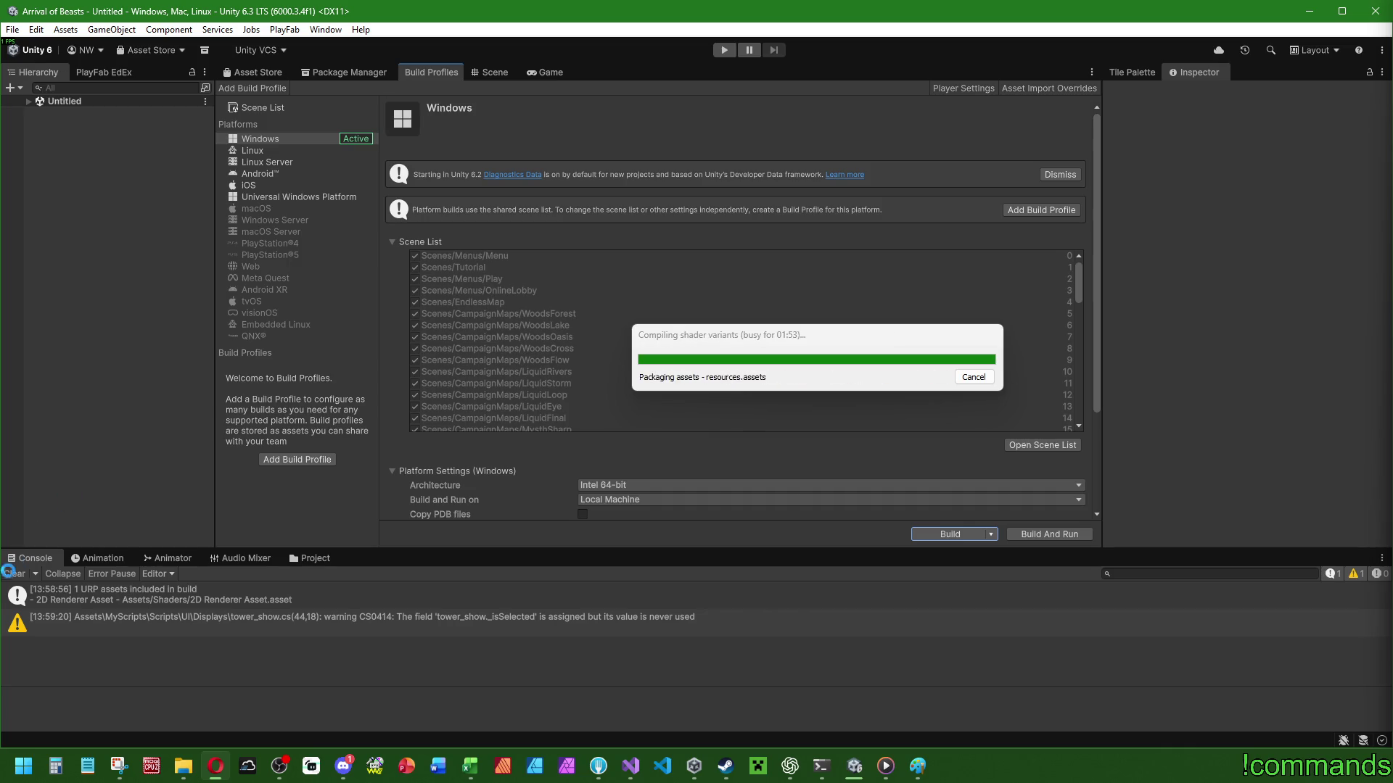
pyautogui.moveTo(795, 338); pyautogui.dragTo(795, 324)
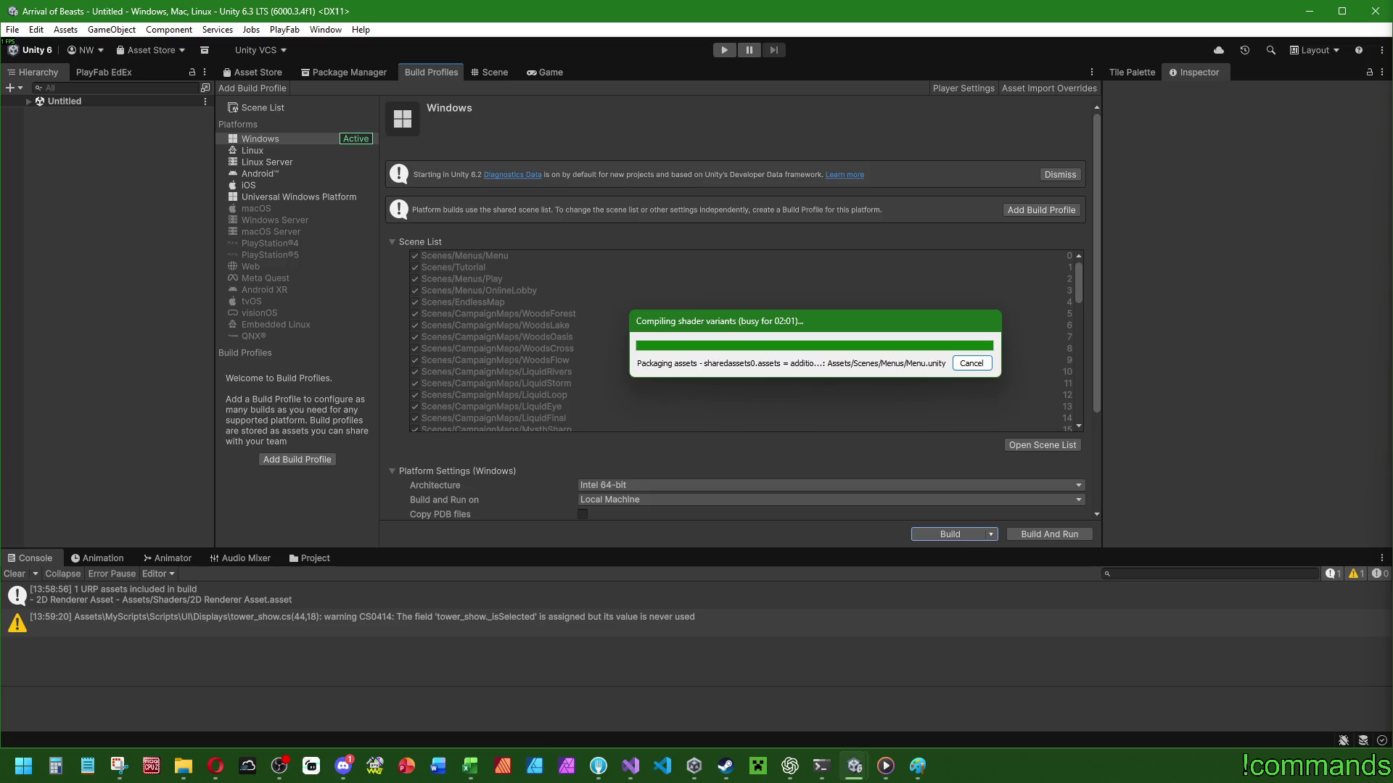
pyautogui.moveTo(818, 328); pyautogui.dragTo(809, 315)
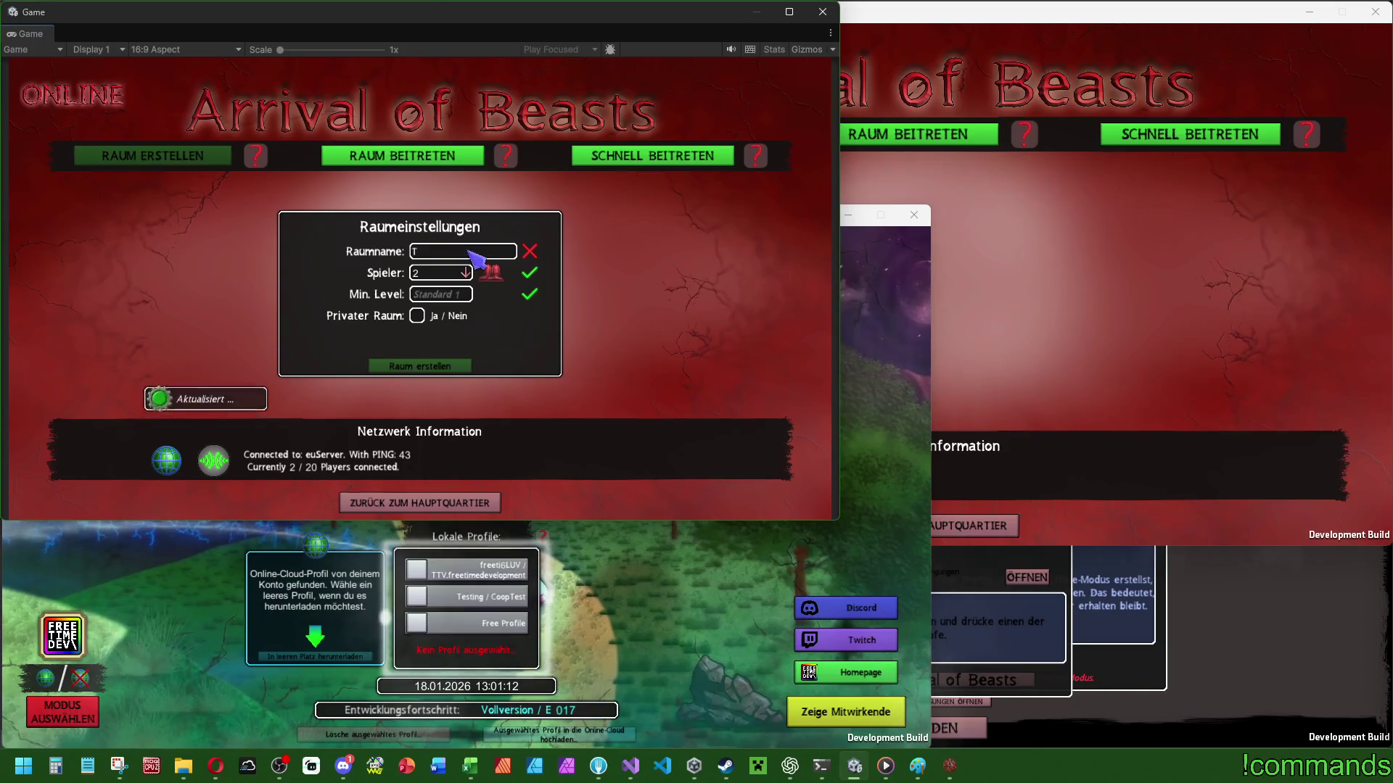
# Host the private four-player room Test and join it by PIN from the standalone game.
pyautogui.click(463, 273)
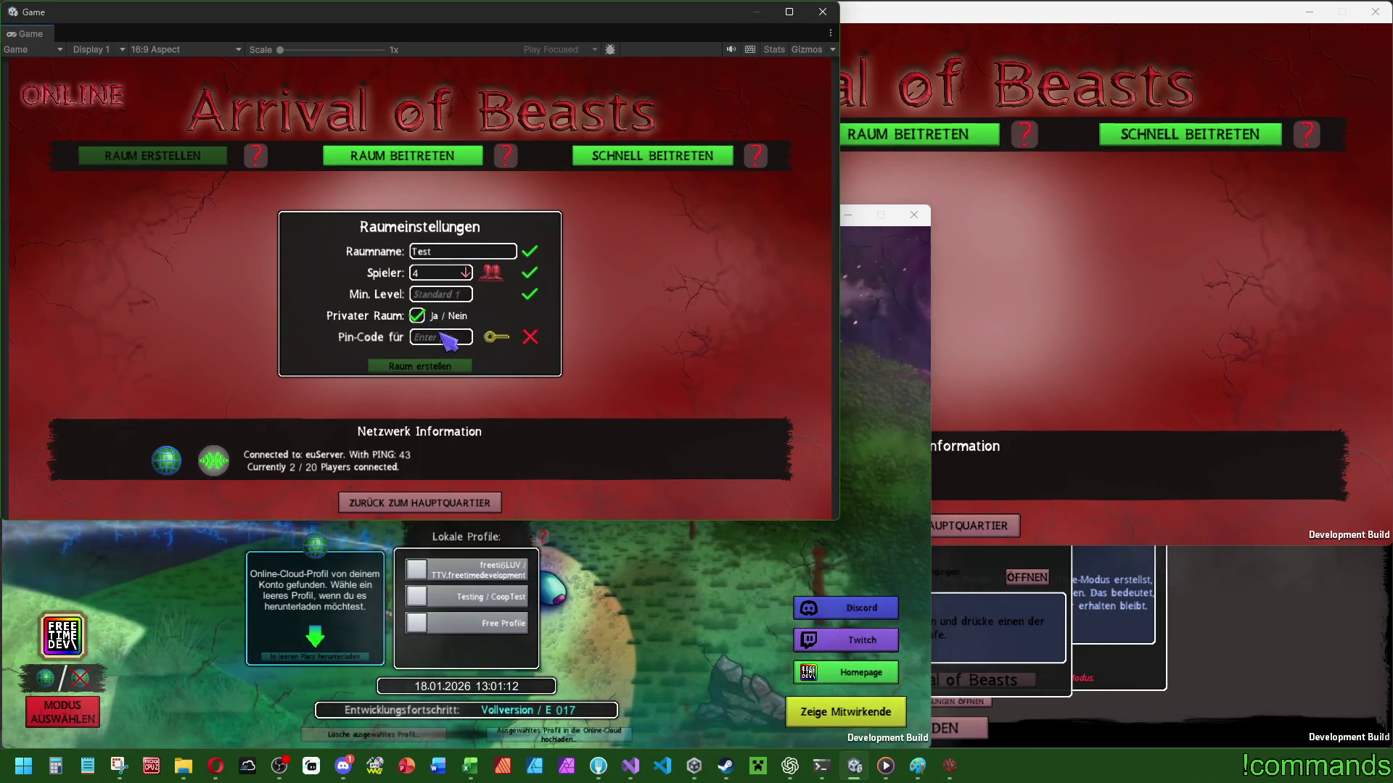
pyautogui.click(450, 367)
pyautogui.click(941, 303)
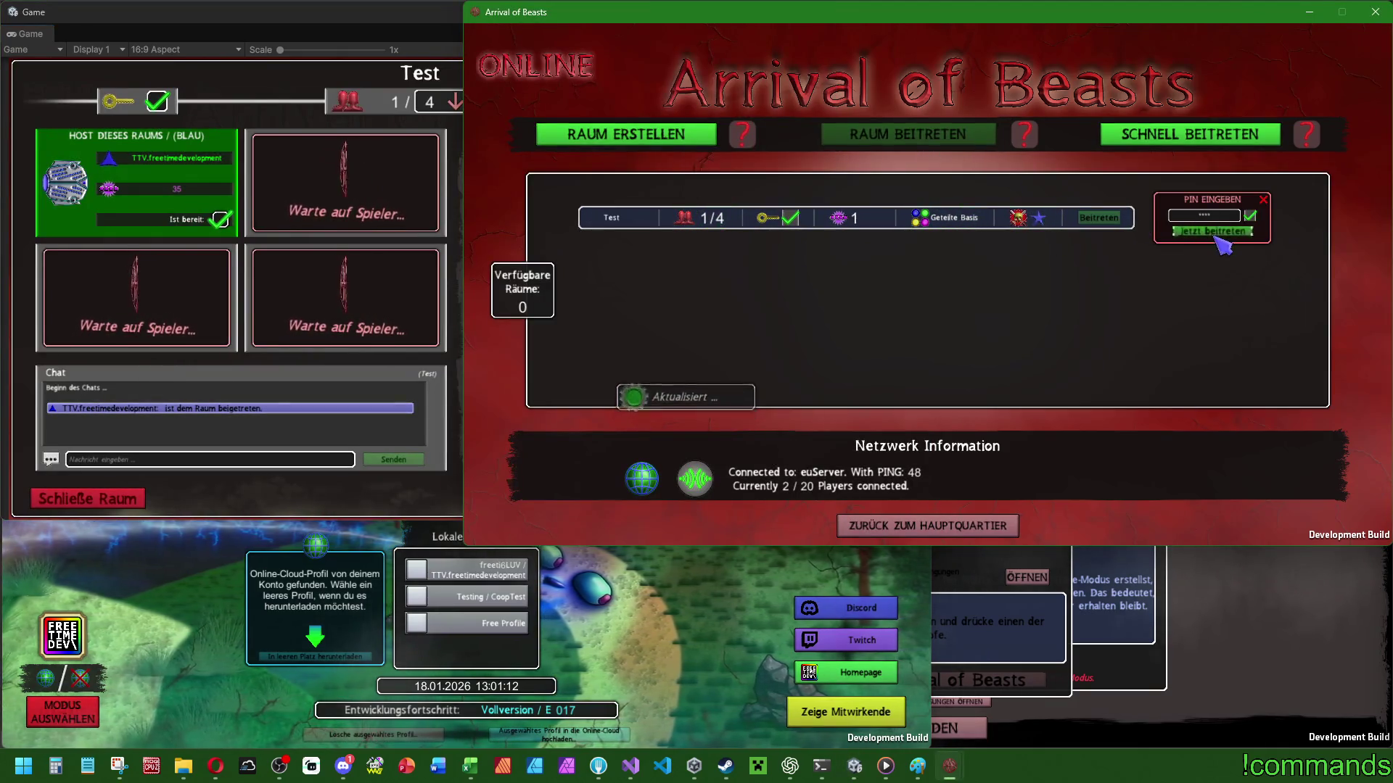
pyautogui.click(1216, 235)
pyautogui.click(416, 596)
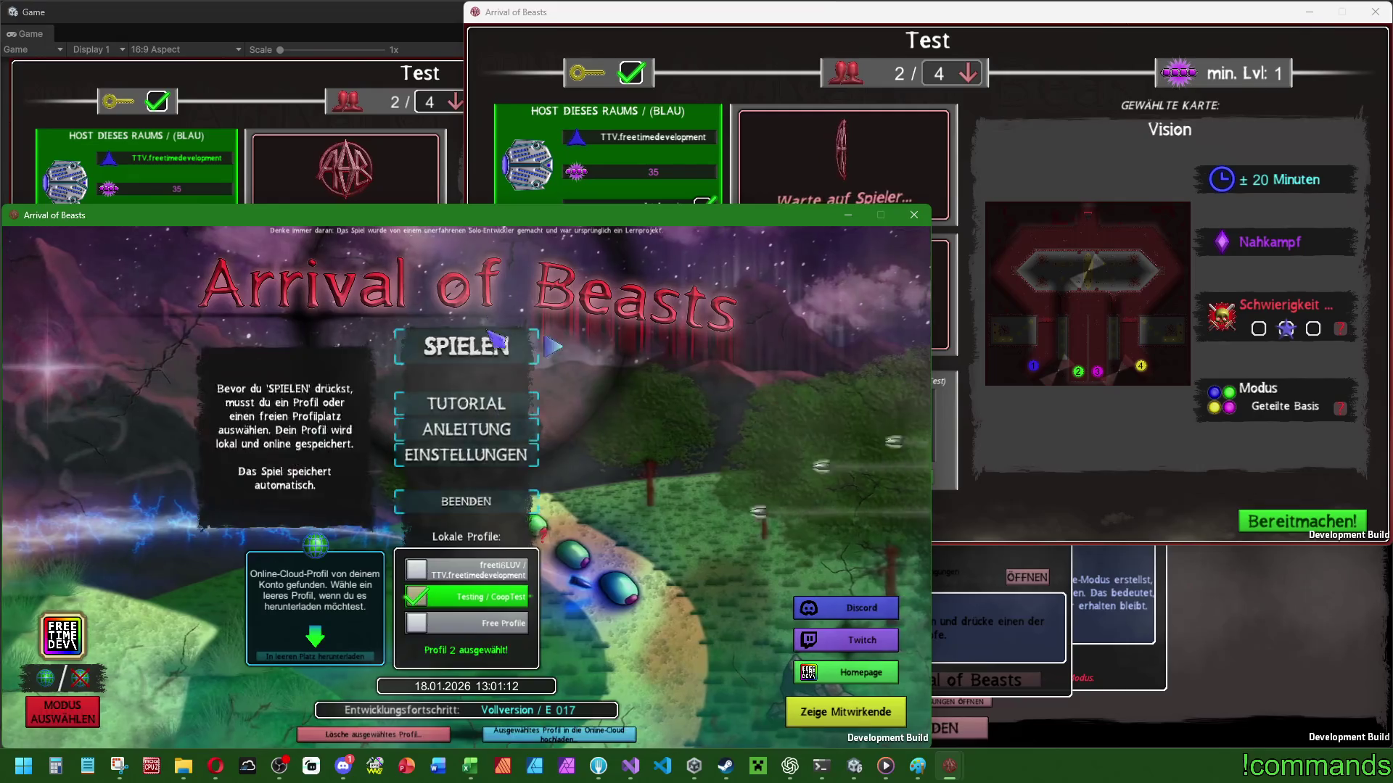
# Log in and press SPIELEN in the other windows, then head to online co-op from headquarters.
pyautogui.click(498, 350)
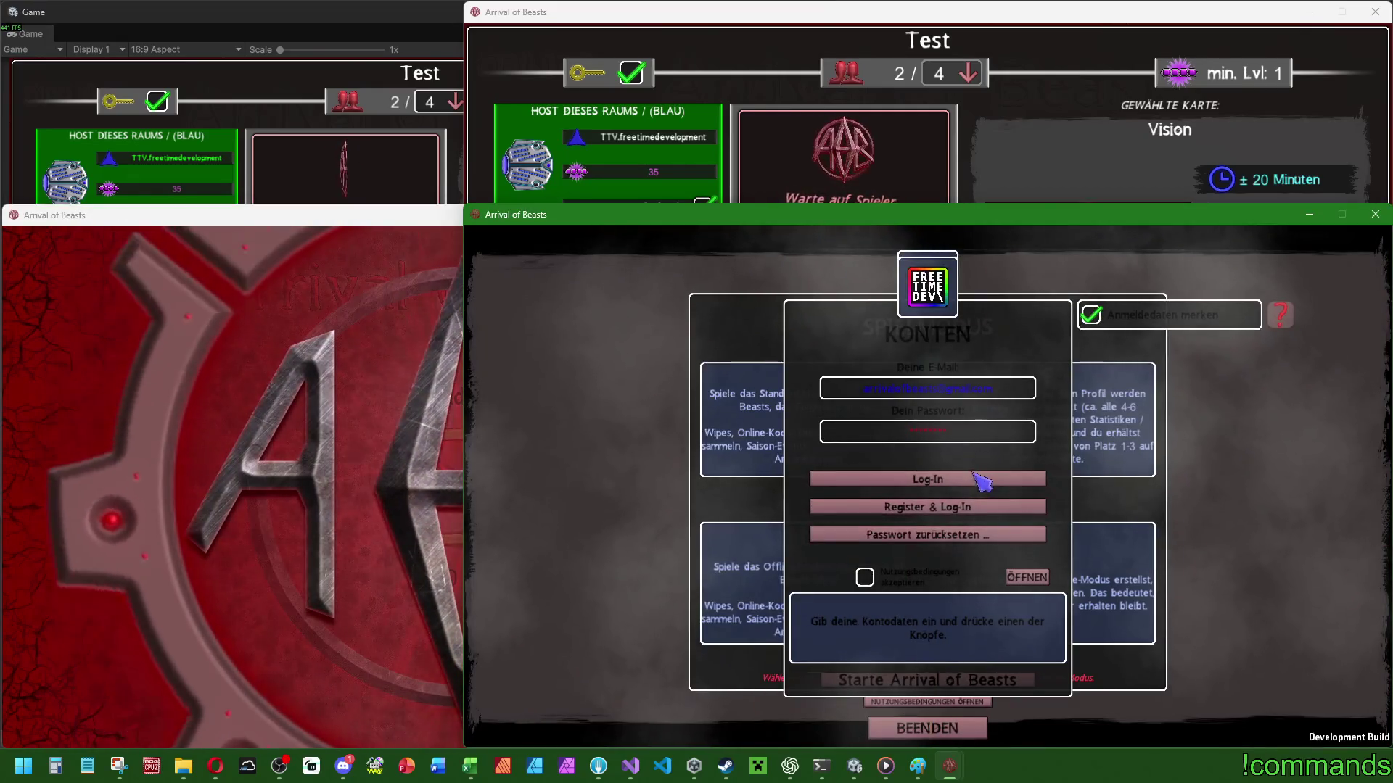
pyautogui.click(1004, 679)
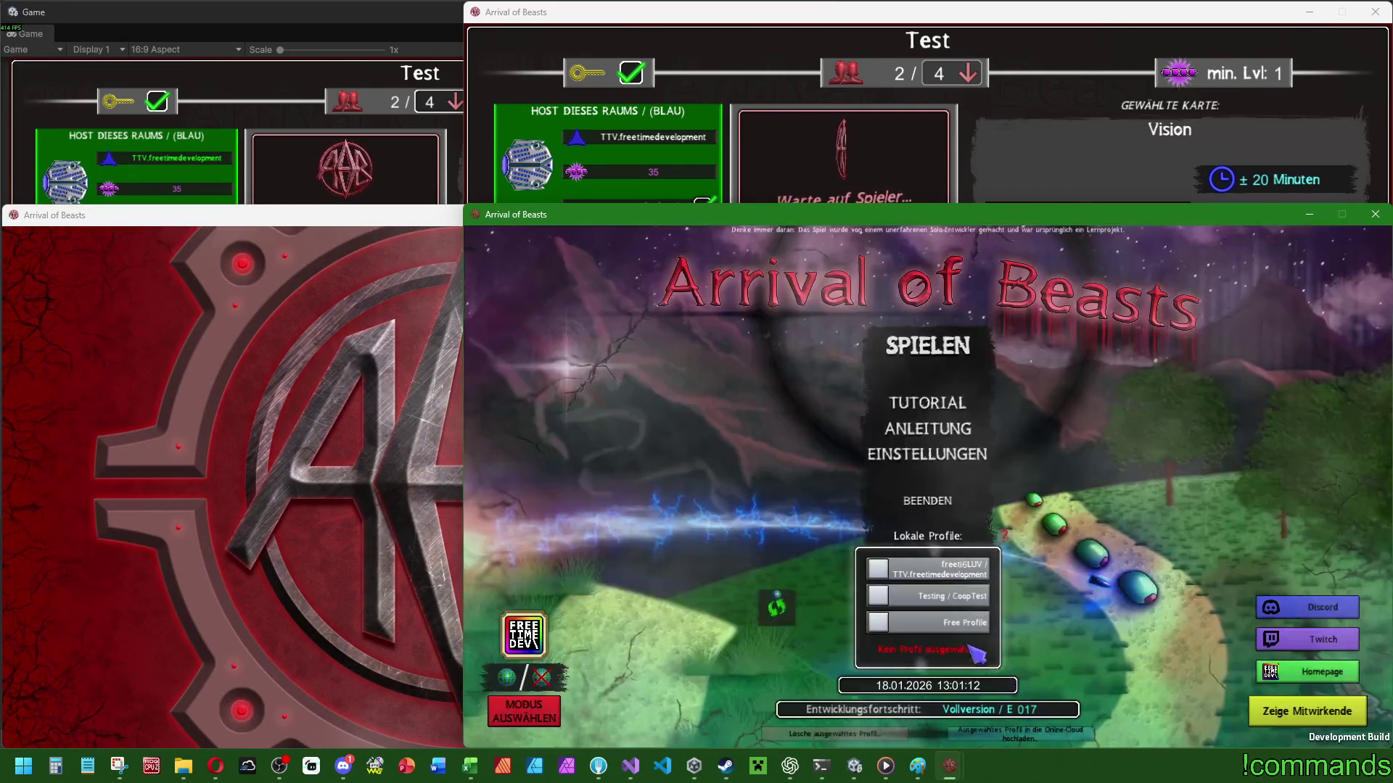
pyautogui.click(931, 364)
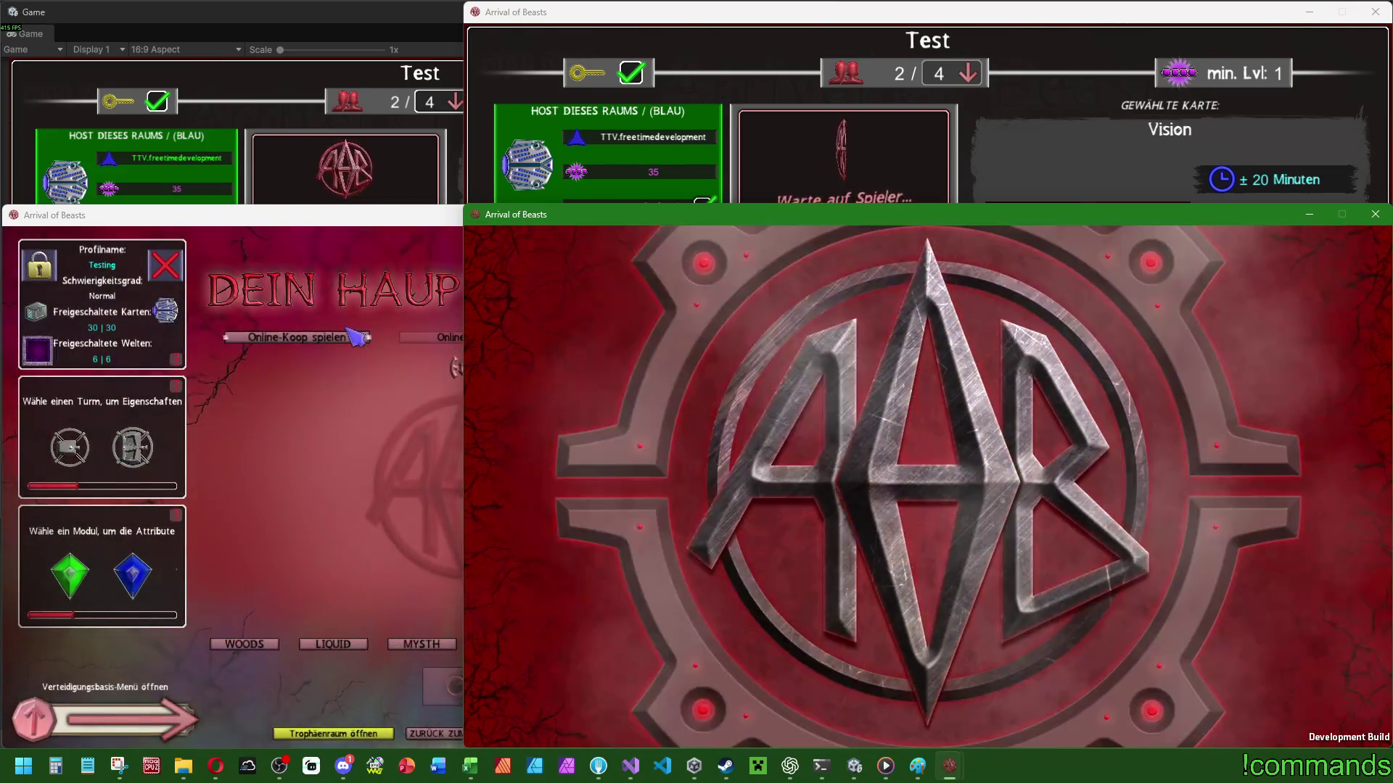
pyautogui.click(353, 345)
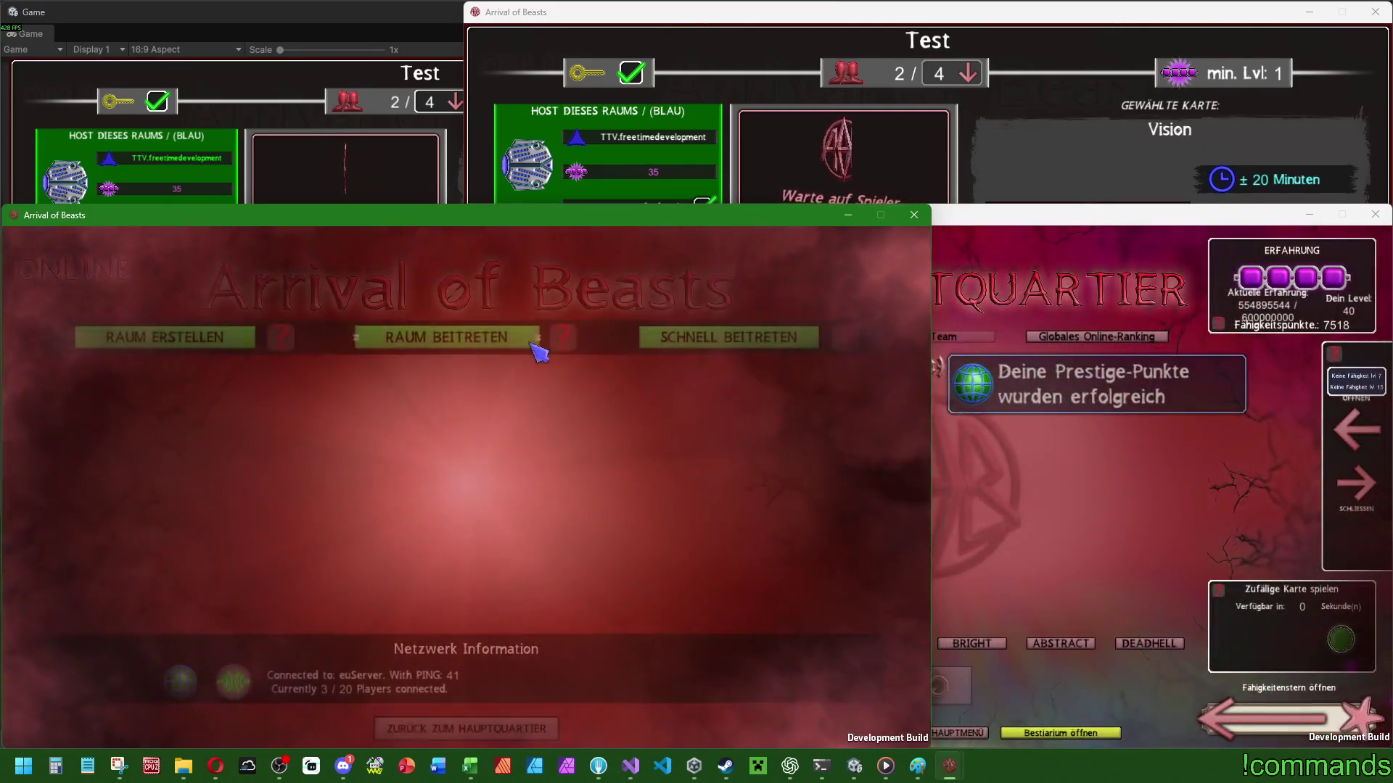
# Join the Test room from the room list and mark the players ready.
pyautogui.click(530, 343)
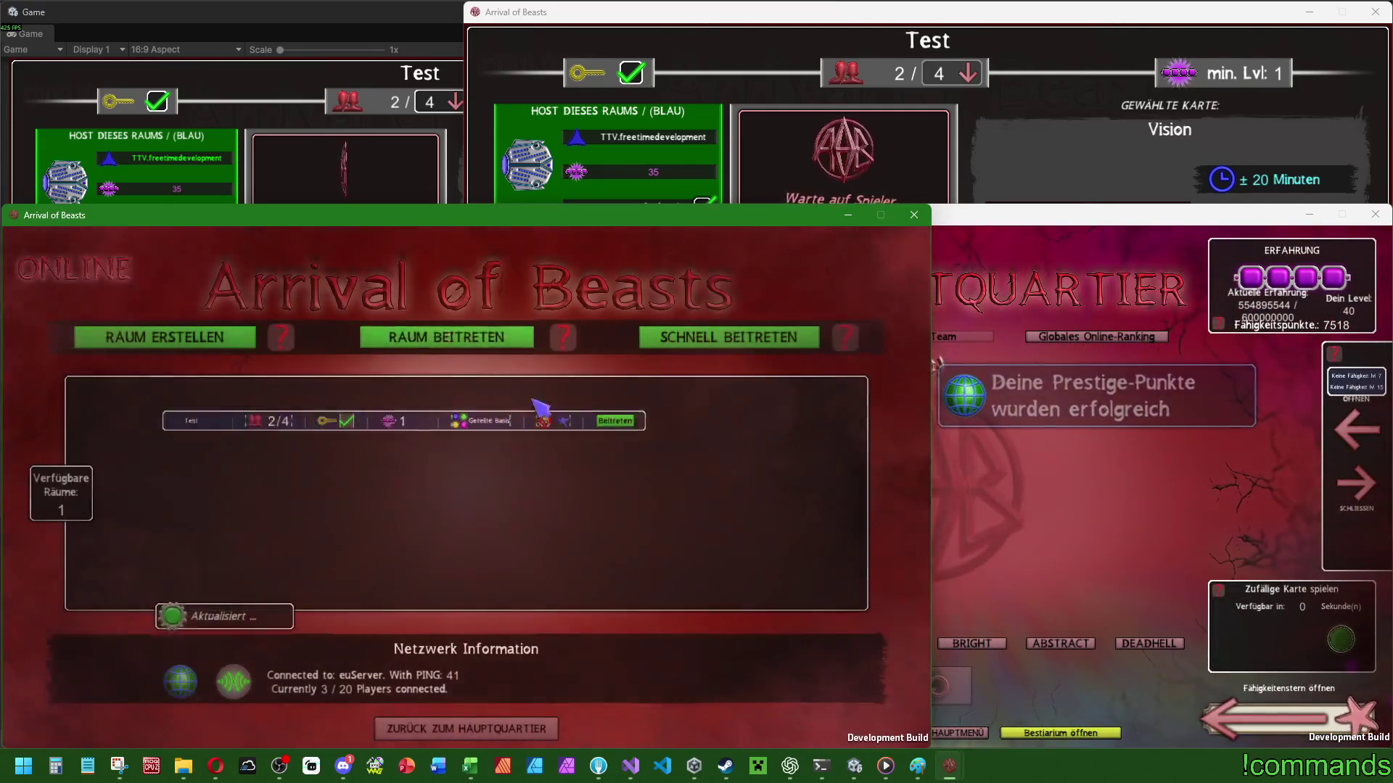
pyautogui.click(752, 435)
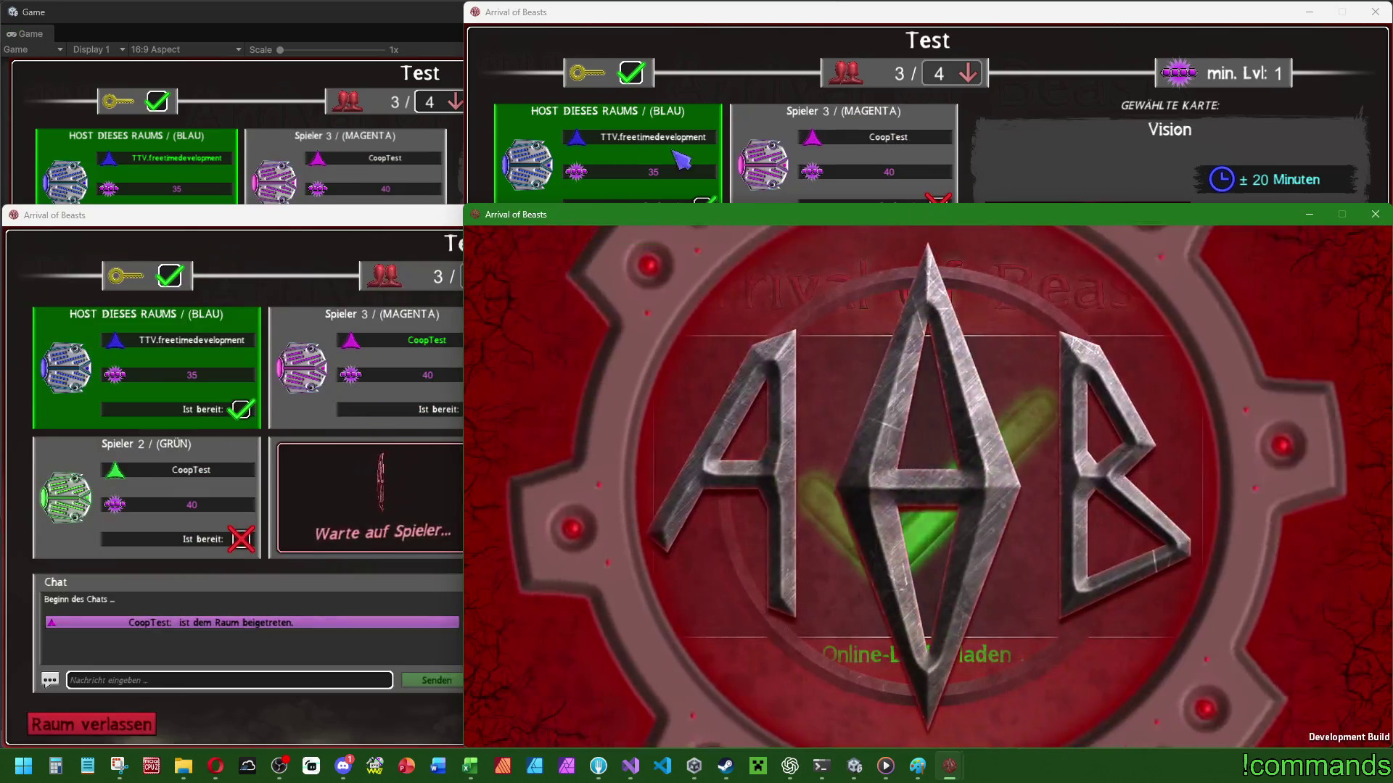
pyautogui.click(682, 159)
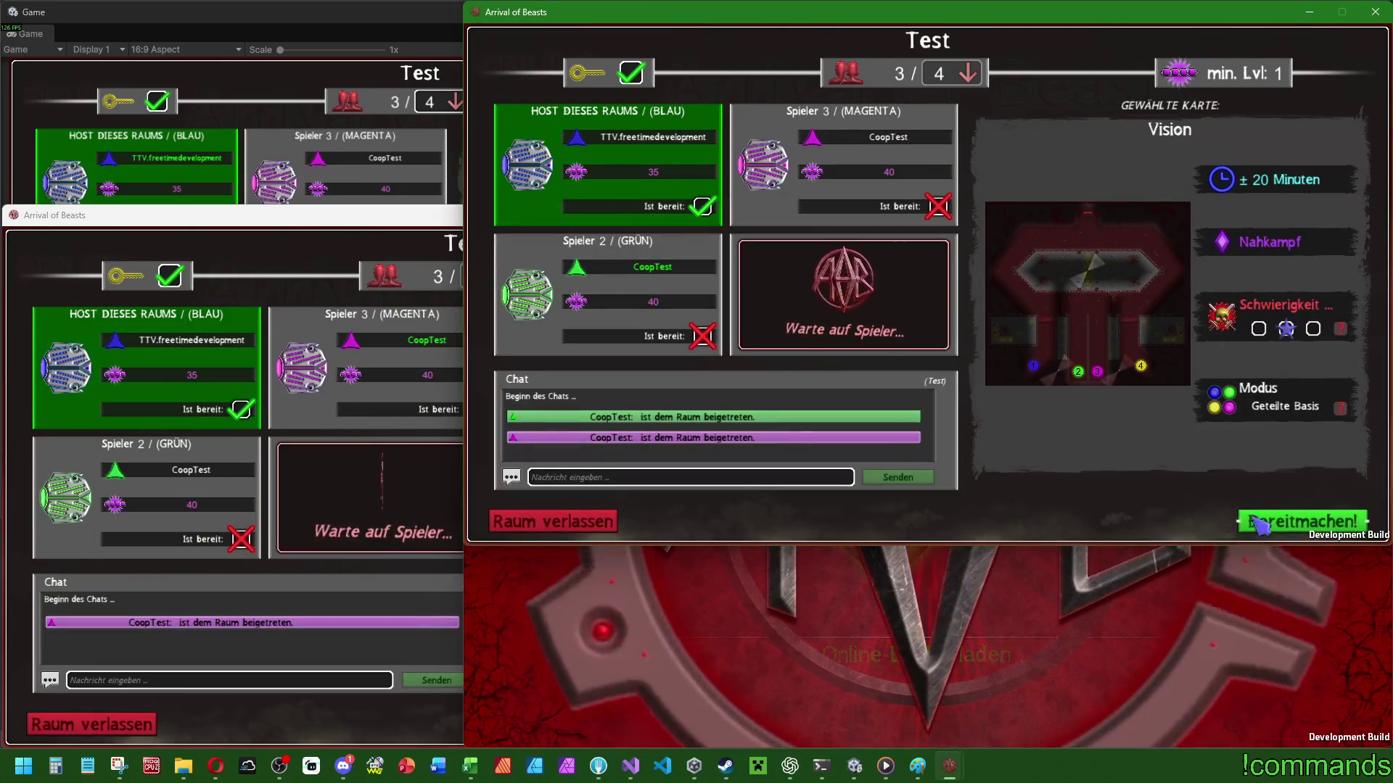
pyautogui.click(1306, 521)
pyautogui.click(233, 215)
pyautogui.click(842, 721)
# Join Test as the fourth player from the third window and return to the Unity Game view.
pyautogui.click(1104, 643)
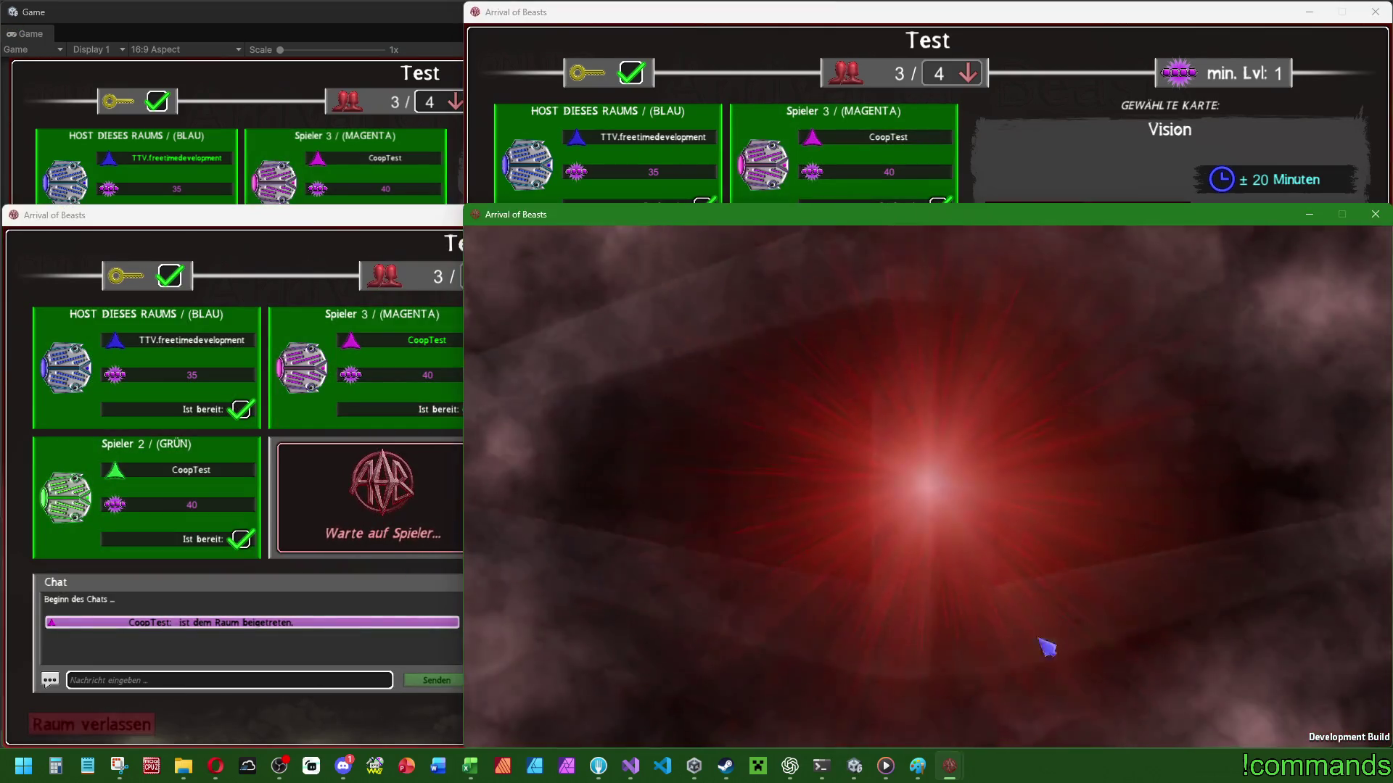
pyautogui.click(869, 347)
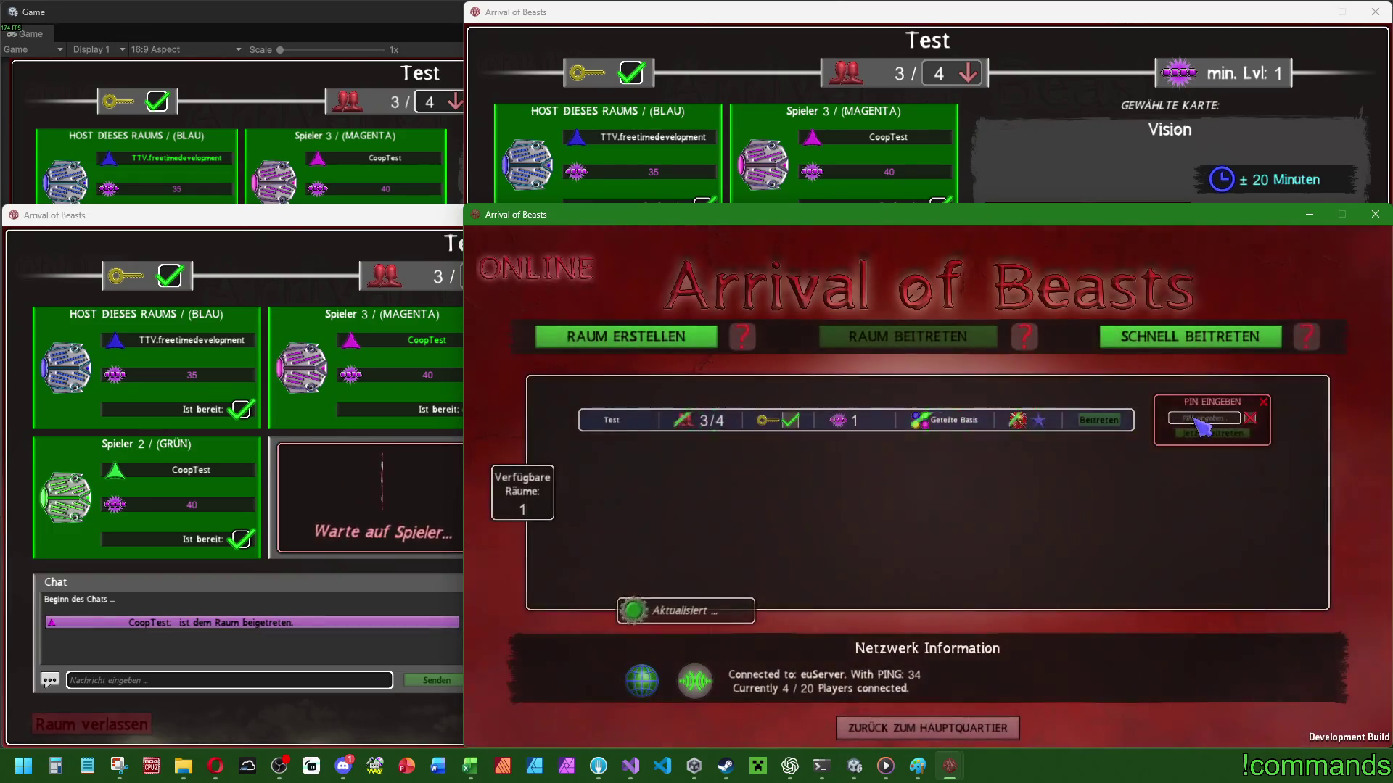
pyautogui.click(1209, 435)
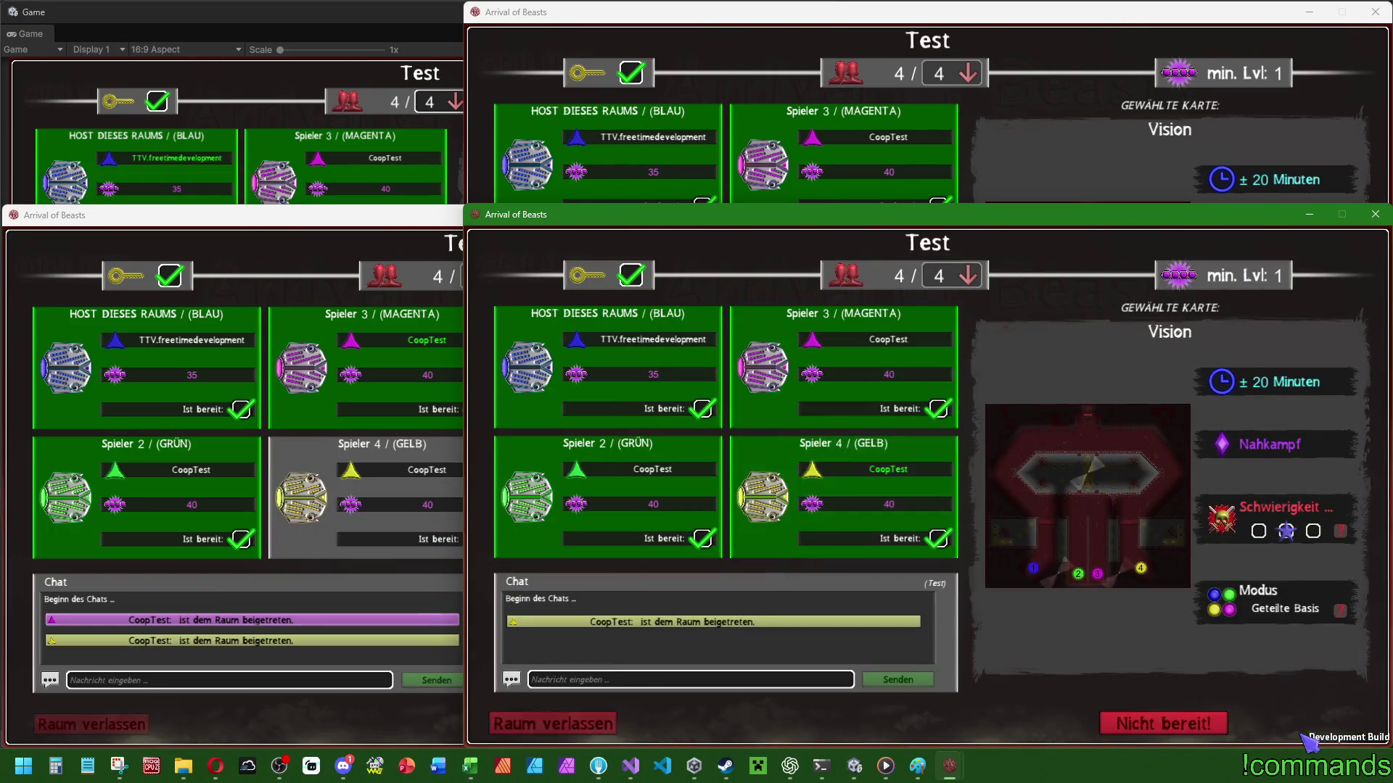
pyautogui.click(398, 143)
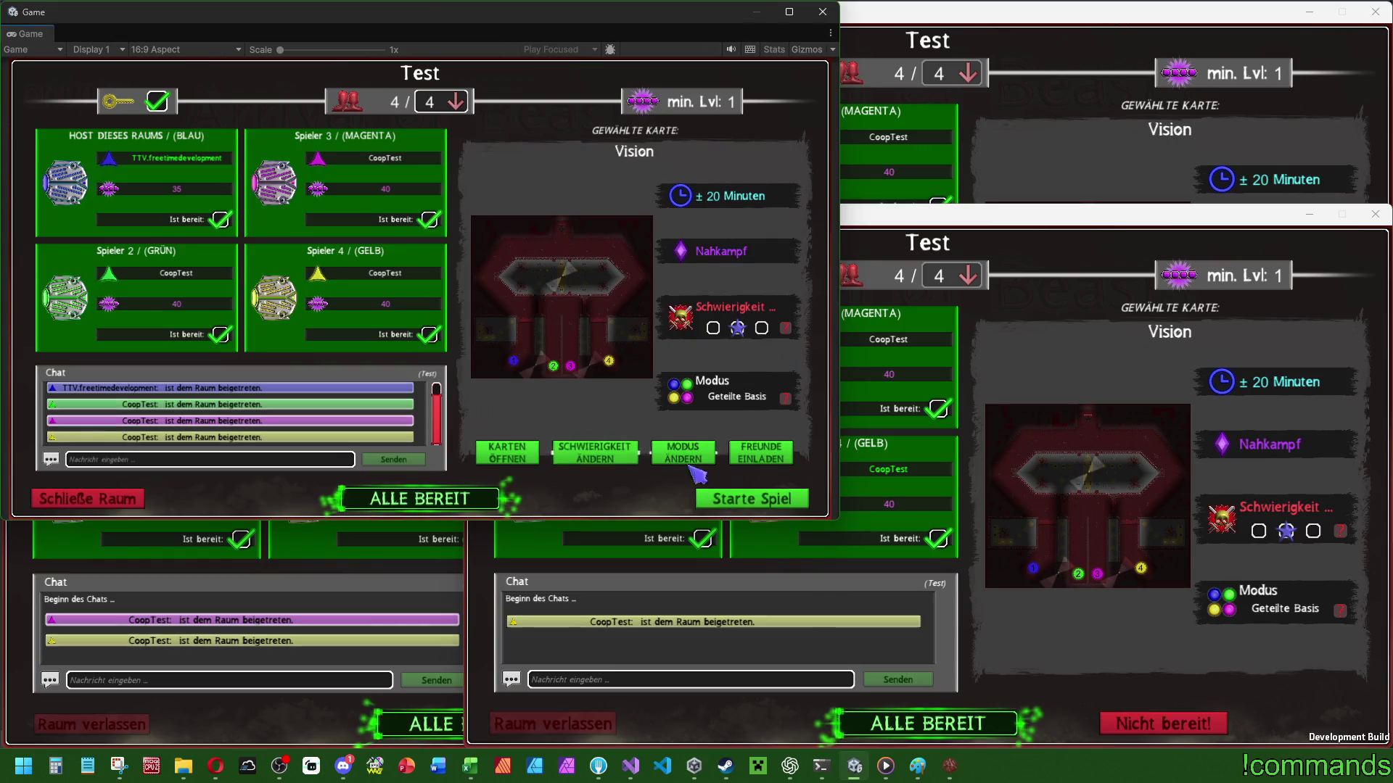
# Start the match, grant starting resources, spawn a player character and move it to targets.
pyautogui.click(756, 501)
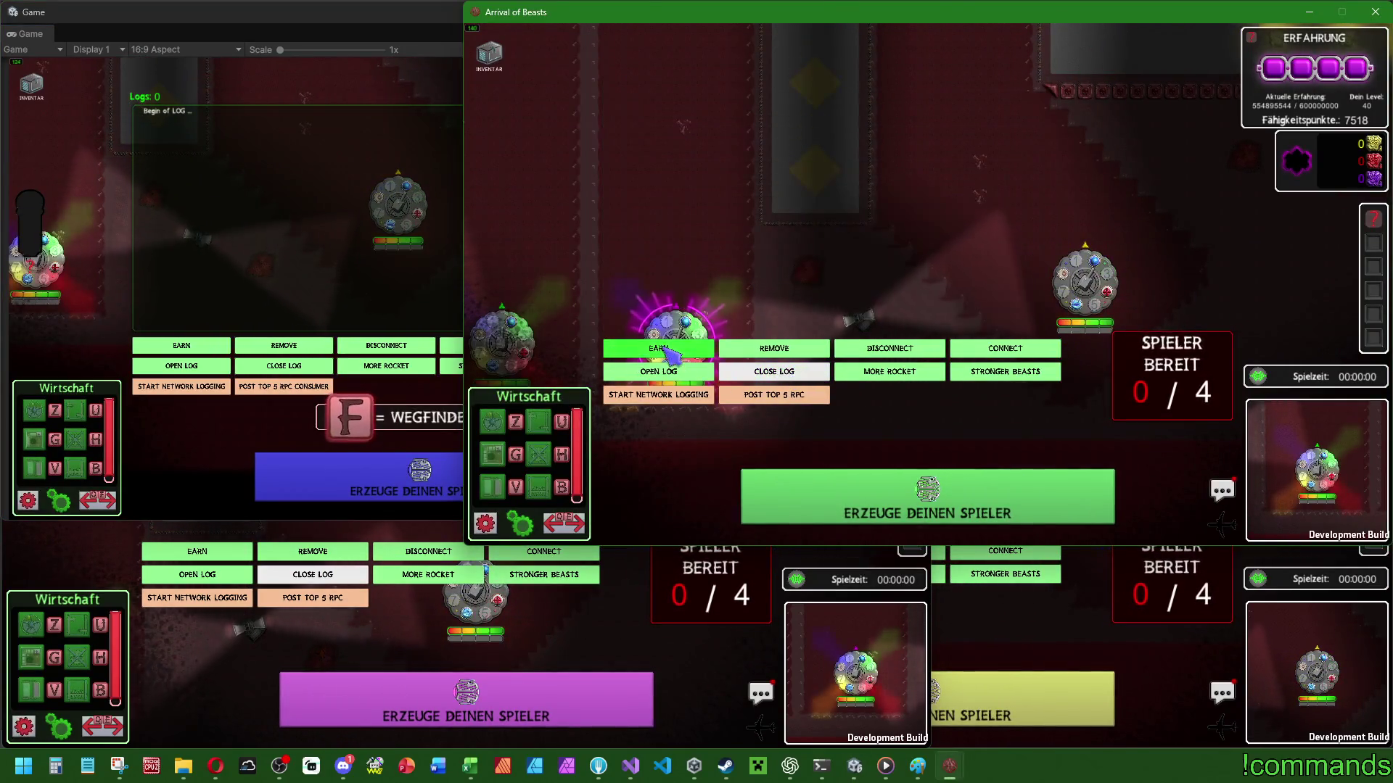
pyautogui.click(176, 345)
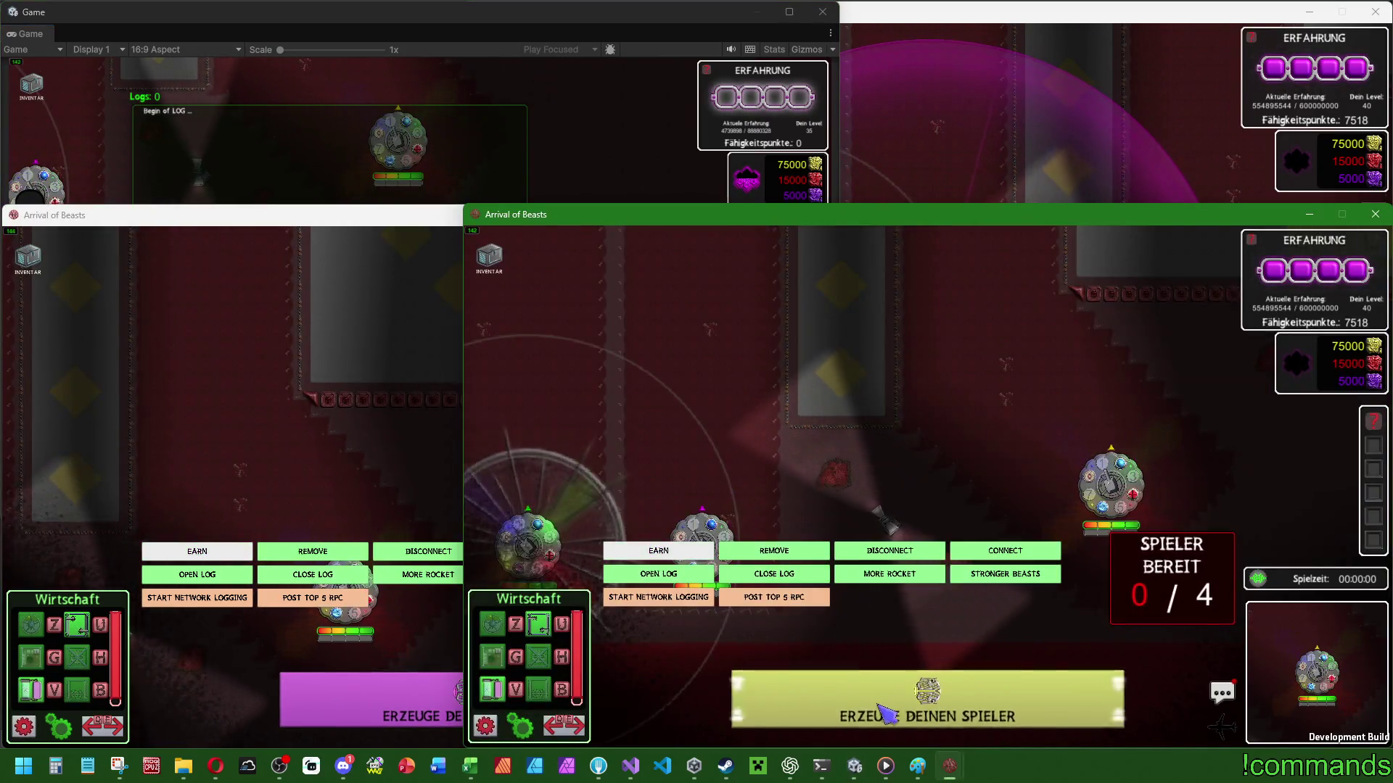
pyautogui.click(927, 699)
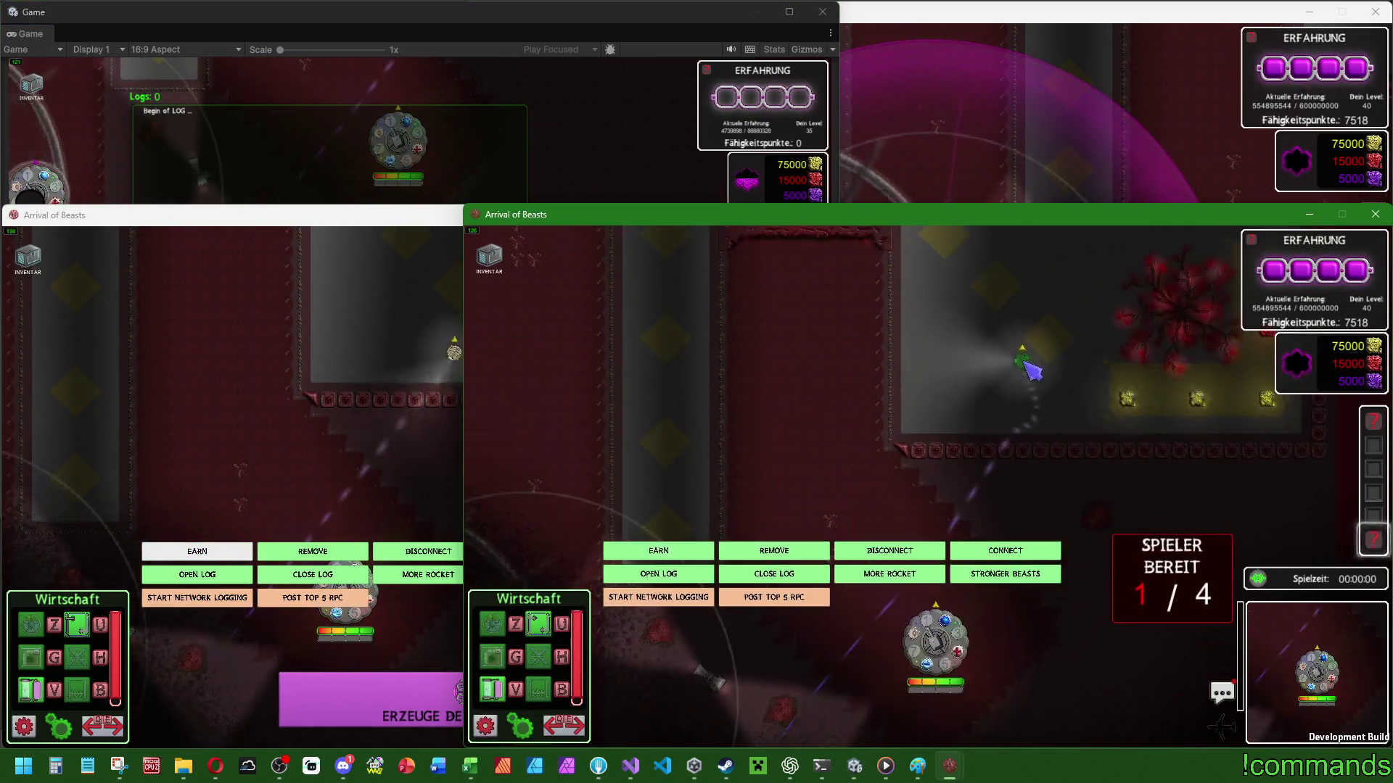
pyautogui.click(806, 362)
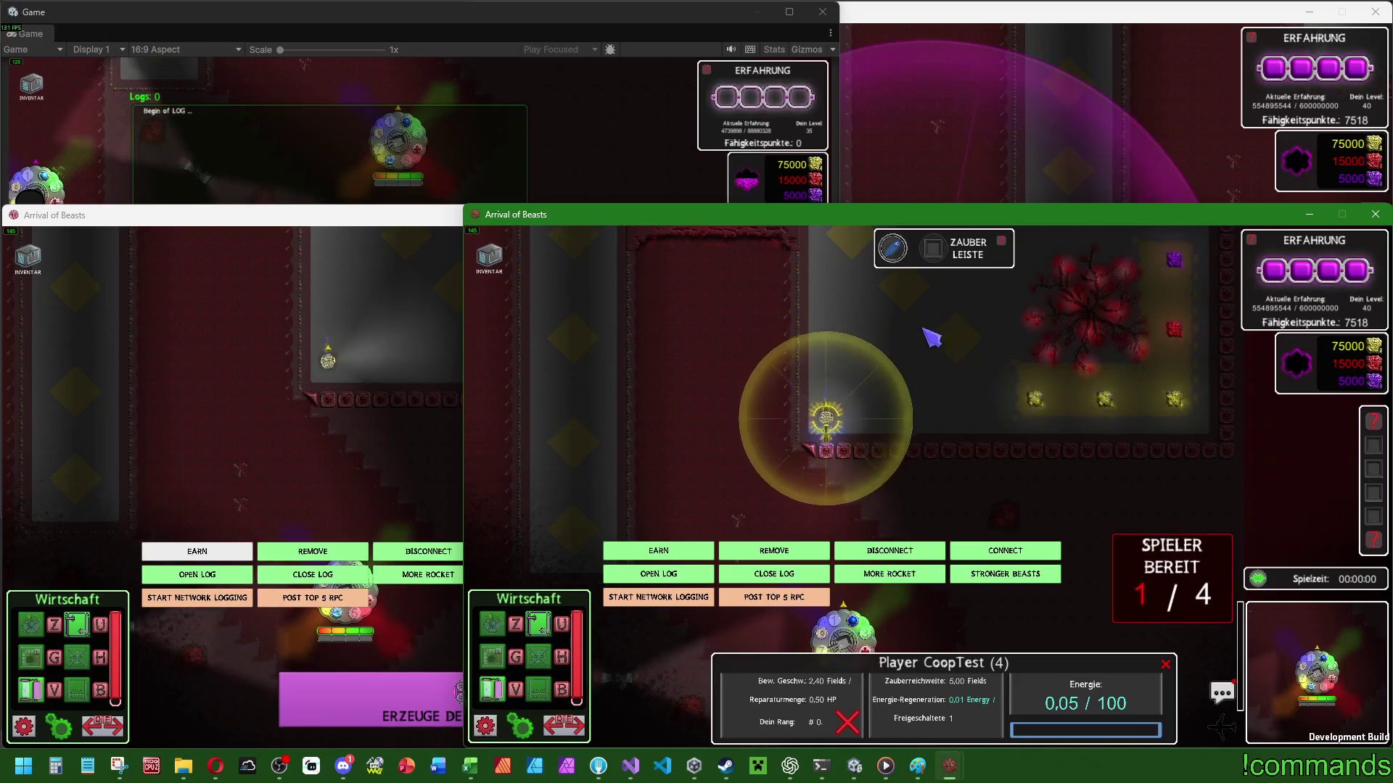
pyautogui.click(1000, 276)
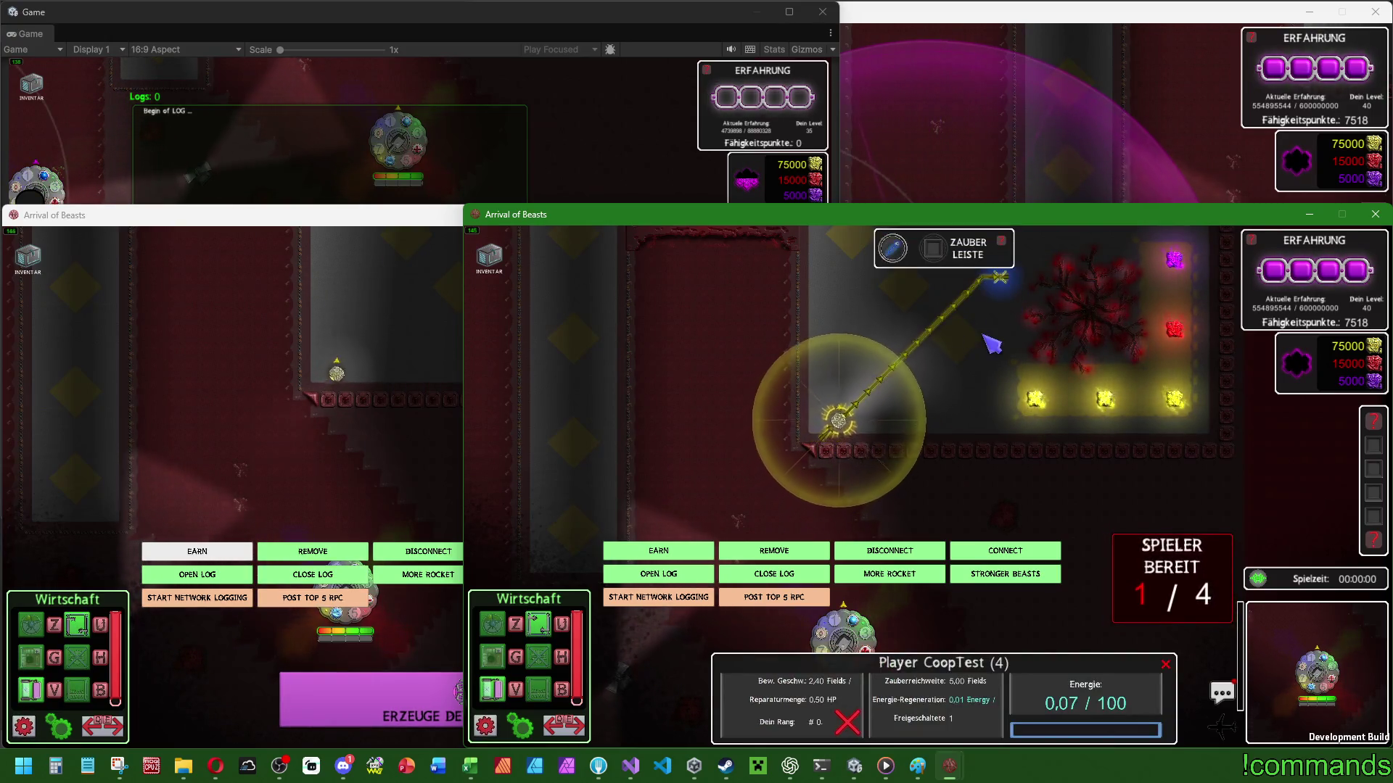
# Zoom and pan the camera in the left and right game windows to find the other players.
pyautogui.click(442, 300)
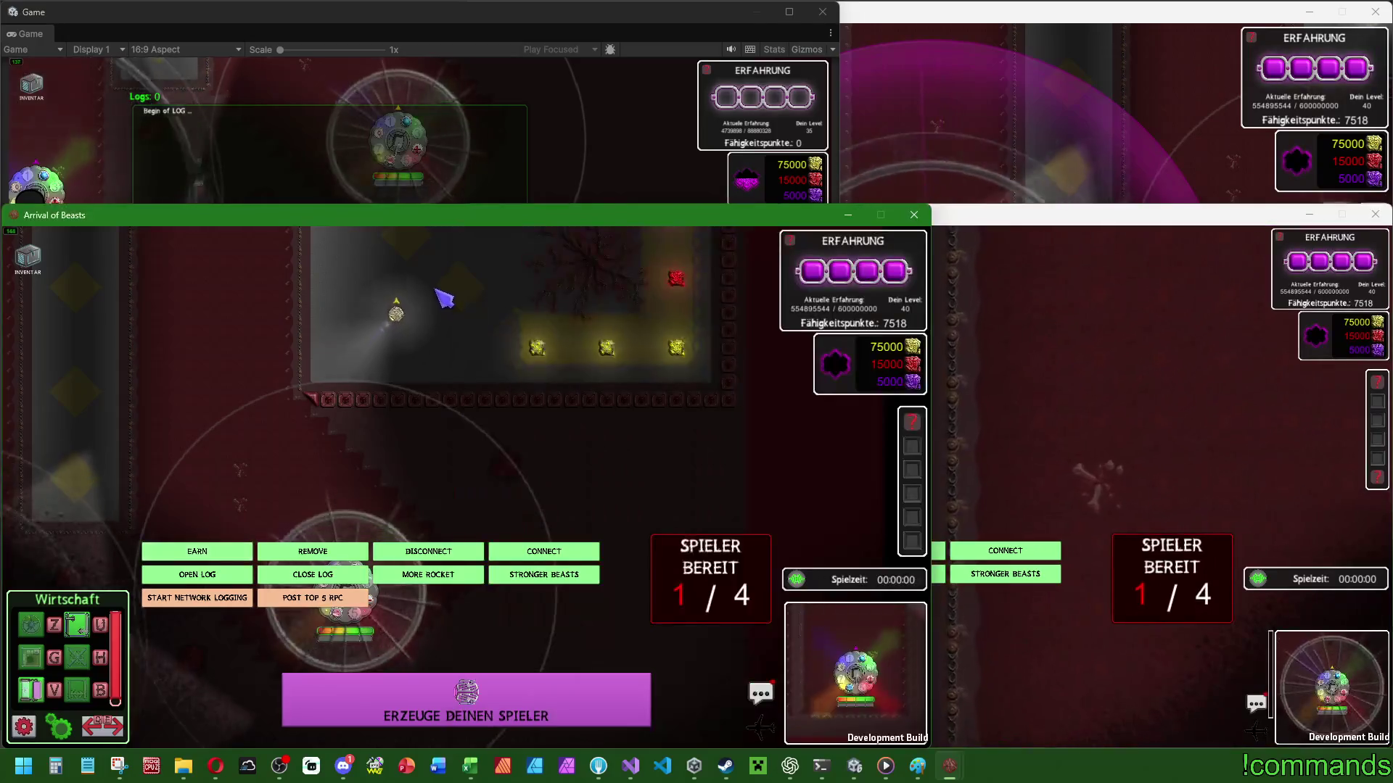
pyautogui.scroll(2, 435, 464)
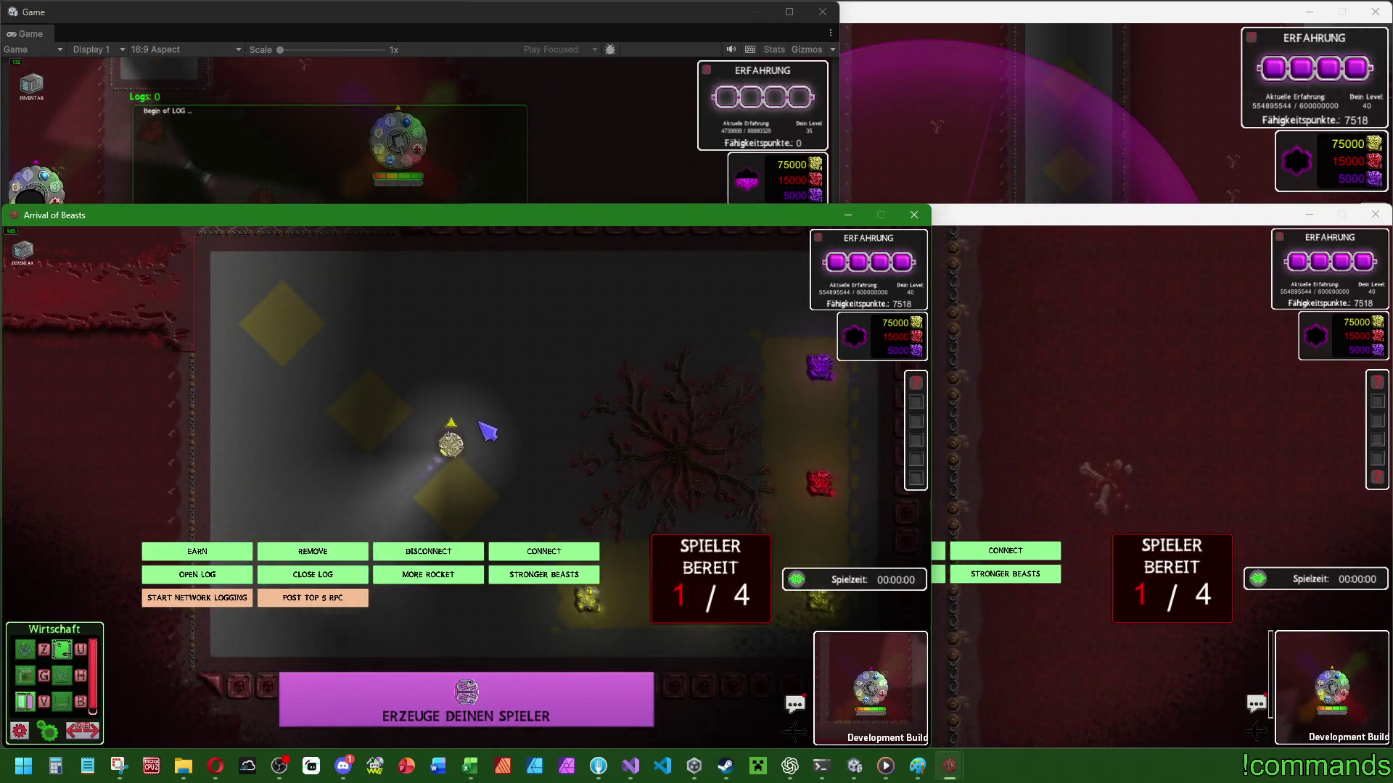
pyautogui.click(1121, 421)
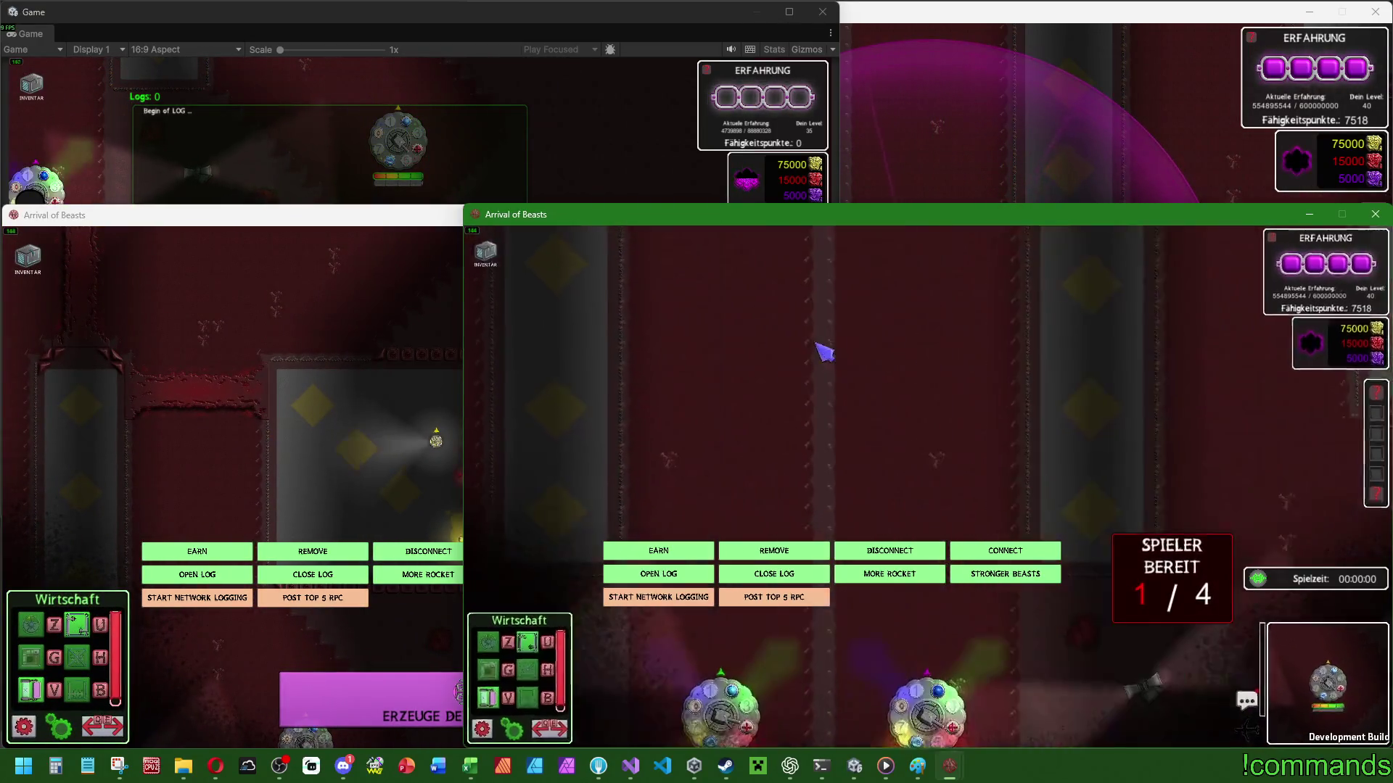
pyautogui.scroll(2, 951, 363)
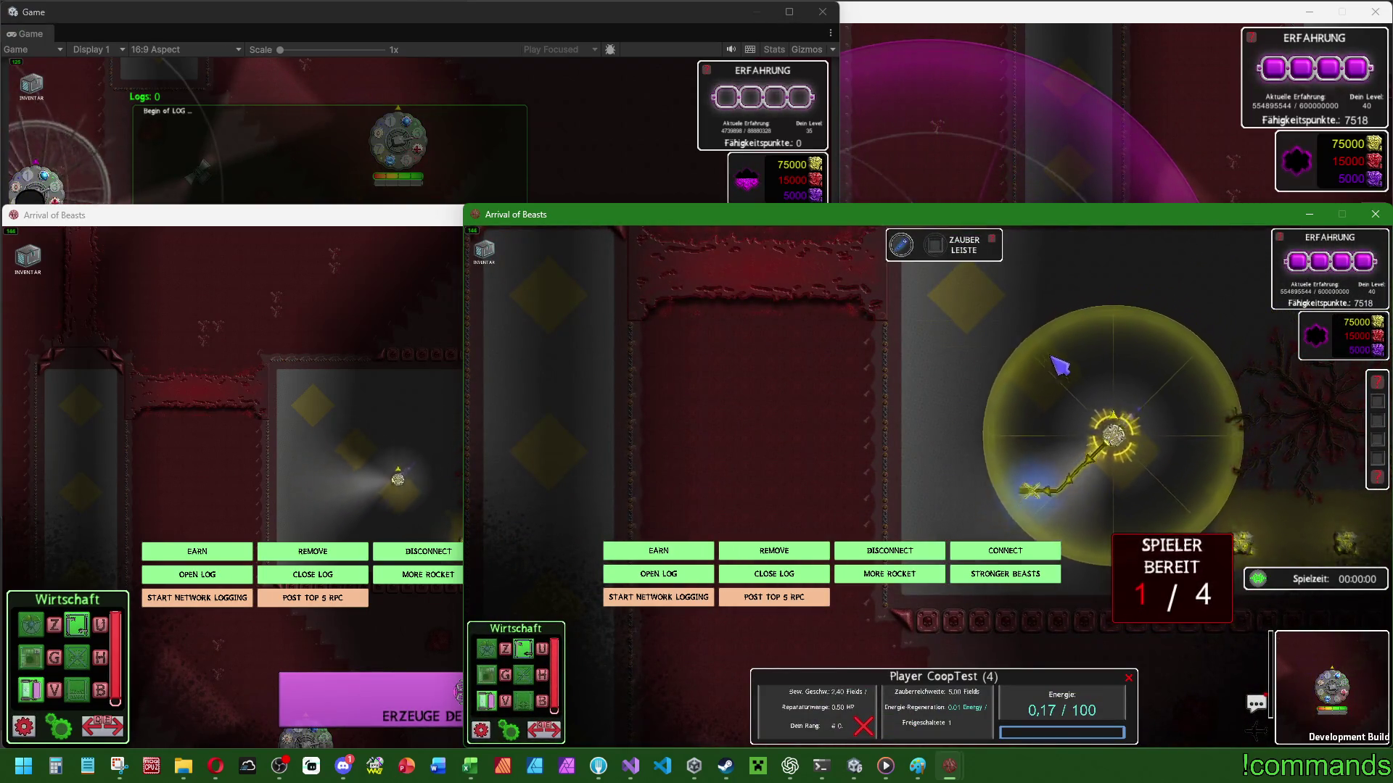
pyautogui.scroll(-2, 1161, 406)
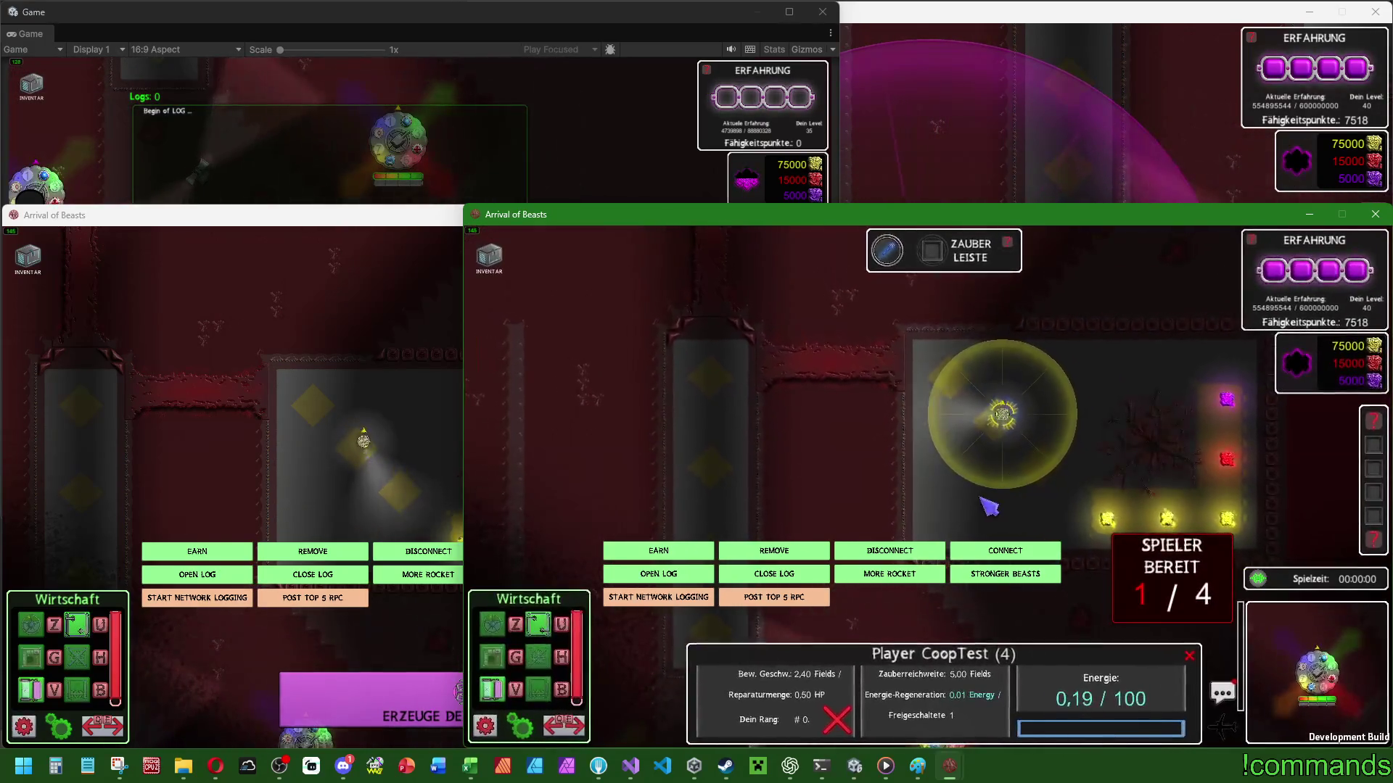
pyautogui.press('s')
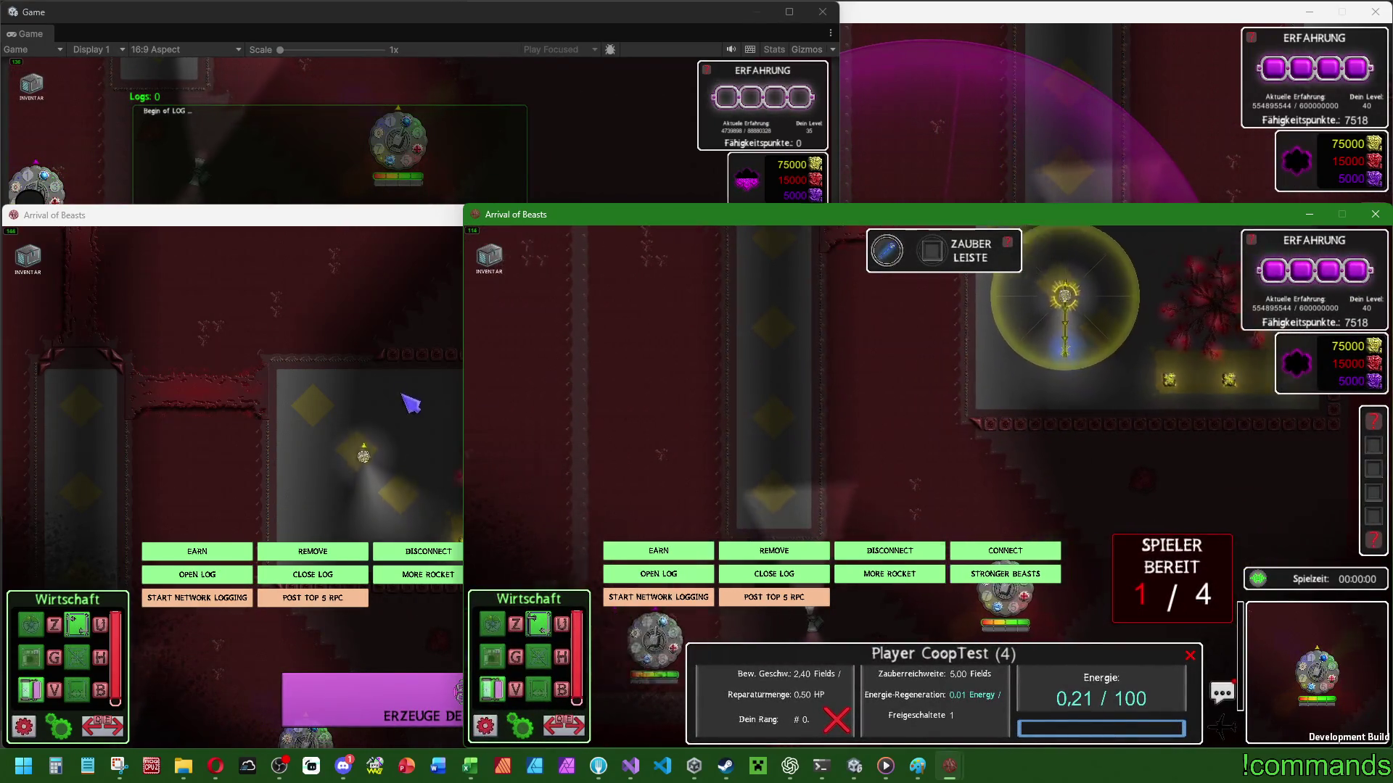
# Spawn a new player in each client window and in the editor Game view to start the match.
pyautogui.click(450, 464)
pyautogui.click(508, 696)
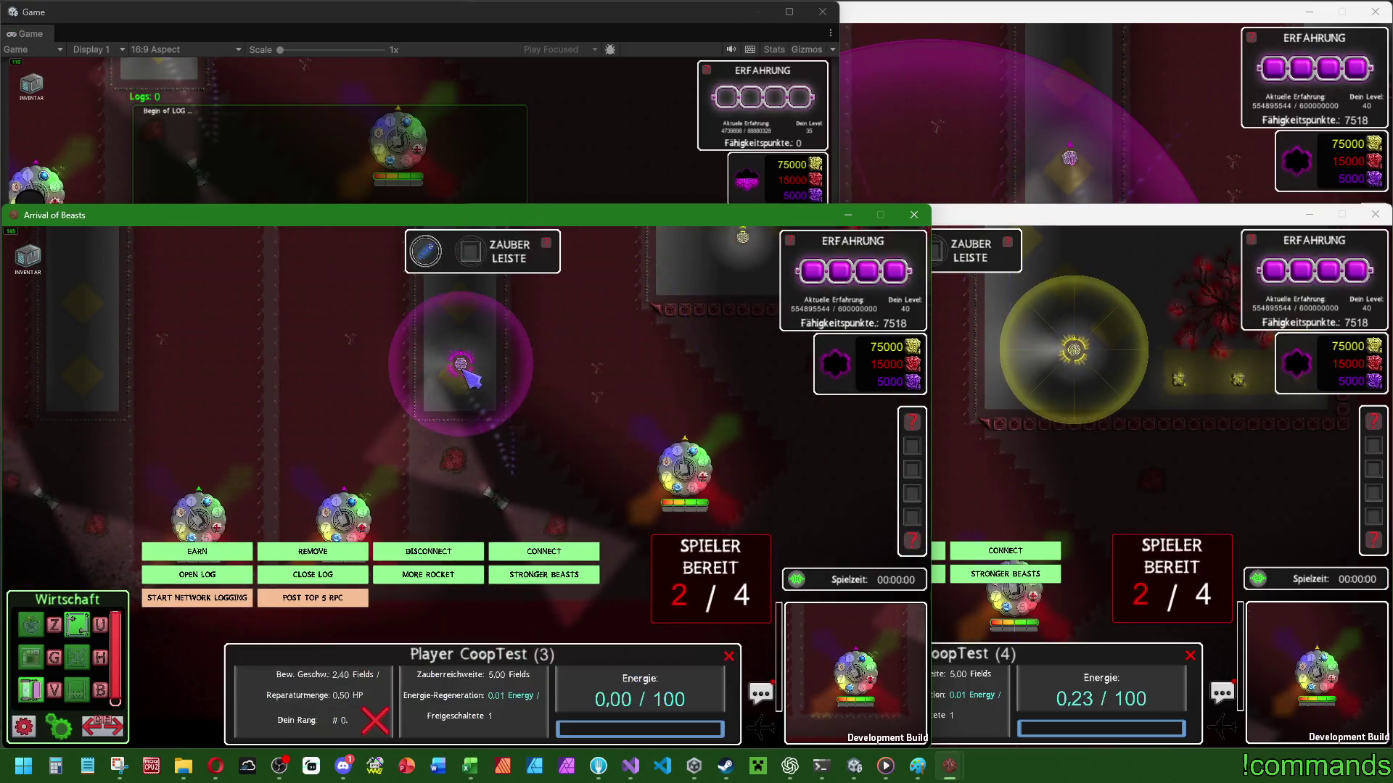
pyautogui.click(1008, 154)
pyautogui.click(892, 502)
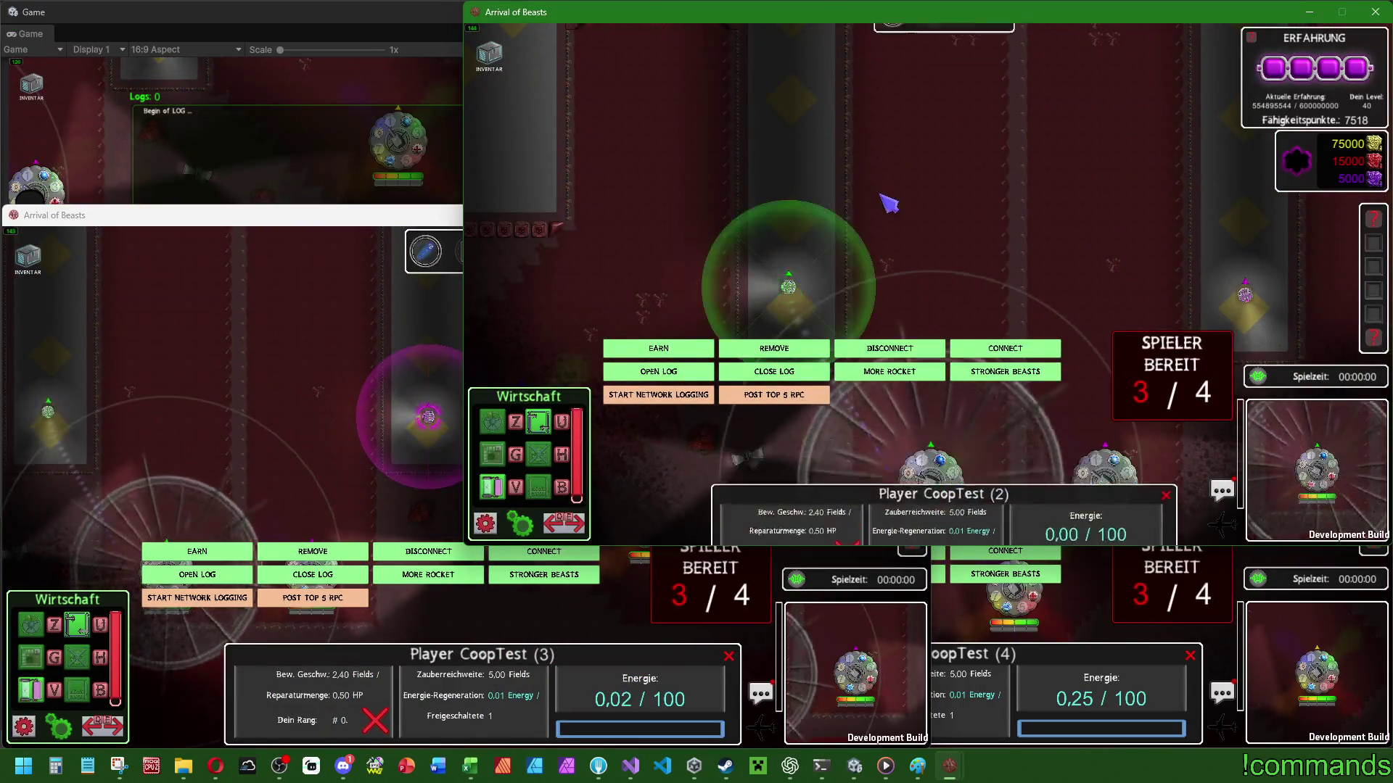
pyautogui.click(327, 346)
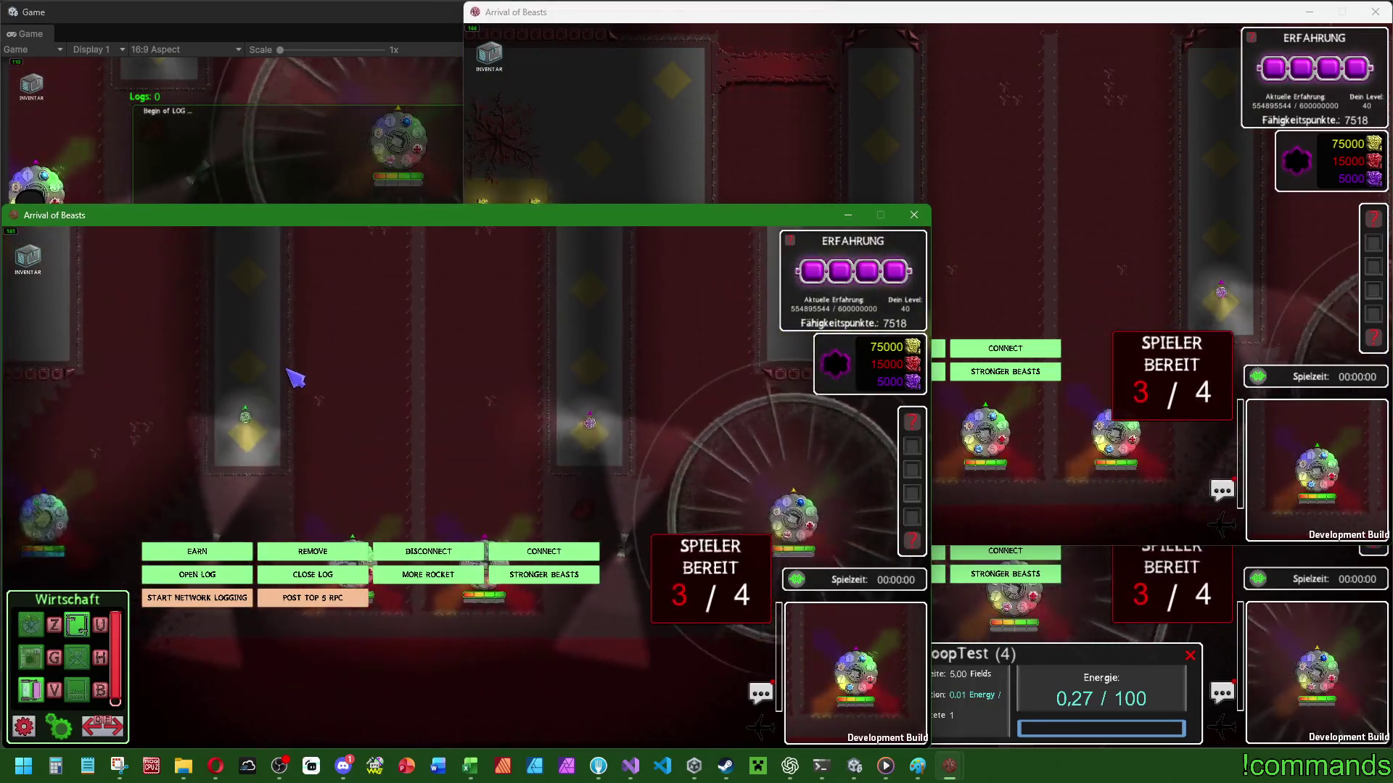
pyautogui.click(1030, 506)
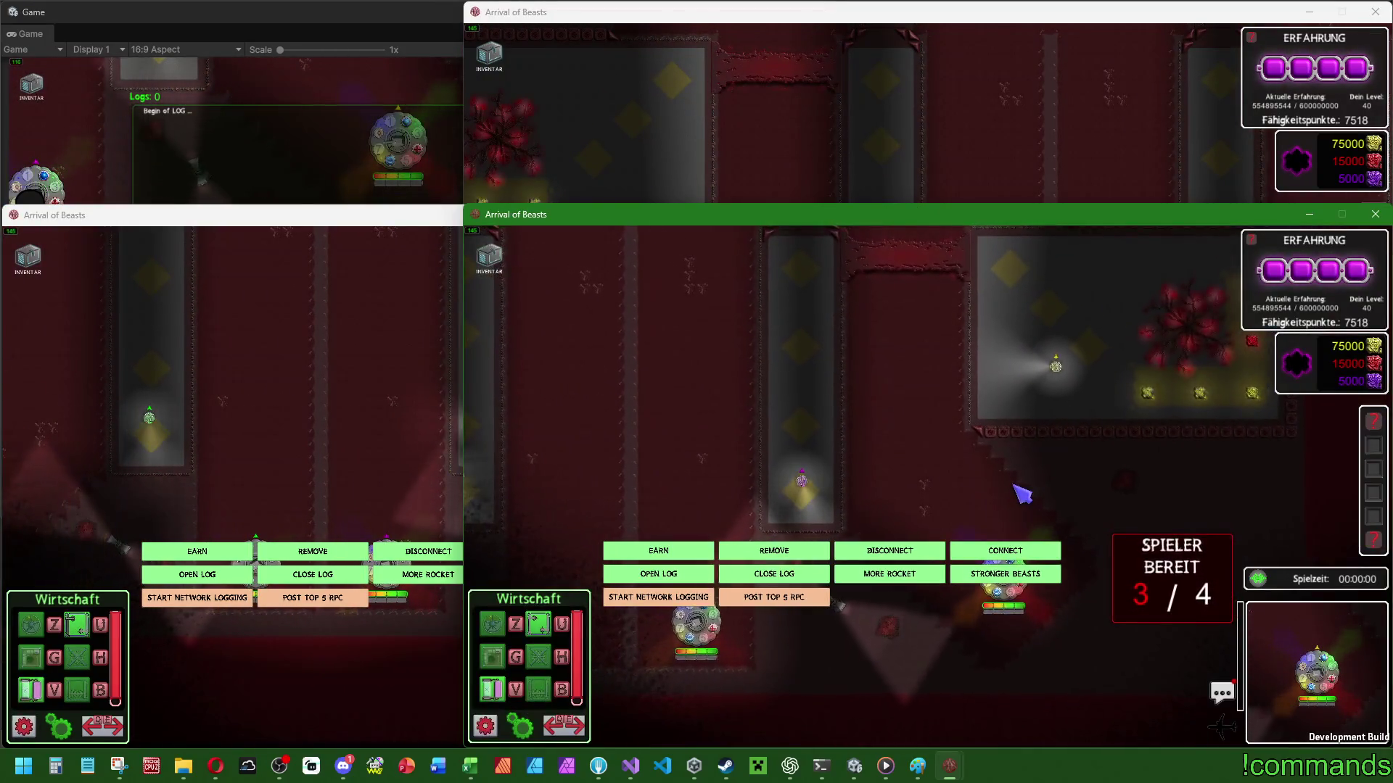
pyautogui.click(973, 186)
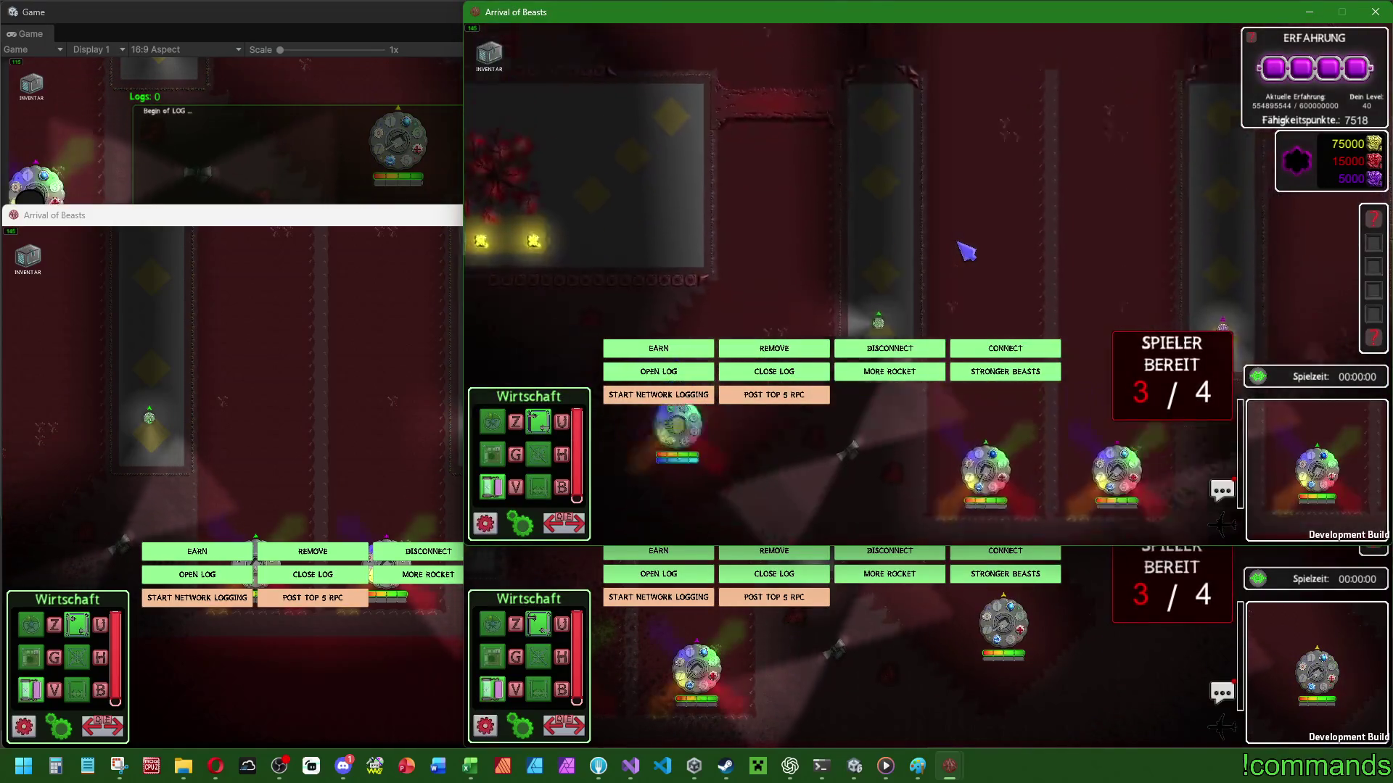
pyautogui.click(320, 133)
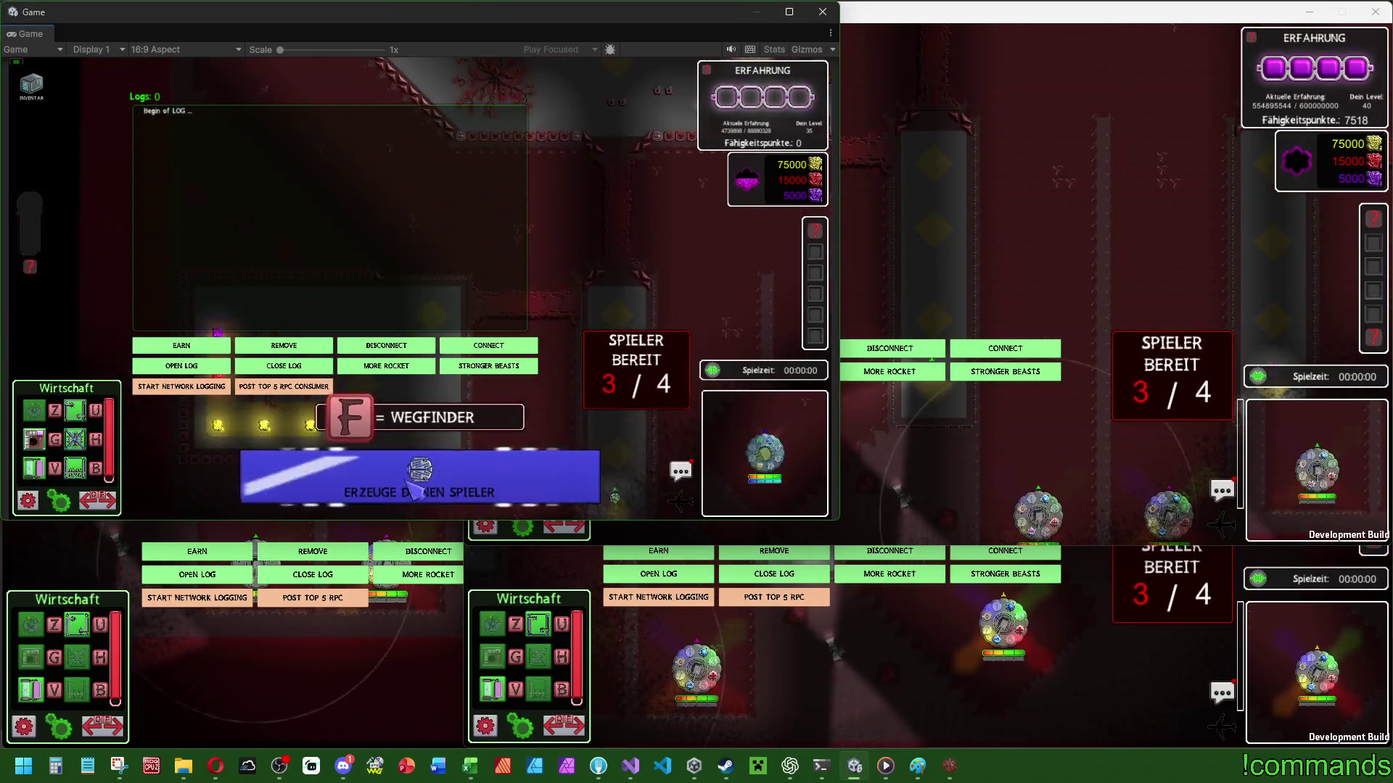
pyautogui.click(384, 477)
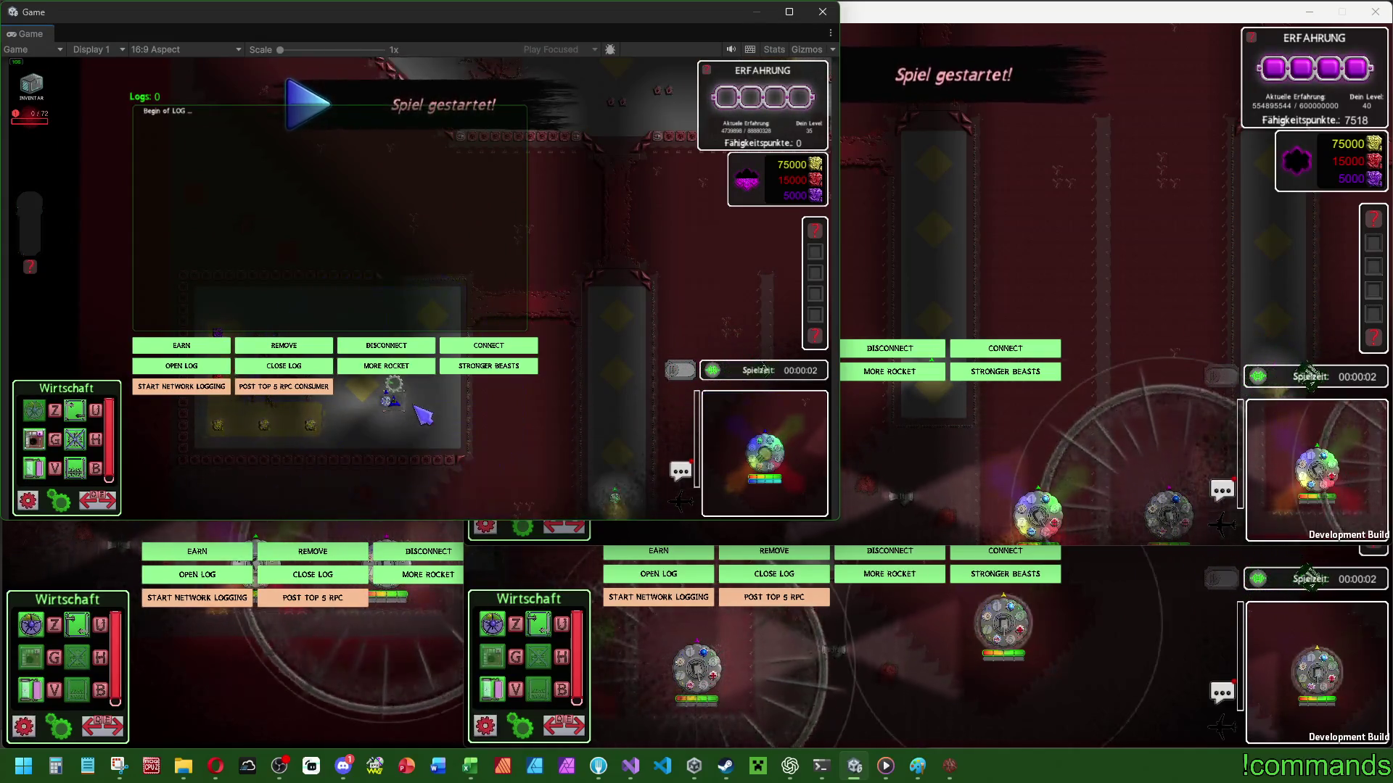
# Build a Basisturm from the Militär bar beside the player in the editor and top-right clients.
pyautogui.click(964, 313)
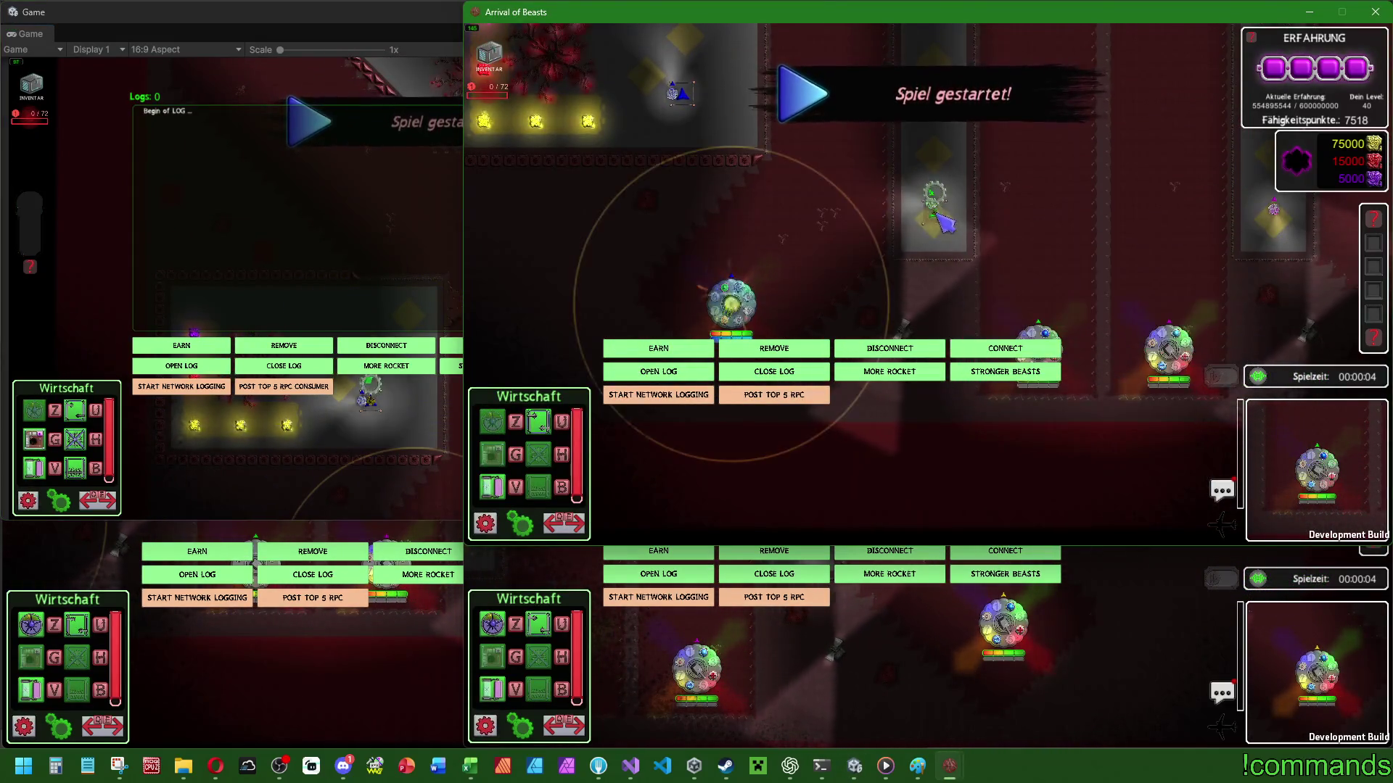
pyautogui.click(395, 625)
pyautogui.click(1088, 646)
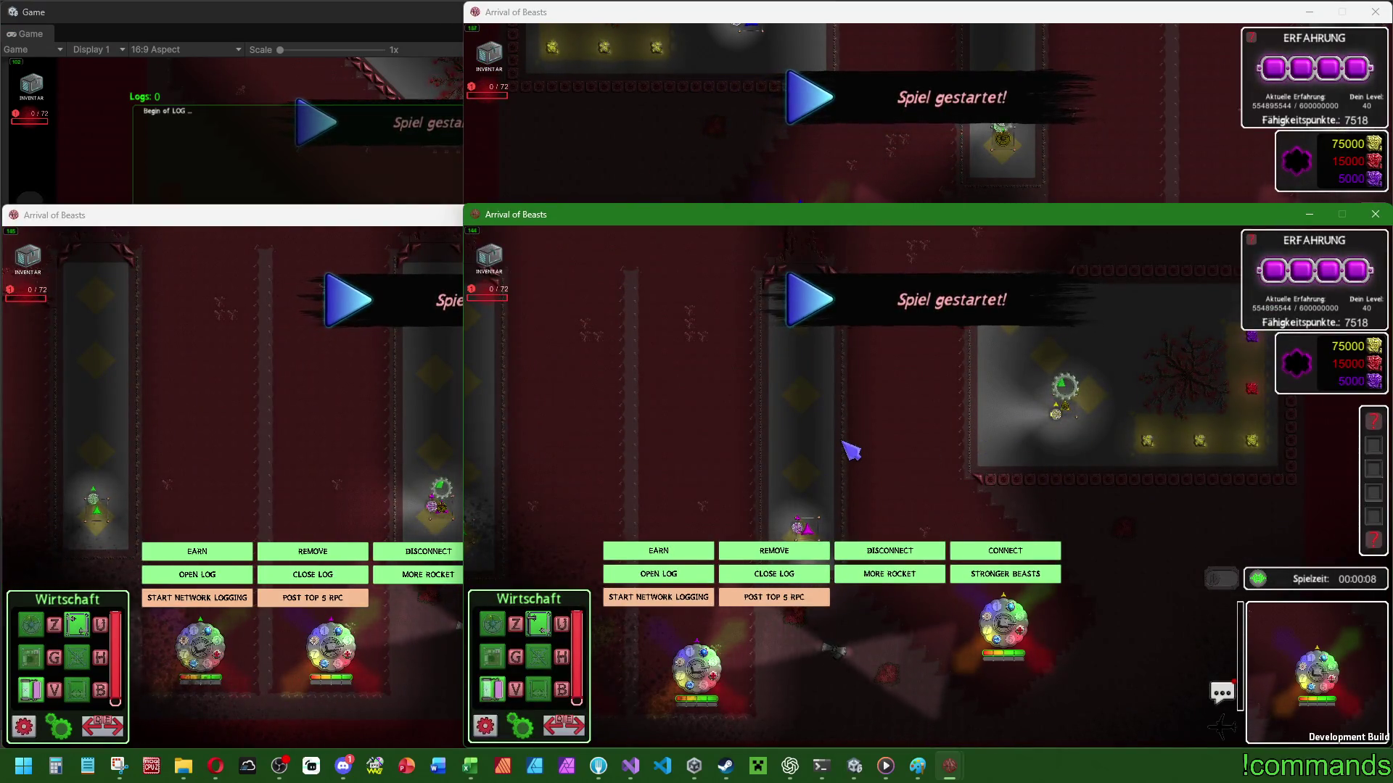
pyautogui.click(155, 94)
pyautogui.press('e')
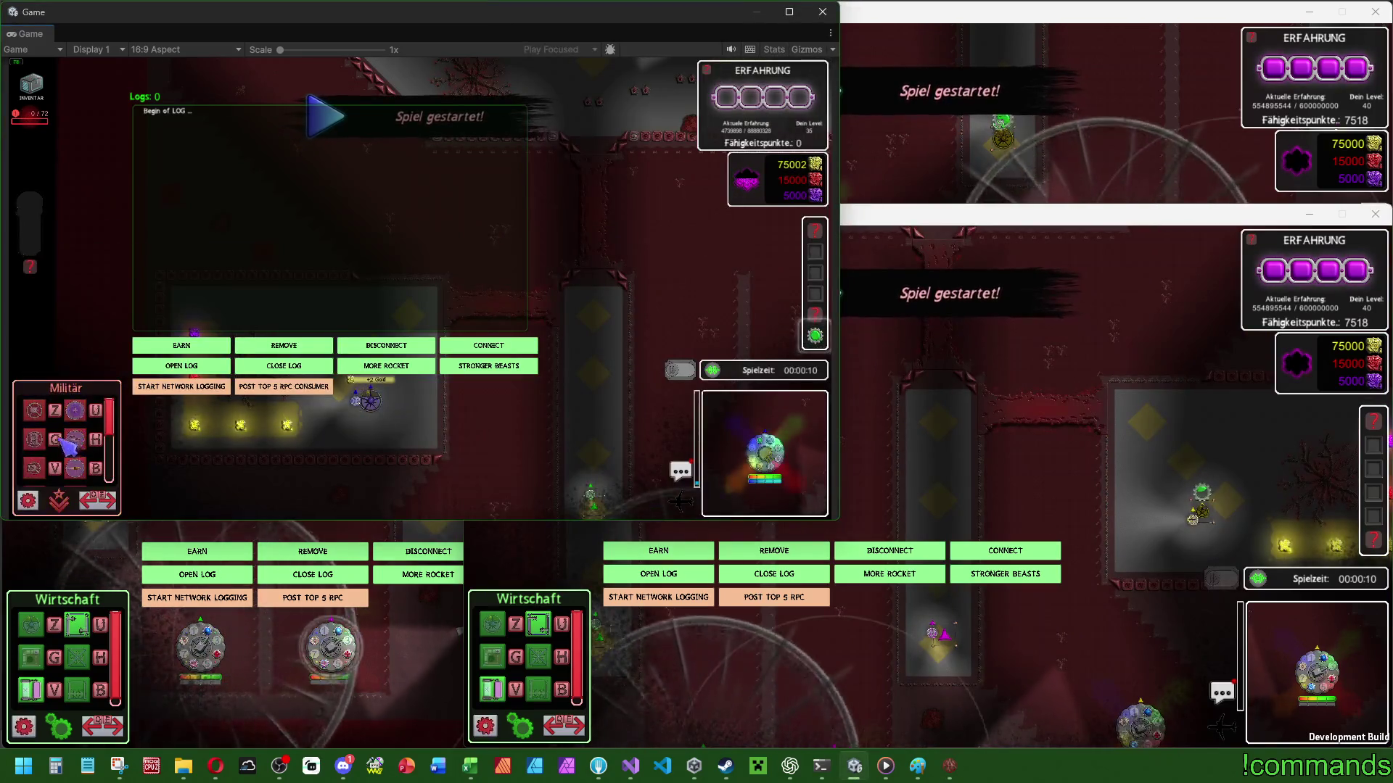
pyautogui.click(75, 439)
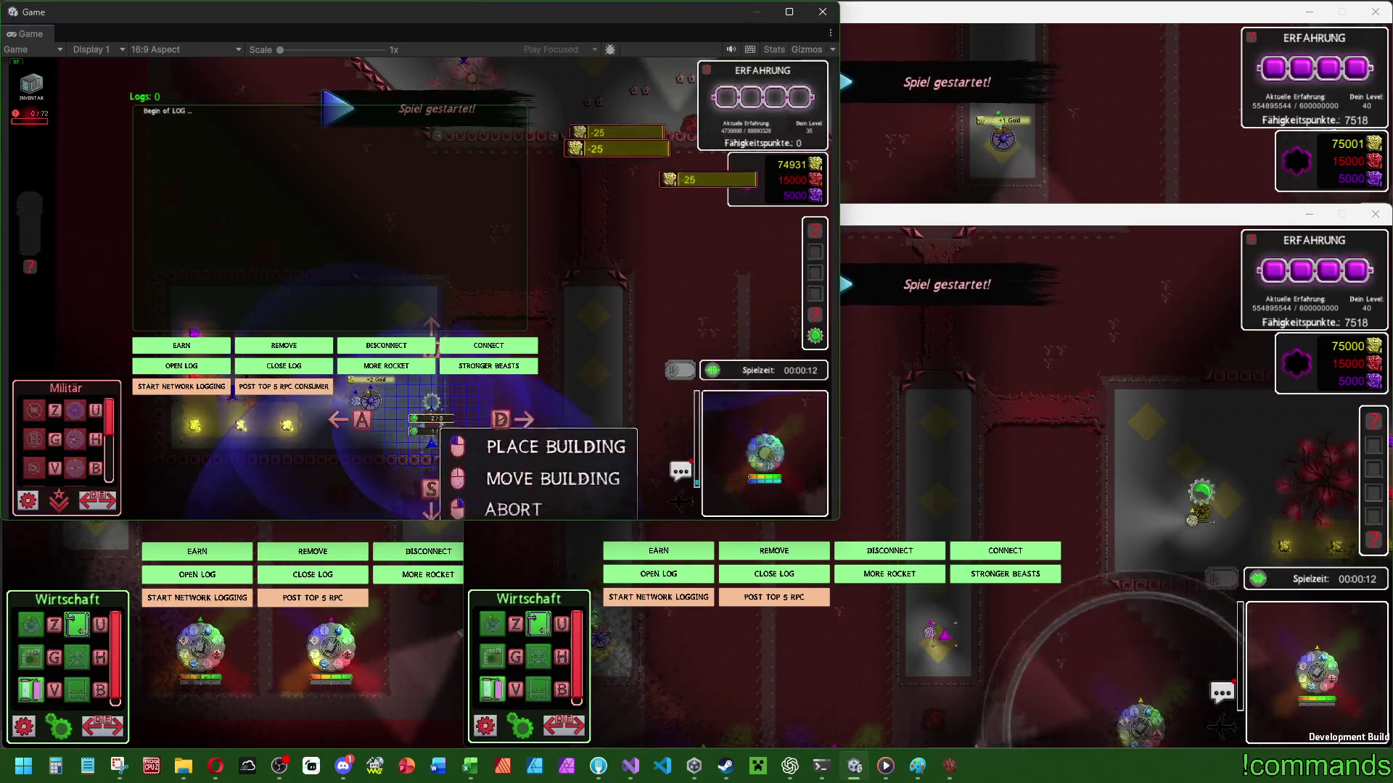
pyautogui.click(430, 404)
pyautogui.click(1113, 93)
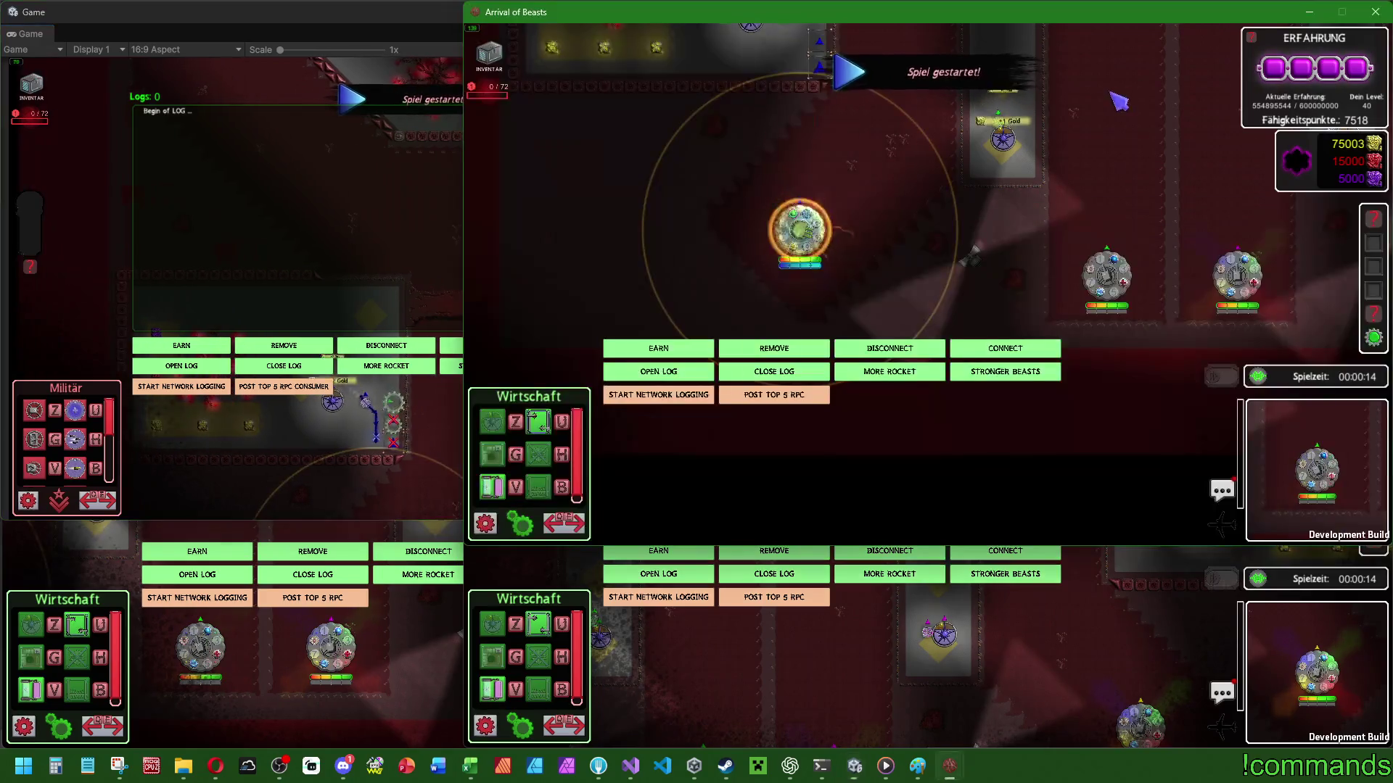
pyautogui.press('e')
pyautogui.click(538, 419)
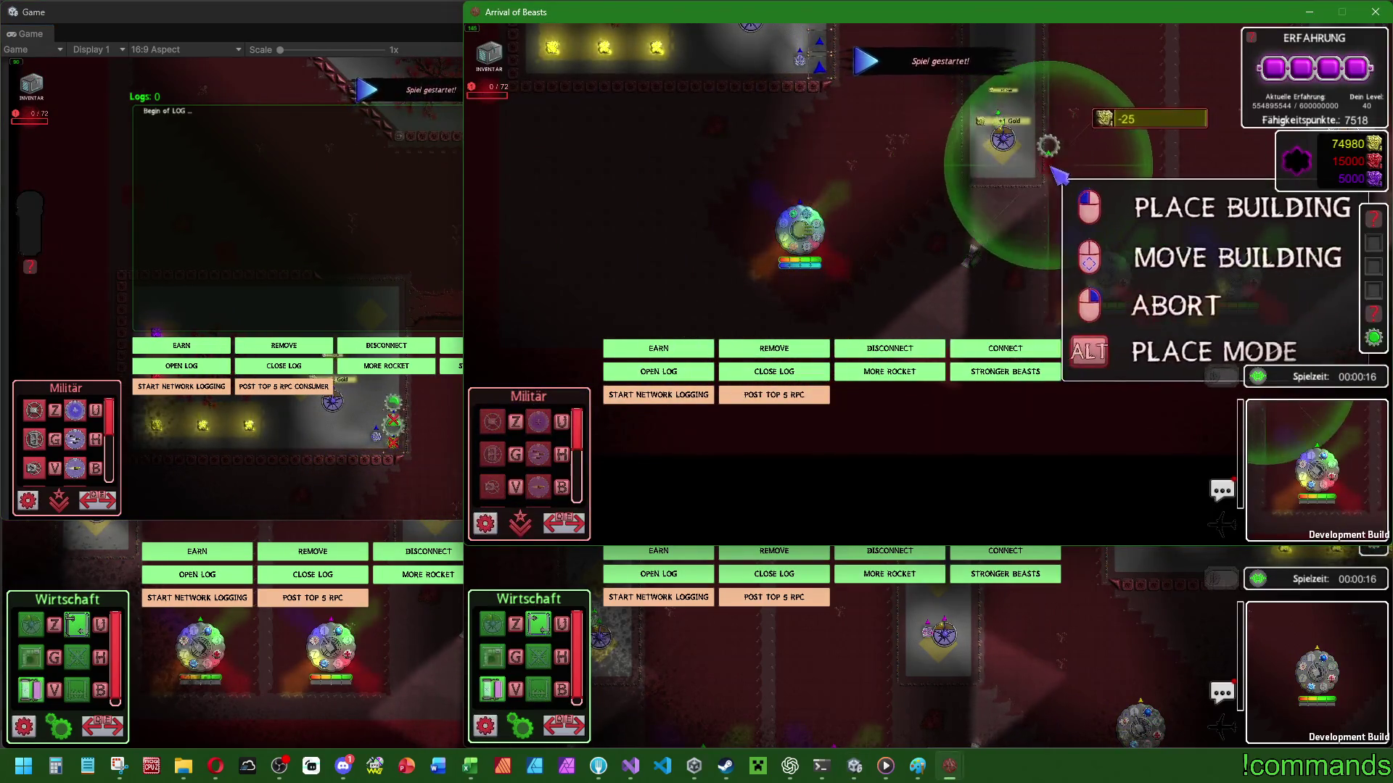
pyautogui.click(1029, 148)
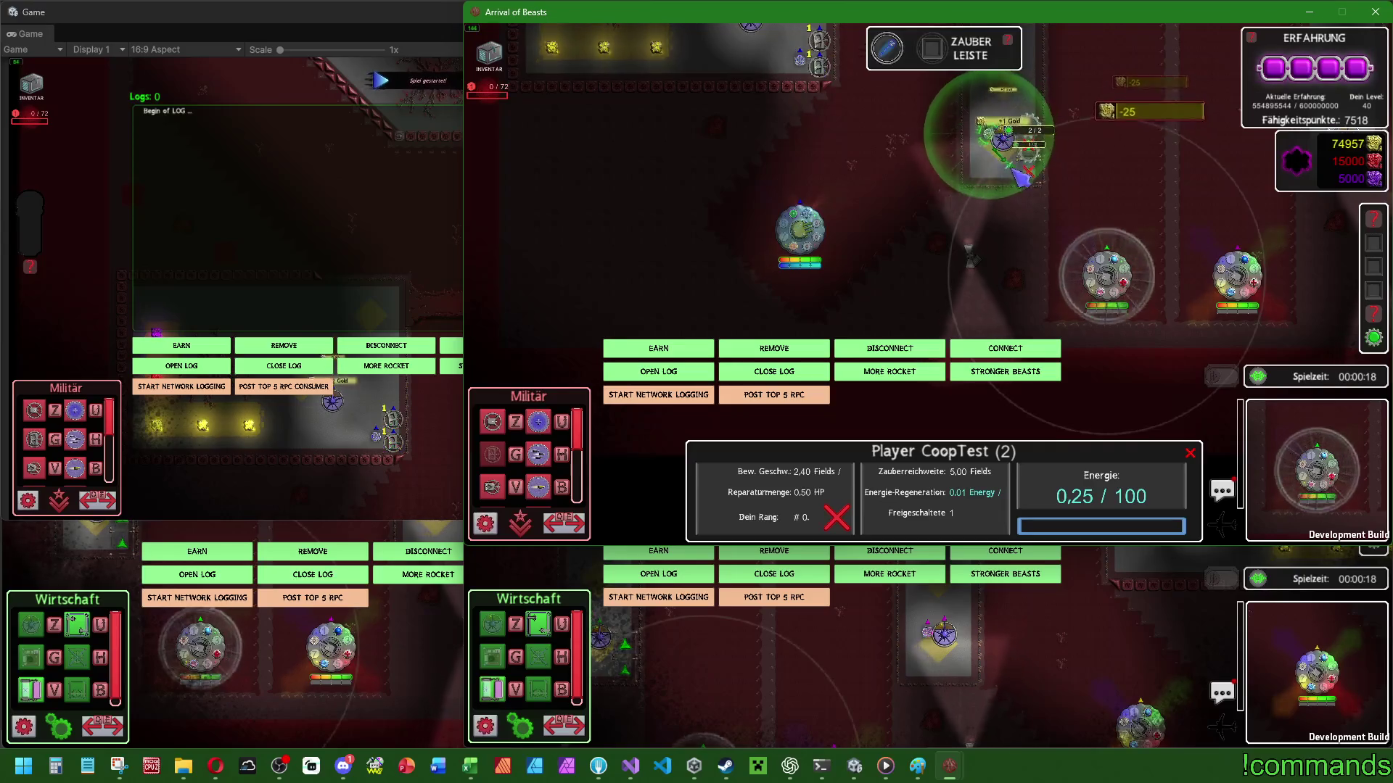
# Place a Basisturm beside the player in the bottom-left and bottom-right clients.
pyautogui.click(87, 537)
pyautogui.press('e')
pyautogui.click(31, 625)
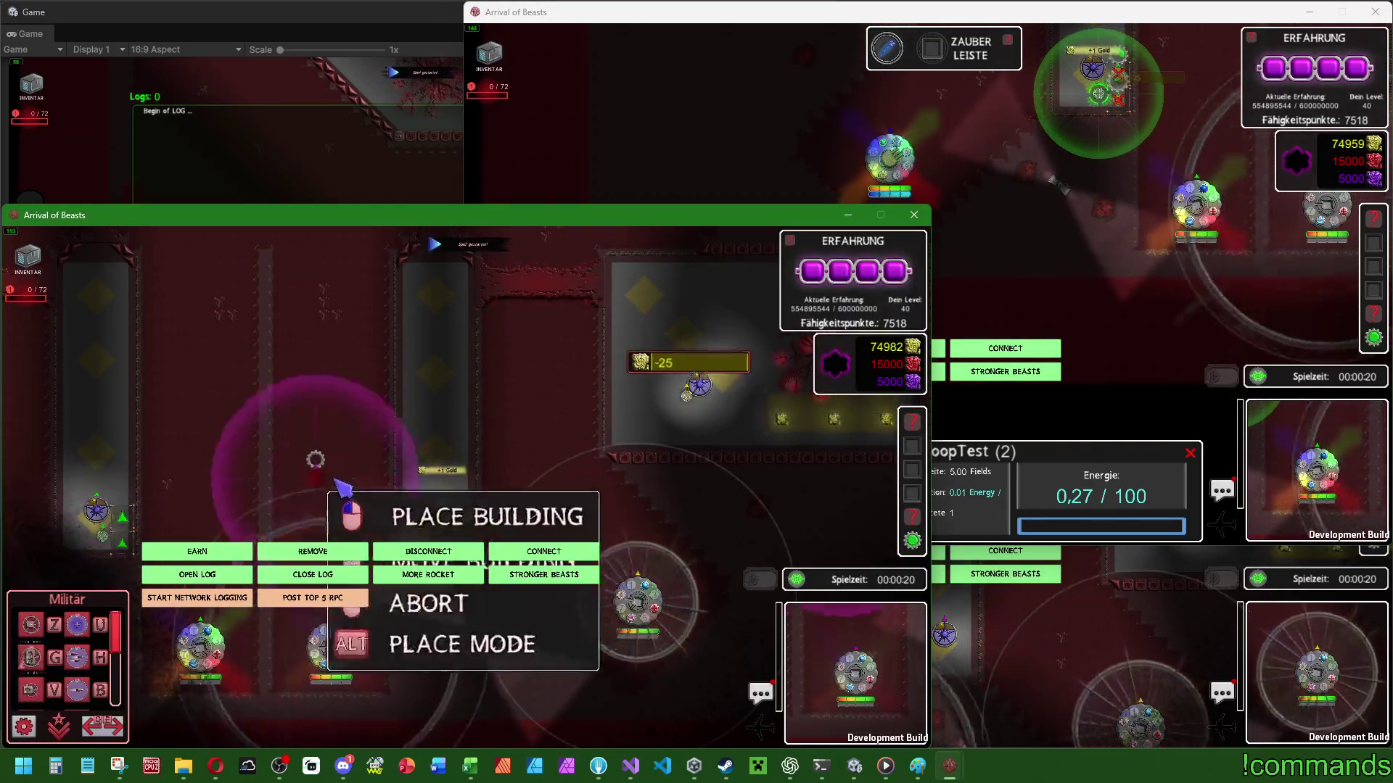
pyautogui.click(460, 435)
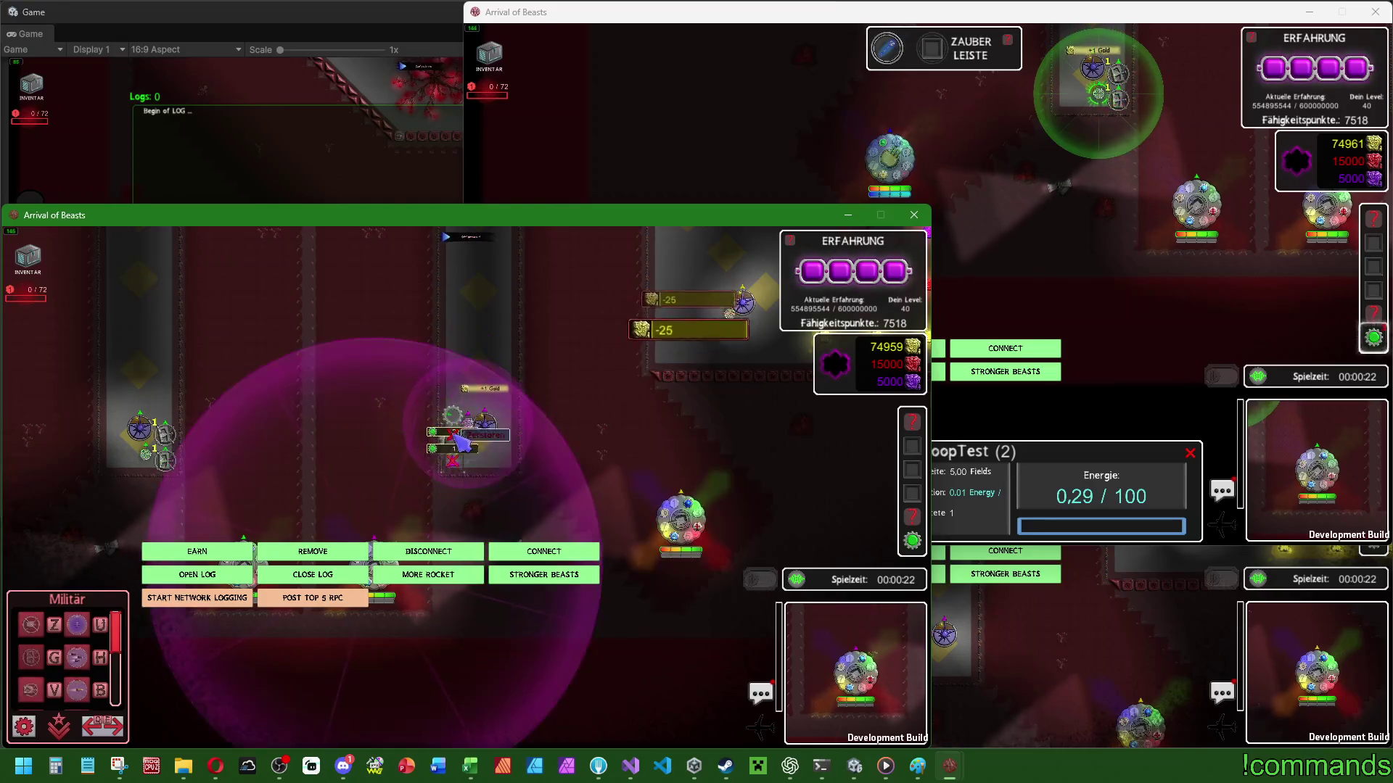
pyautogui.click(1110, 580)
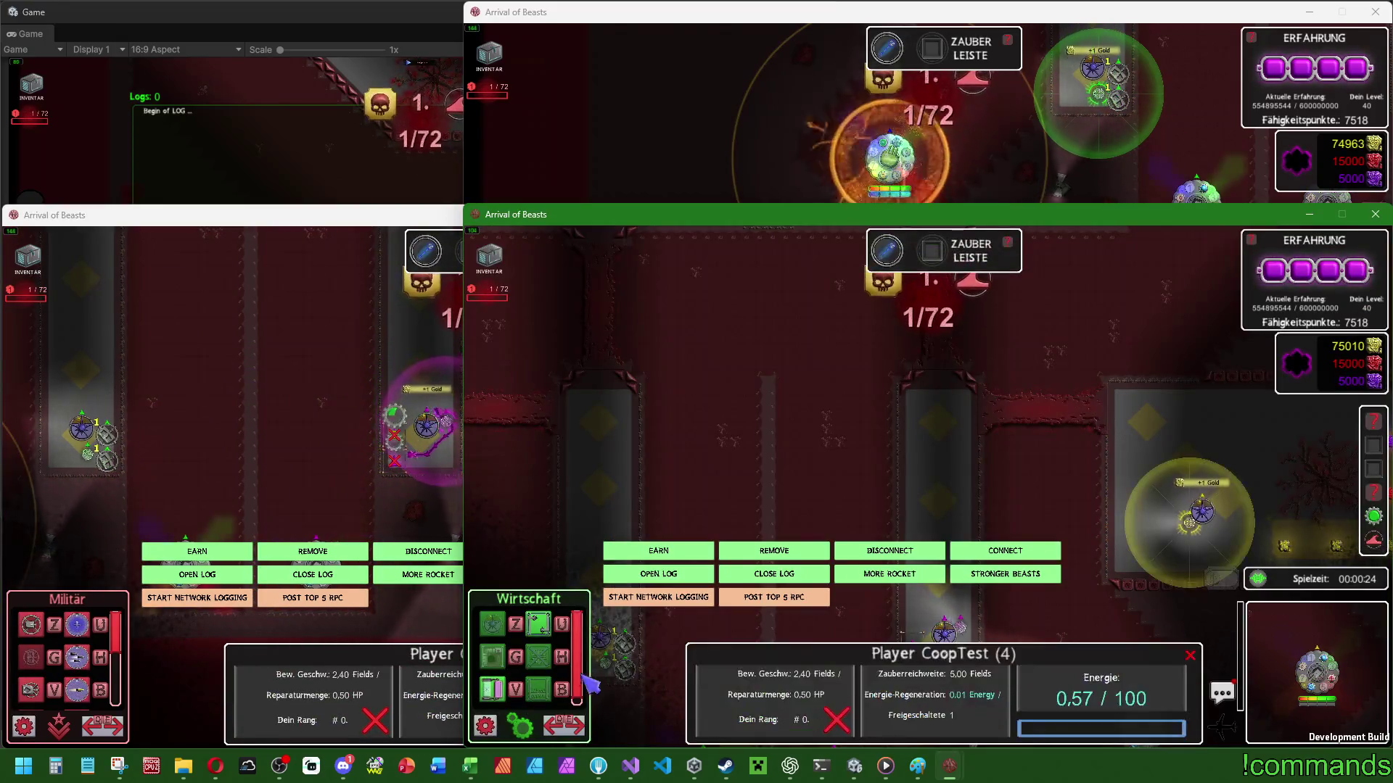
pyautogui.press('e')
pyautogui.click(492, 624)
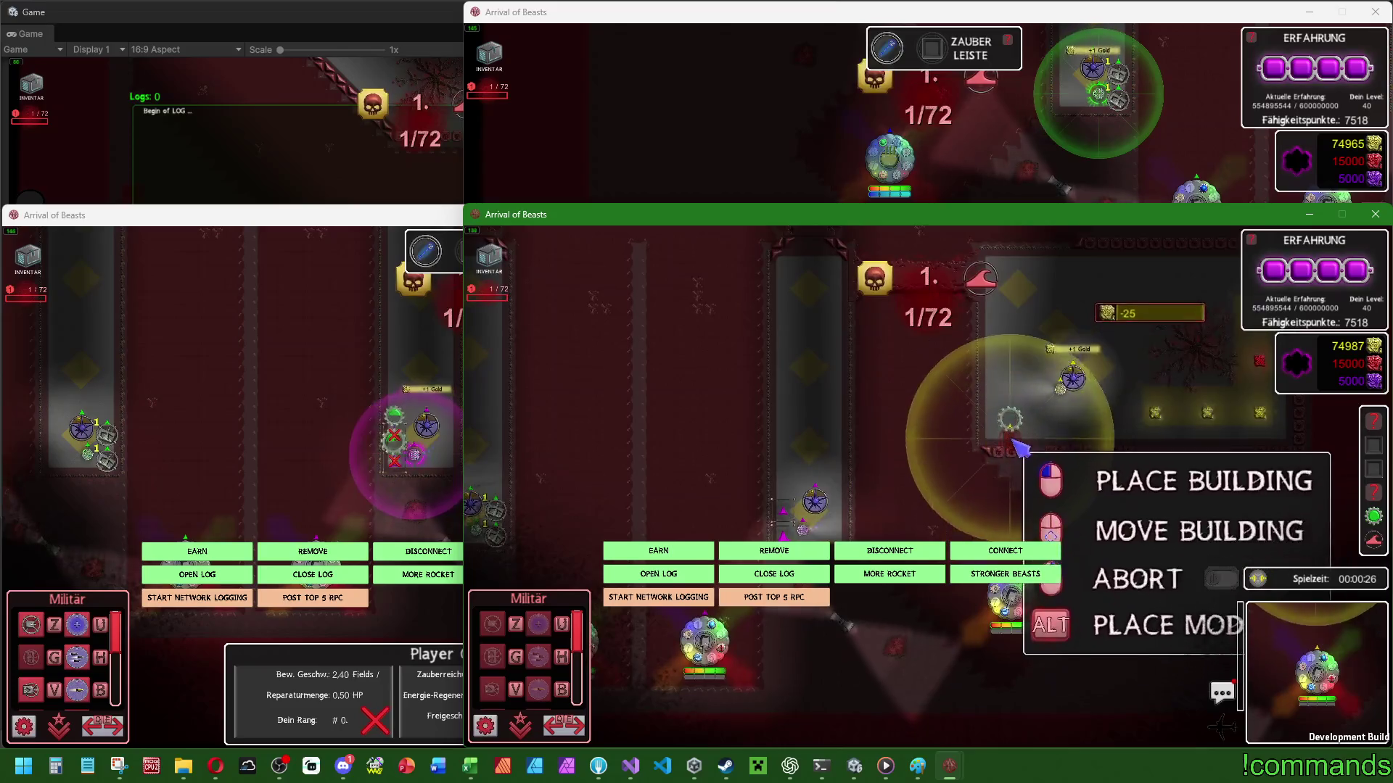
pyautogui.click(994, 406)
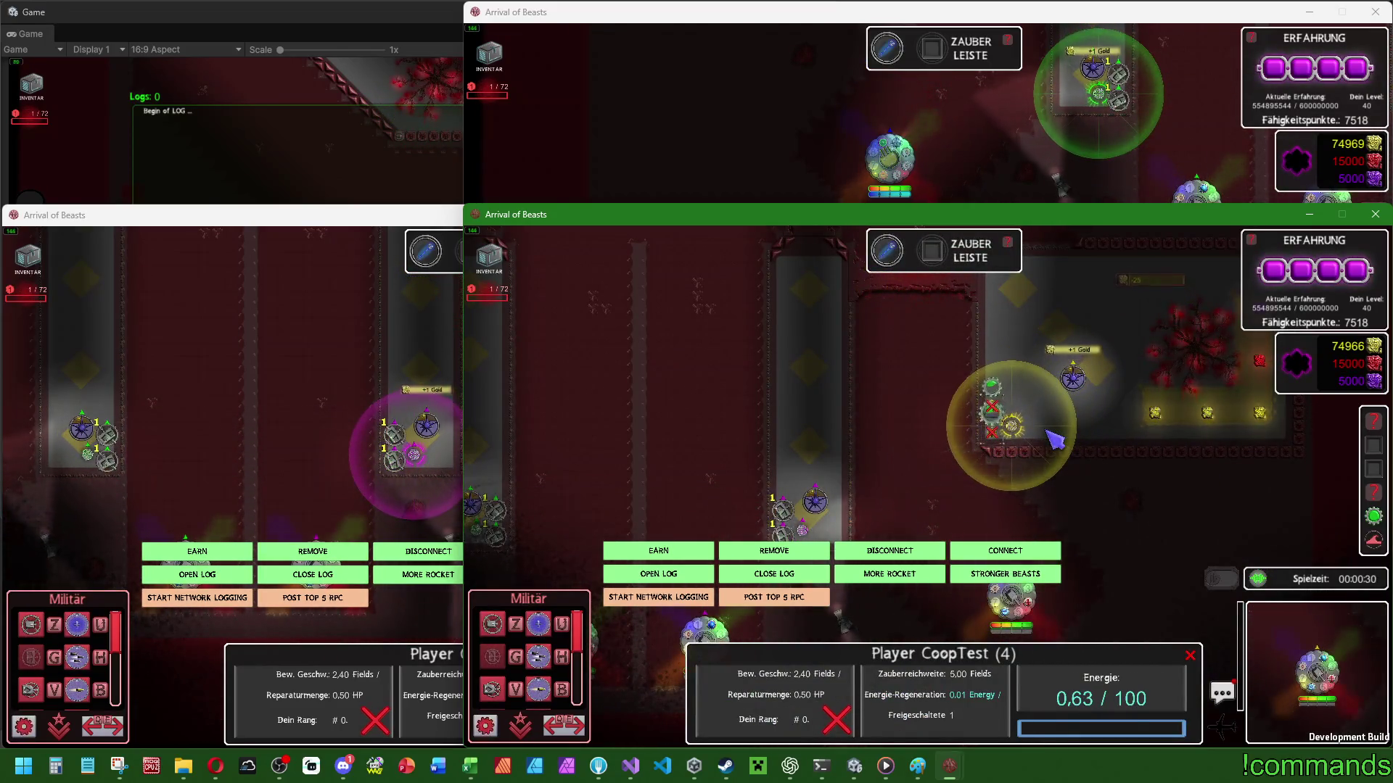
# Inspect the towers' stats and range in each client, then post the top five RPC consumers.
pyautogui.click(438, 431)
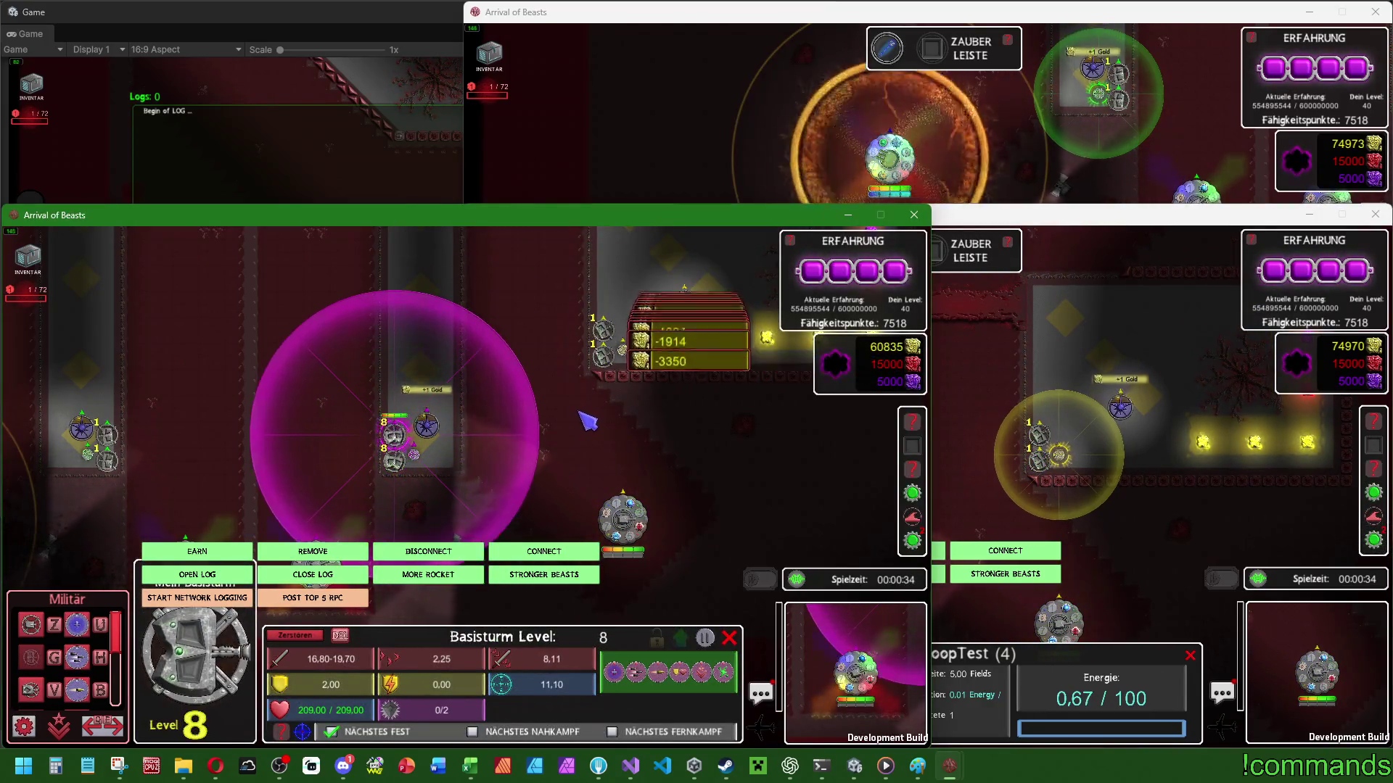
pyautogui.click(740, 361)
pyautogui.click(1099, 83)
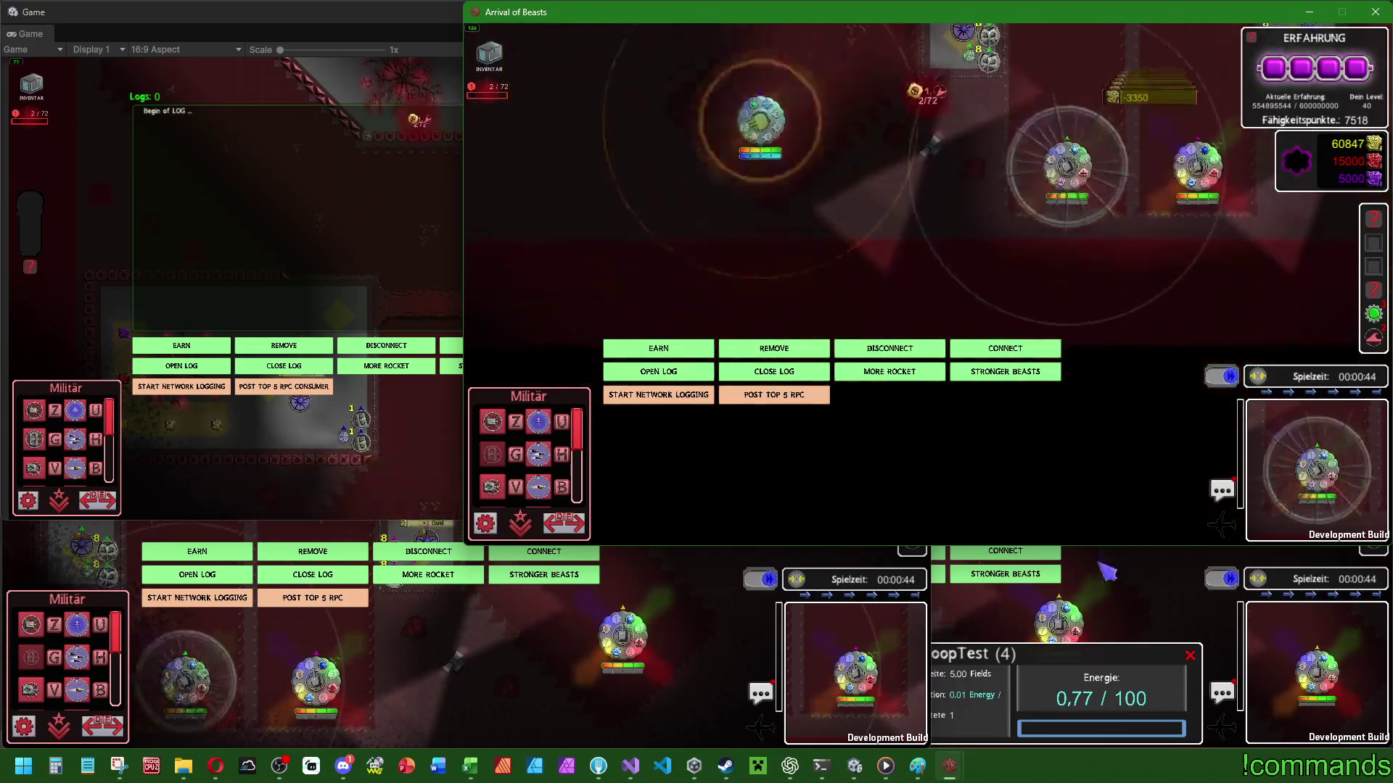
pyautogui.click(1129, 555)
pyautogui.click(919, 451)
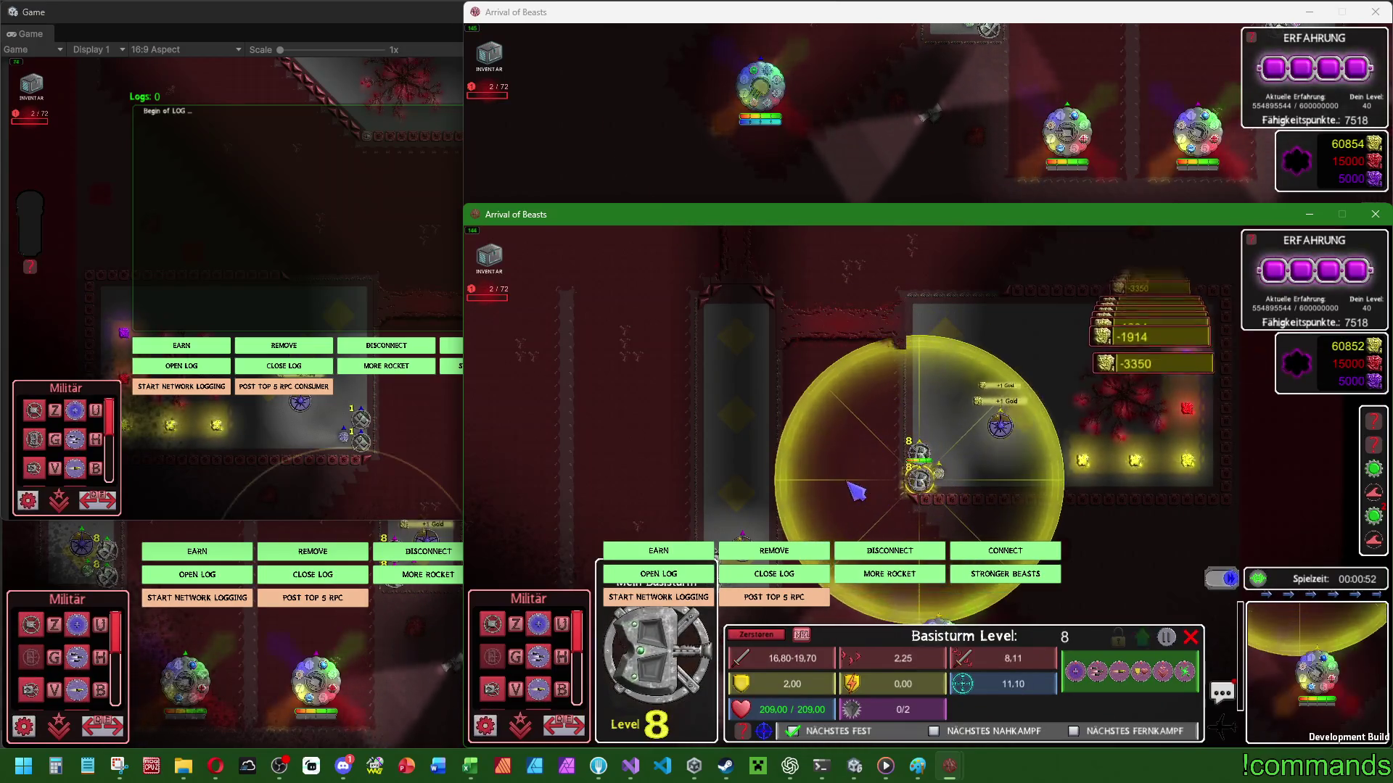
pyautogui.click(366, 424)
pyautogui.click(284, 386)
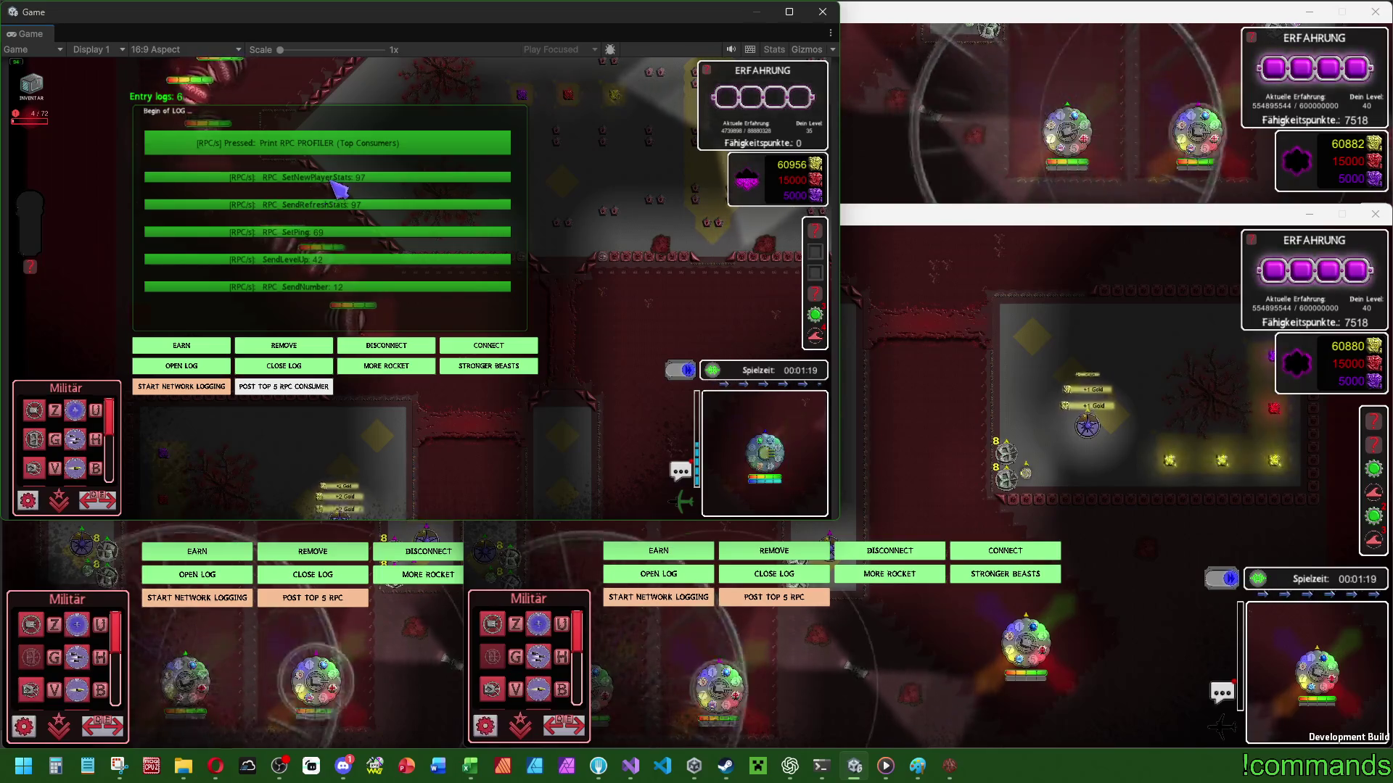
# Show the host player's info, move the player into the lit corridor, and open and close the player list.
pyautogui.click(387, 409)
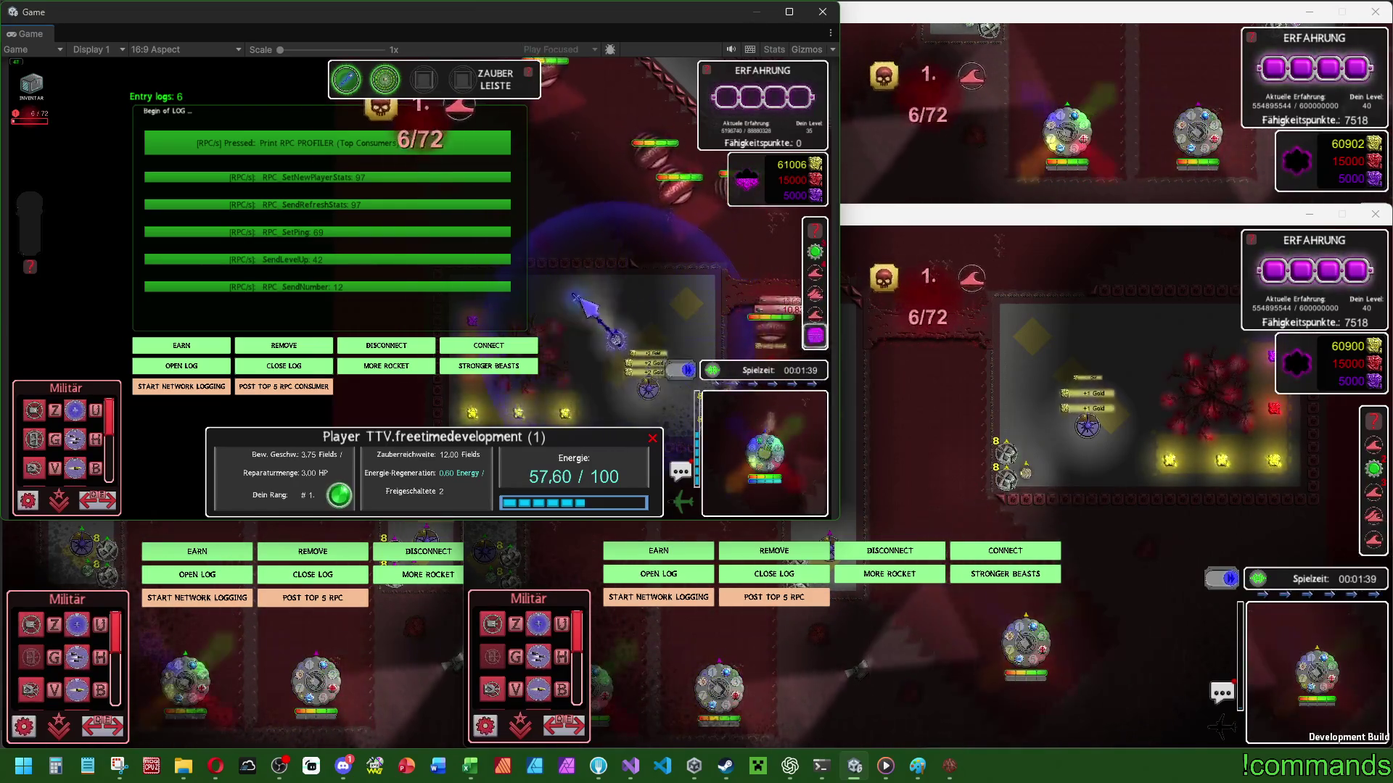
pyautogui.click(985, 258)
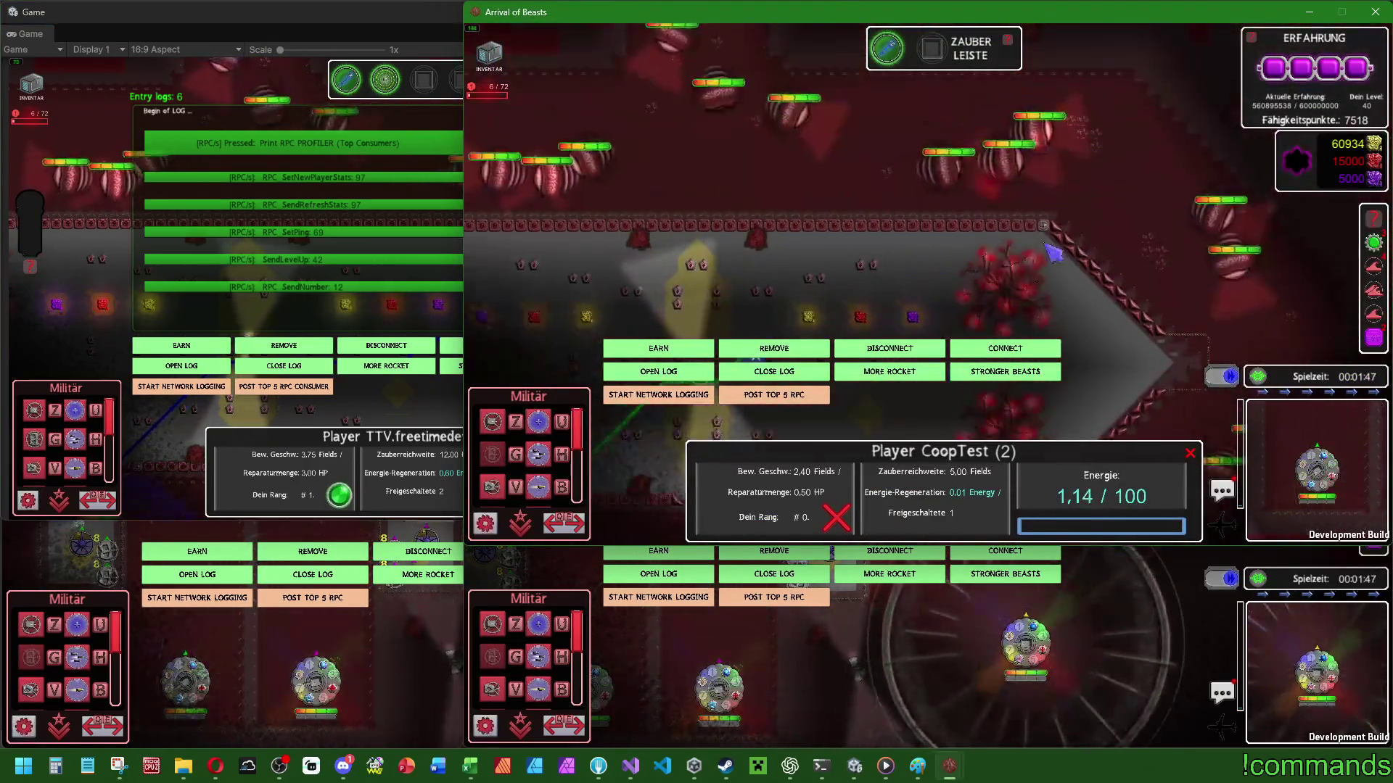
pyautogui.click(992, 196)
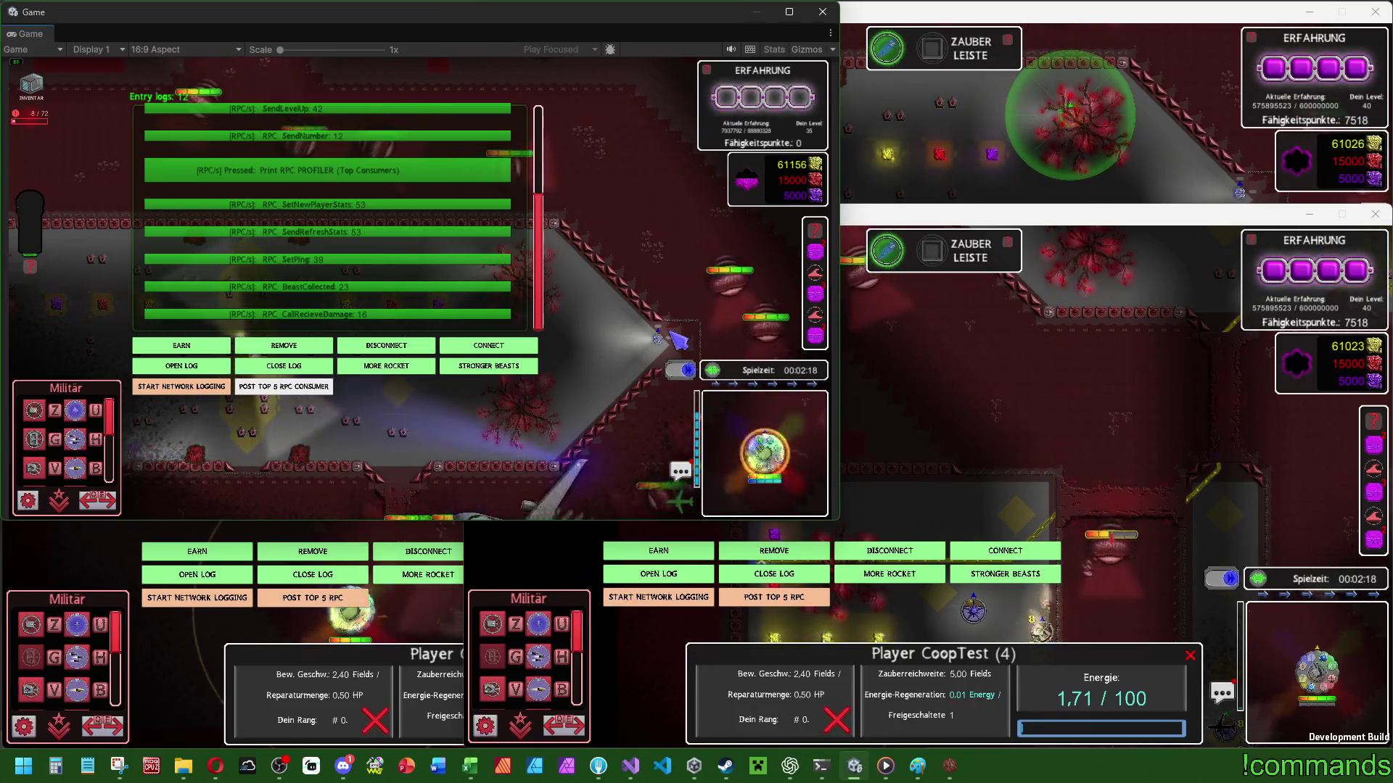
pyautogui.click(713, 370)
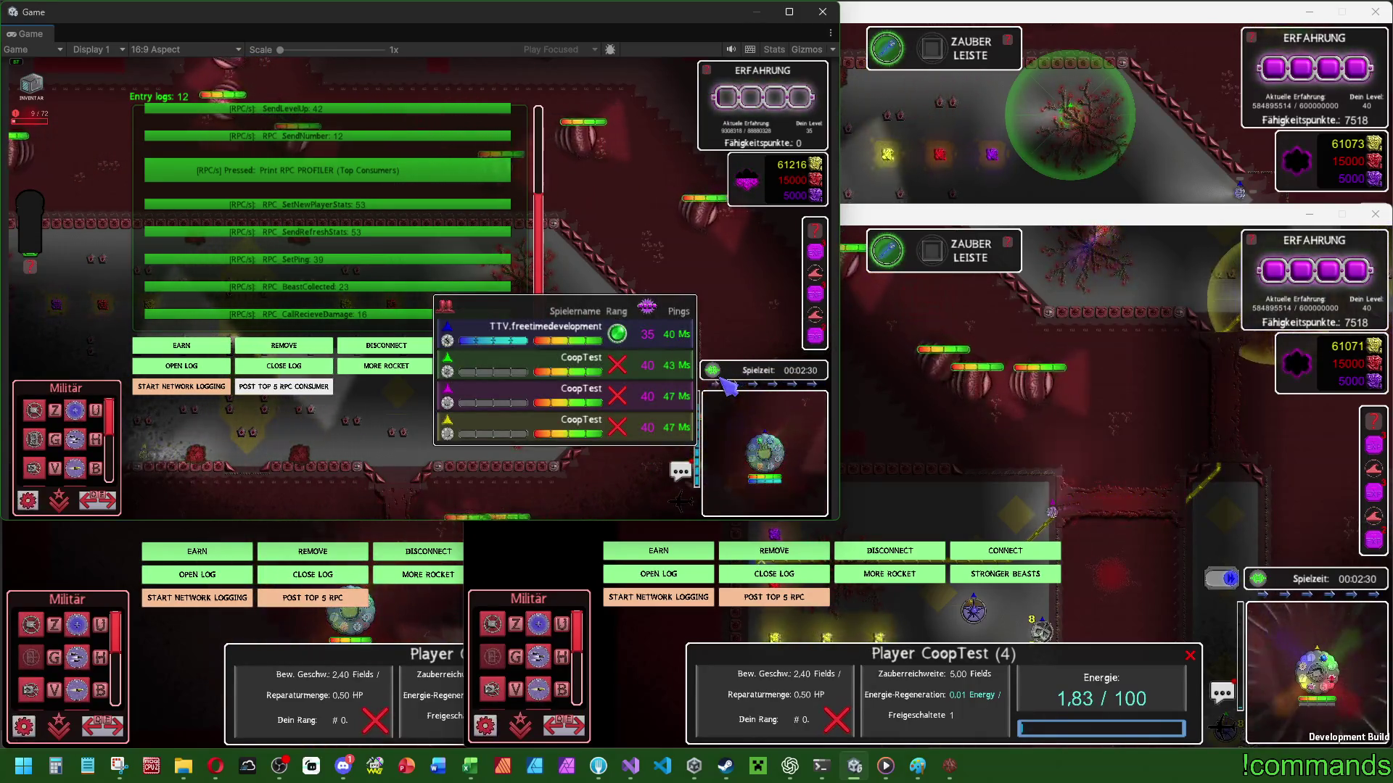
pyautogui.click(783, 362)
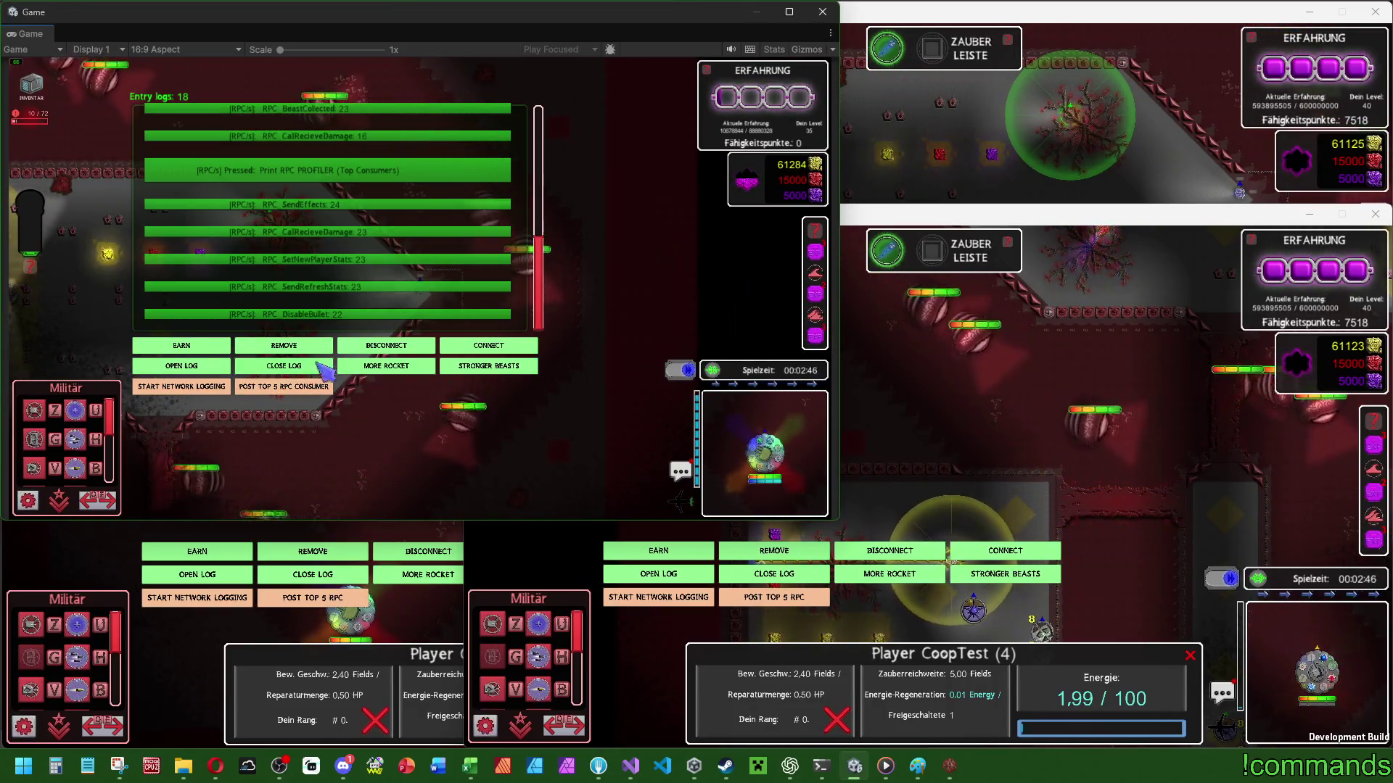
pyautogui.click(648, 300)
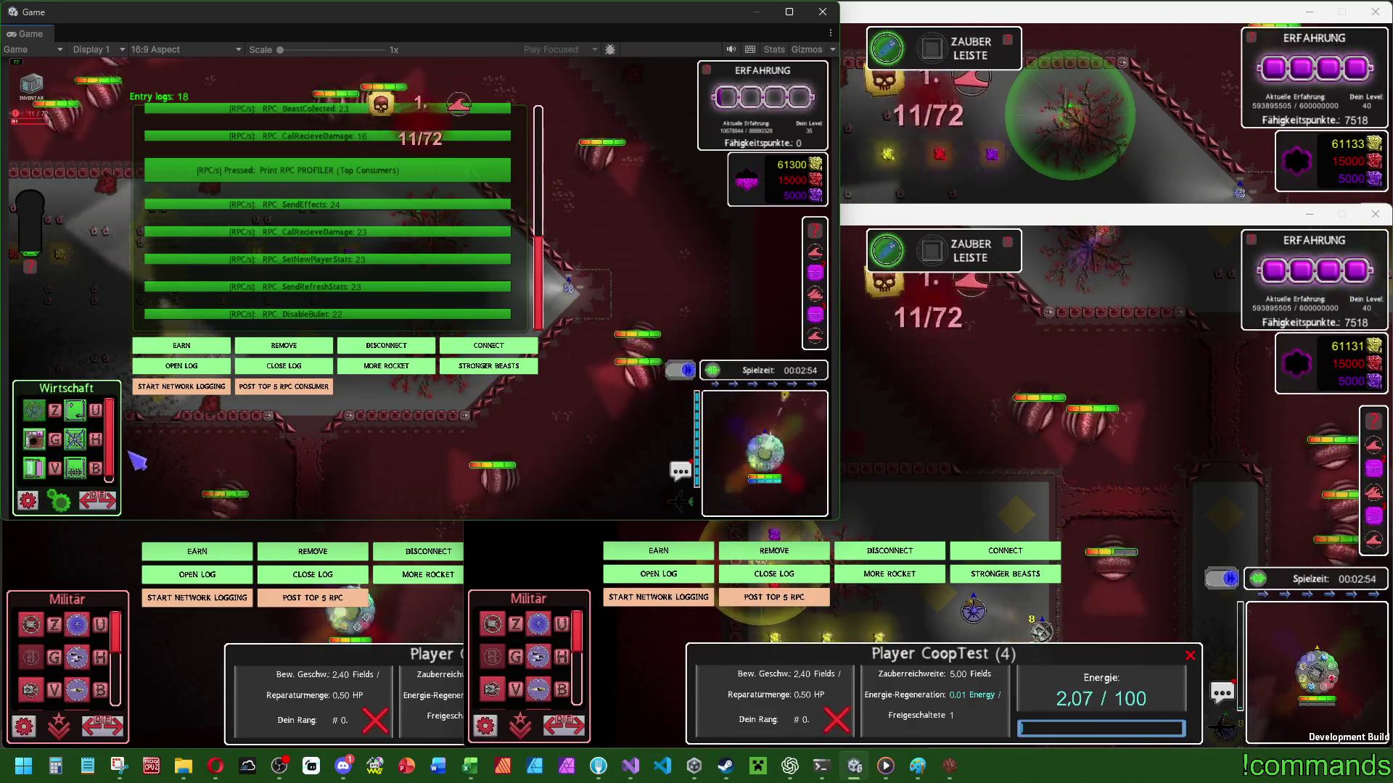
# Place a Wirtschaft extractor in the level and post the top five RPC consumers again.
pyautogui.press('e')
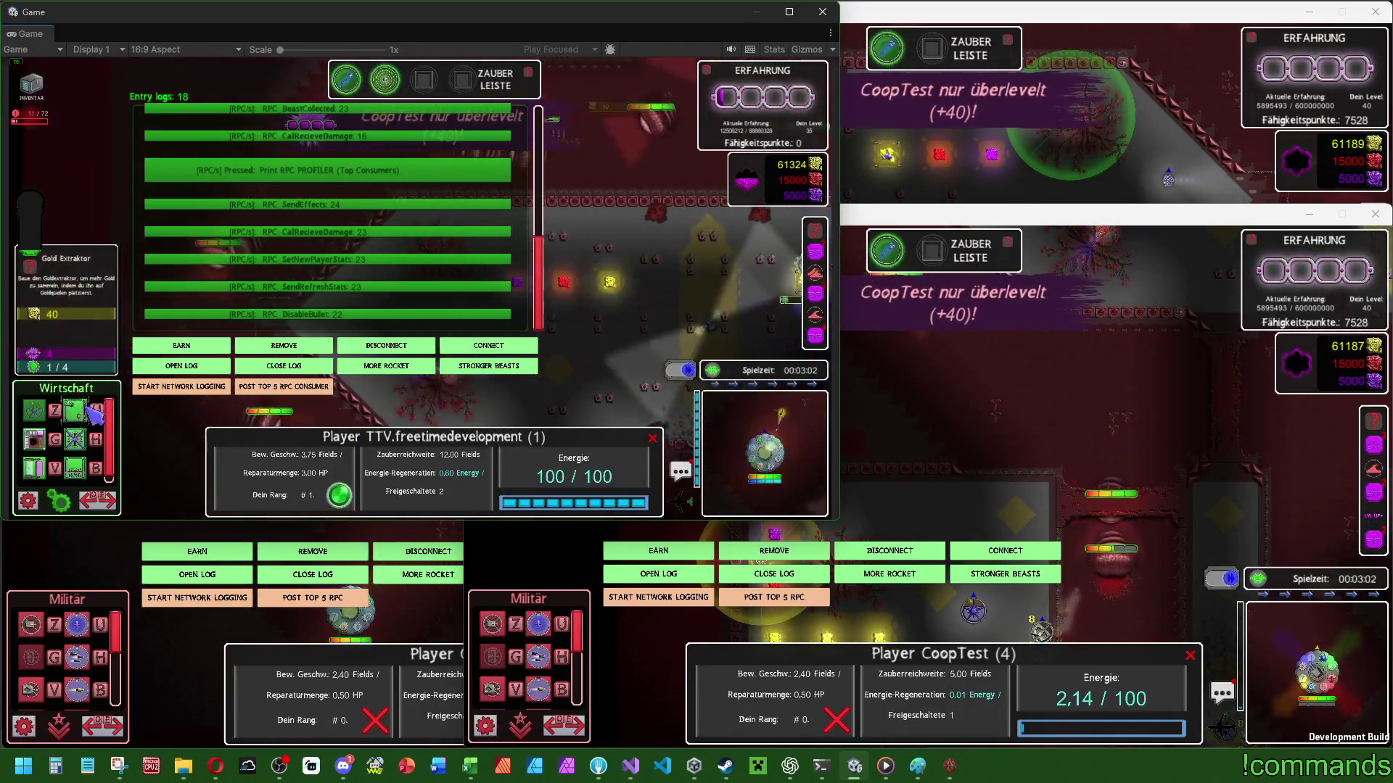
pyautogui.click(85, 441)
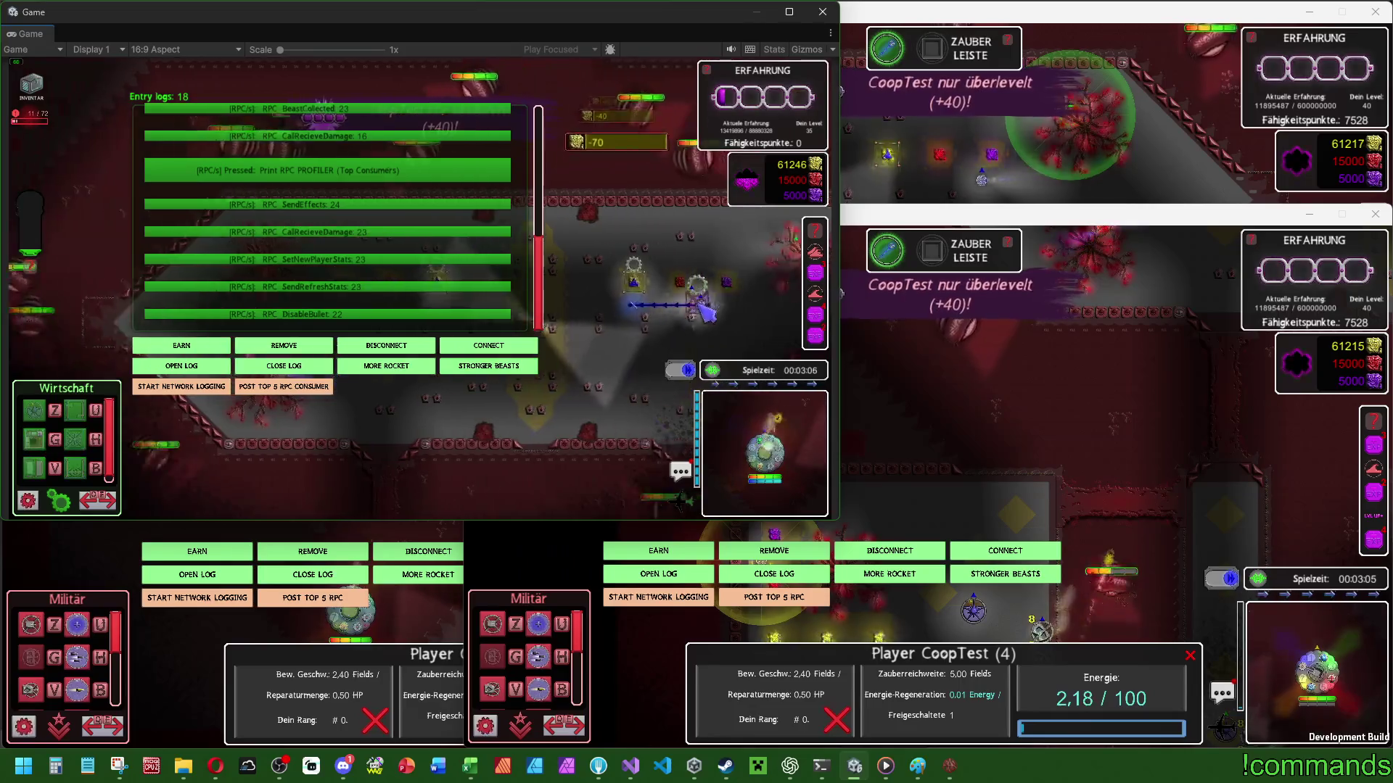
pyautogui.click(635, 289)
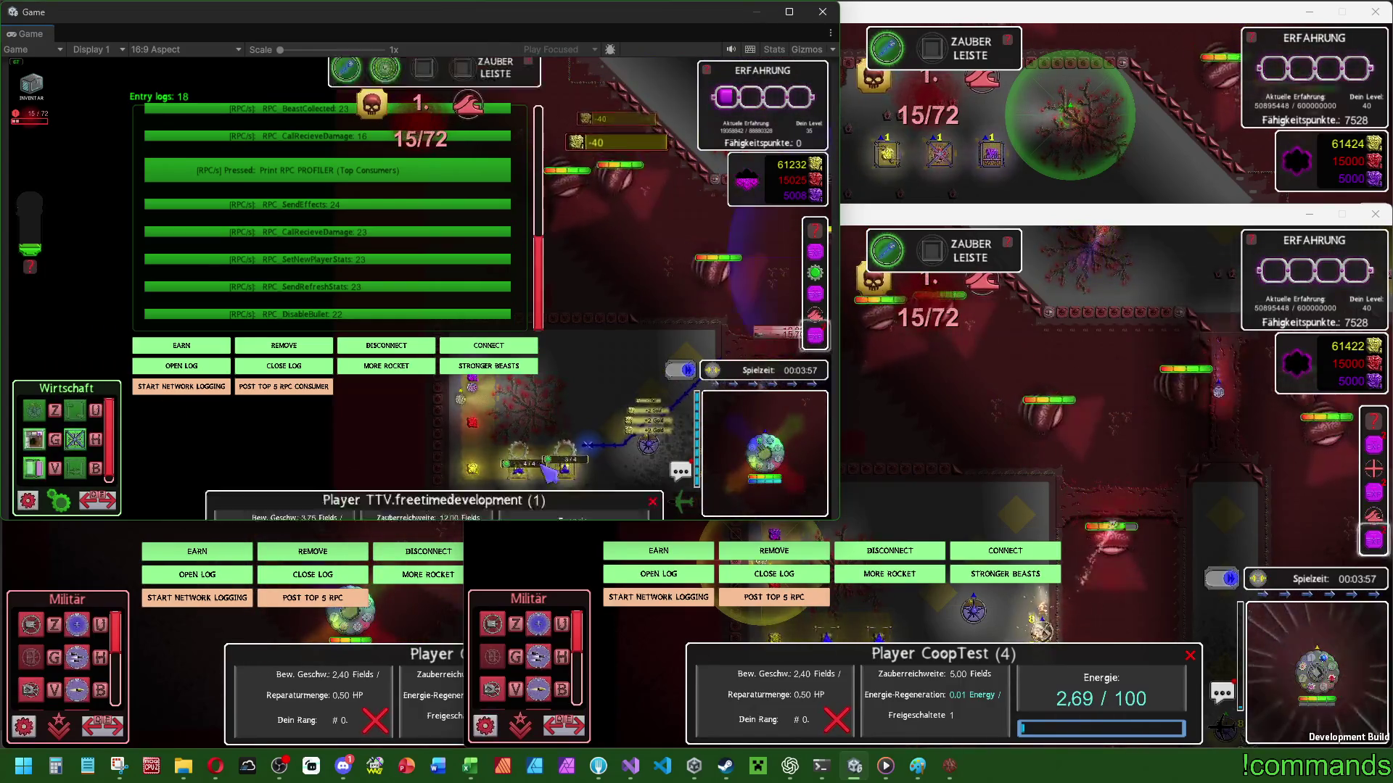
pyautogui.click(274, 387)
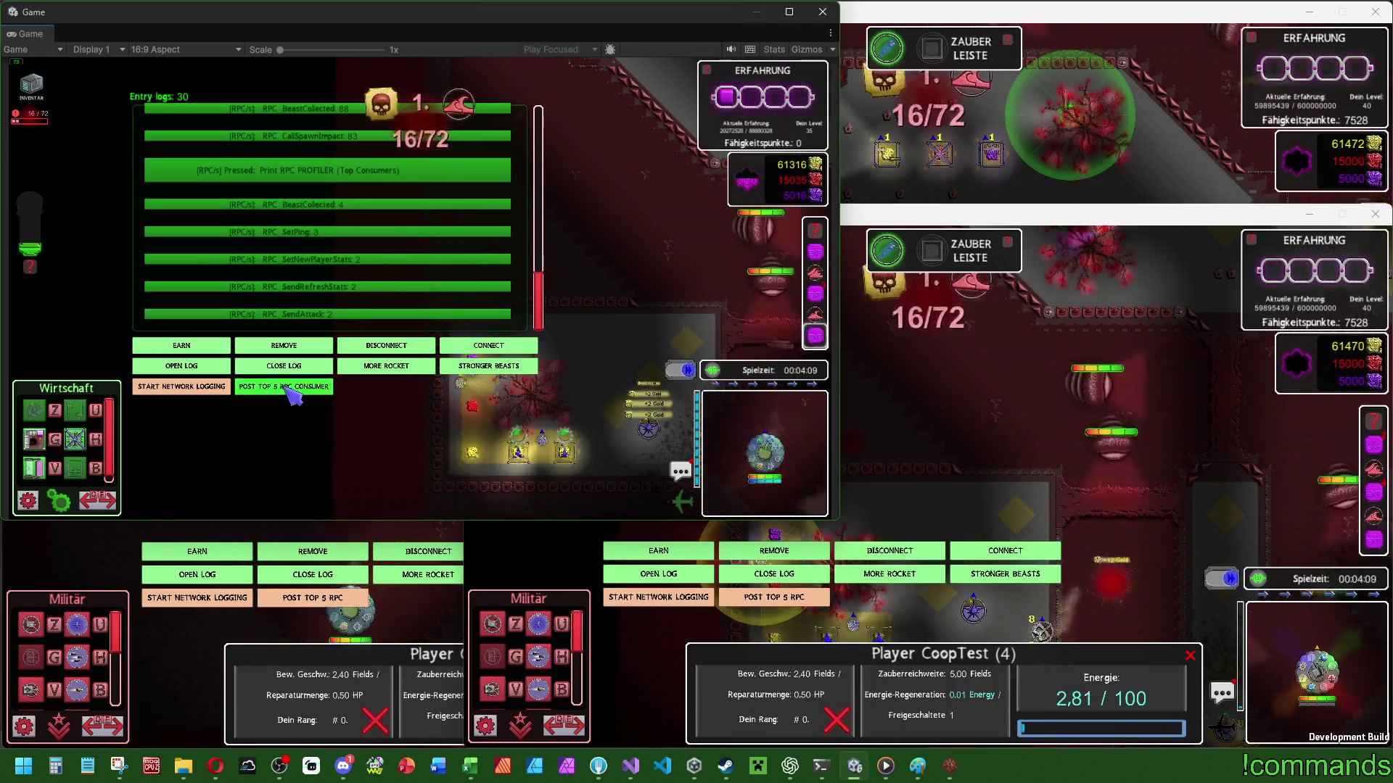
# Upgrade the Gold Extraktor to level 2 from its info panel.
pyautogui.press('e')
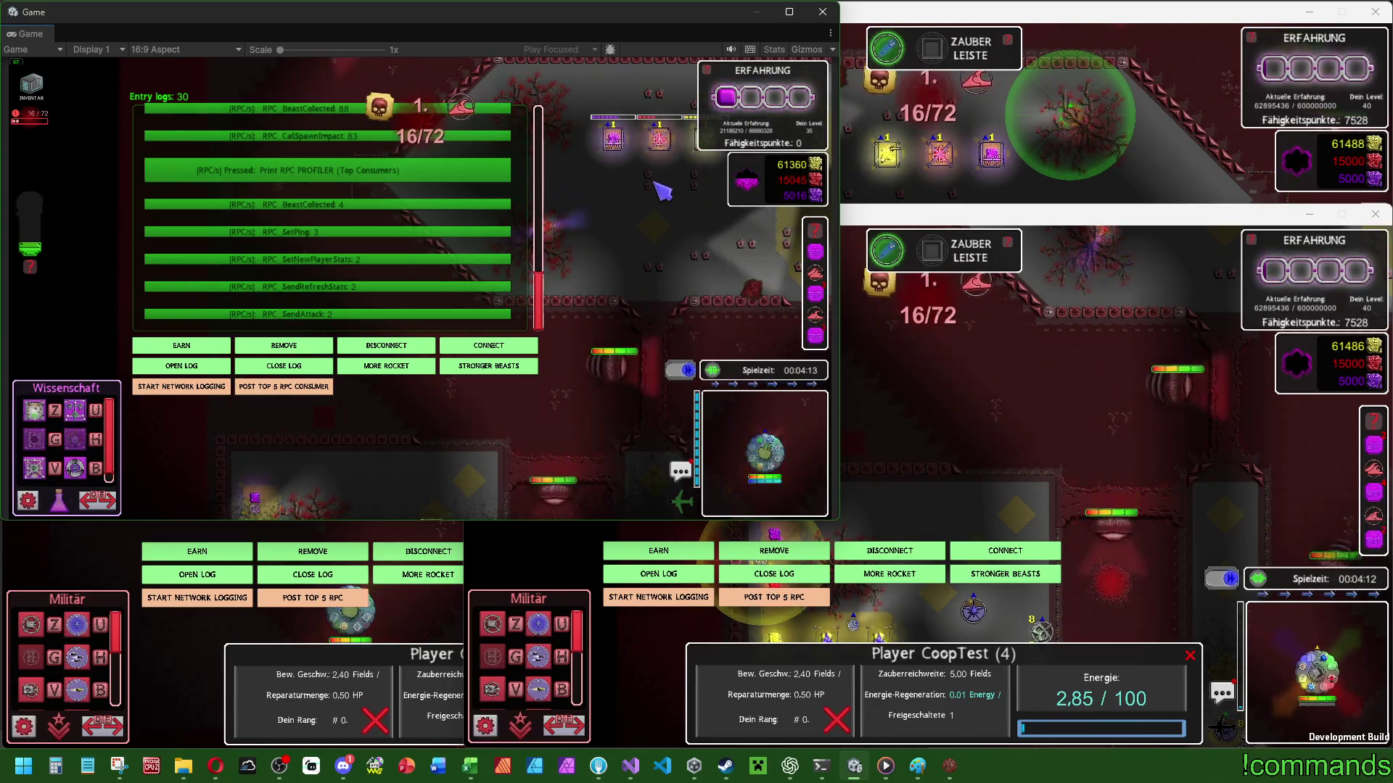
pyautogui.click(583, 234)
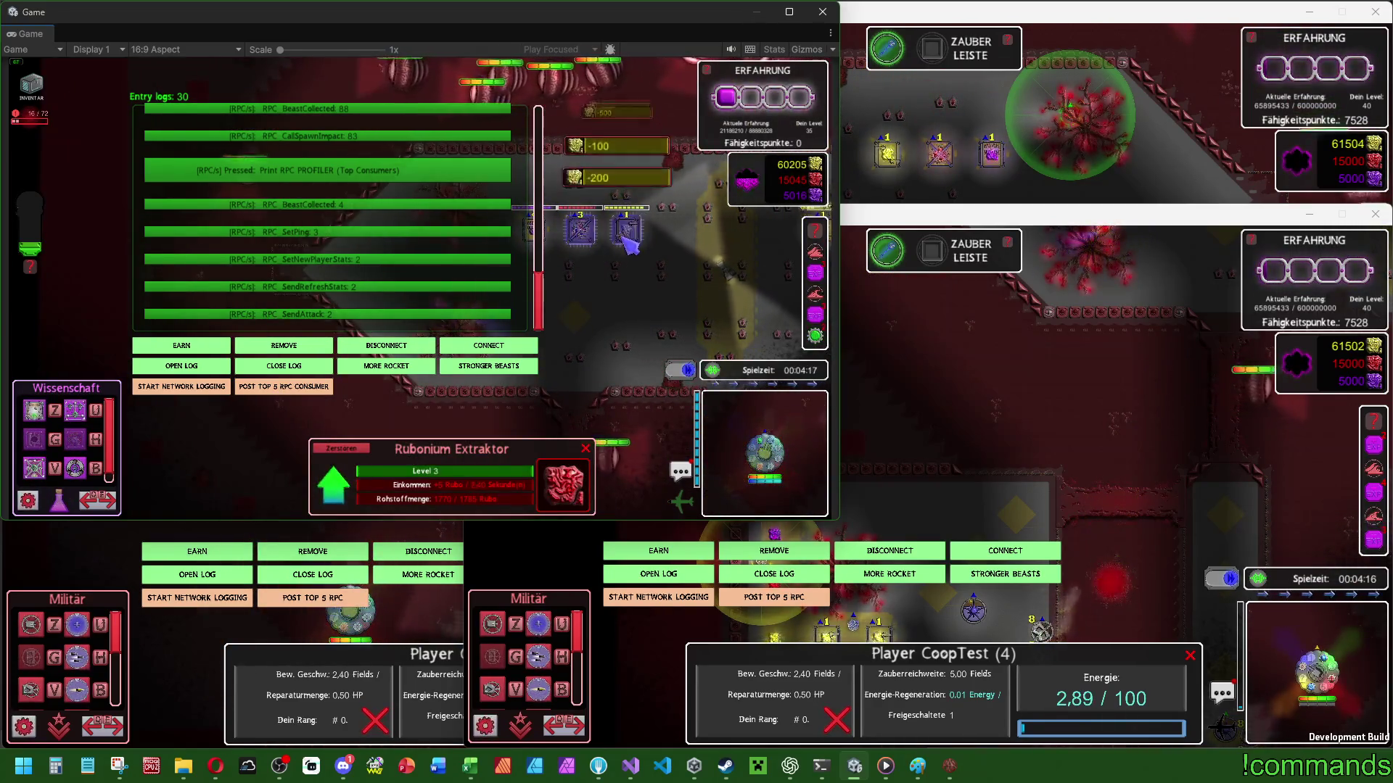
pyautogui.click(675, 290)
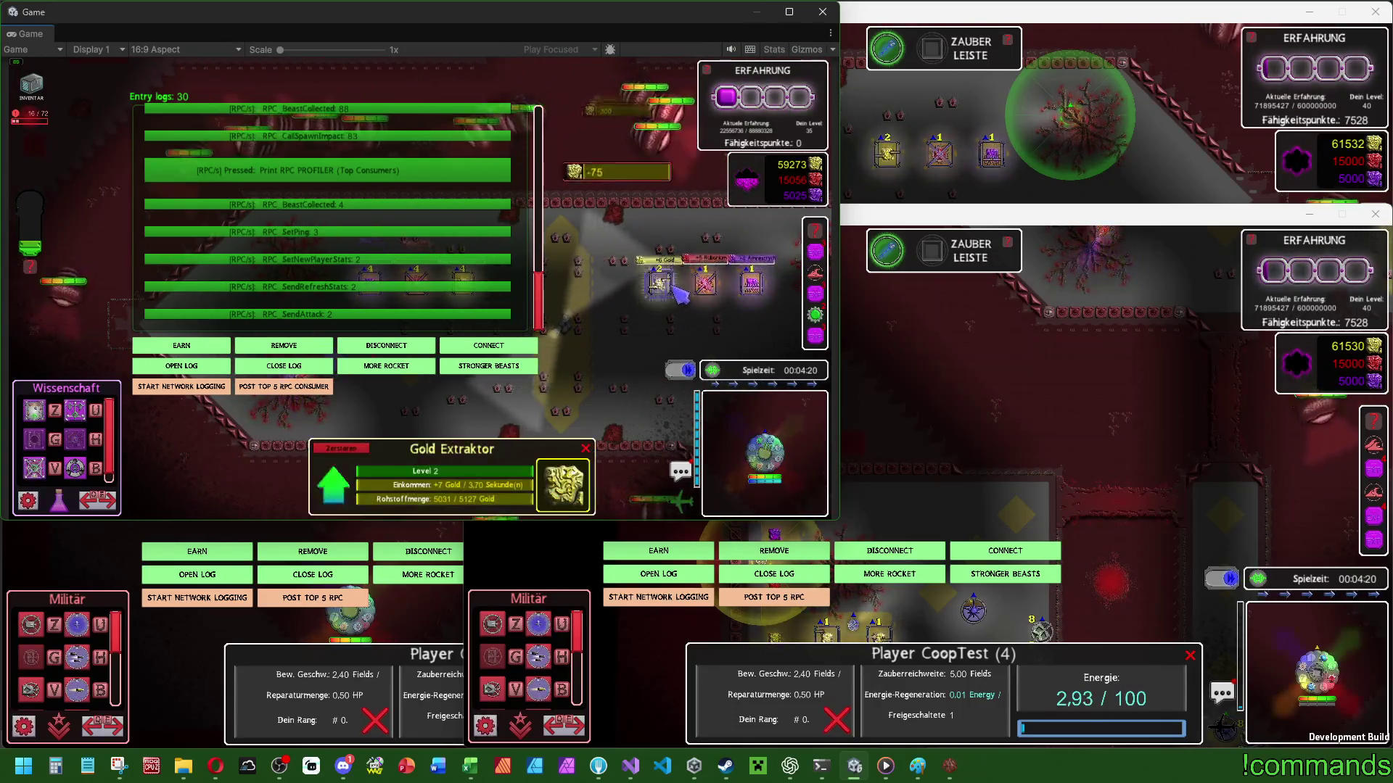
pyautogui.click(573, 433)
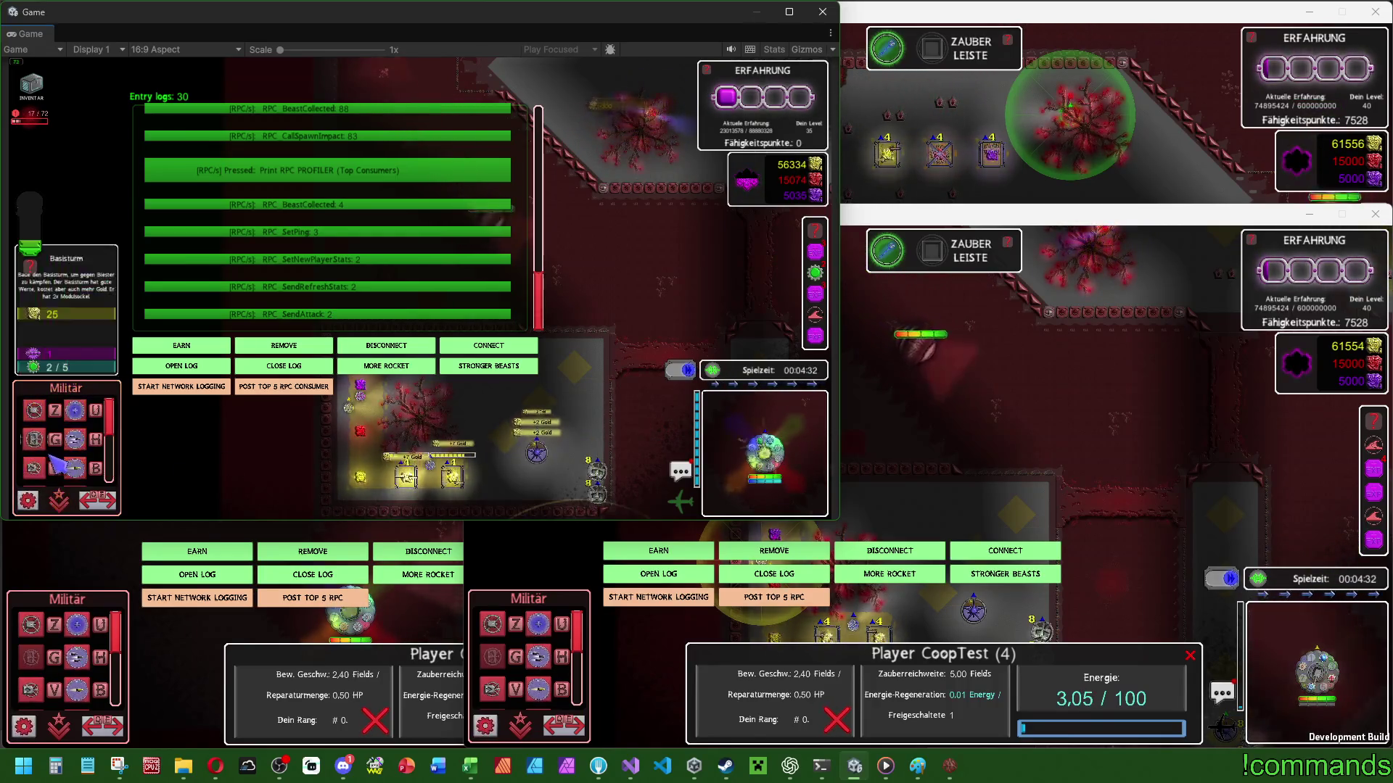
# Select the Fähigkeitsreaktor and start placing it on the map grid.
pyautogui.press('e')
pyautogui.press('e')
pyautogui.press('e')
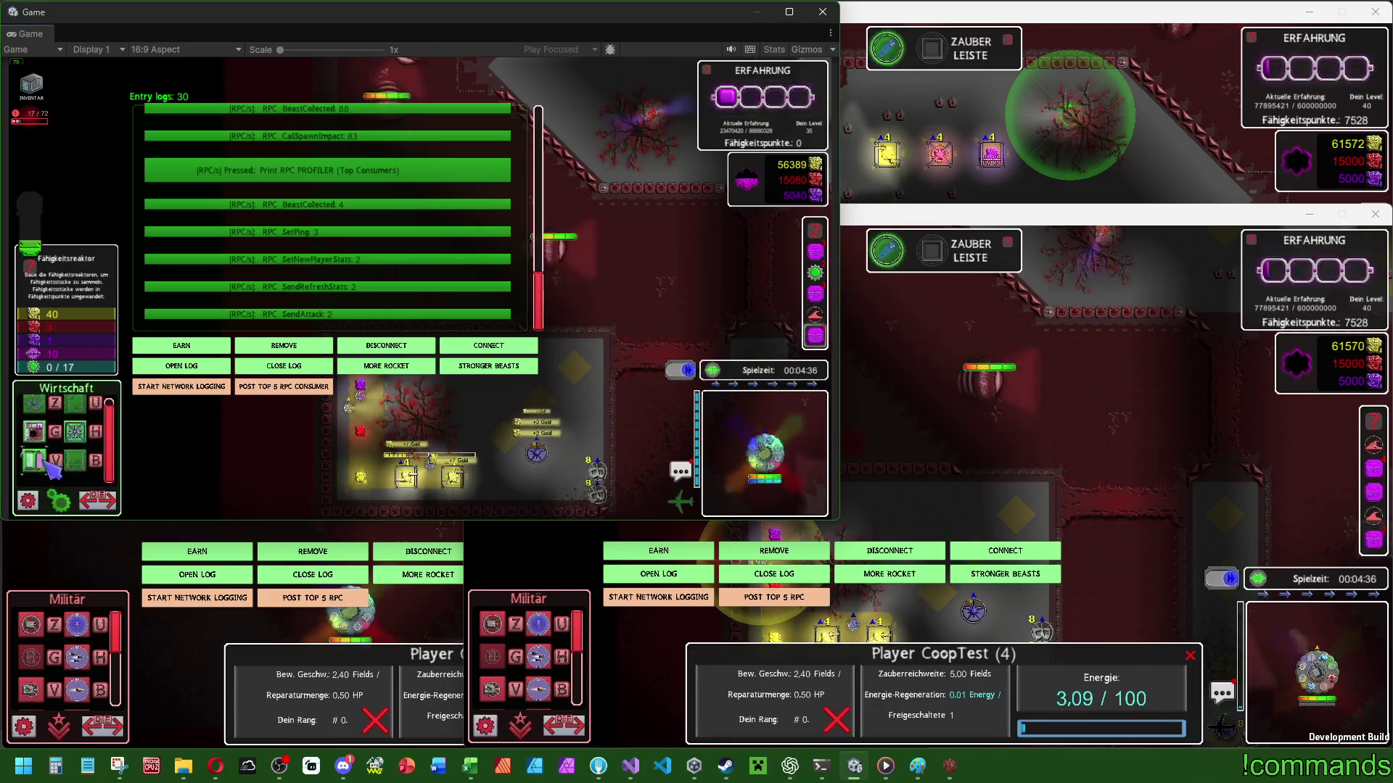
pyautogui.click(90, 424)
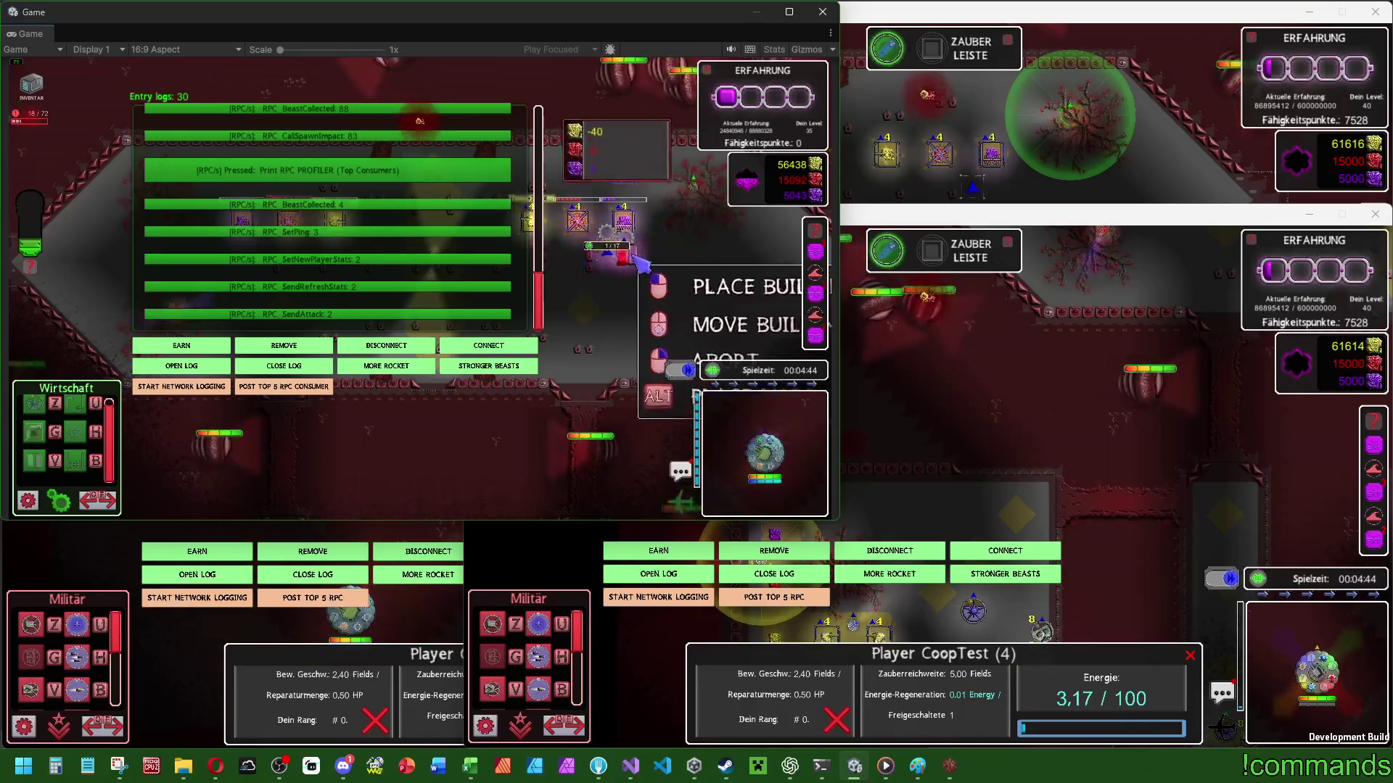
pyautogui.click(659, 276)
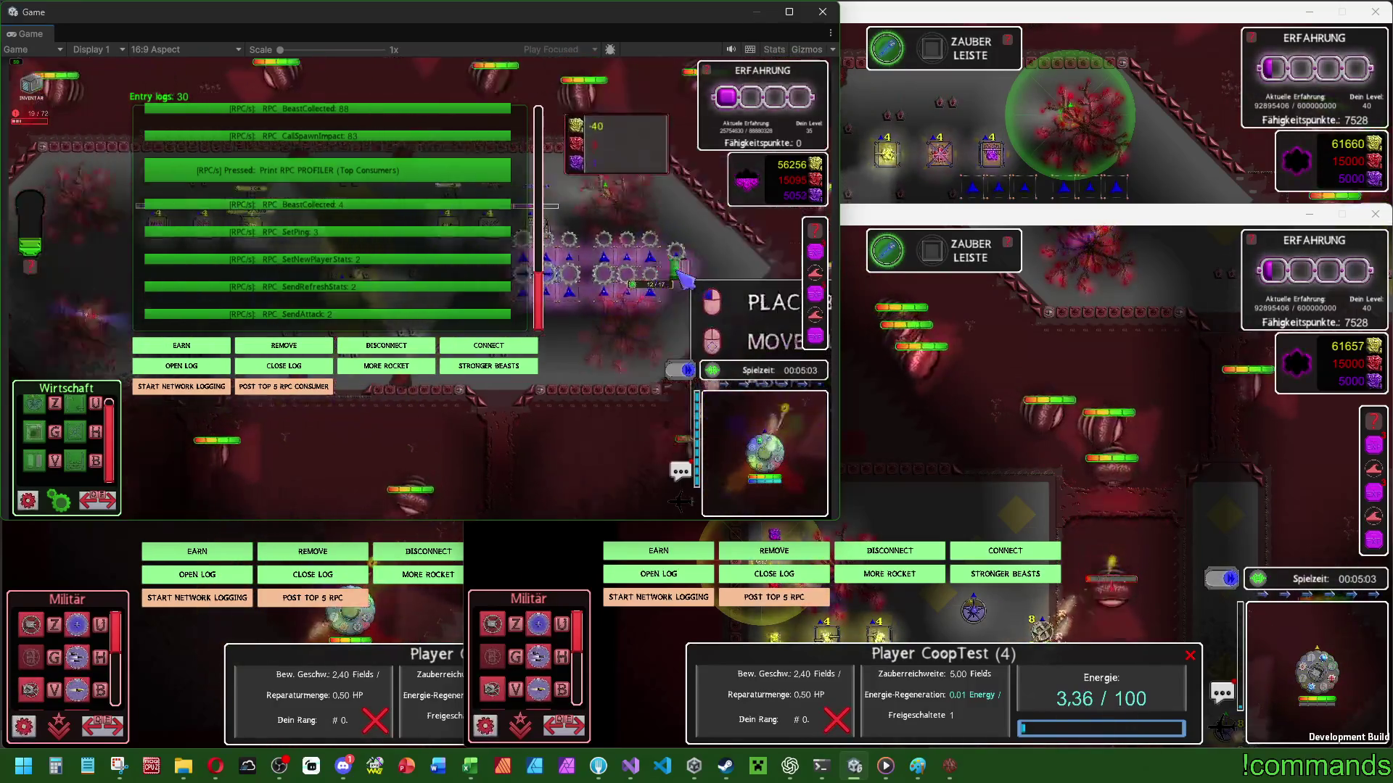
# Place another Fähigkeitsreaktor, exit placement, and upgrade one Fähigkeitsreaktor to level 3 with U.
pyautogui.click(685, 287)
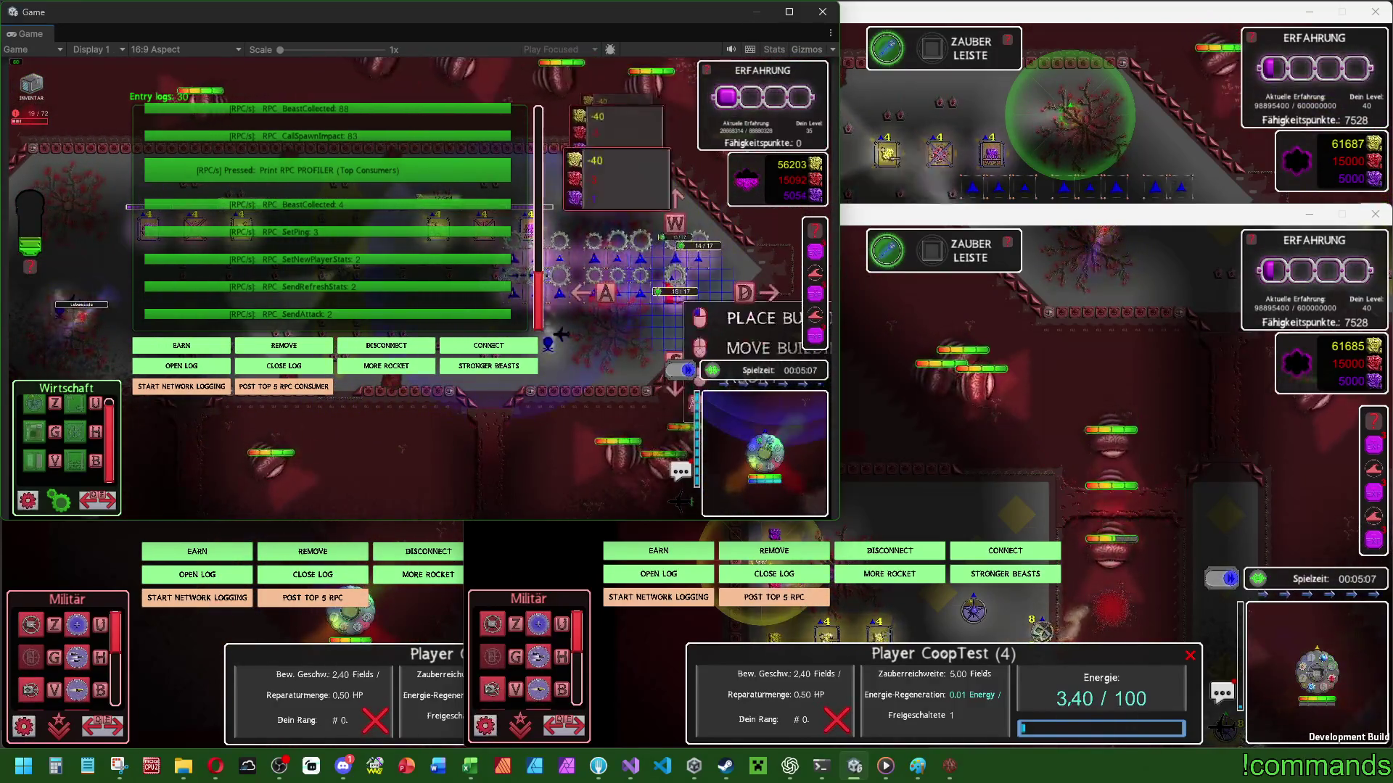
pyautogui.rightClick(714, 272)
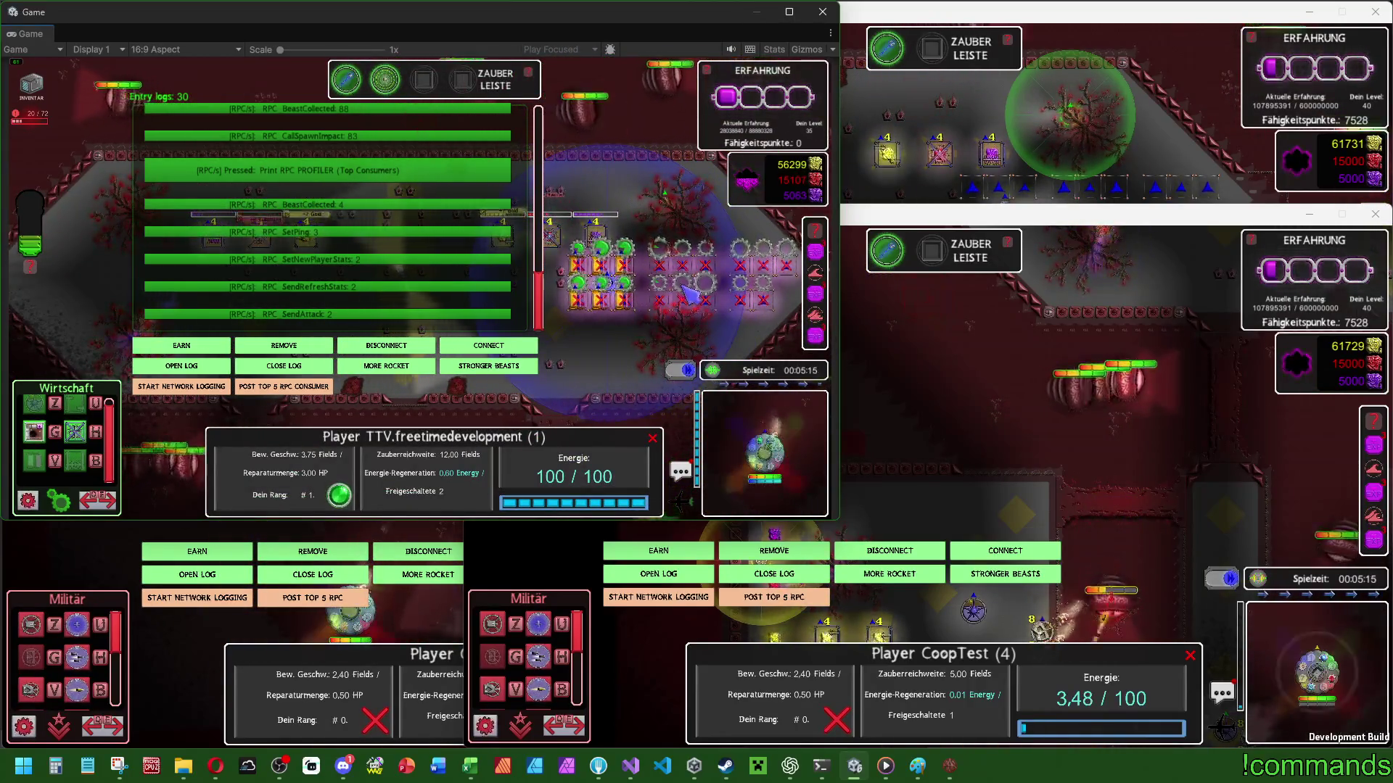
pyautogui.click(589, 274)
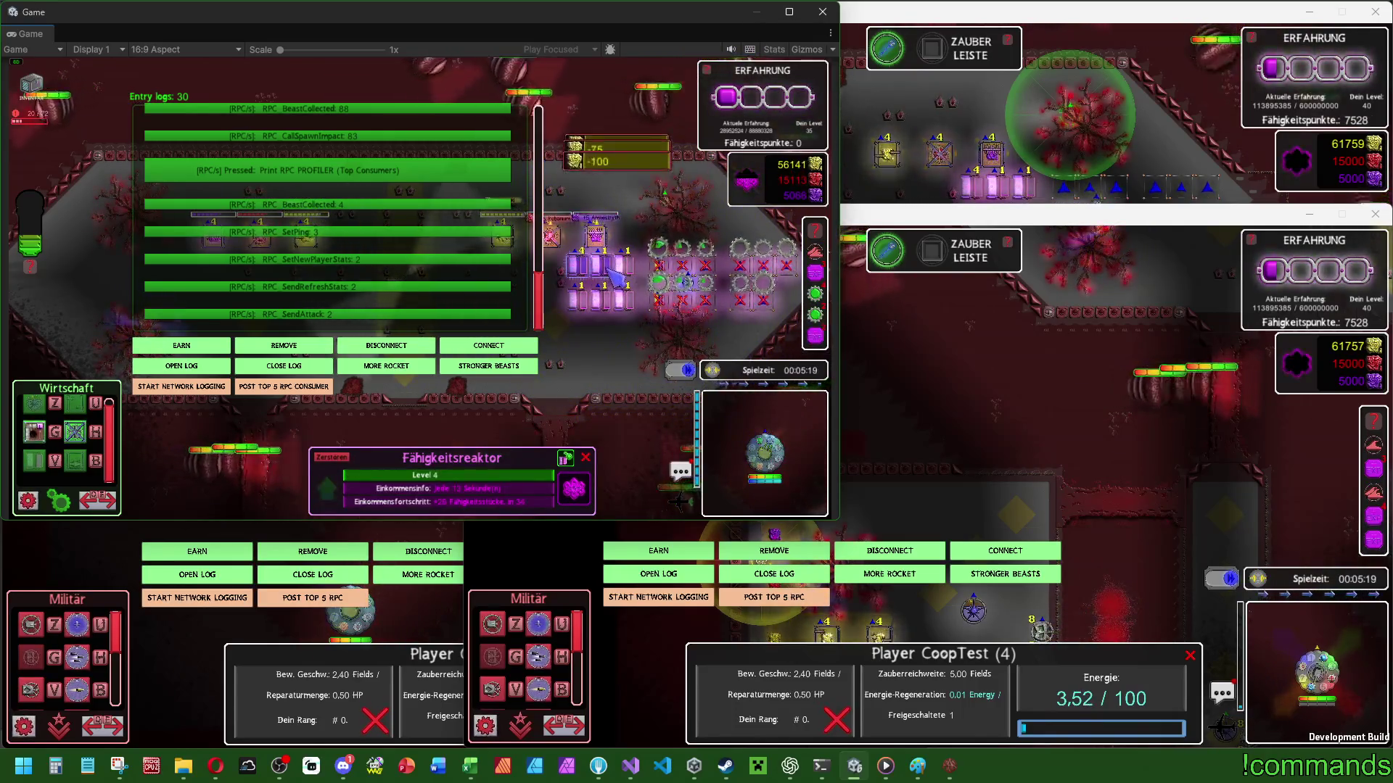
pyautogui.click(646, 275)
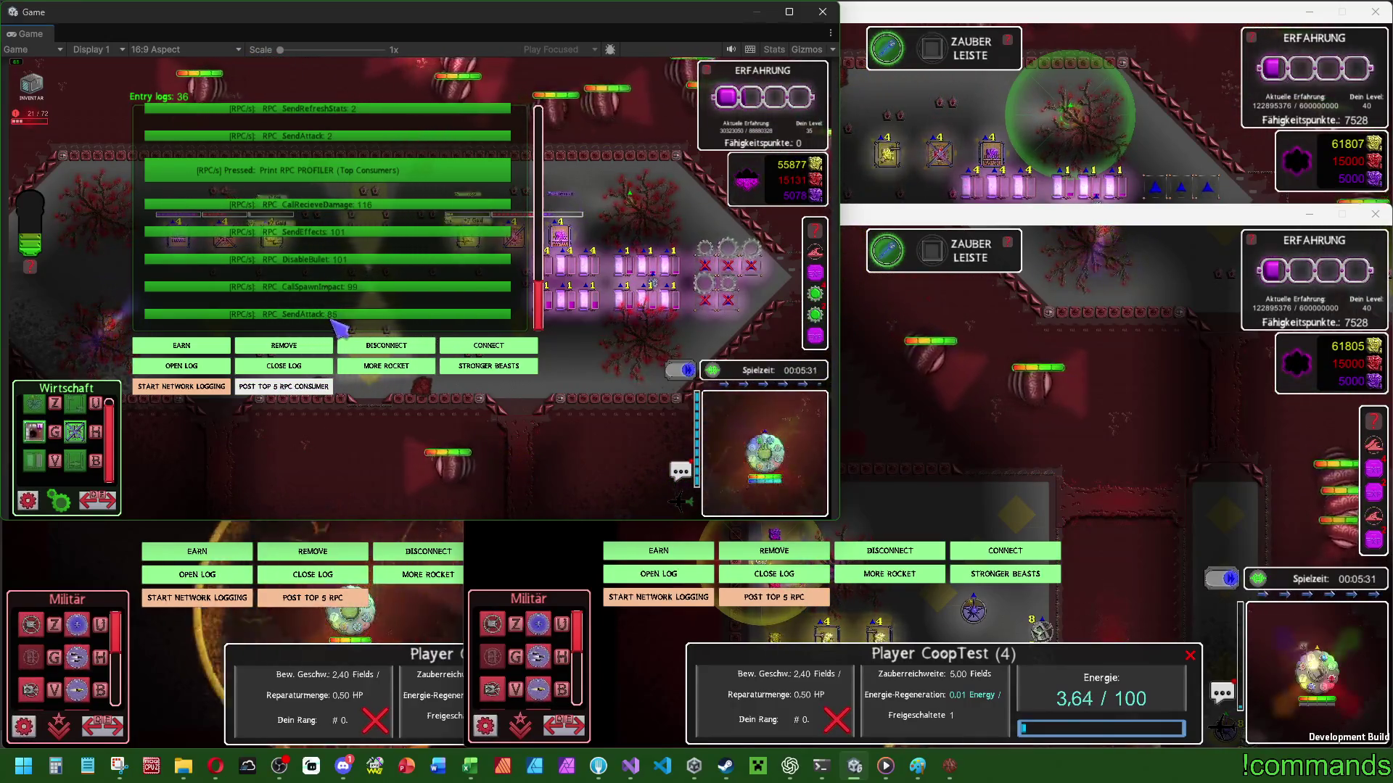
pyautogui.click(630, 297)
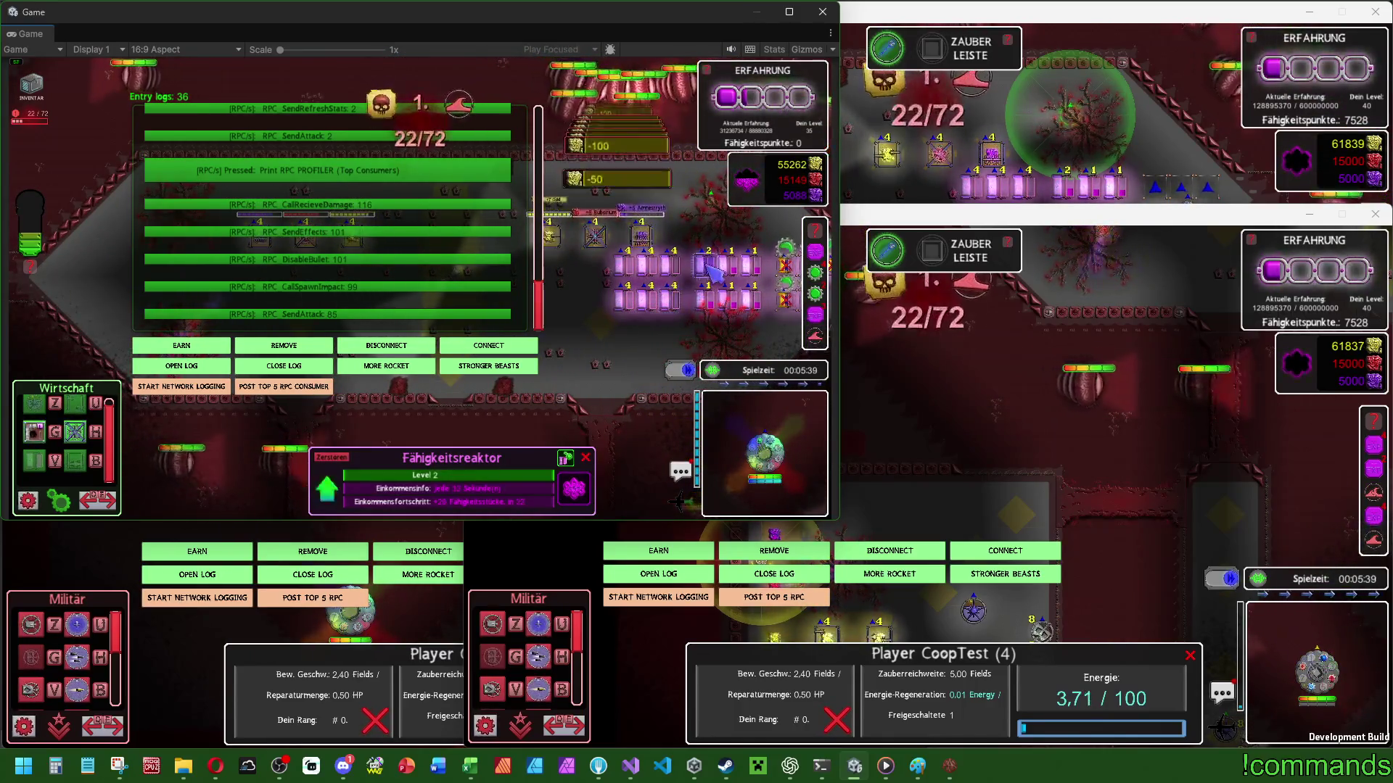
pyautogui.press('u')
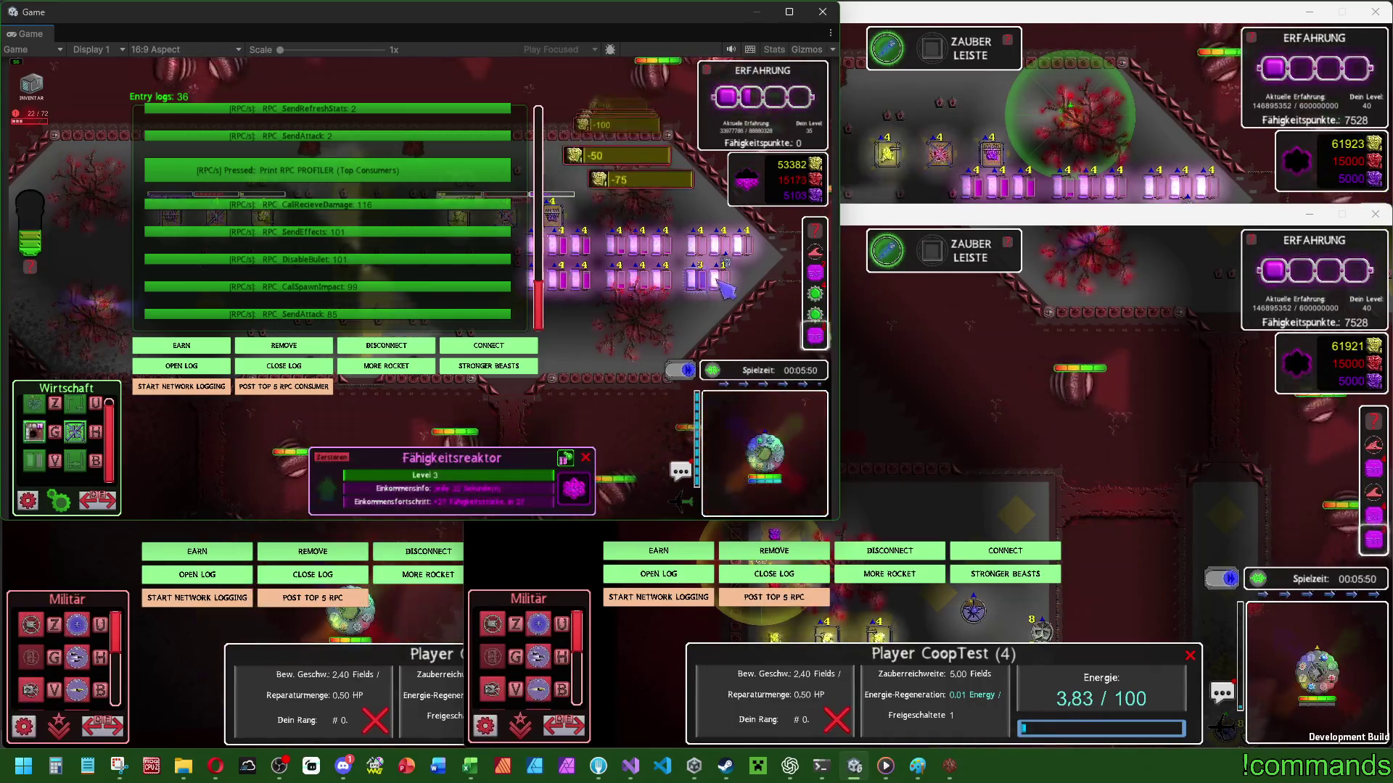
pyautogui.click(312, 389)
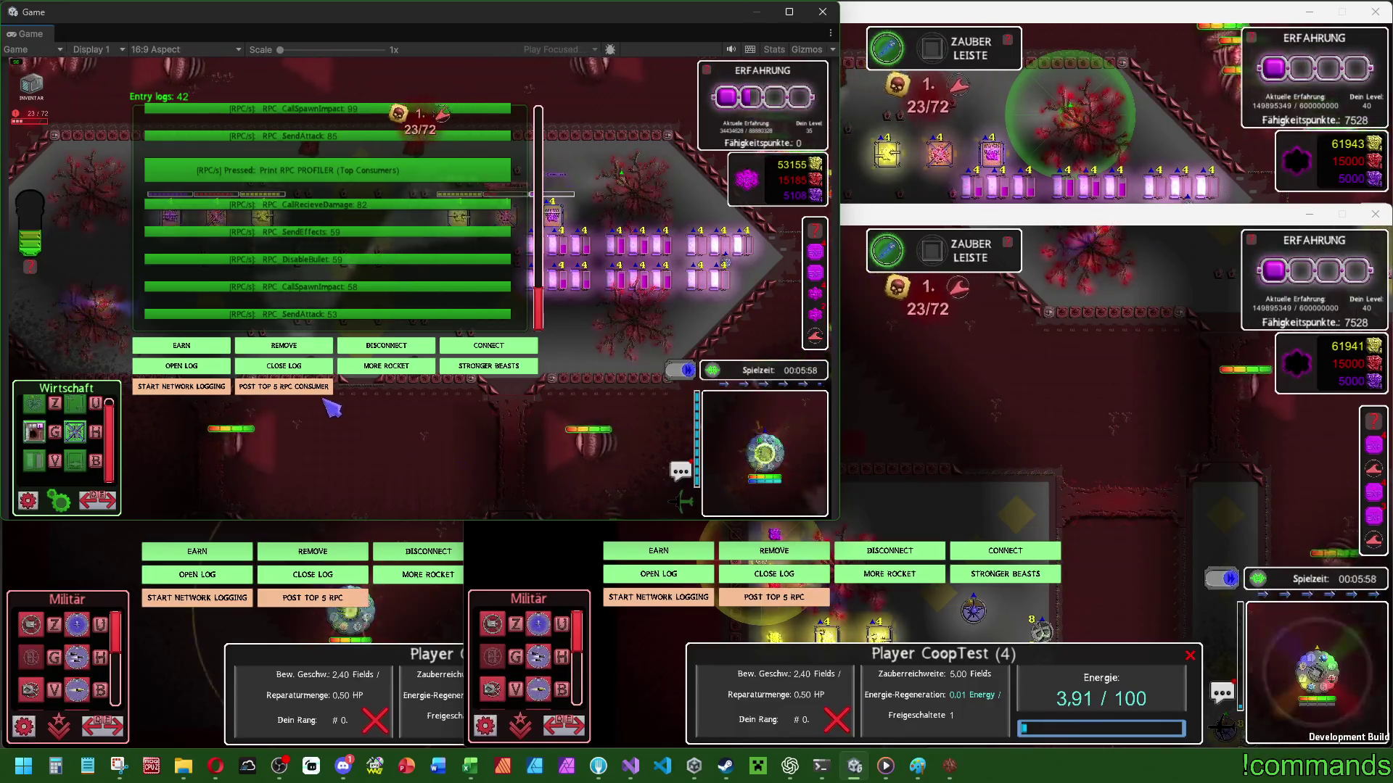
# Print the top 5 RPC consumers to the log three more times.
pyautogui.click(317, 389)
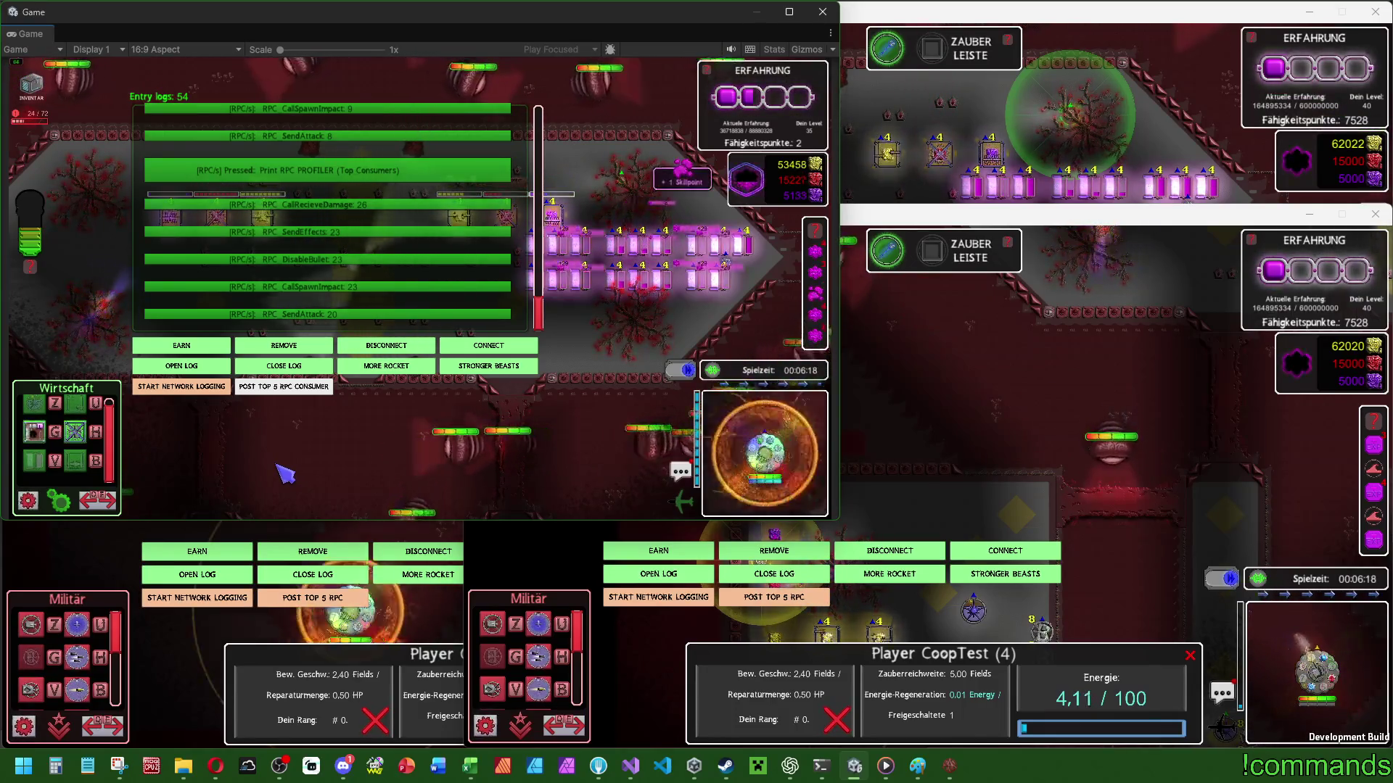
pyautogui.click(293, 387)
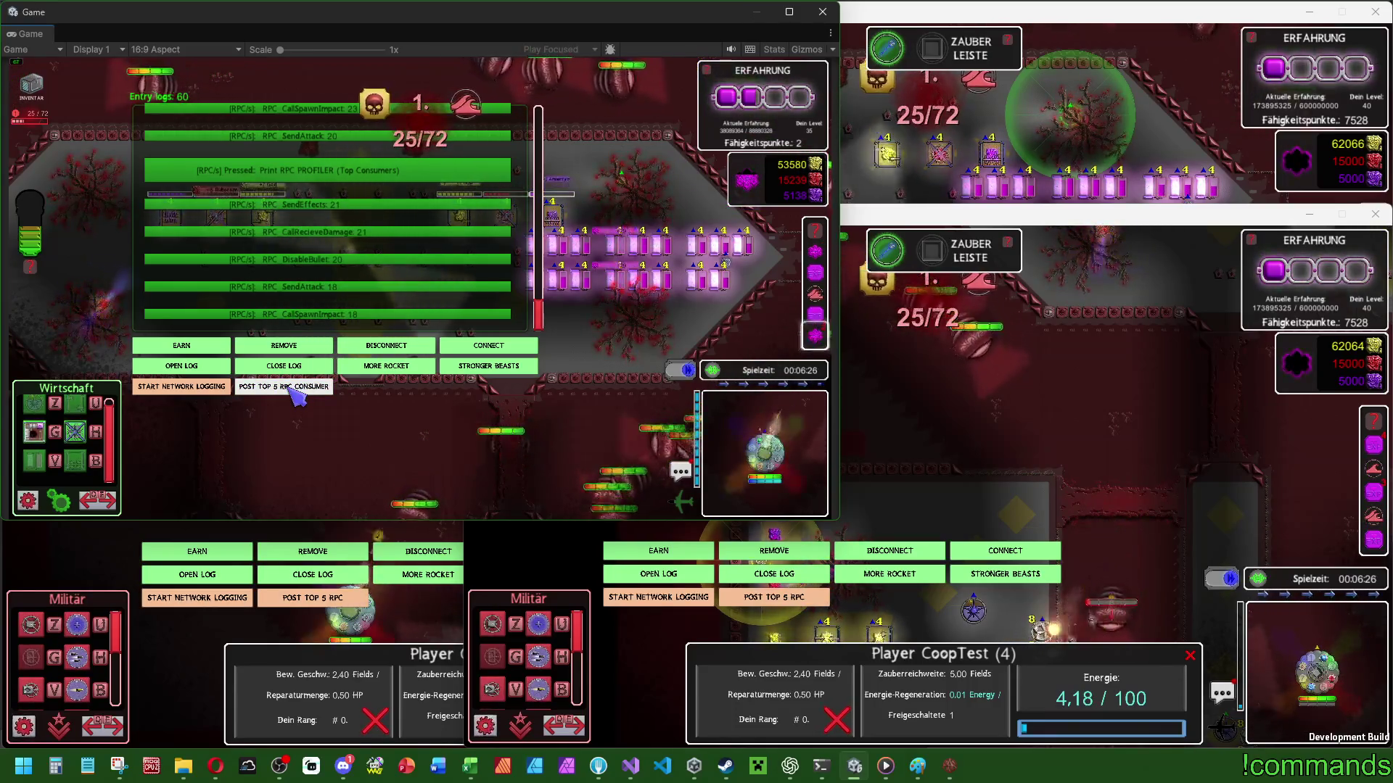
pyautogui.click(292, 387)
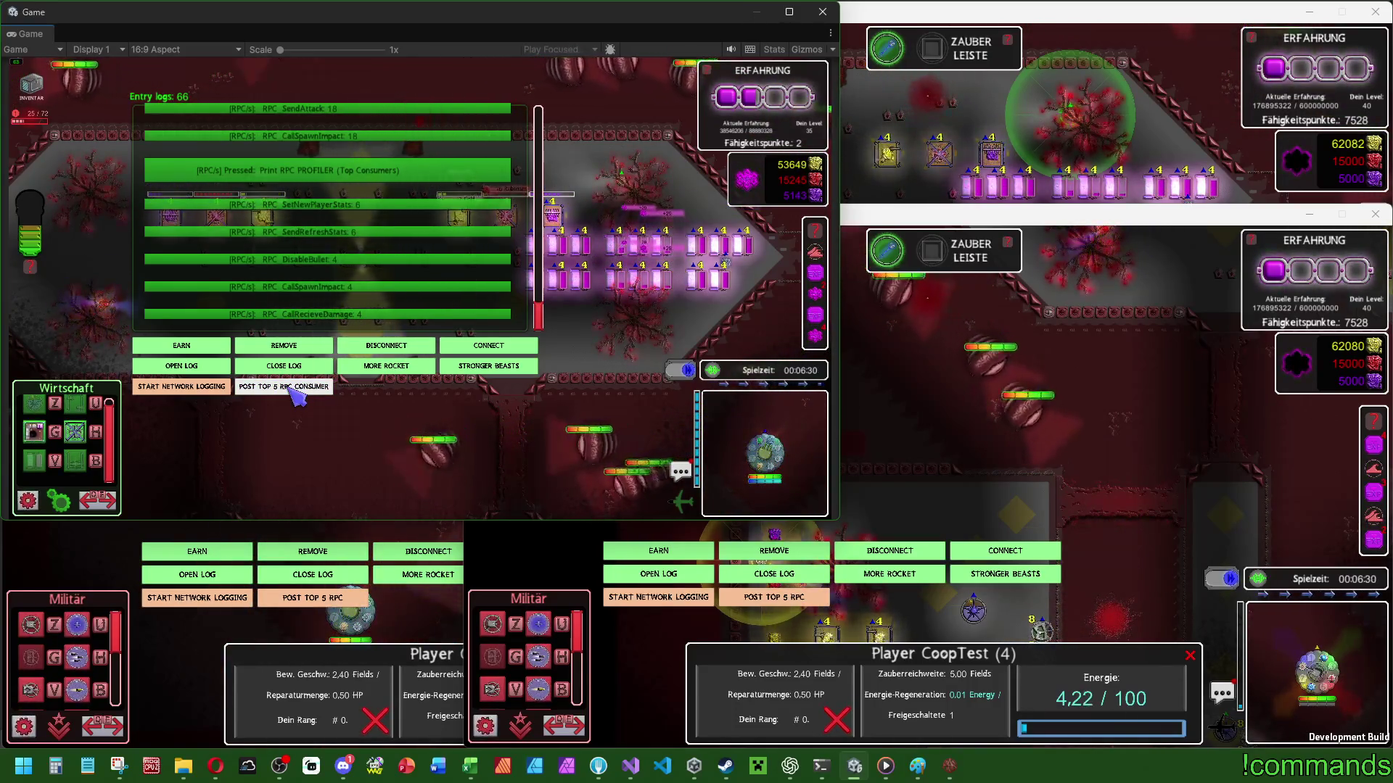
pyautogui.press('super')
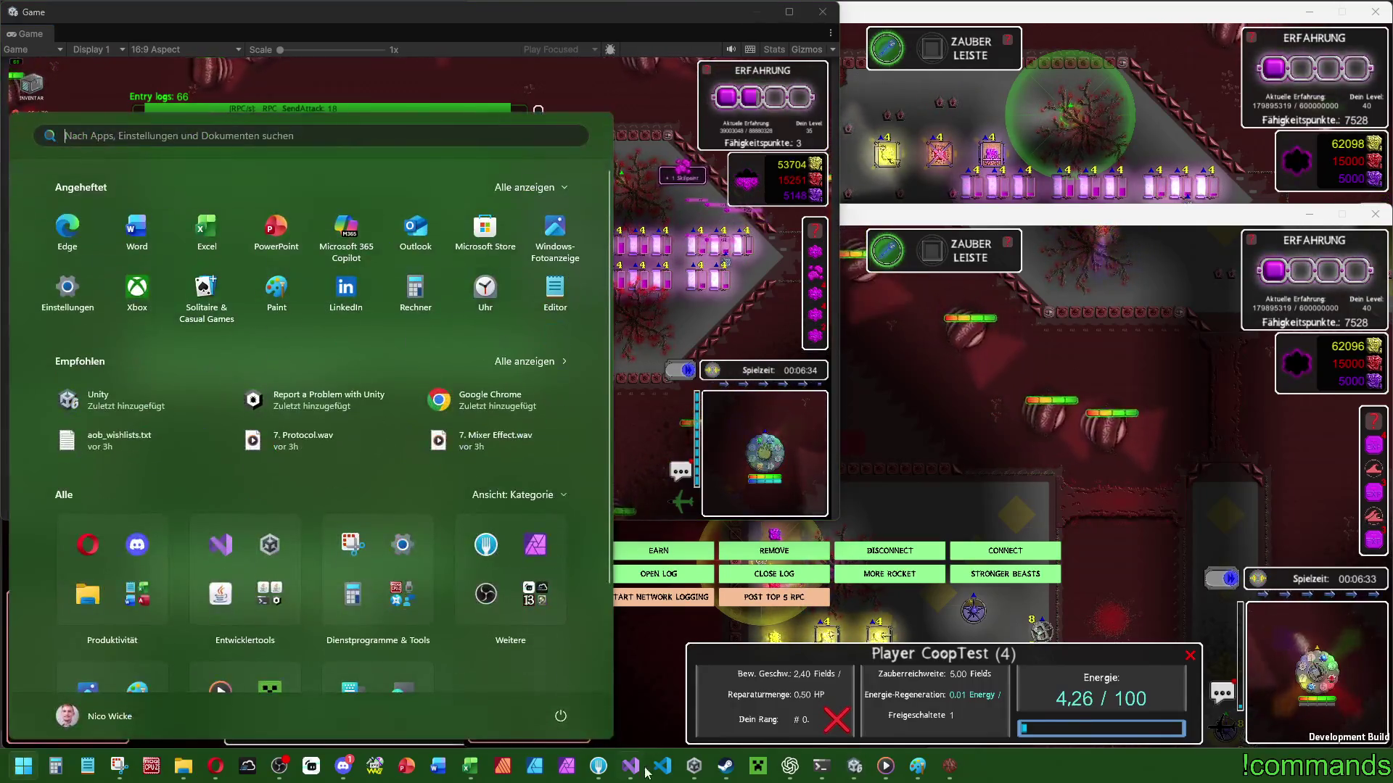
# In Visual Studio, open skillreactor.cs and search RPC_NewValueReactor to its Update code at line 348.
pyautogui.click(643, 765)
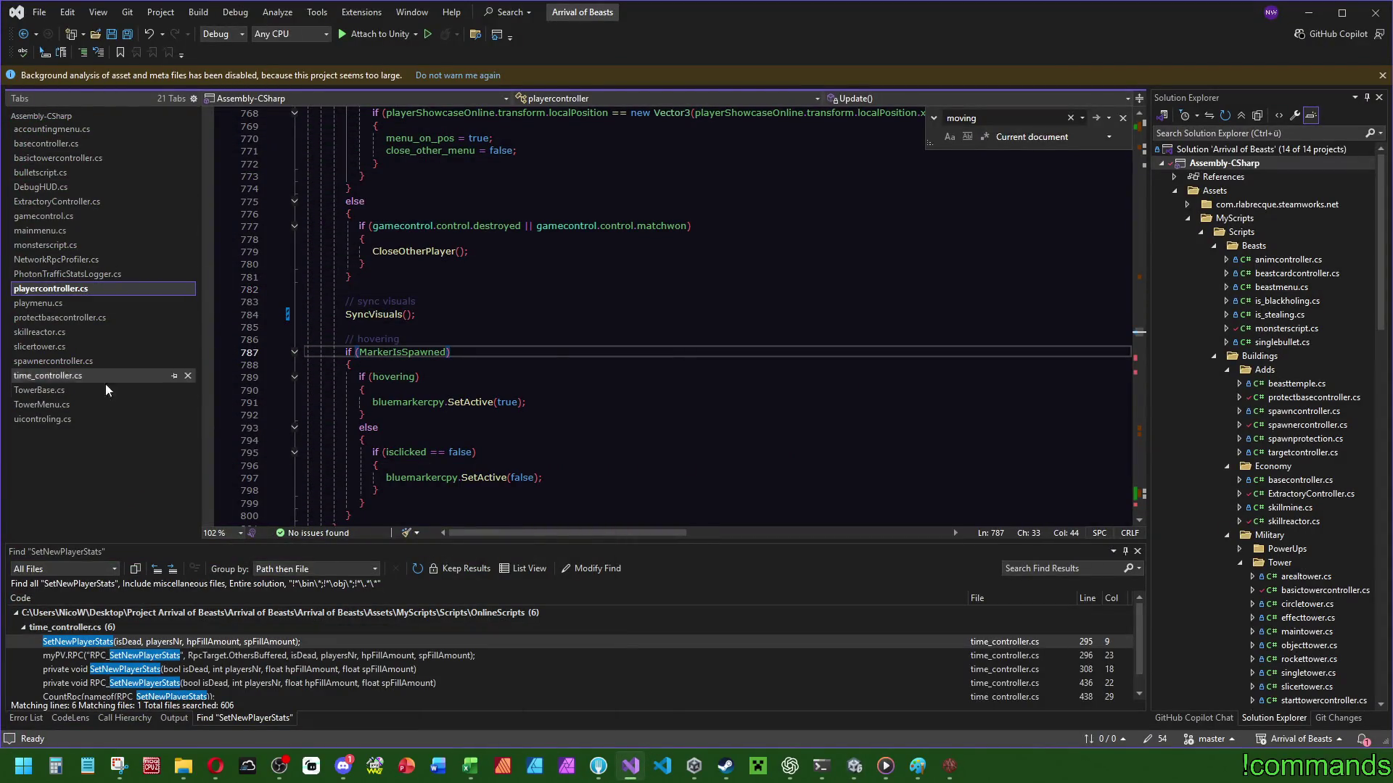
pyautogui.click(48, 346)
pyautogui.click(41, 332)
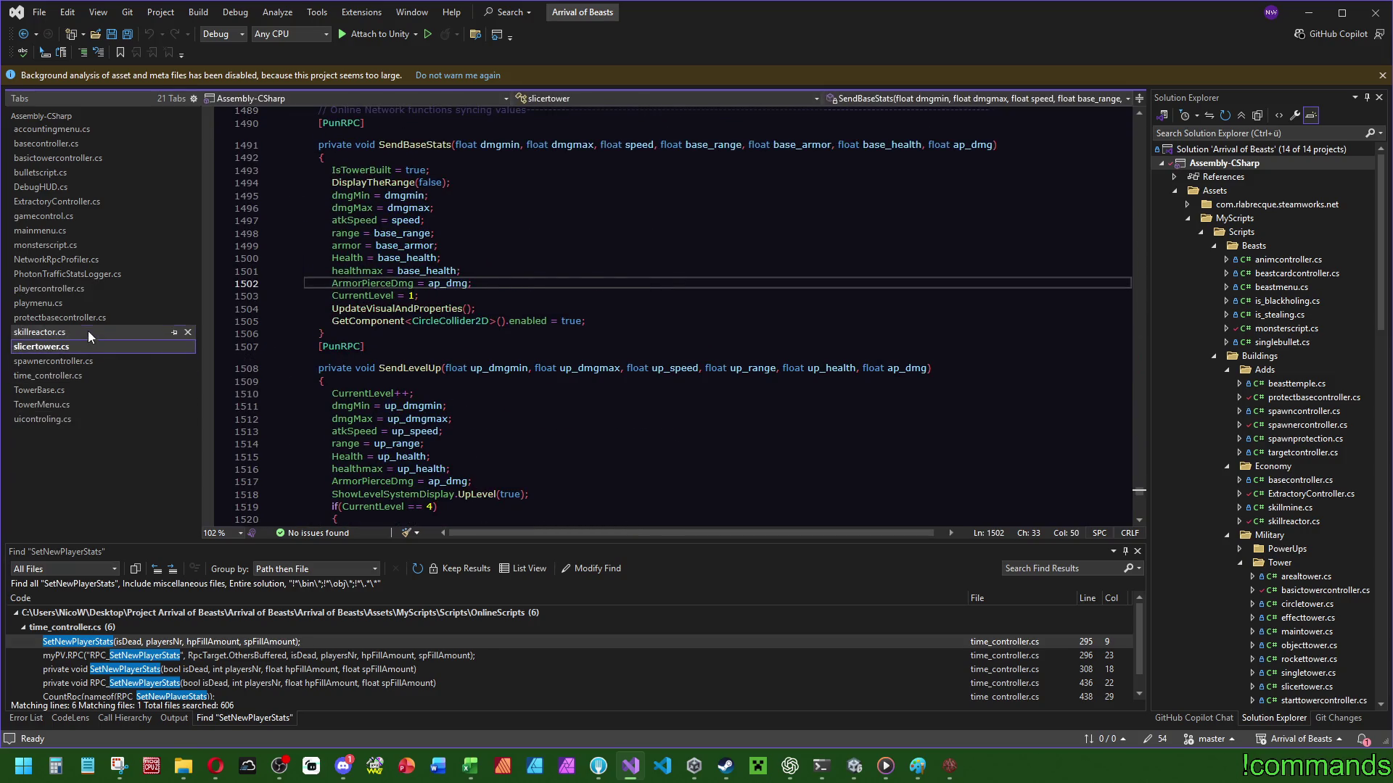
pyautogui.scroll(-5, 652, 366)
pyautogui.scroll(5, 626, 458)
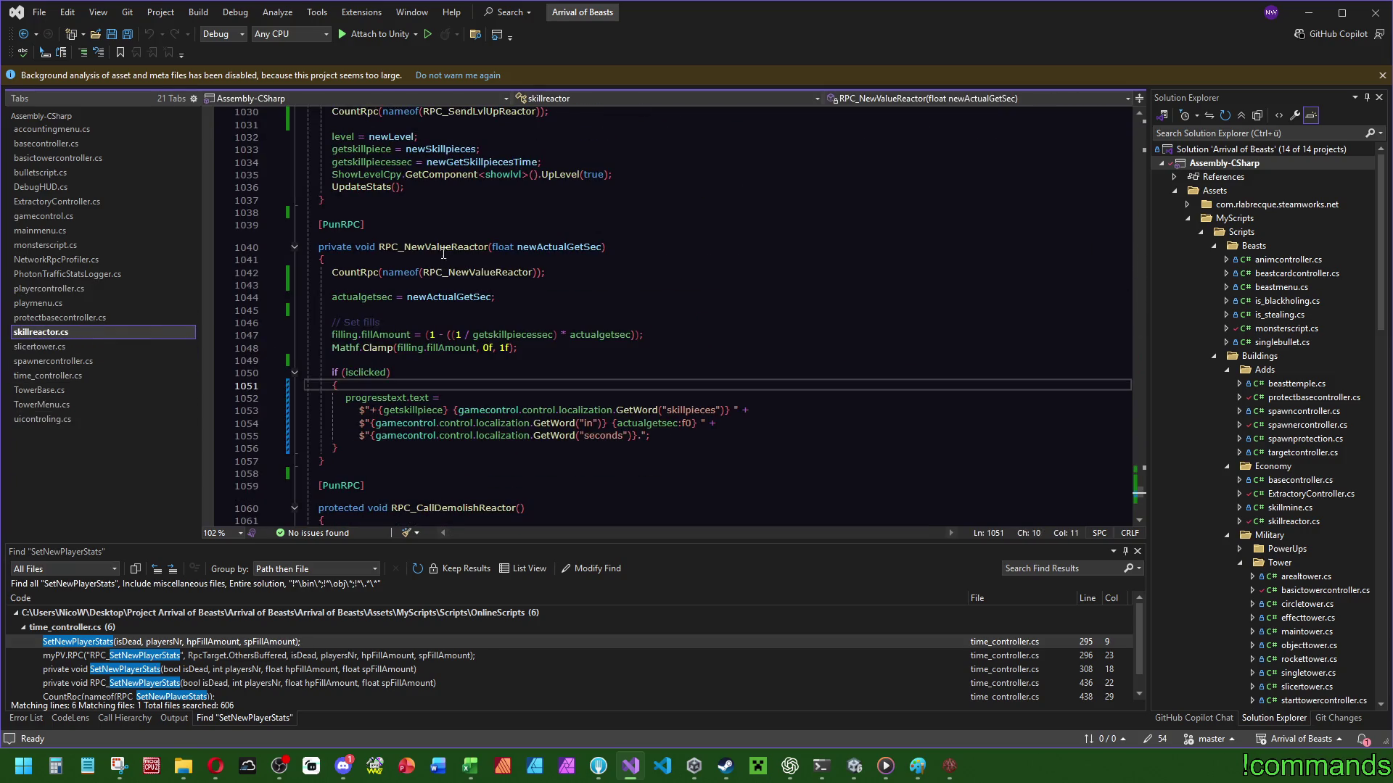
pyautogui.hotkey('ctrl', 'f')
pyautogui.press('Return')
pyautogui.press('Return')
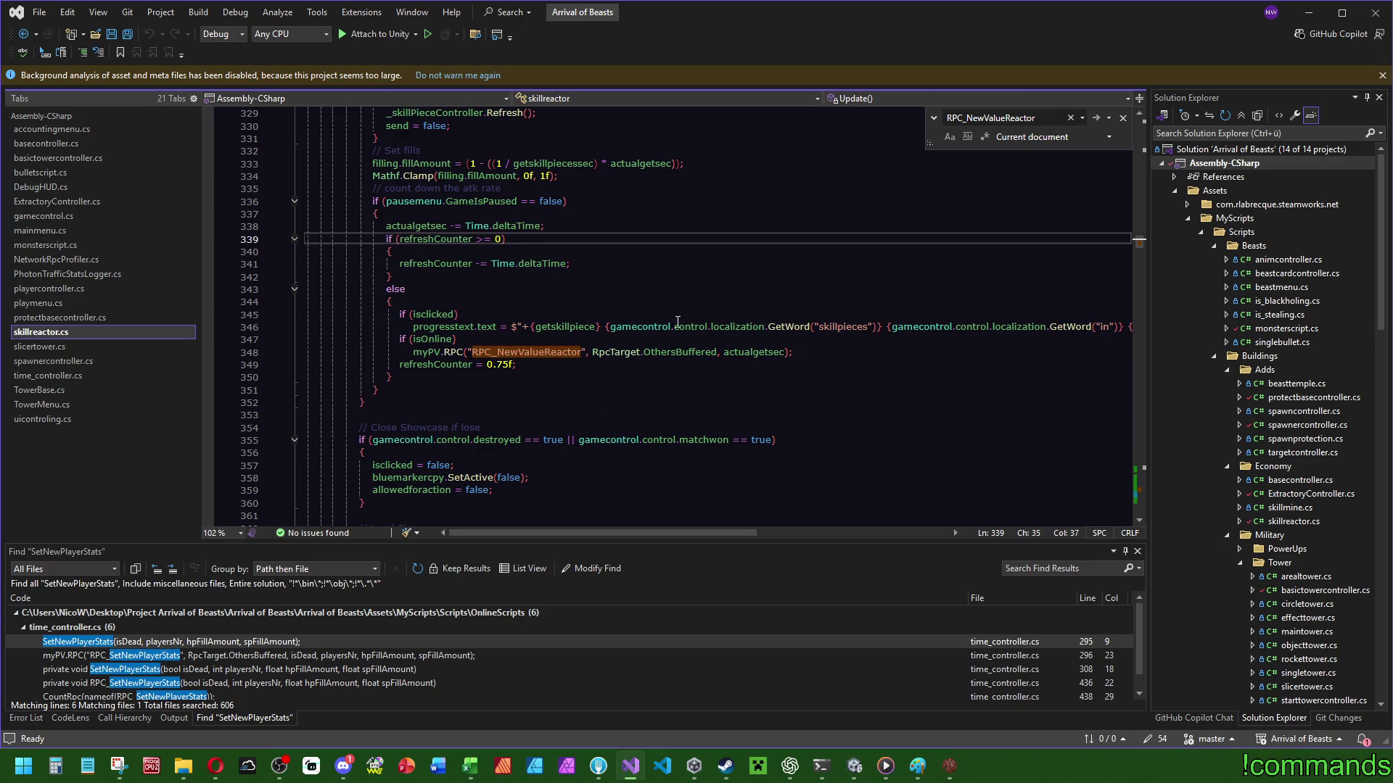
pyautogui.scroll(2, 660, 314)
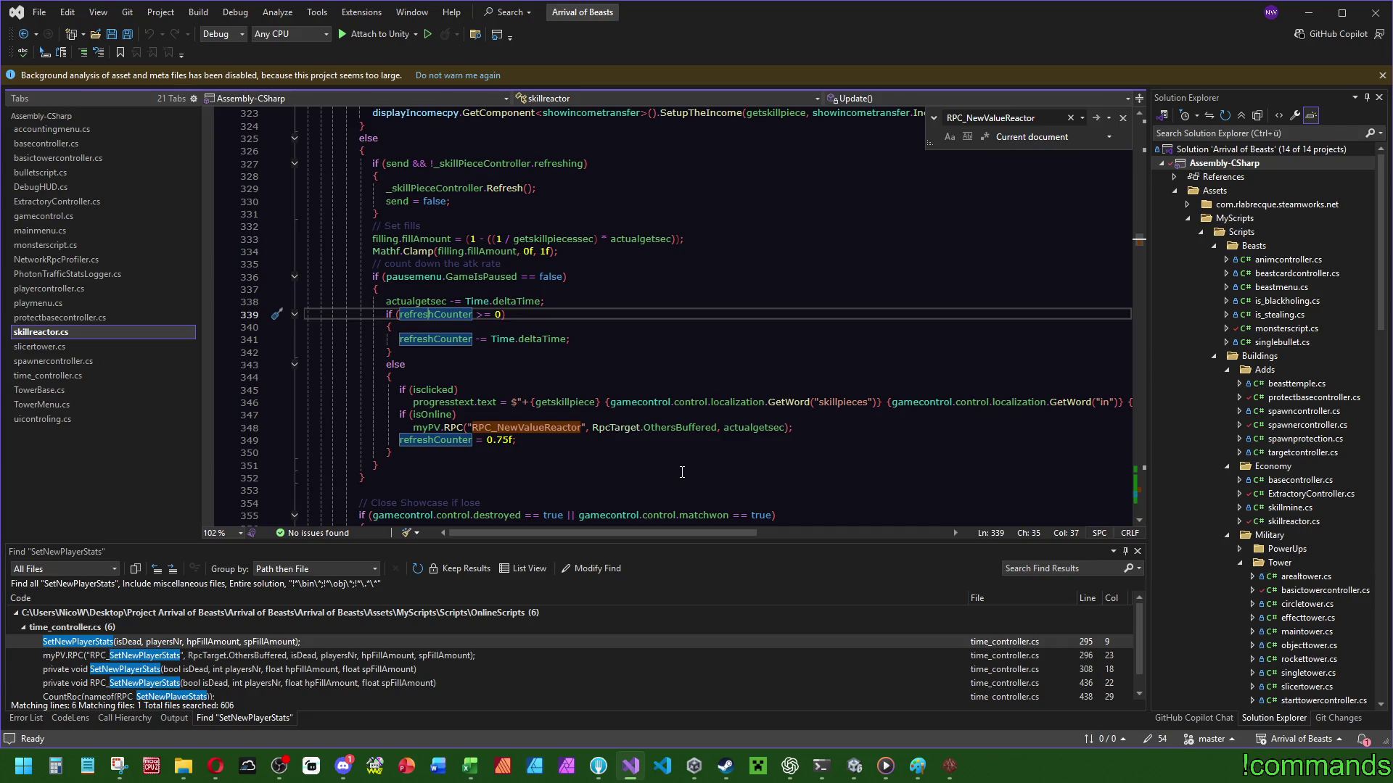
pyautogui.moveTo(949, 766)
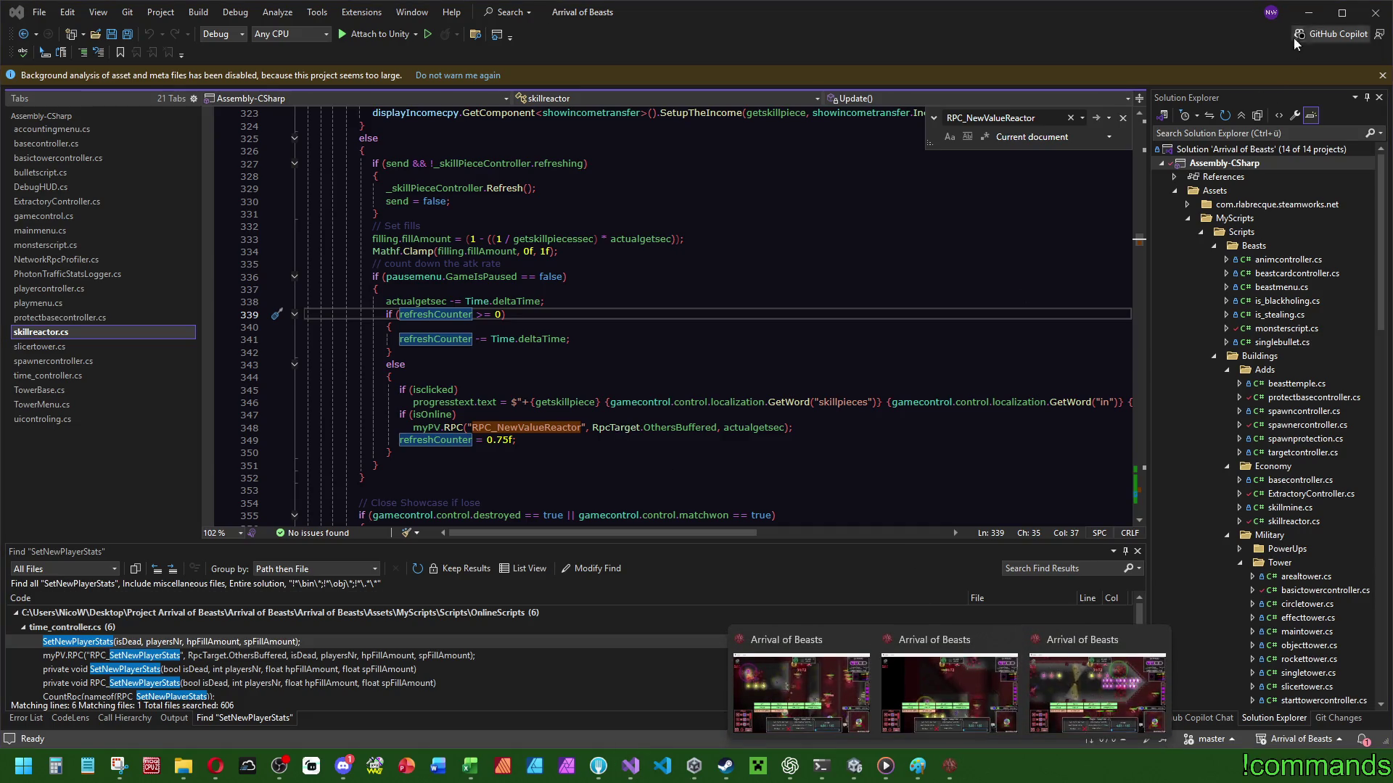
pyautogui.click(1308, 13)
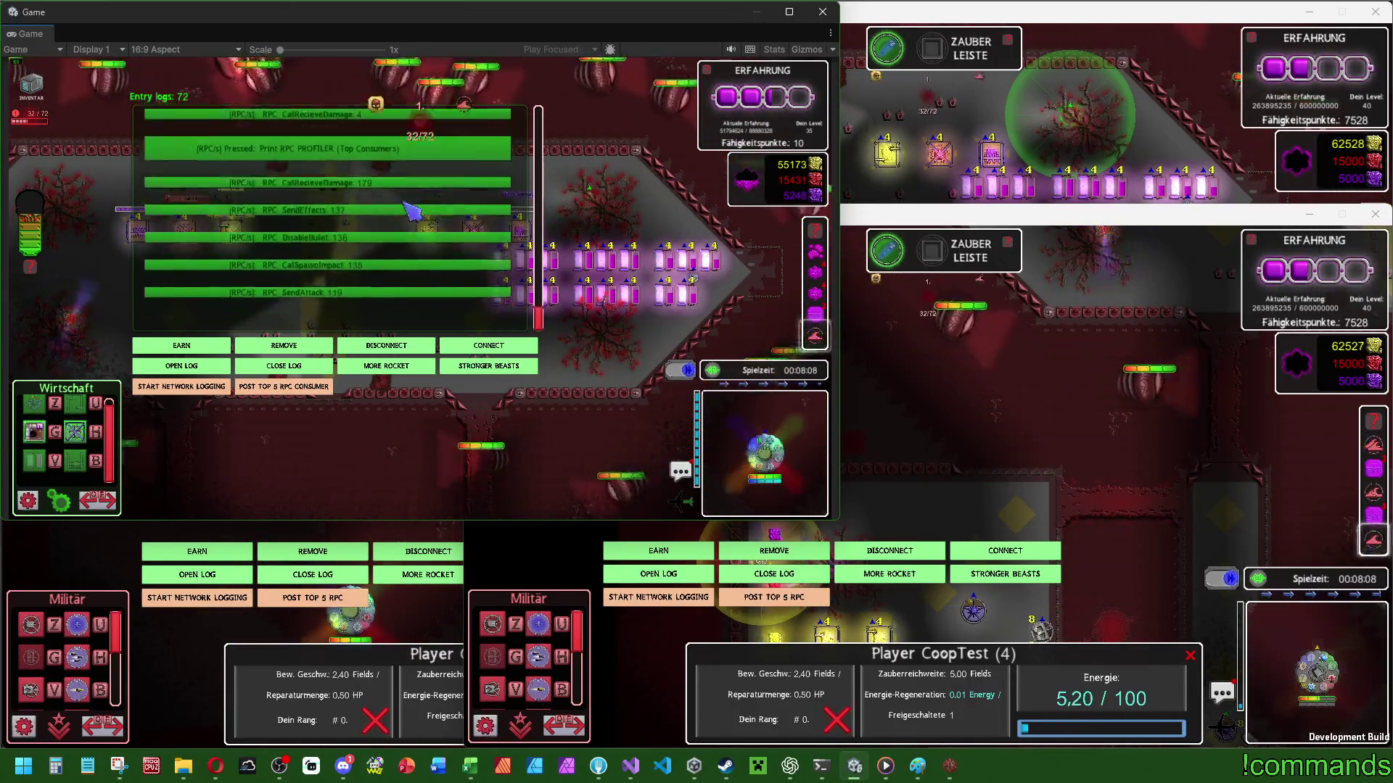
pyautogui.hotkey('alt', 'Tab')
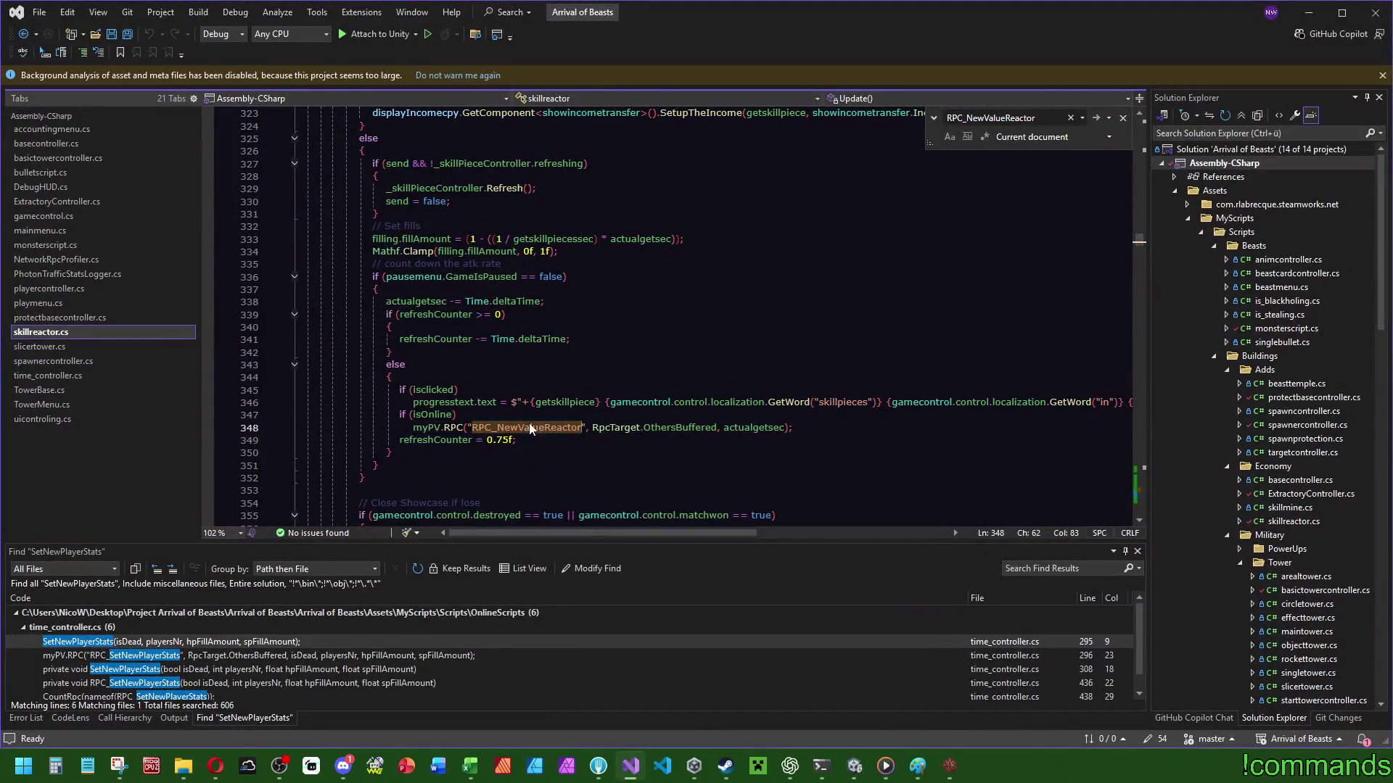
# Scroll skillreactor.cs to the RPC_NewValueReactor definition near line 1040, then return to Unity.
pyautogui.moveTo(1139, 247)
pyautogui.mouseDown()
pyautogui.moveTo(1159, 325)
pyautogui.moveTo(1157, 497)
pyautogui.mouseUp()
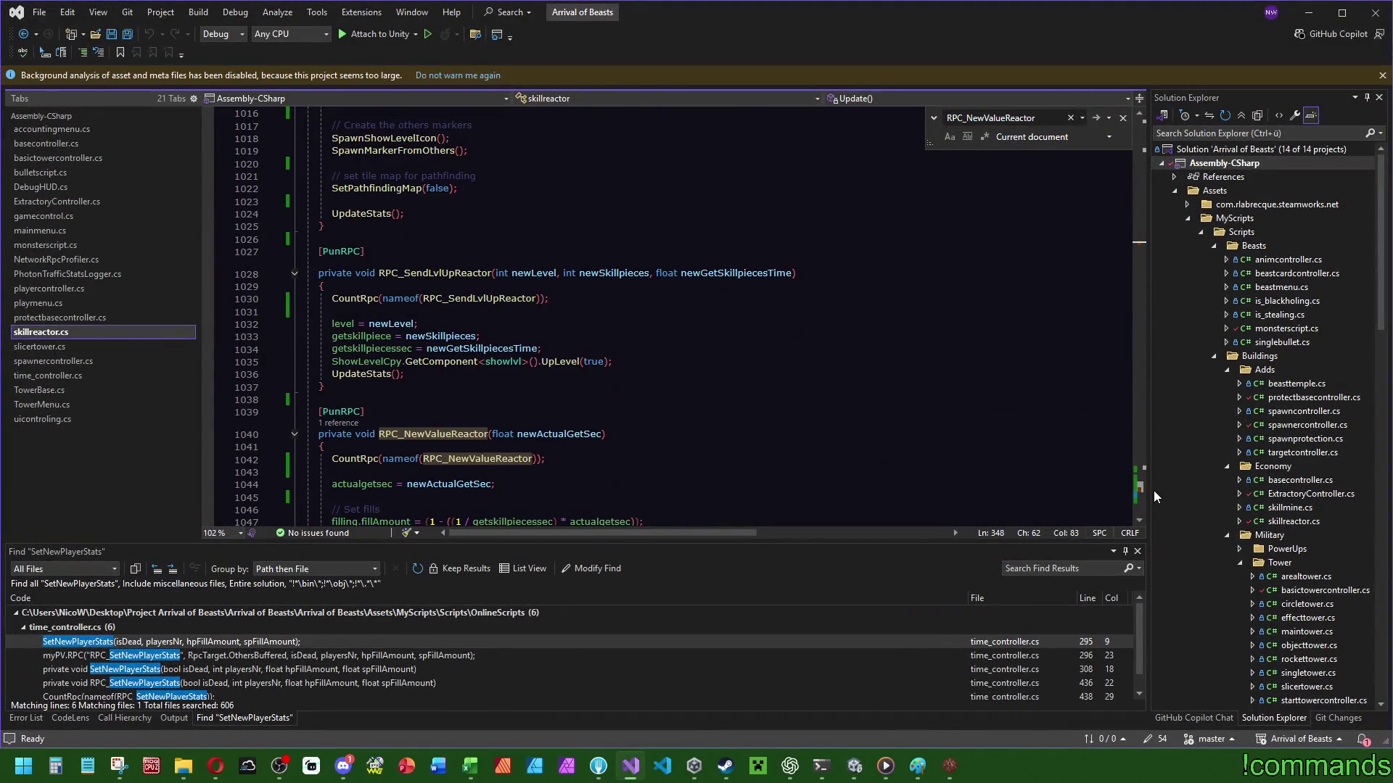
pyautogui.scroll(-3, 1153, 492)
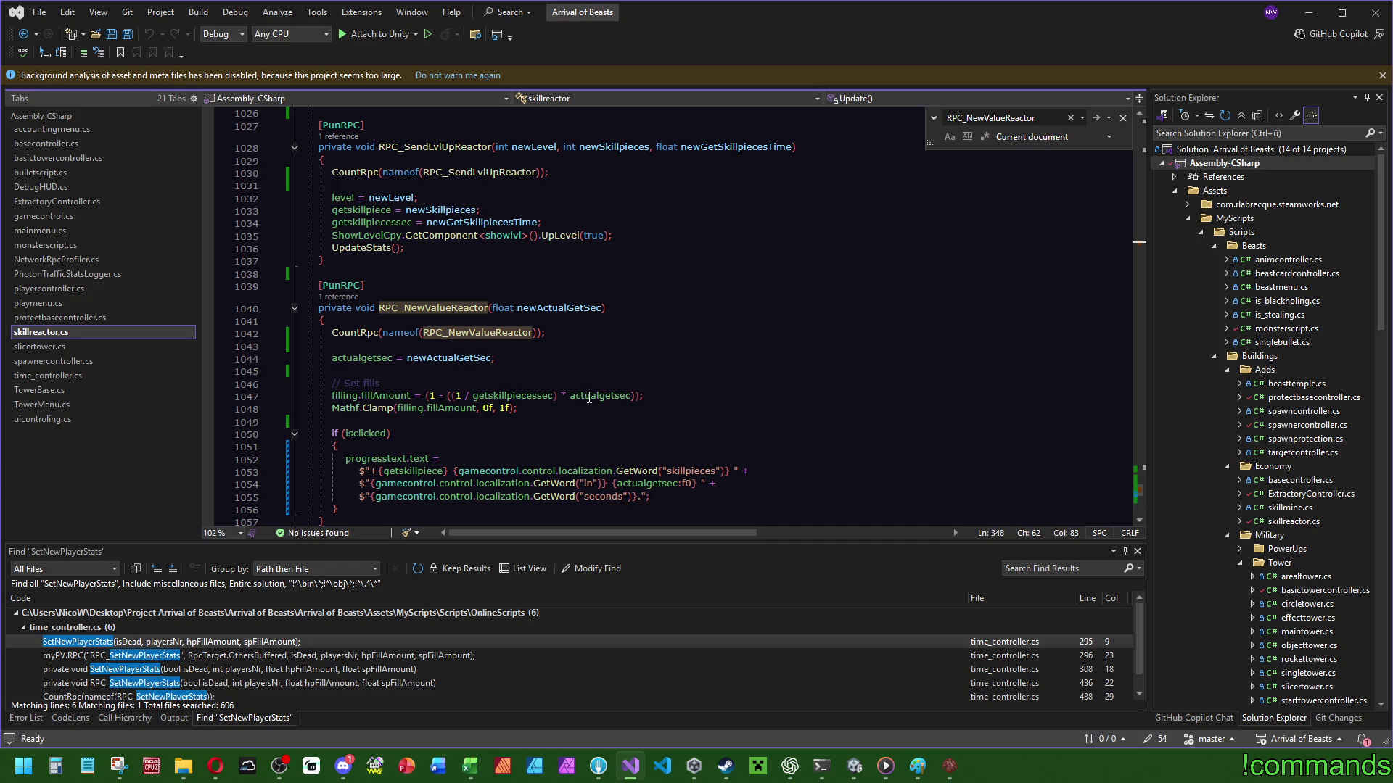
pyautogui.hotkey('alt', 'Tab')
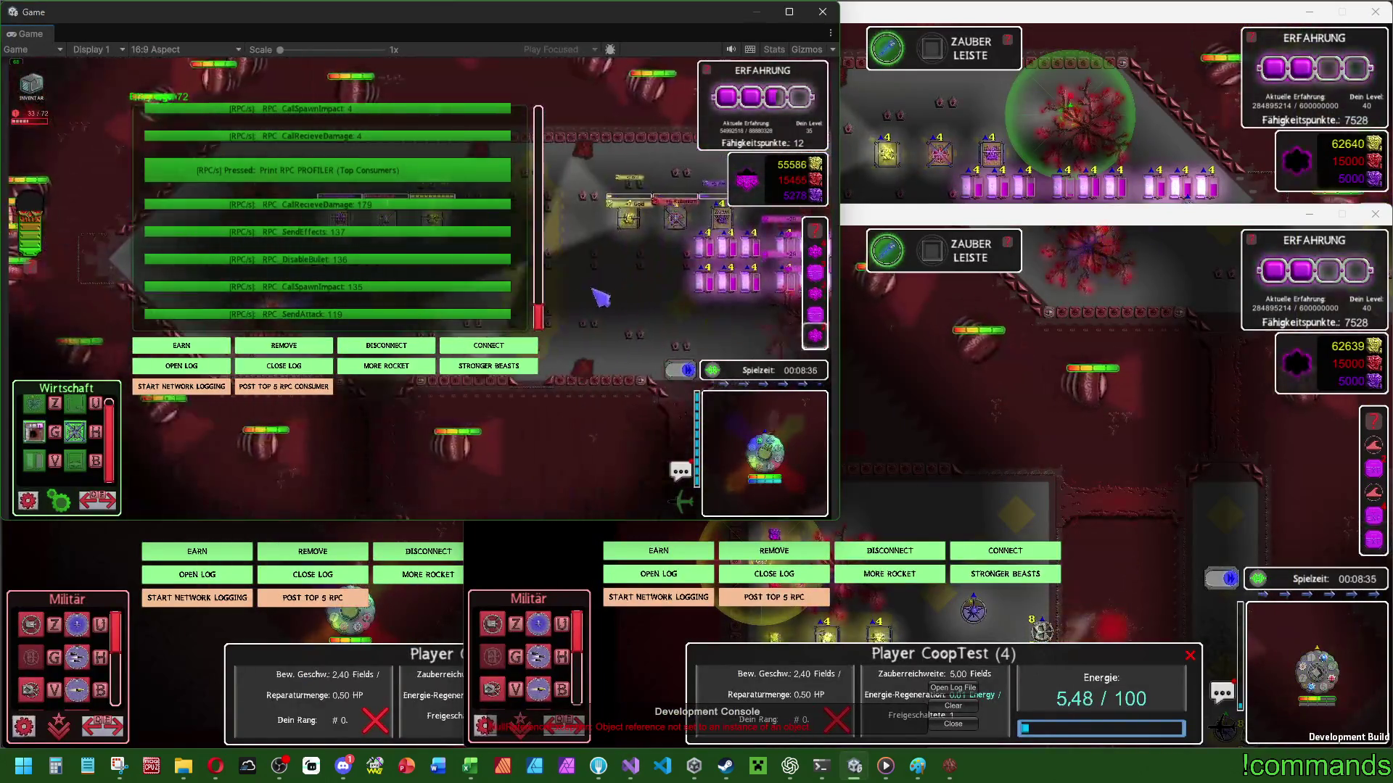
# Post the top 5 RPC consumers again and place two Fähigkeitsreaktor buildings on the map.
pyautogui.click(310, 388)
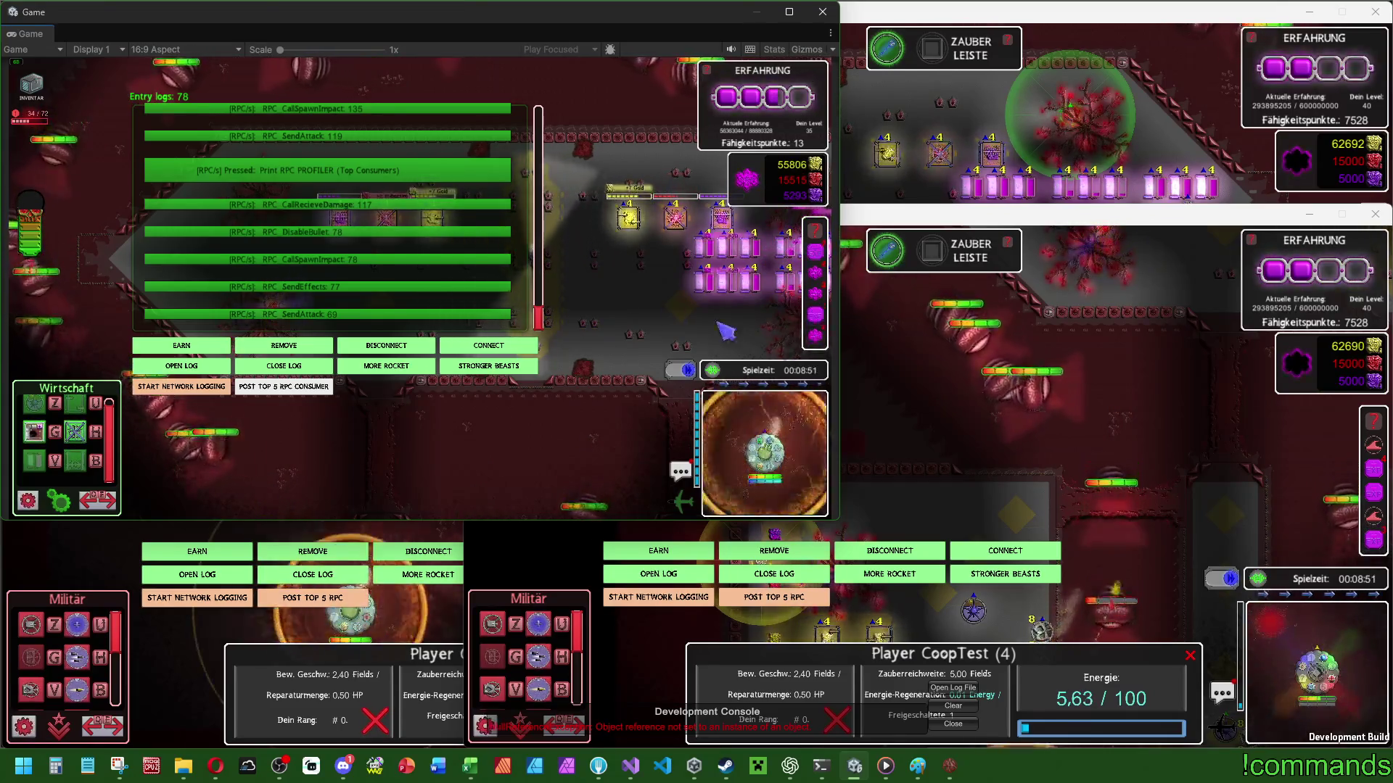
pyautogui.click(921, 373)
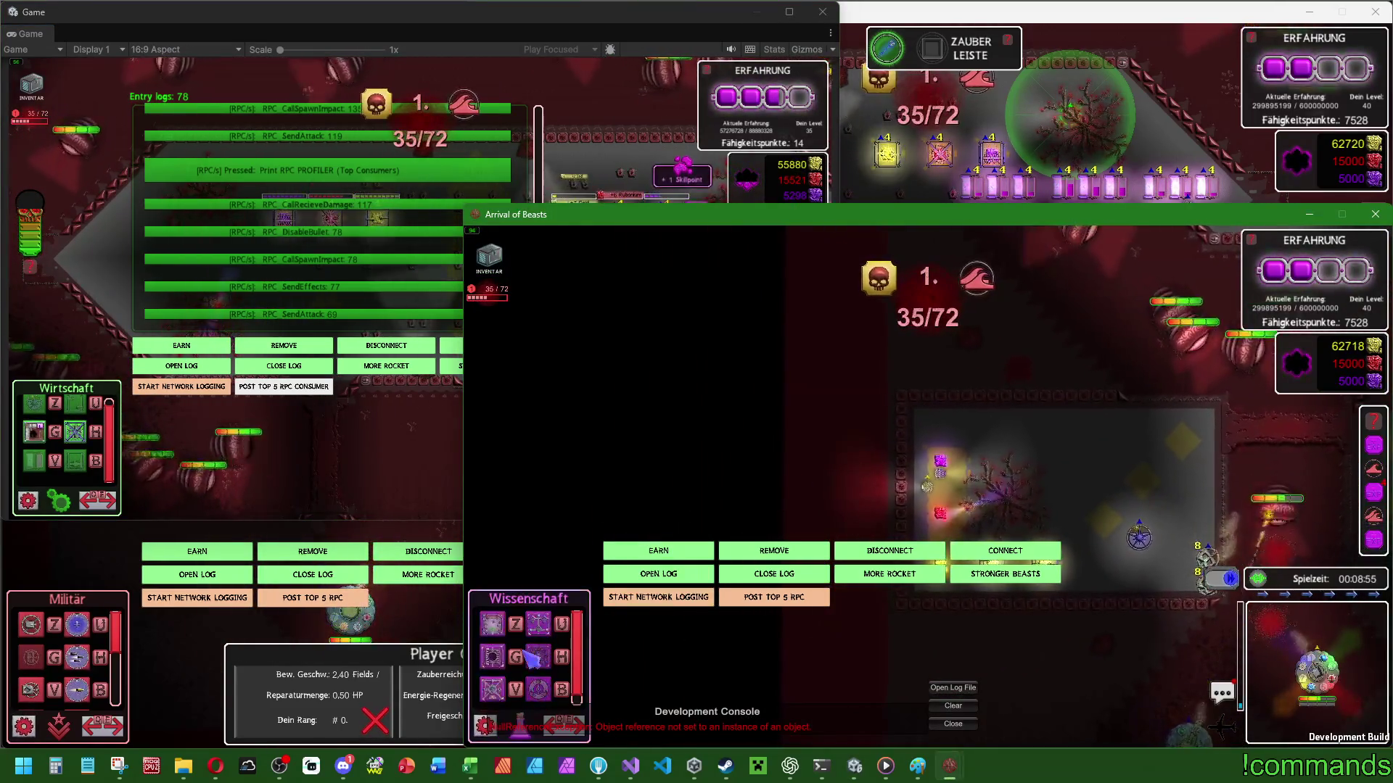
pyautogui.click(499, 680)
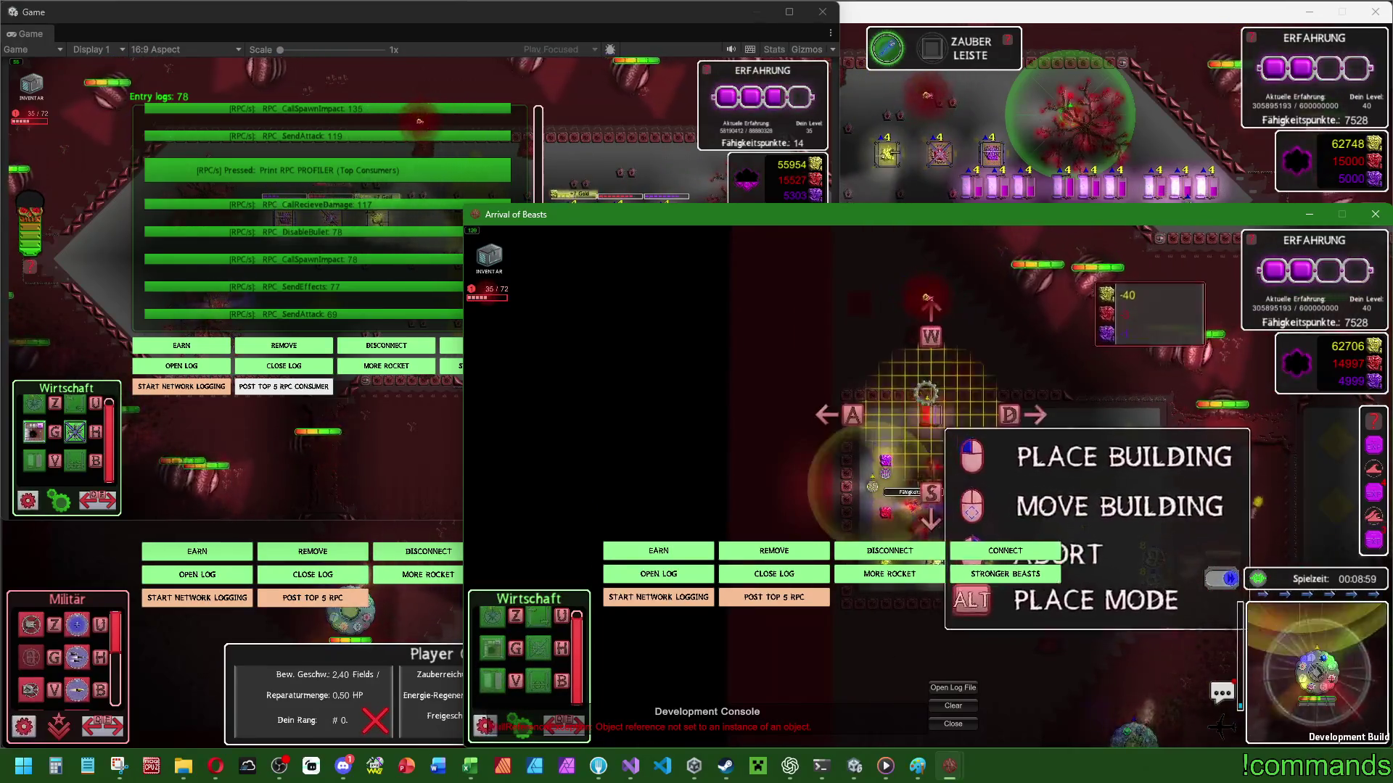
pyautogui.click(956, 424)
pyautogui.click(1008, 425)
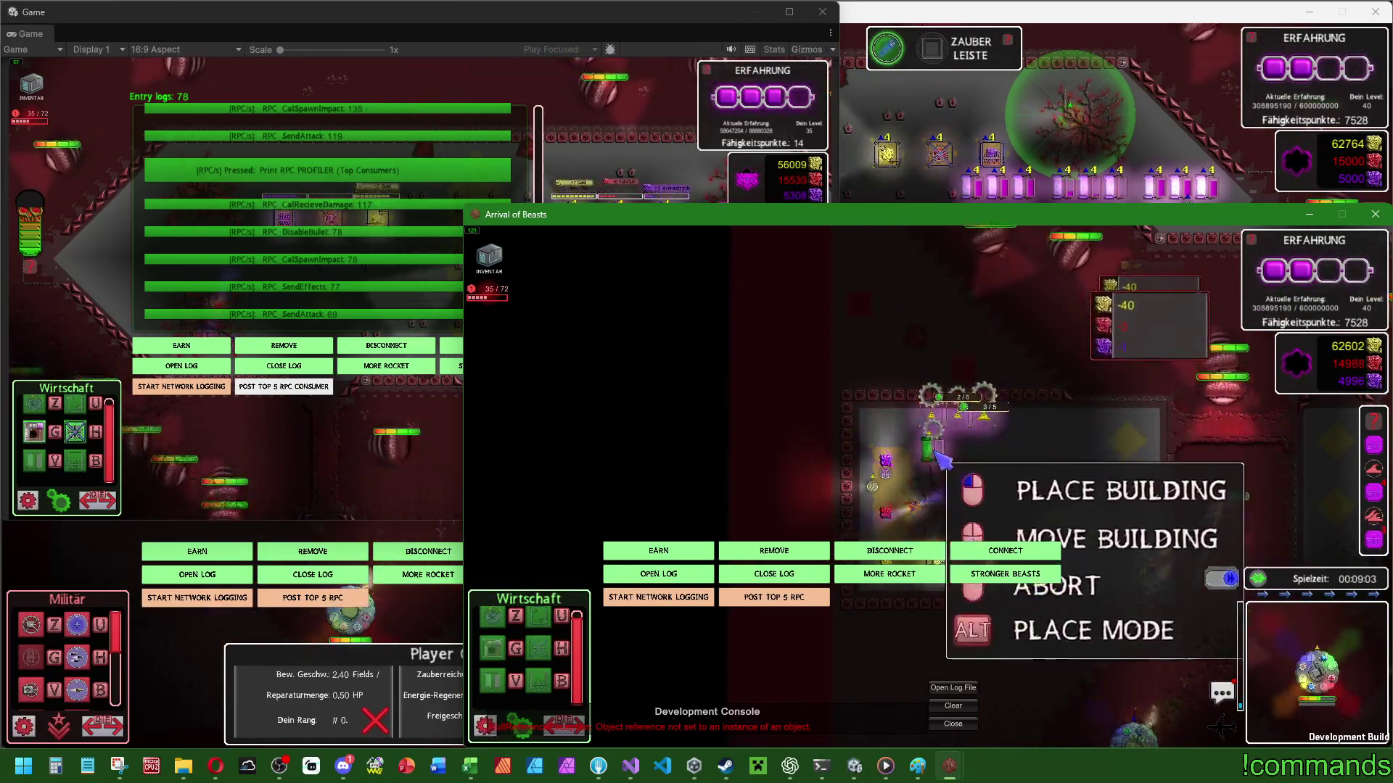
pyautogui.click(954, 455)
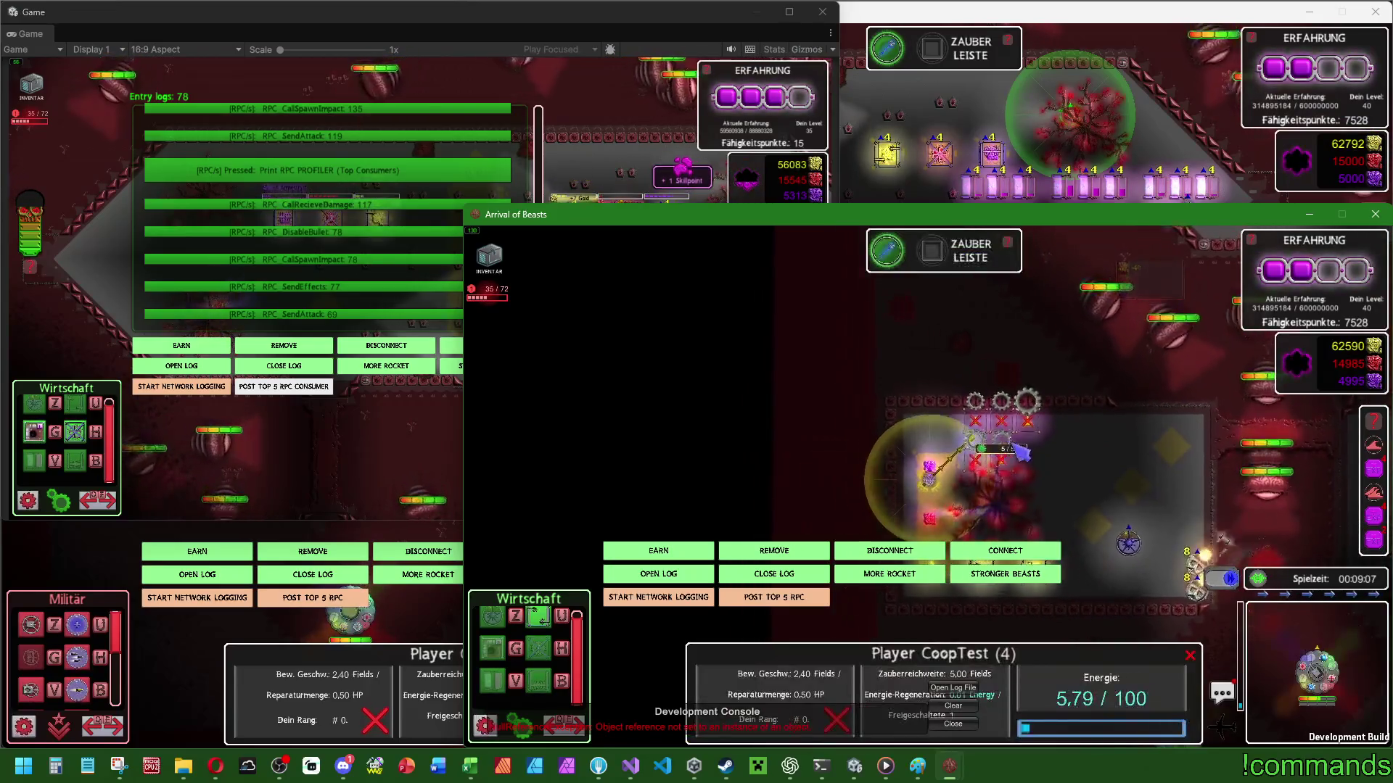
# Drag one game build window to the left half and end building placement there.
pyautogui.moveTo(725, 215); pyautogui.dragTo(261, 214)
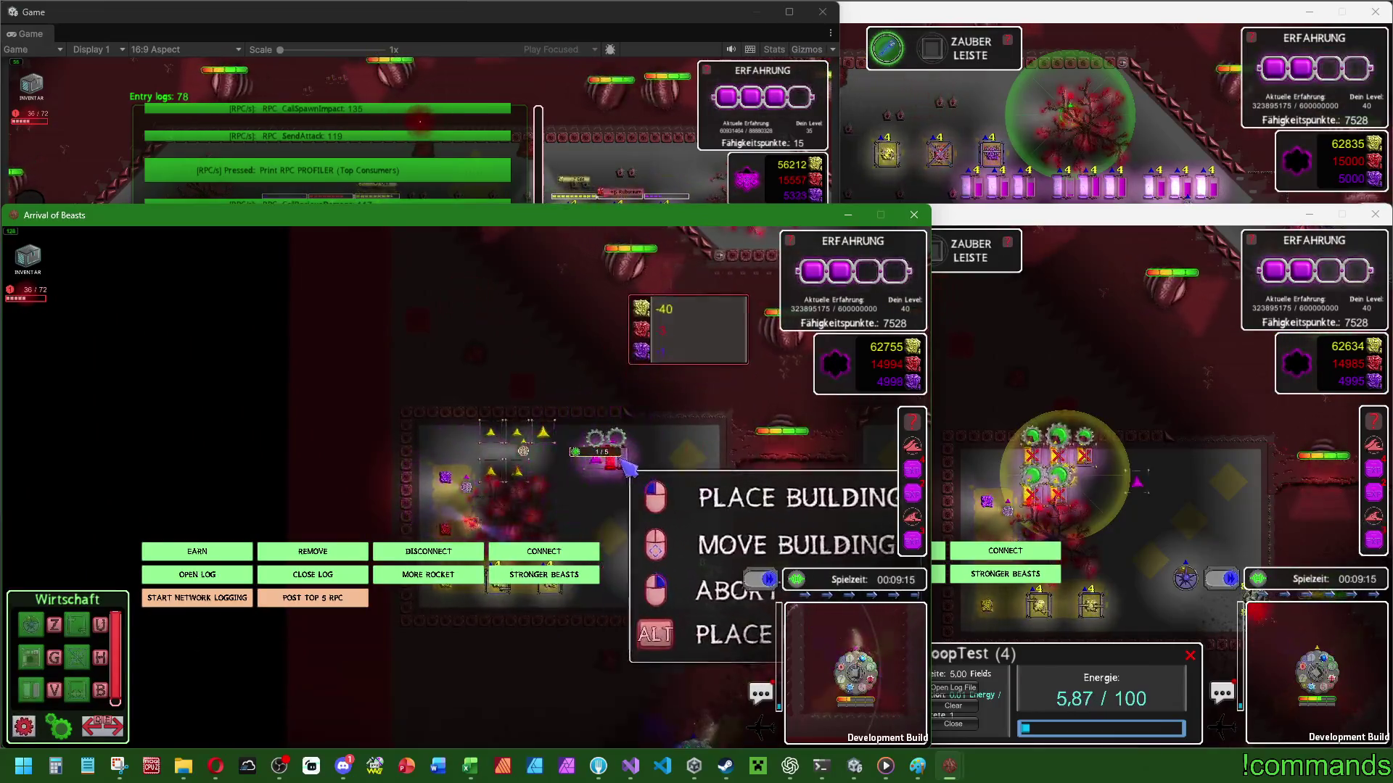
pyautogui.click(630, 491)
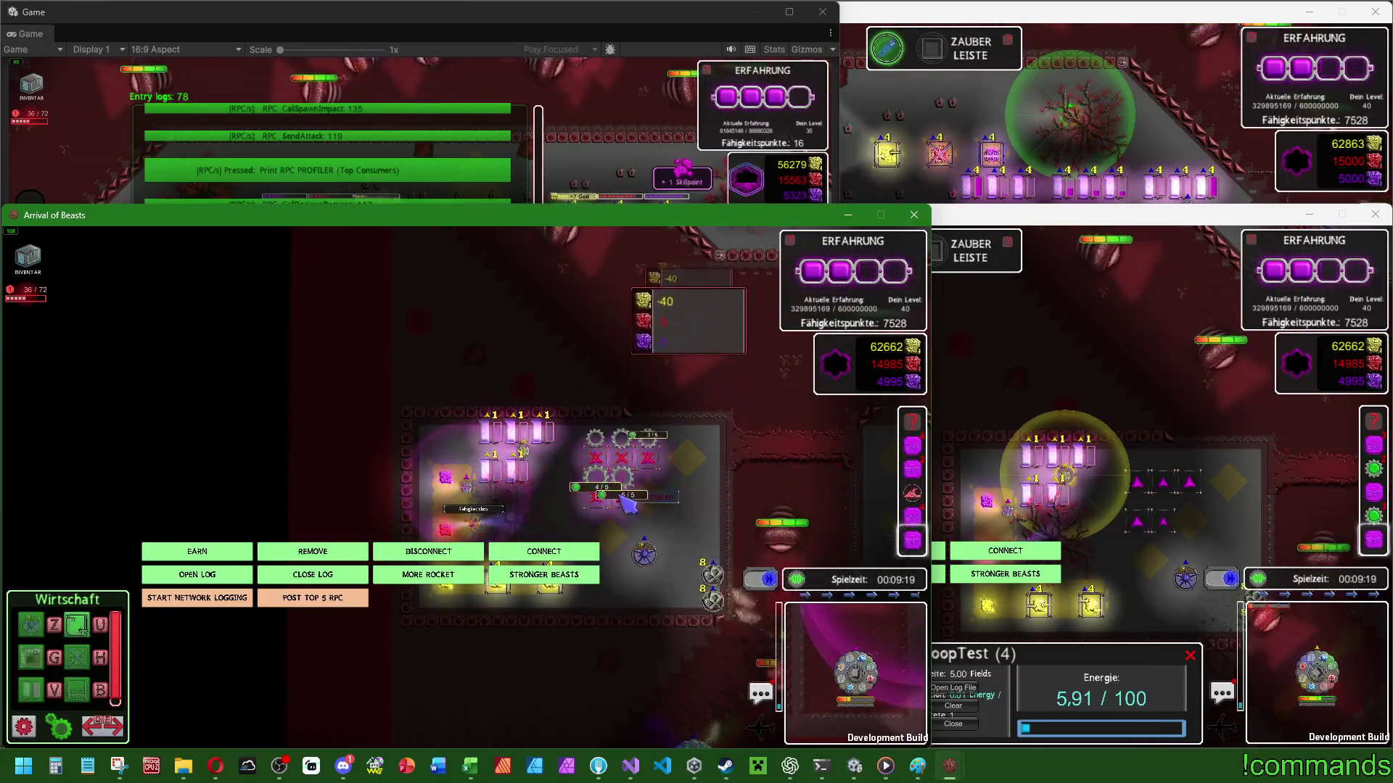
pyautogui.hotkey('alt', 'Tab')
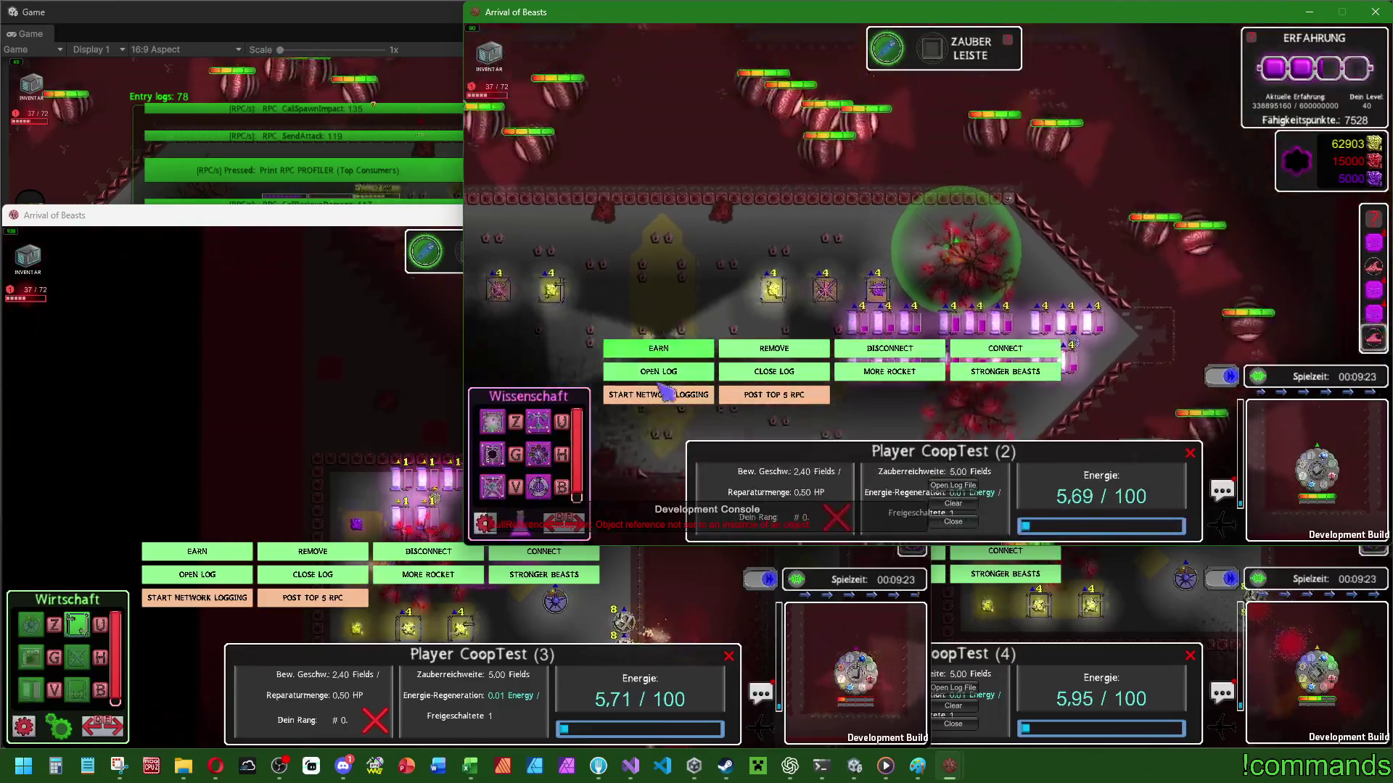
# Start placing a Rubonium Extraktor, cancel it, and return to the Unity Game view.
pyautogui.click(539, 453)
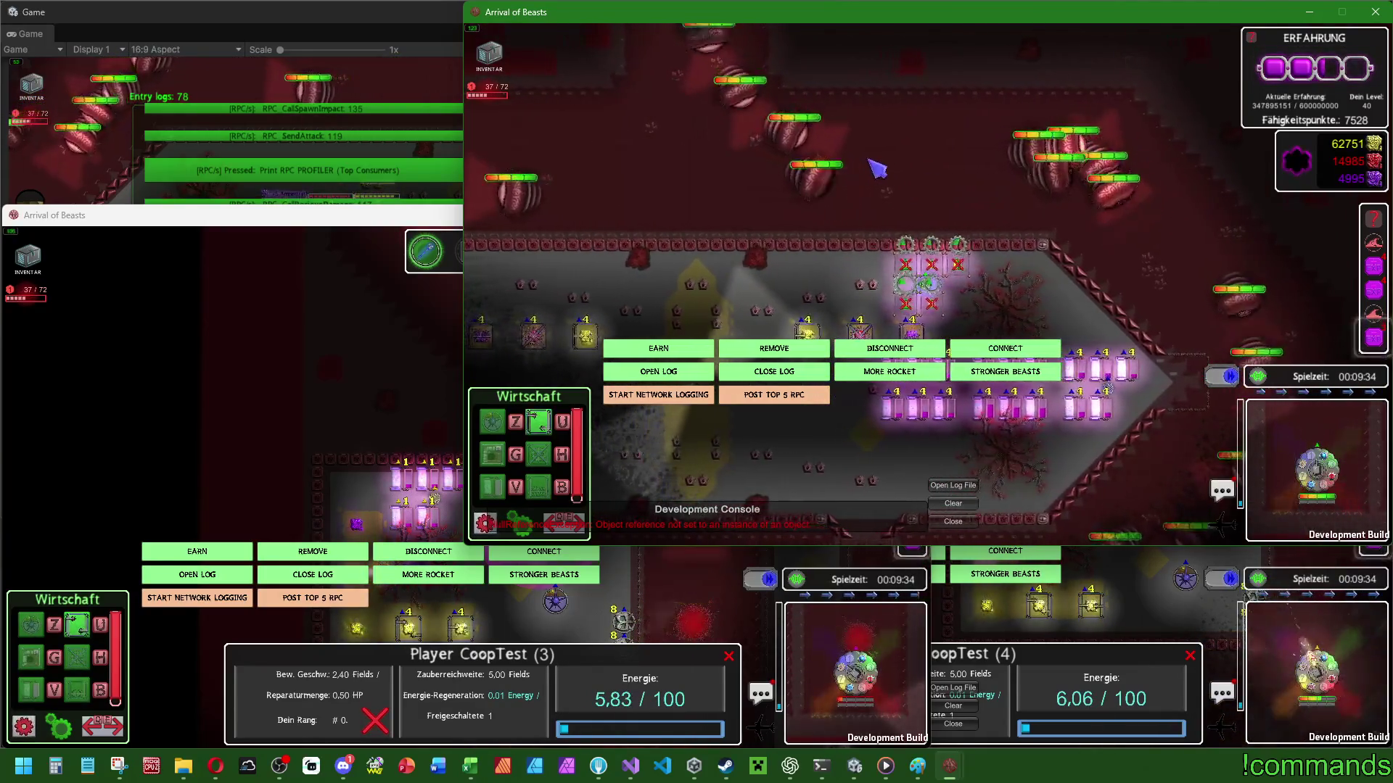
pyautogui.press('Escape')
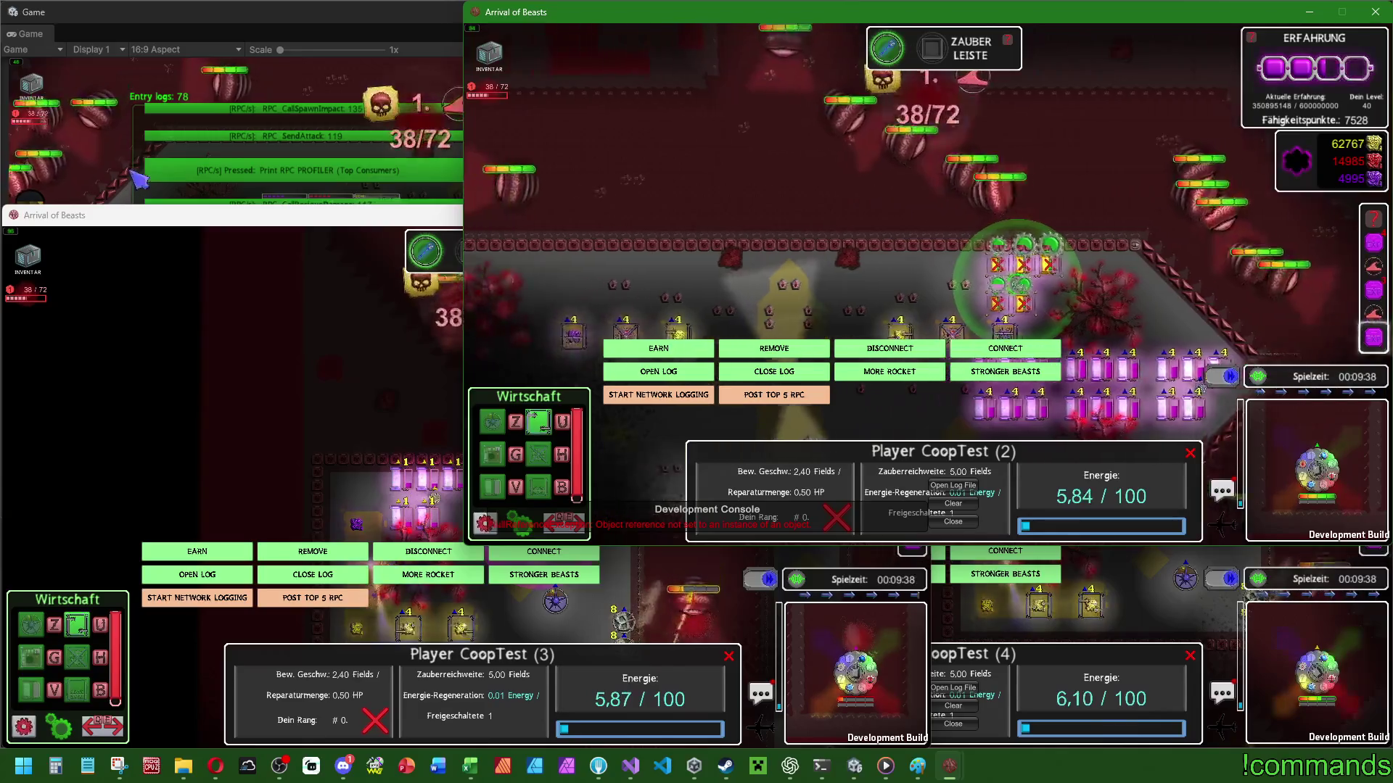
pyautogui.click(138, 179)
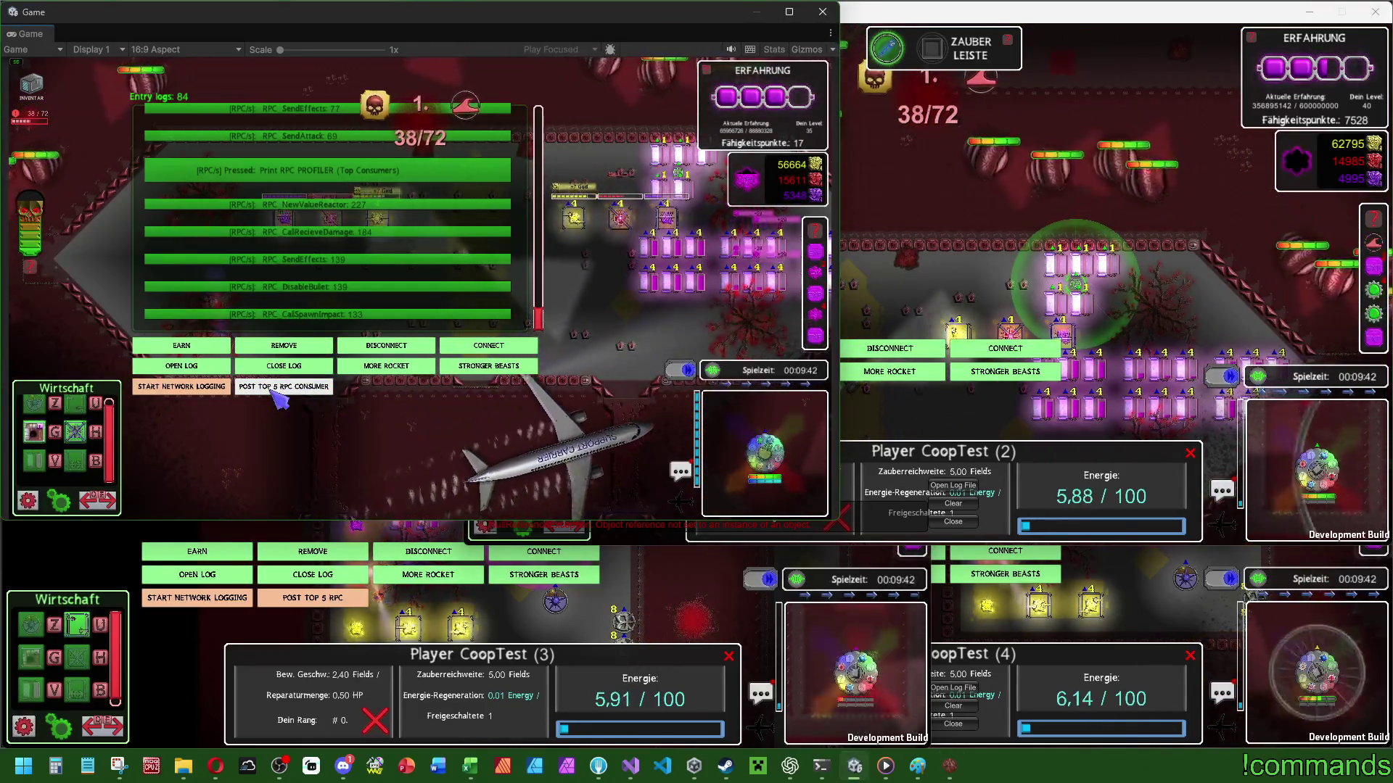
# Post two top 5 RPC consumer snapshots to the log, led by RPC_NewValueReactor at 232.
pyautogui.click(285, 387)
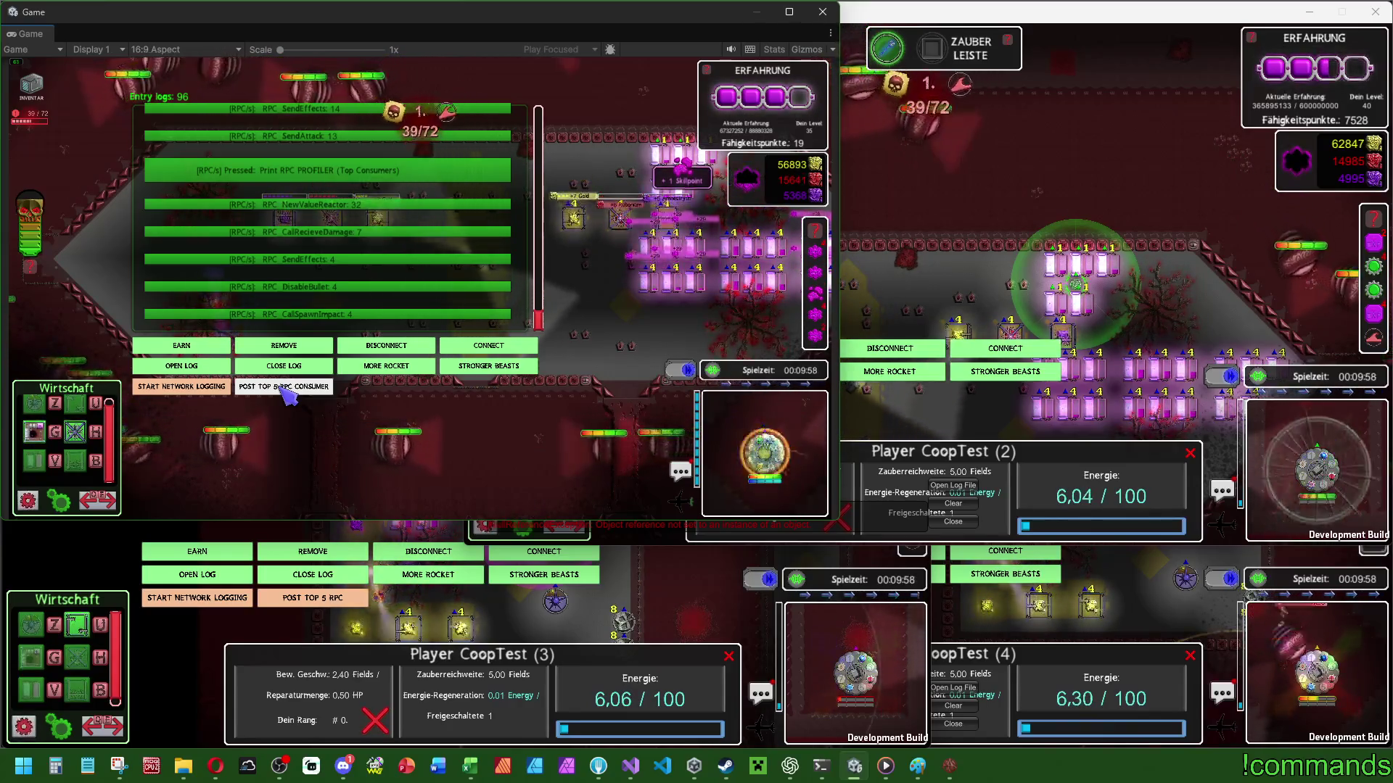
pyautogui.click(300, 389)
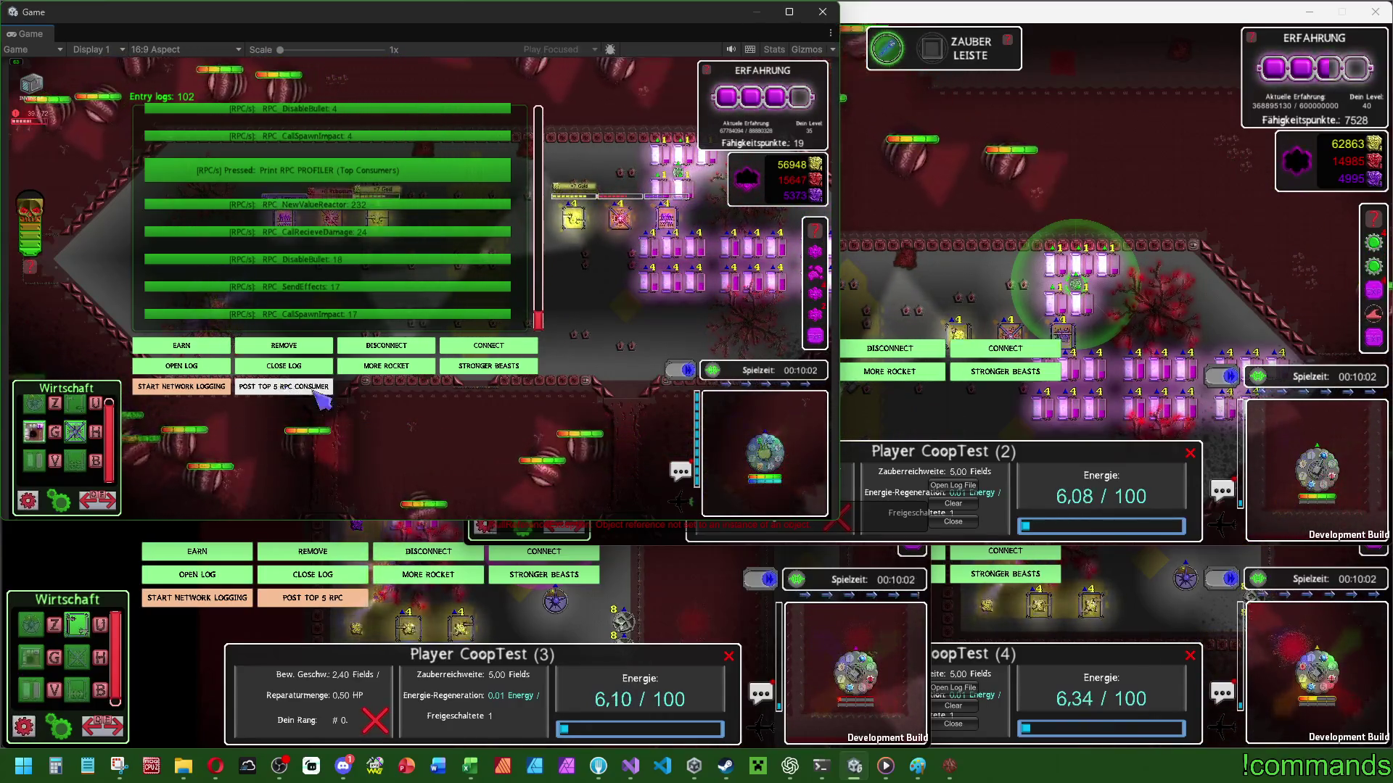
pyautogui.press('super')
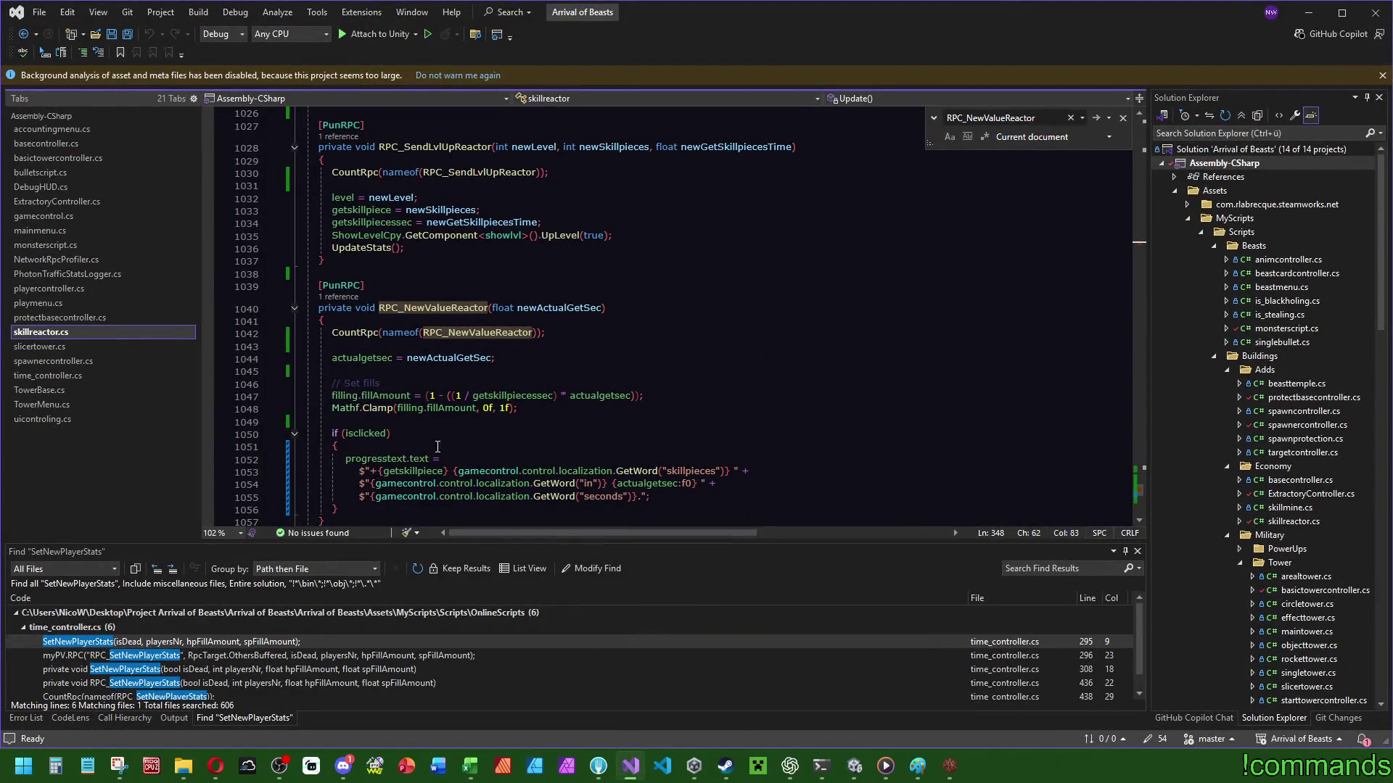
# Inspect skillreactor.cs line 348, where RPC_NewValueReactor is sent every 0.75 s, then minimize Visual Studio.
pyautogui.click(1139, 242)
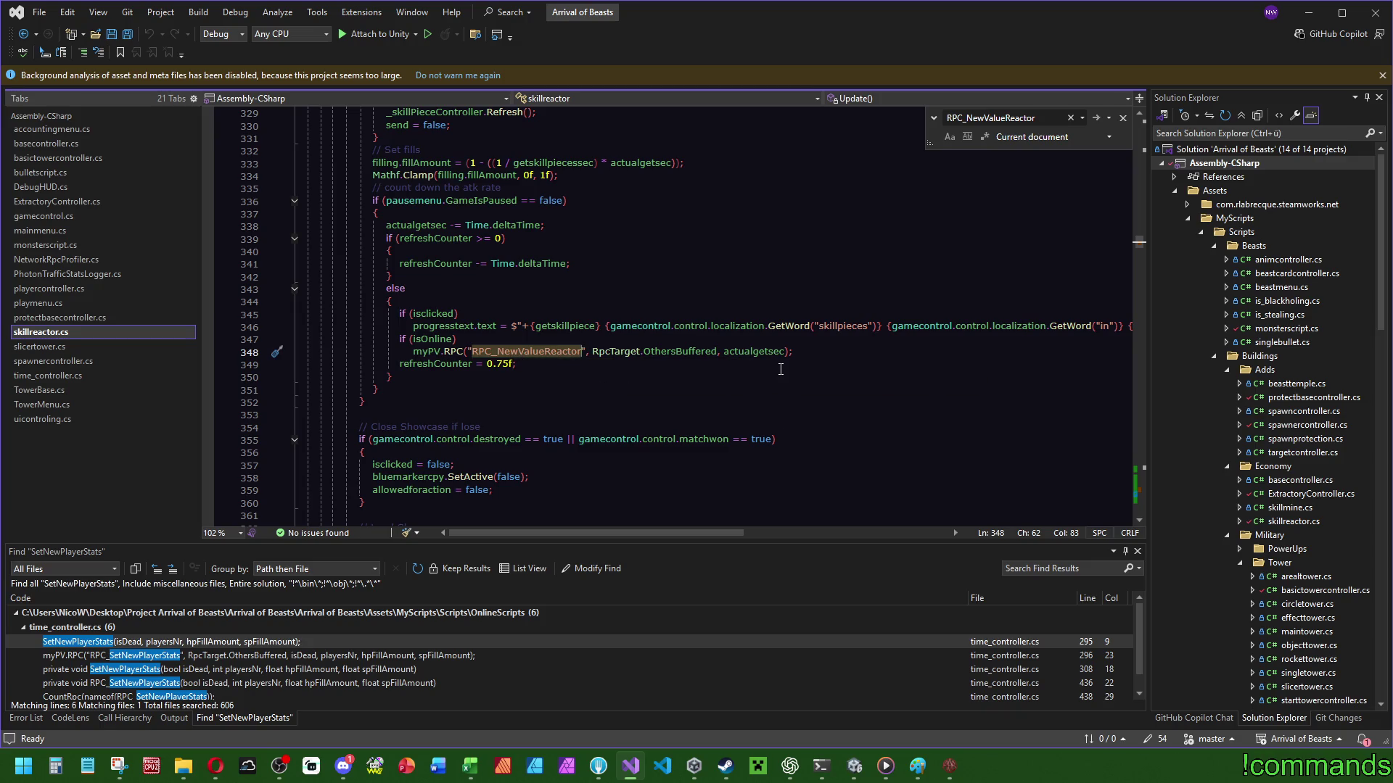
pyautogui.click(1310, 20)
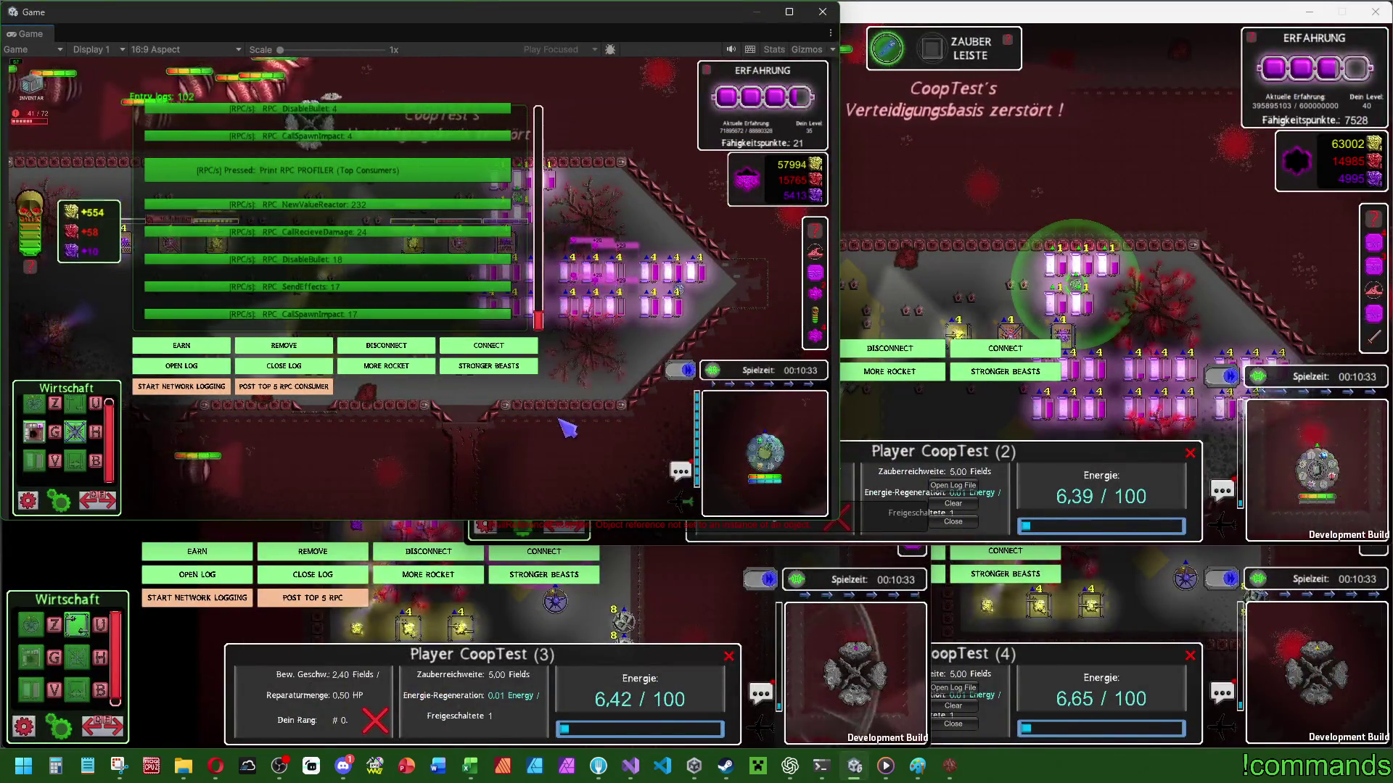
# Open the Arrival of Beasts build's log and post two top 5 RPC snapshots, topped by RPC_NewValueReactor.
pyautogui.click(852, 395)
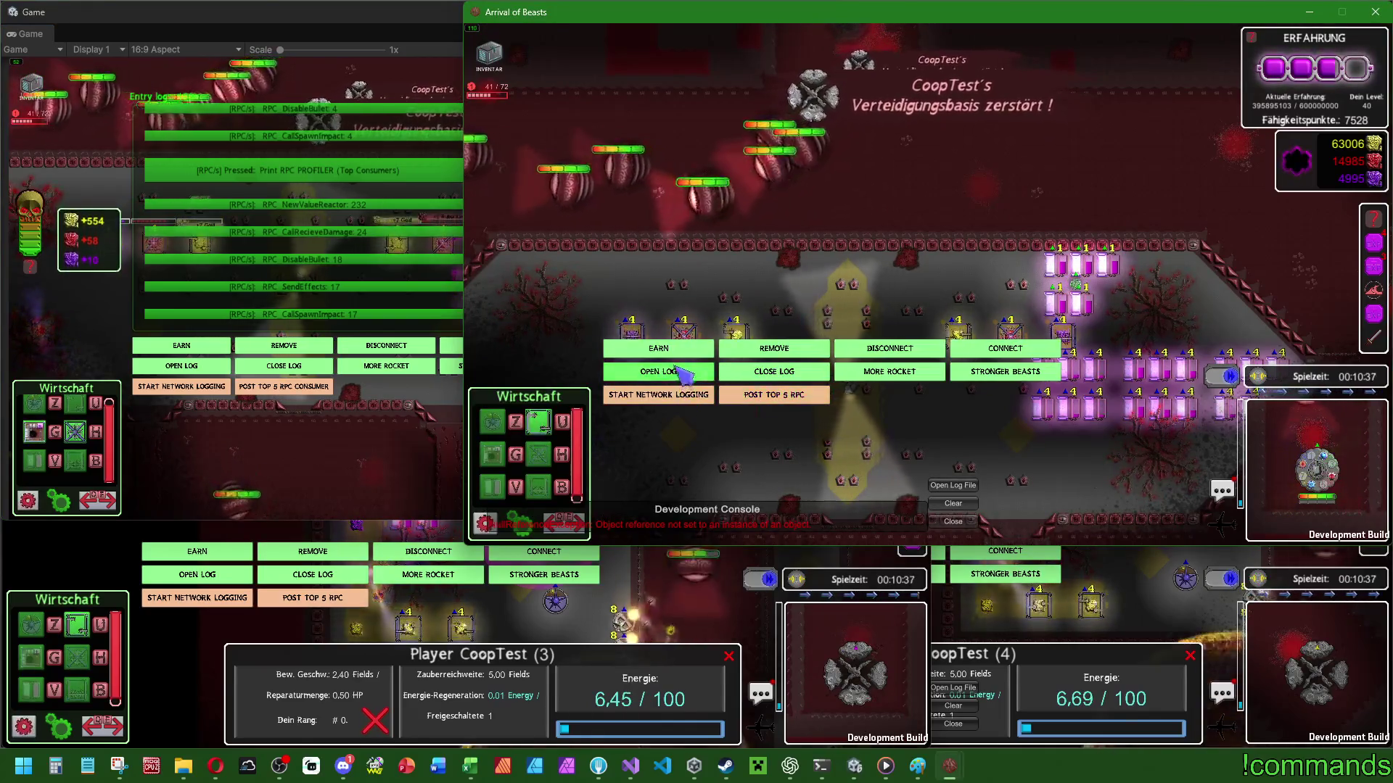
pyautogui.click(681, 372)
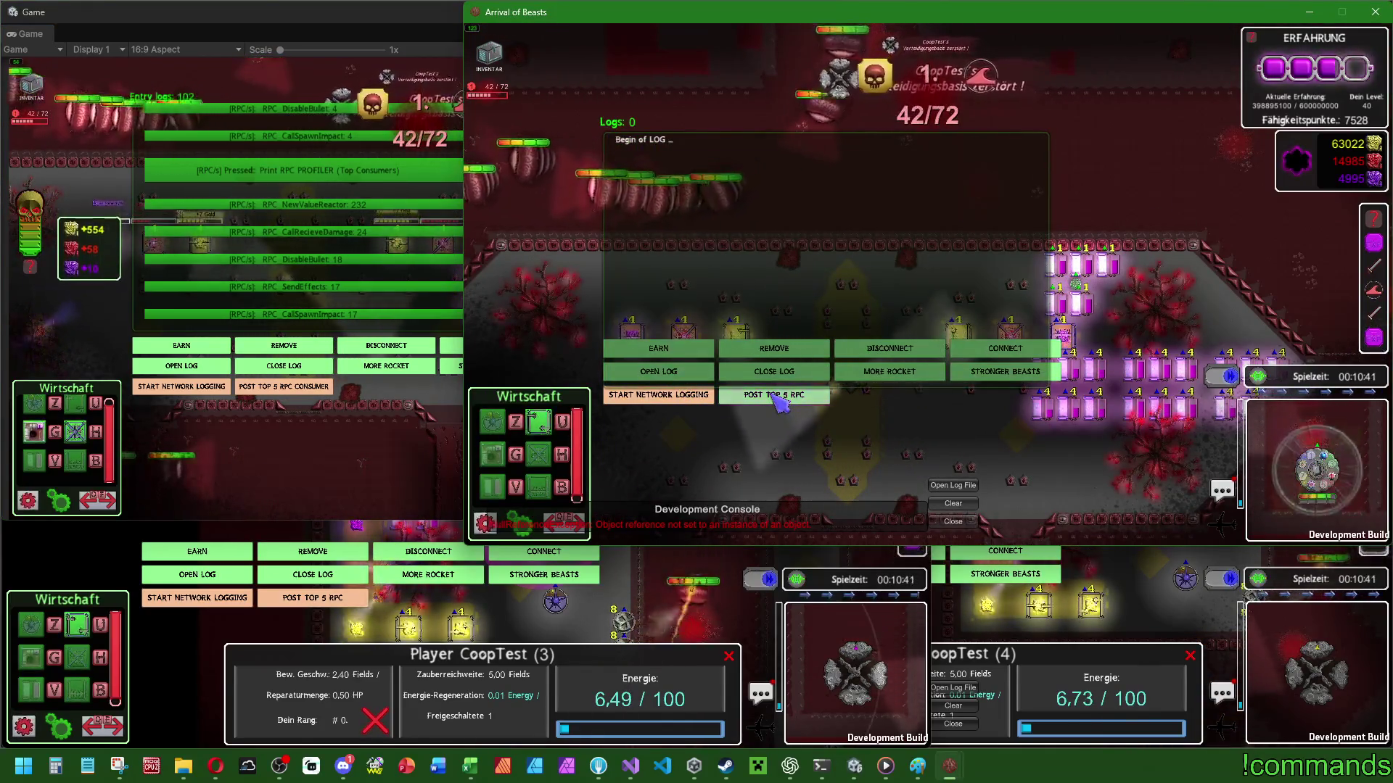
pyautogui.click(778, 398)
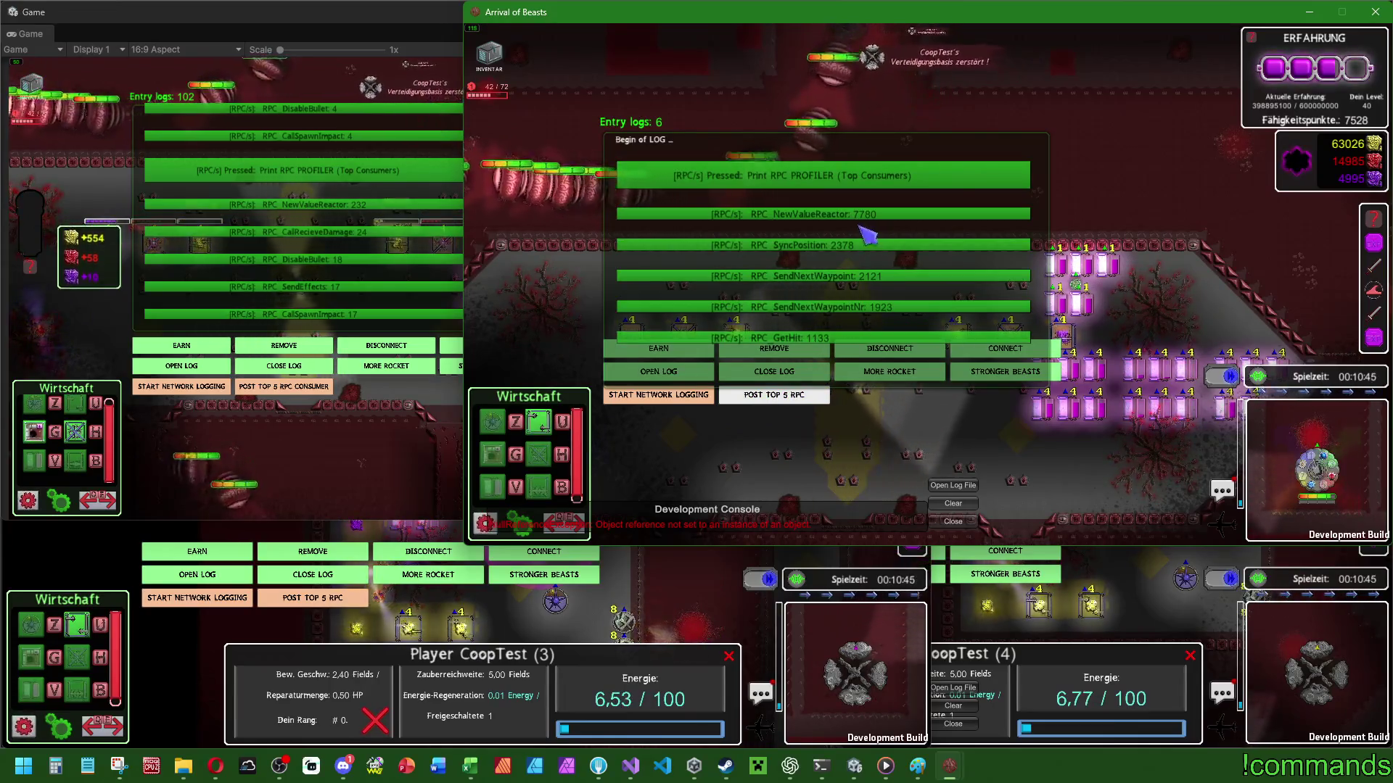
pyautogui.click(776, 399)
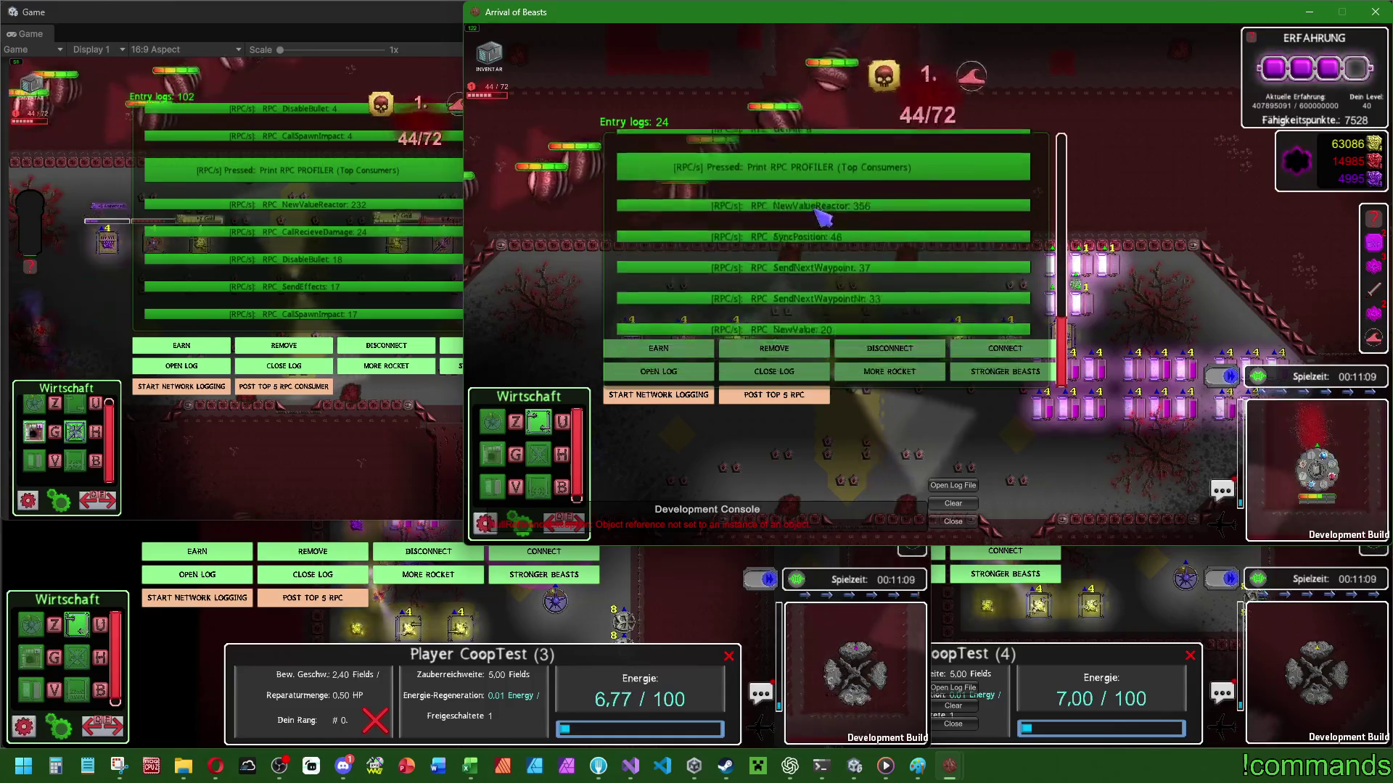
pyautogui.click(382, 269)
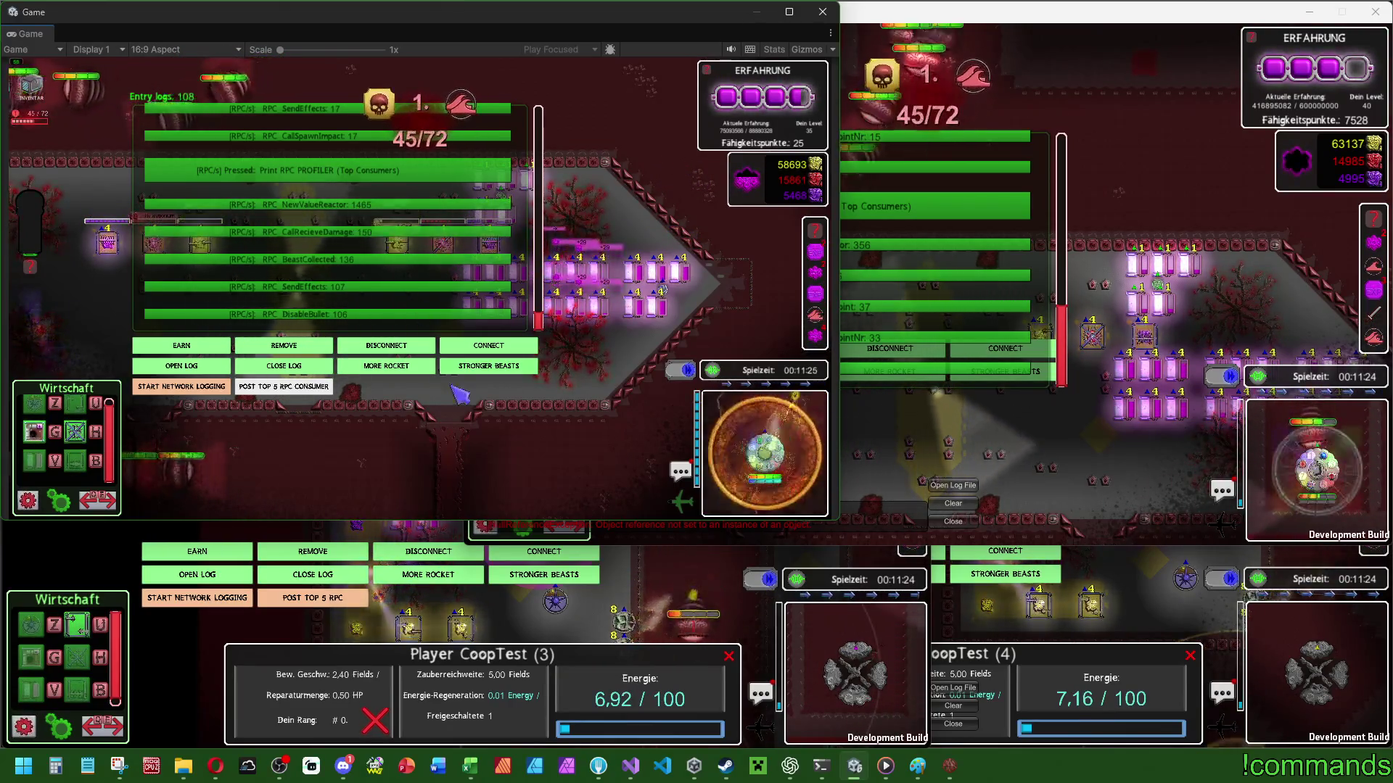
pyautogui.press('super')
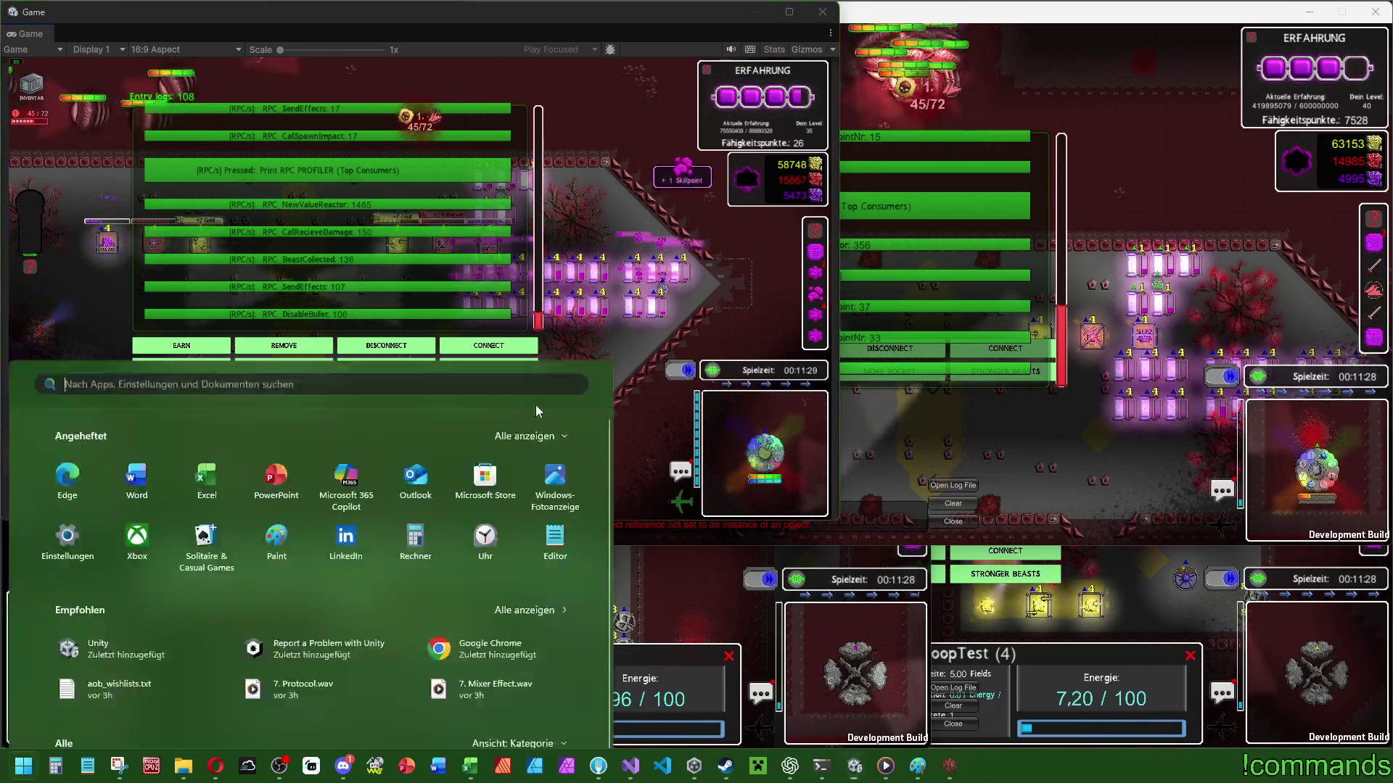
# Open ExtractoryController.cs, search for RPC_NewValue, and locate its OthersBuffered send at line 558.
pyautogui.click(637, 766)
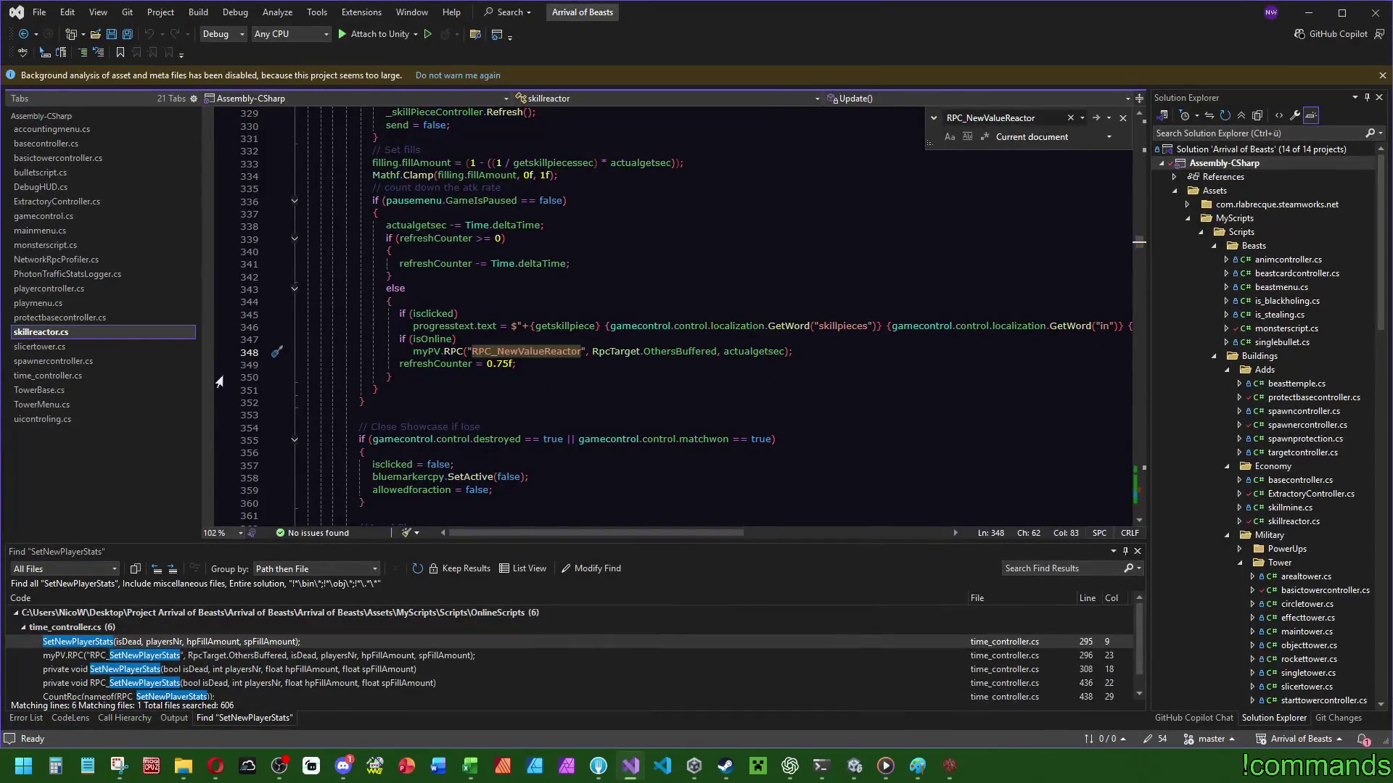
pyautogui.click(105, 206)
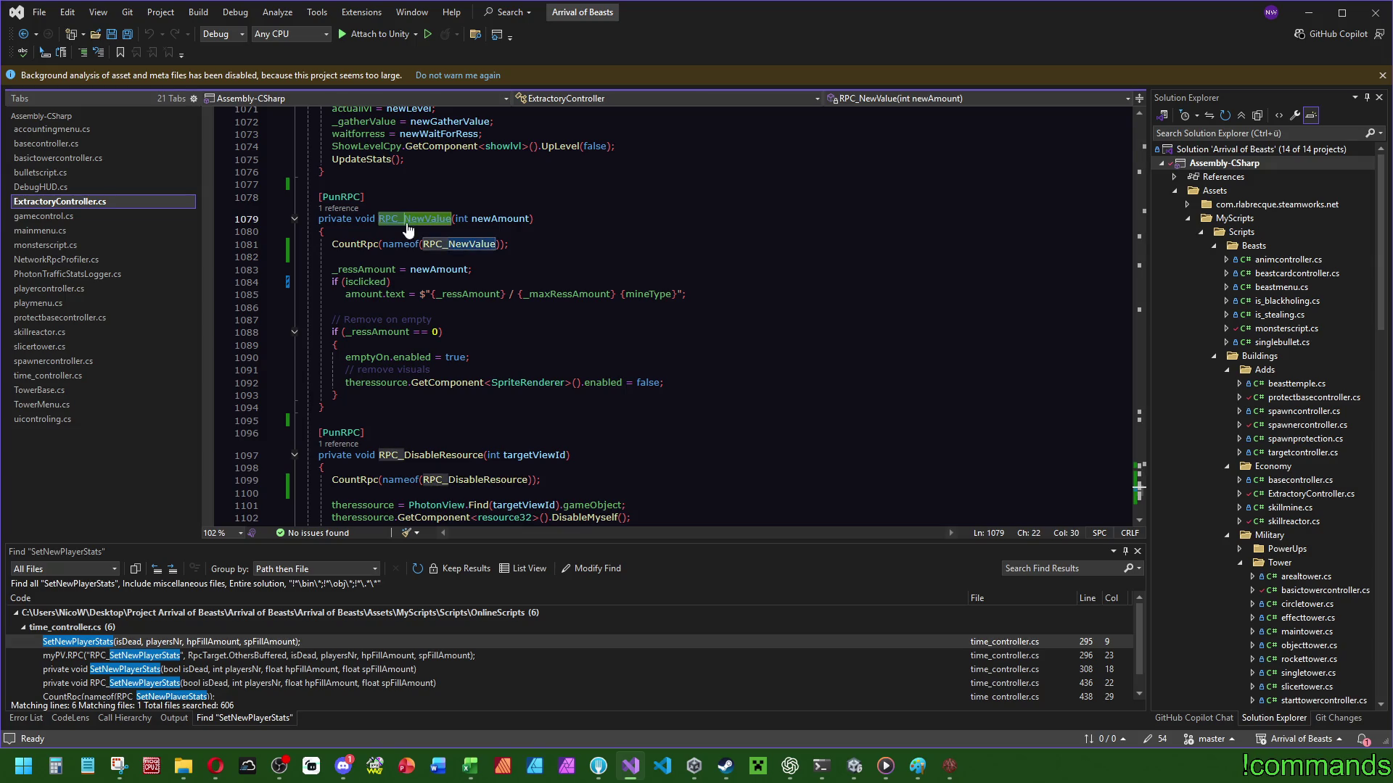
pyautogui.hotkey('ctrl', 'f')
pyautogui.scroll(-4, 862, 433)
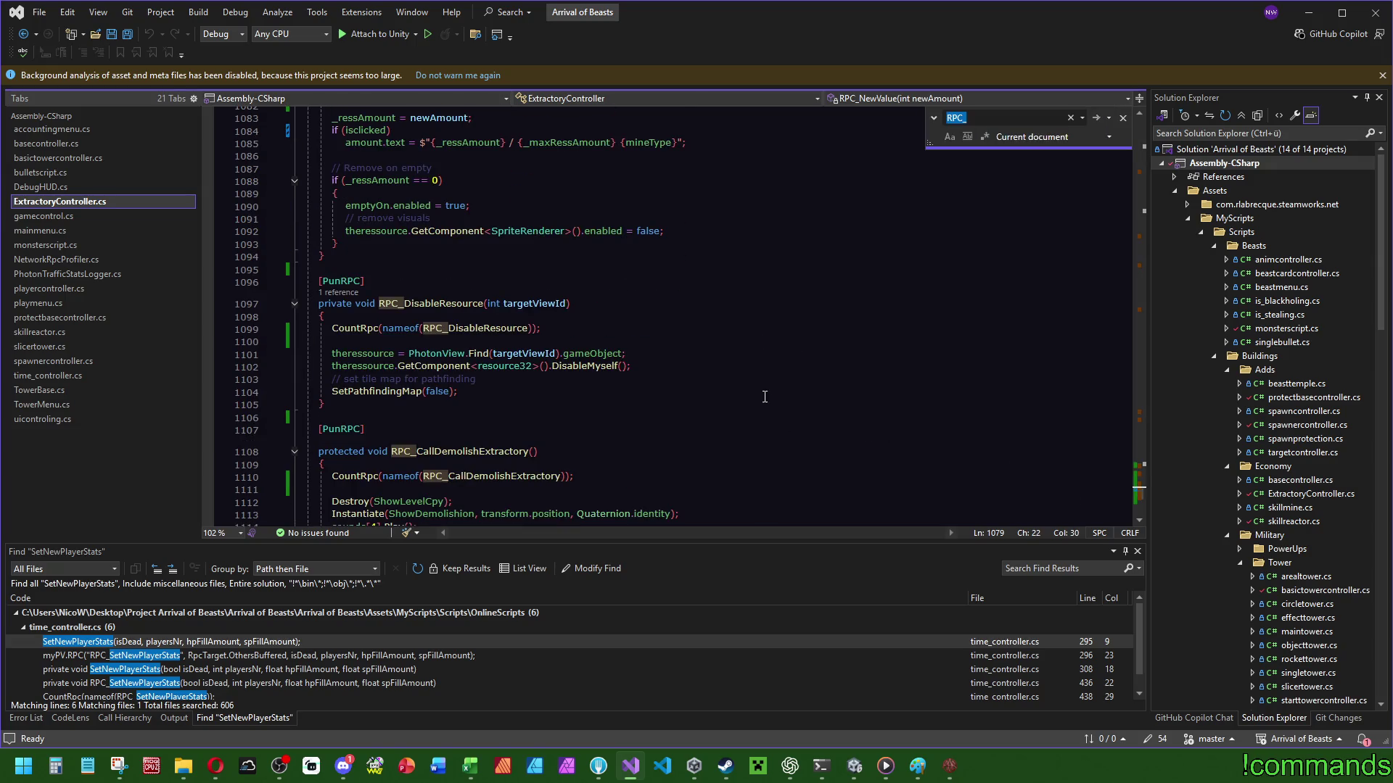
pyautogui.scroll(10, 767, 396)
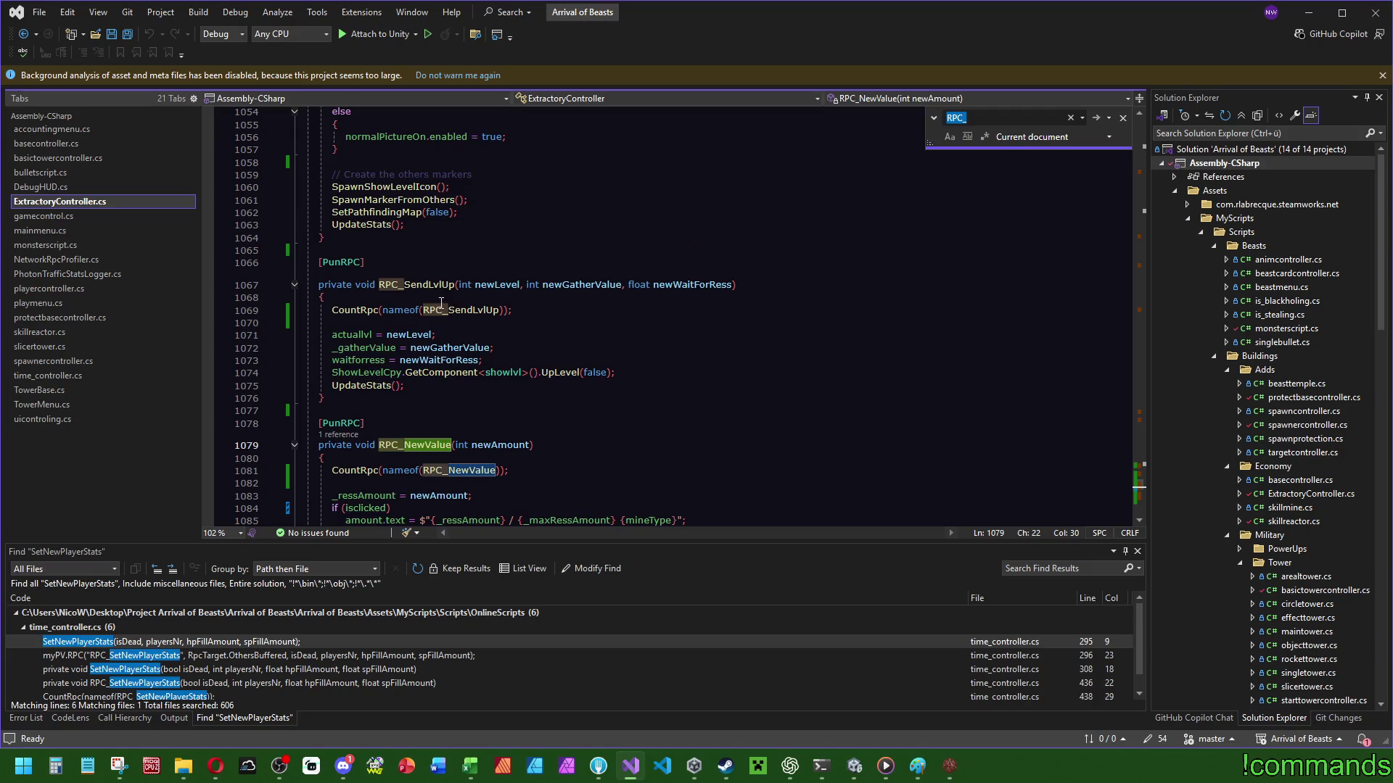
pyautogui.scroll(-4, 473, 291)
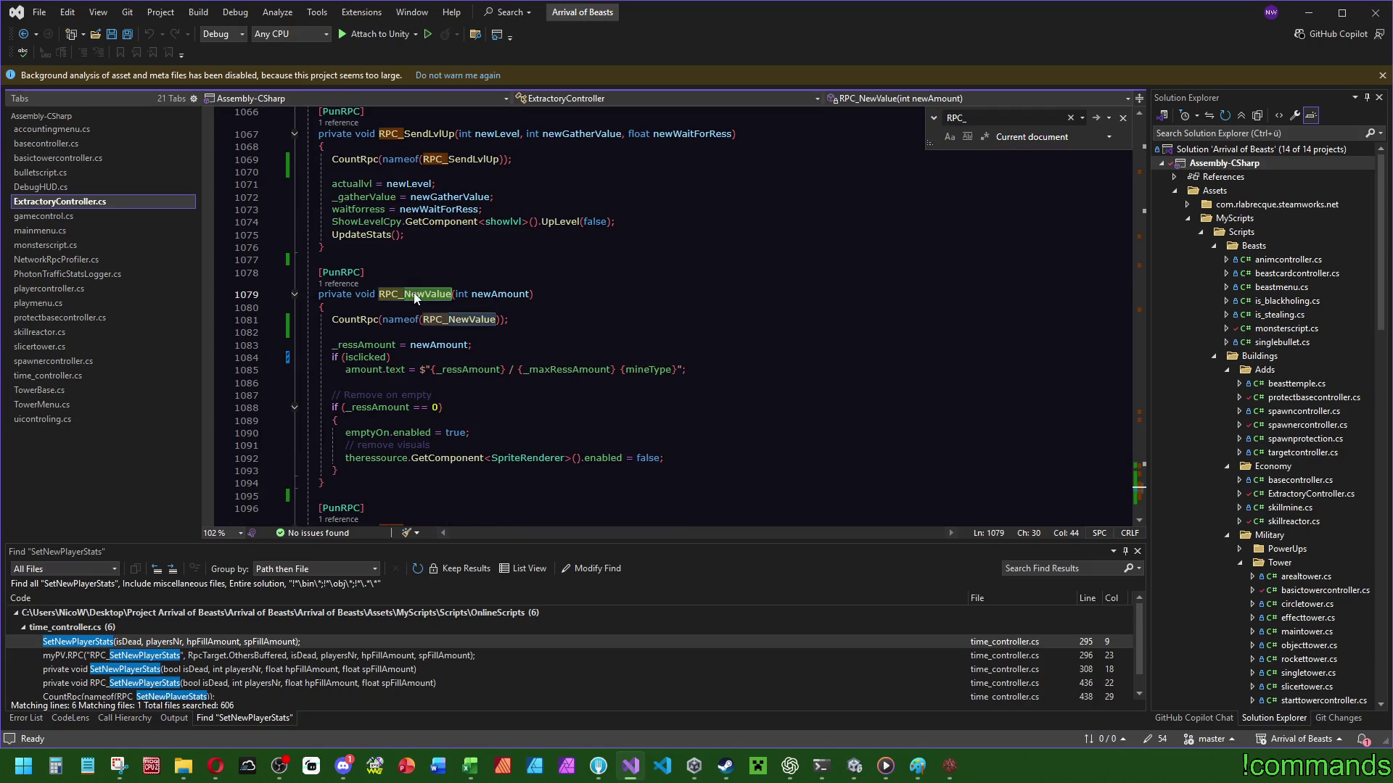
pyautogui.moveTo(1139, 492); pyautogui.dragTo(1147, 310)
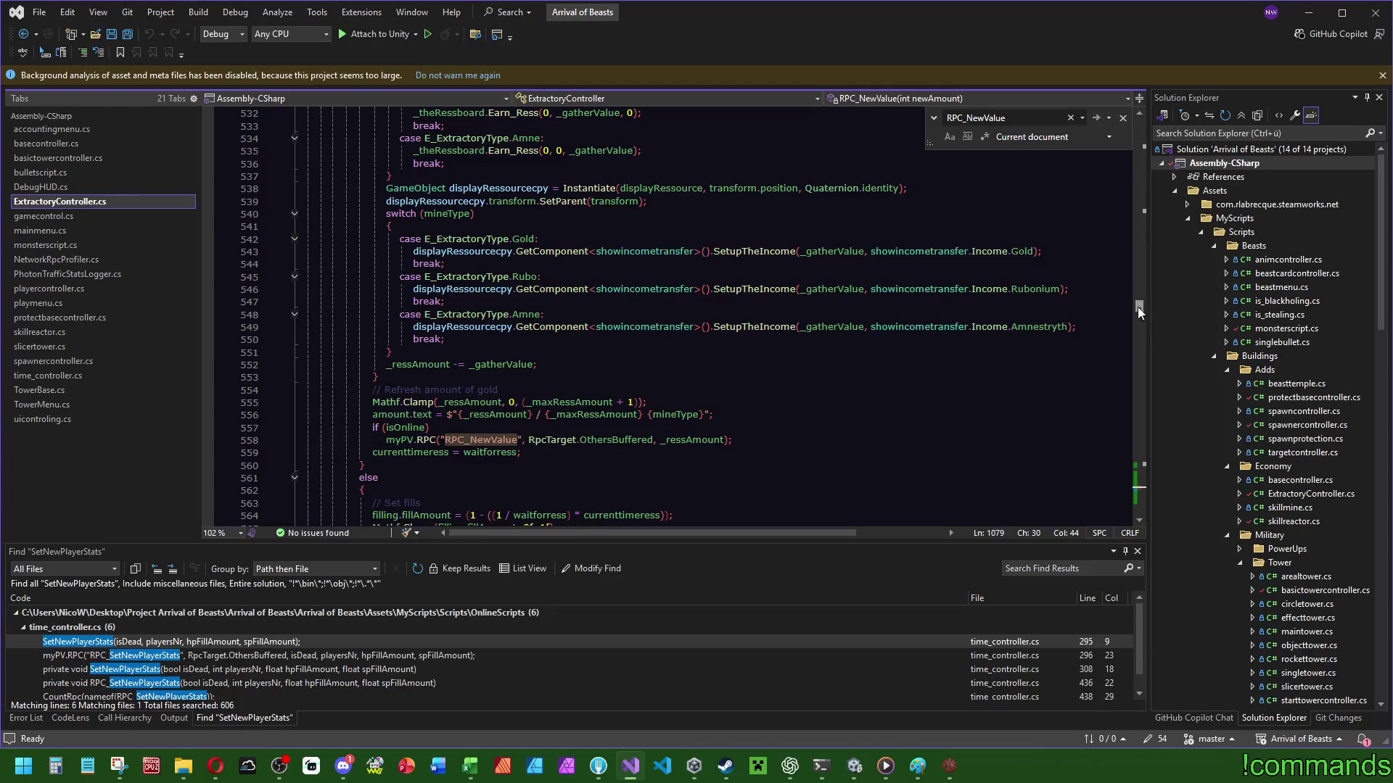
pyautogui.scroll(-3, 435, 421)
pyautogui.scroll(3, 508, 399)
pyautogui.scroll(15, 454, 425)
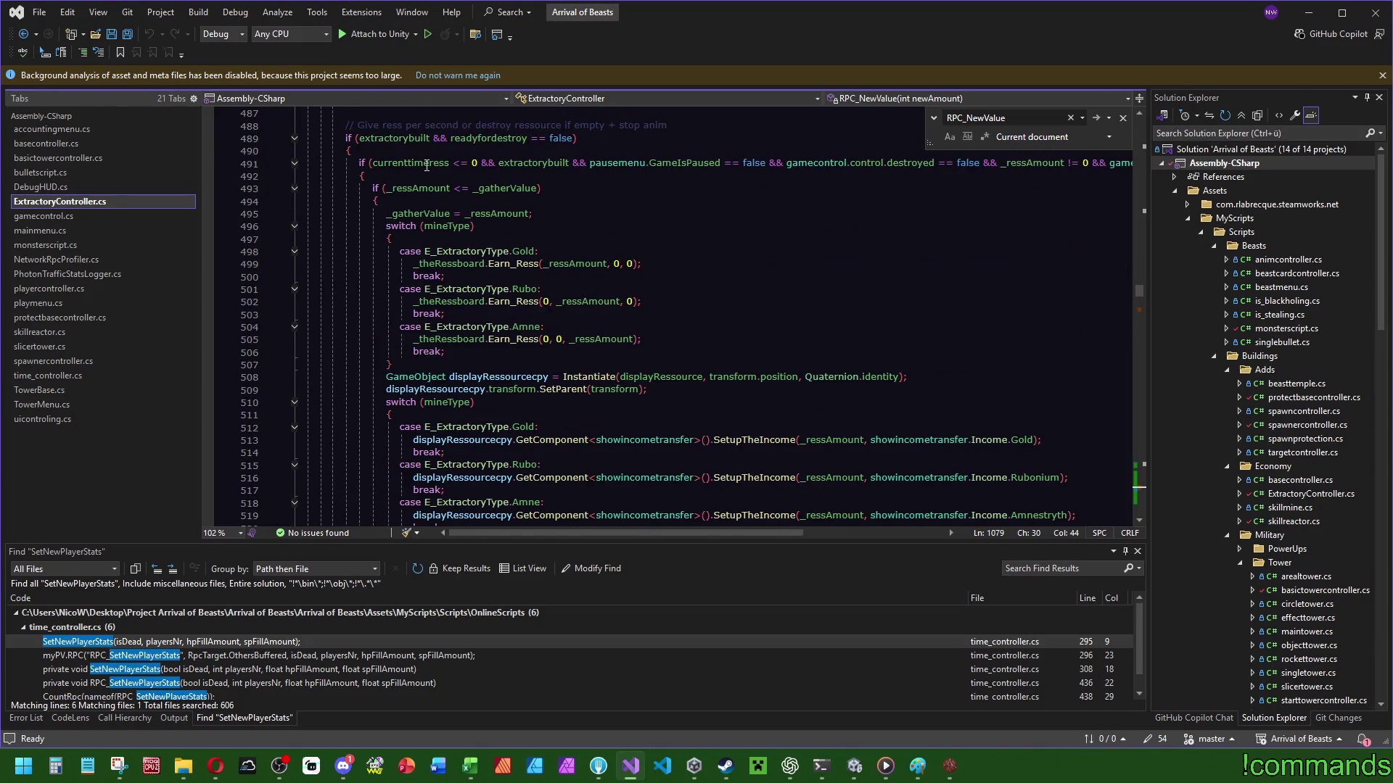
pyautogui.scroll(-20, 552, 174)
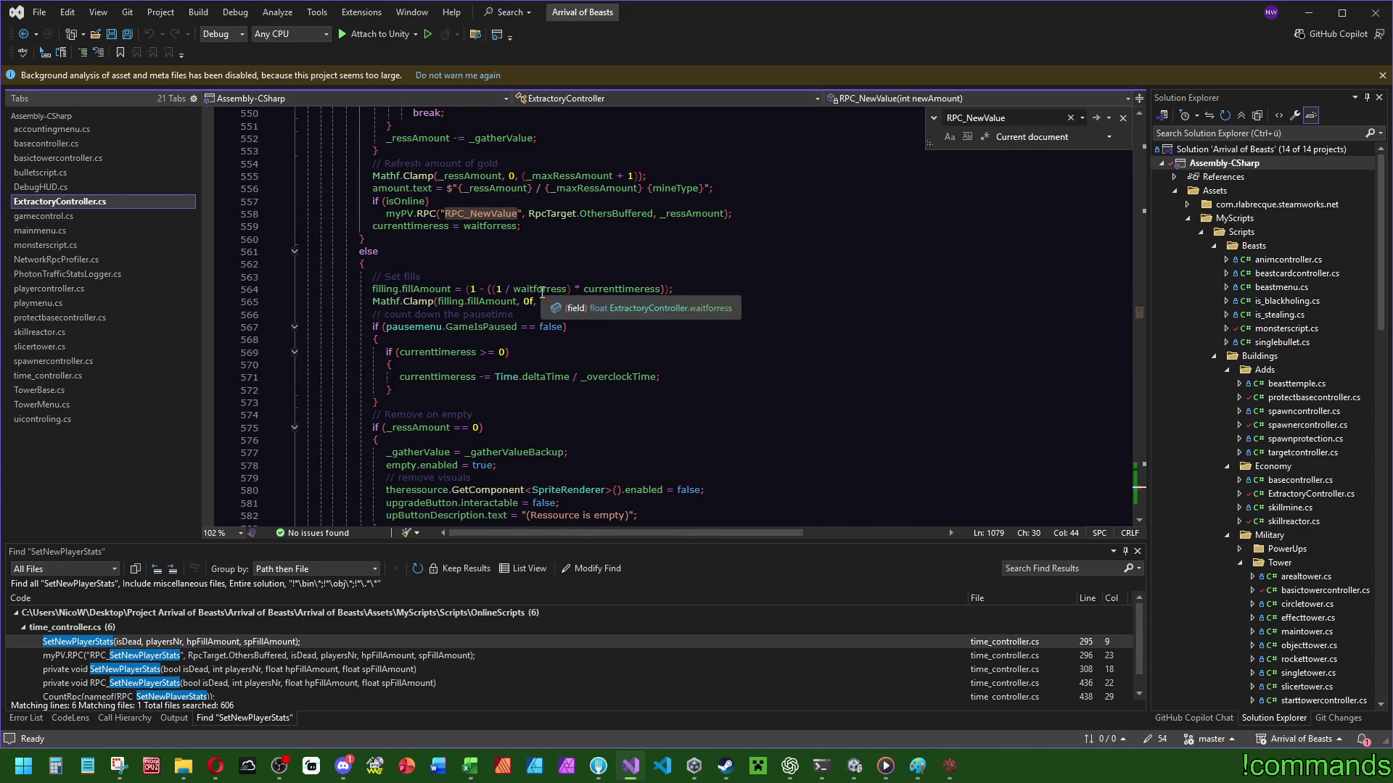
pyautogui.scroll(5, 544, 349)
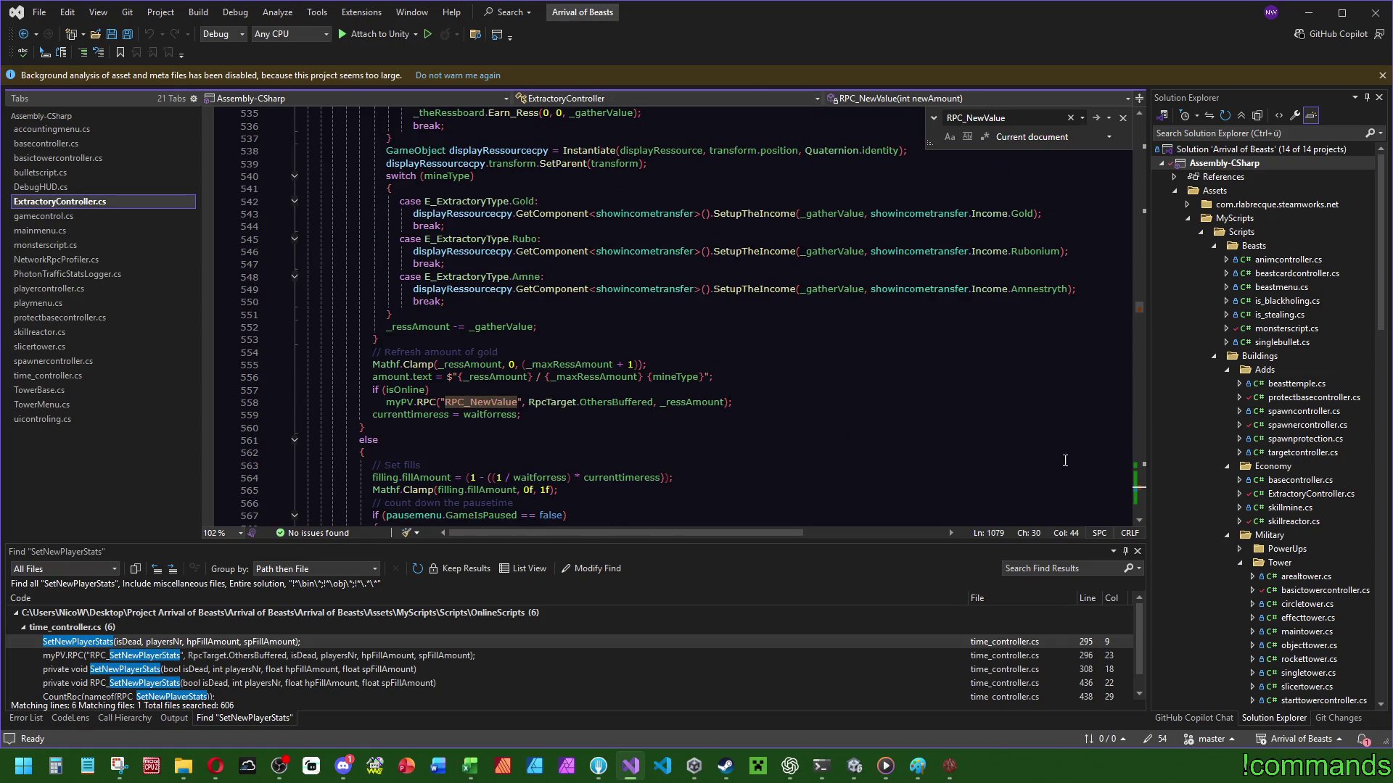
pyautogui.moveTo(1141, 302)
pyautogui.mouseDown()
pyautogui.moveTo(1157, 491)
pyautogui.moveTo(1155, 320)
pyautogui.moveTo(1146, 493)
pyautogui.moveTo(1152, 312)
pyautogui.mouseUp()
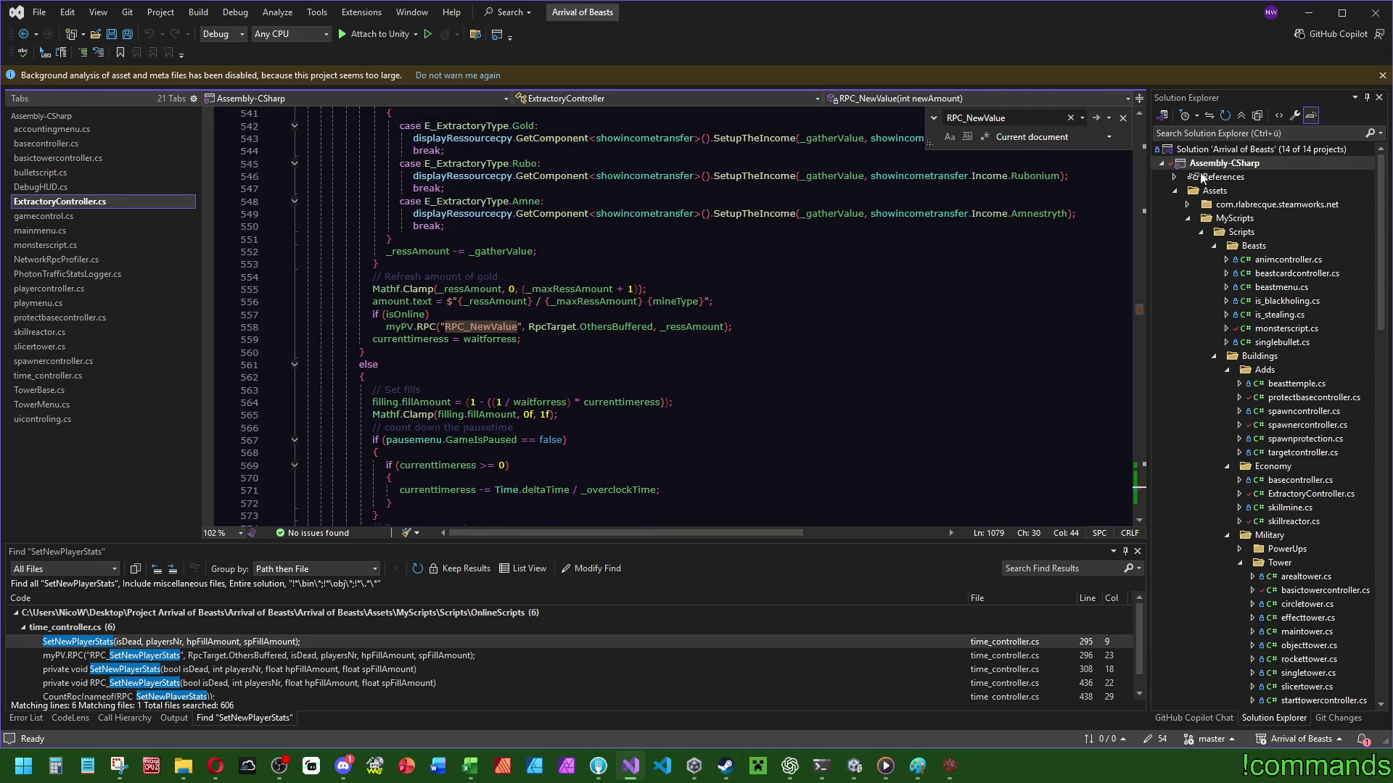
pyautogui.click(1300, 22)
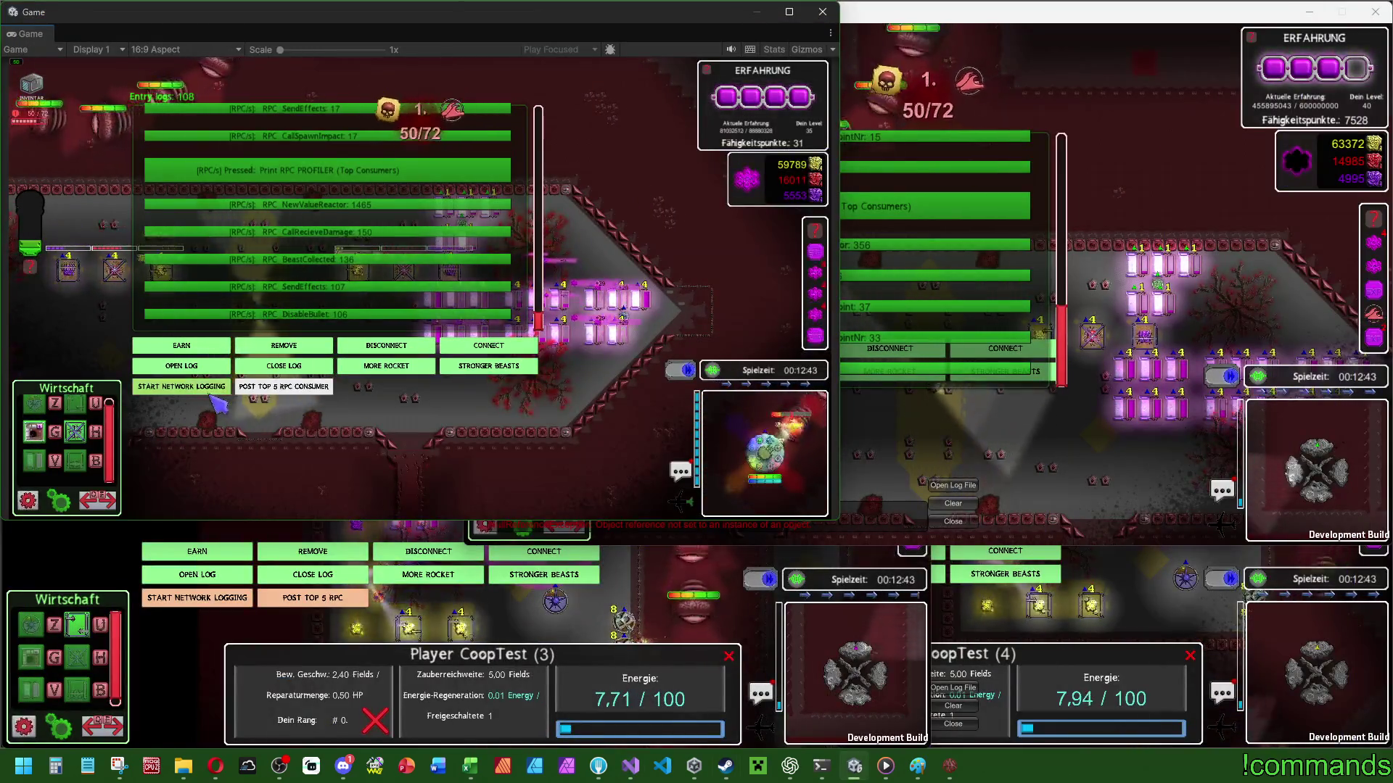
# Post fresh top 5 RPC consumer lists in both the standalone build and the editor Game view.
pyautogui.click(848, 185)
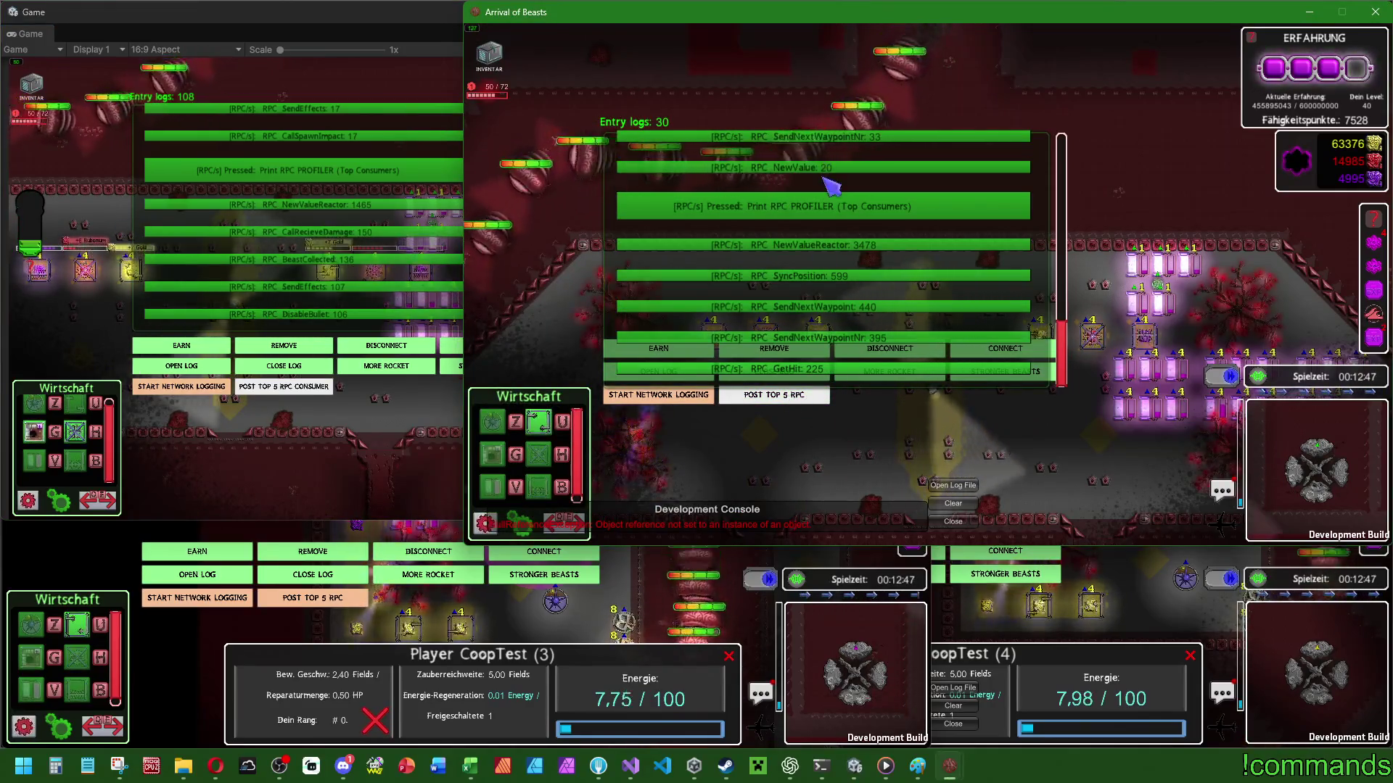
pyautogui.scroll(-2, 863, 192)
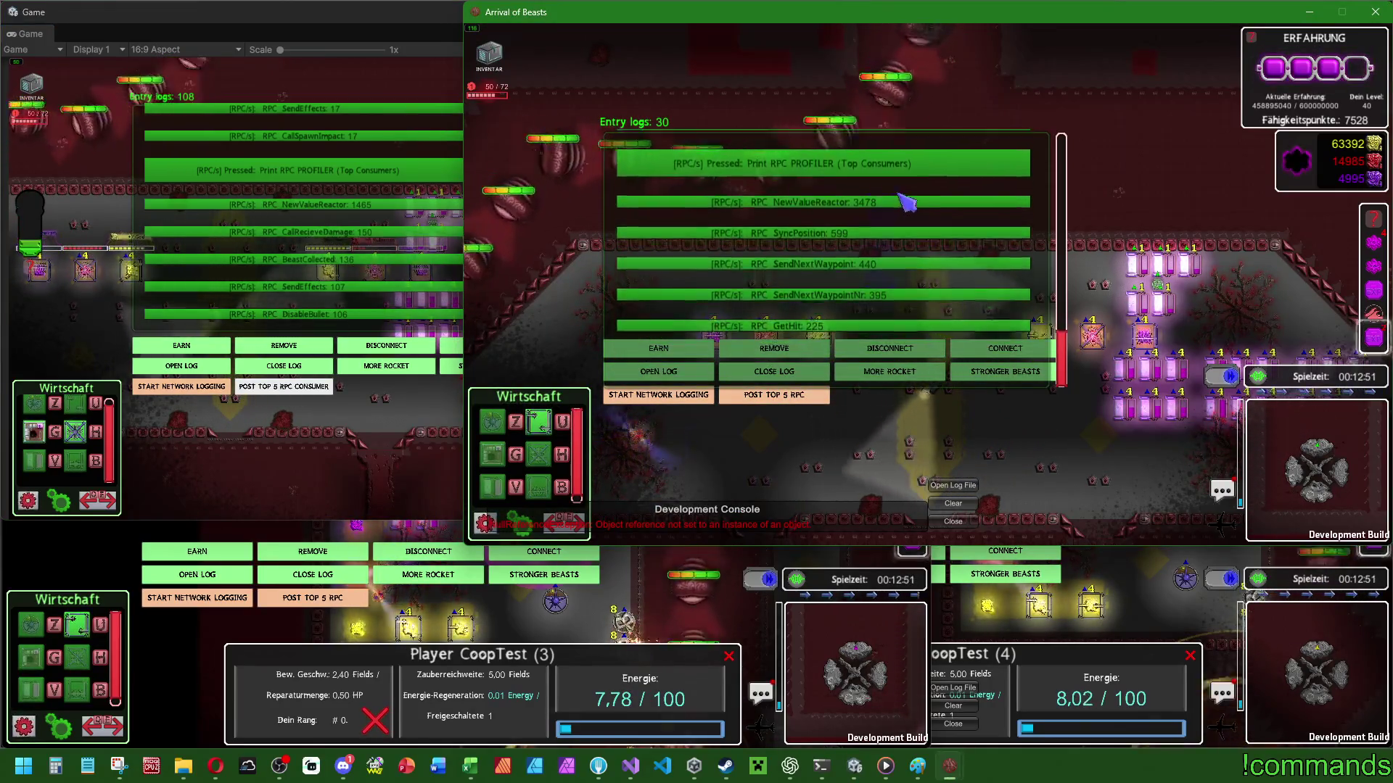
pyautogui.scroll(1, 893, 239)
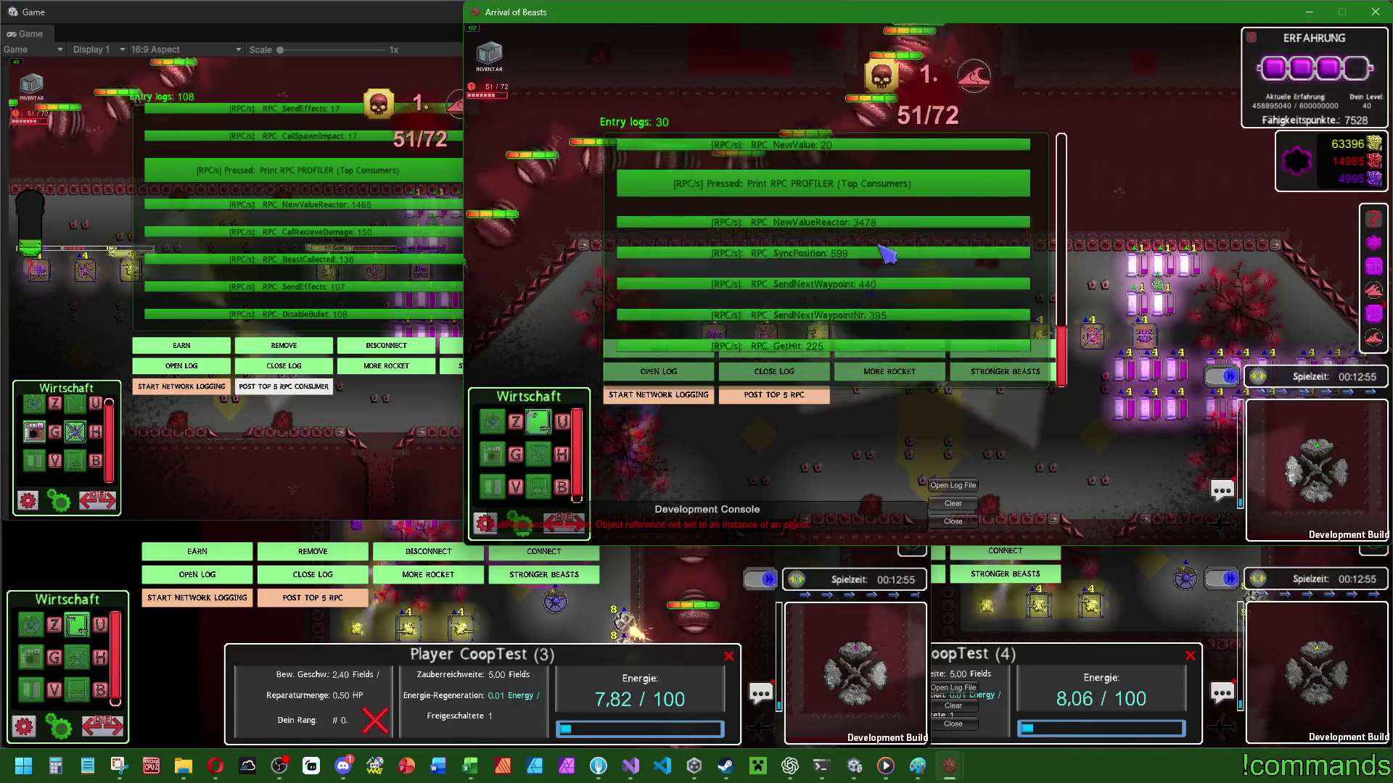
pyautogui.scroll(-1, 914, 188)
pyautogui.click(780, 398)
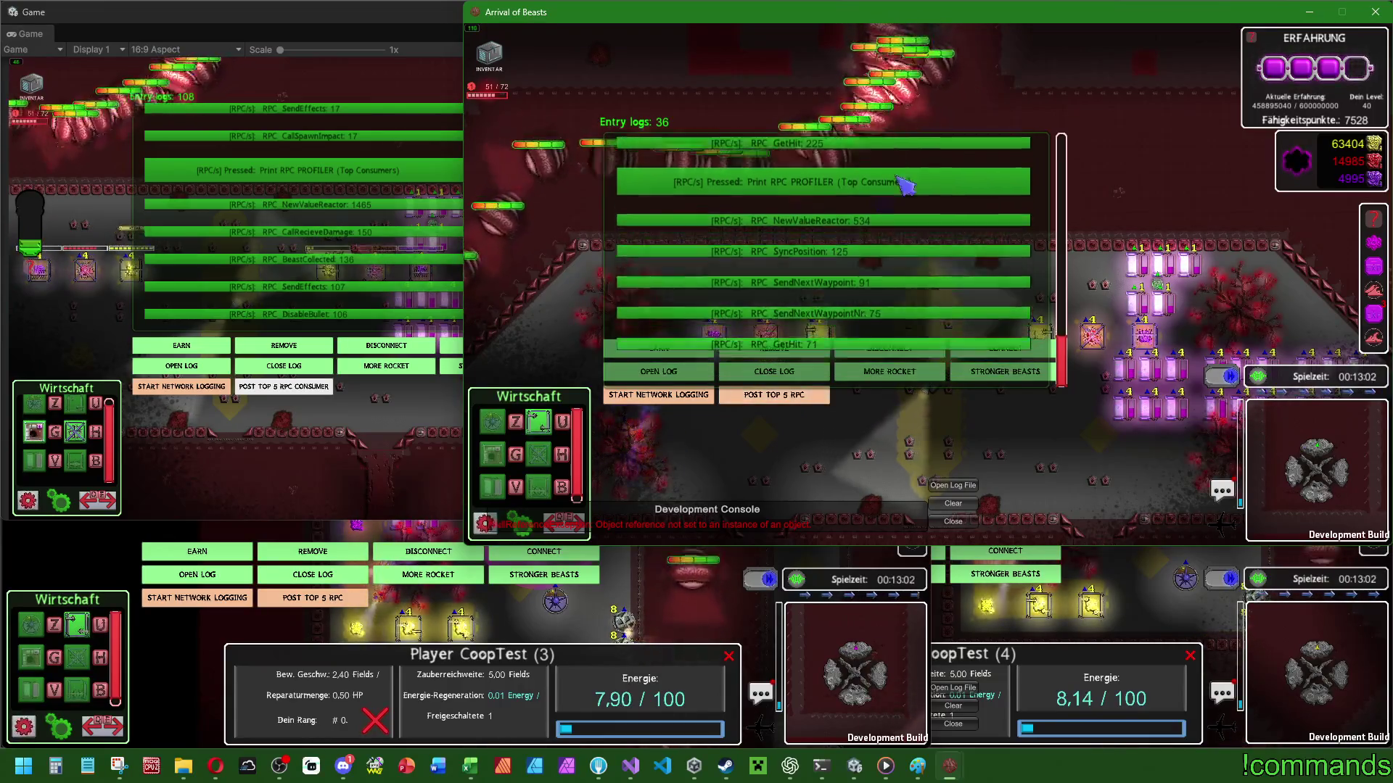
pyautogui.scroll(-2, 870, 210)
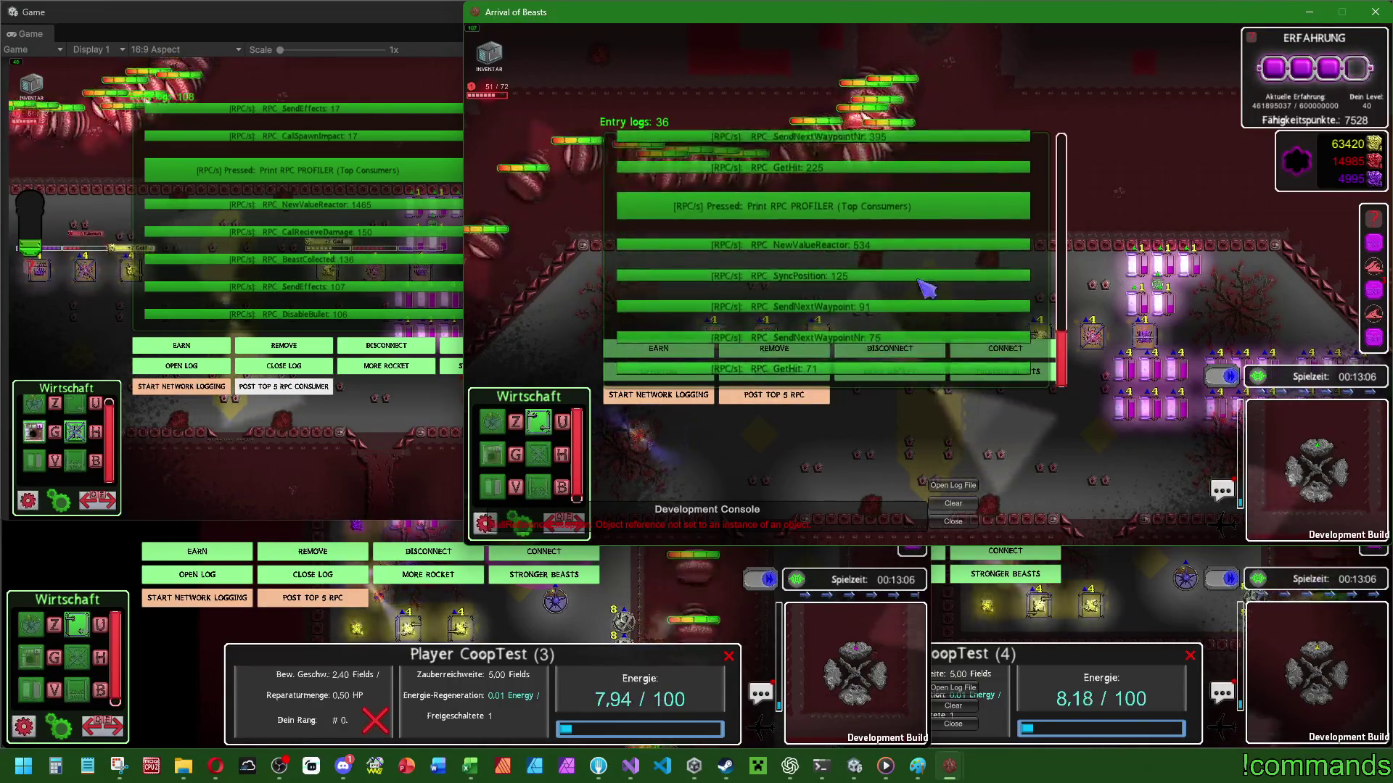
pyautogui.click(374, 183)
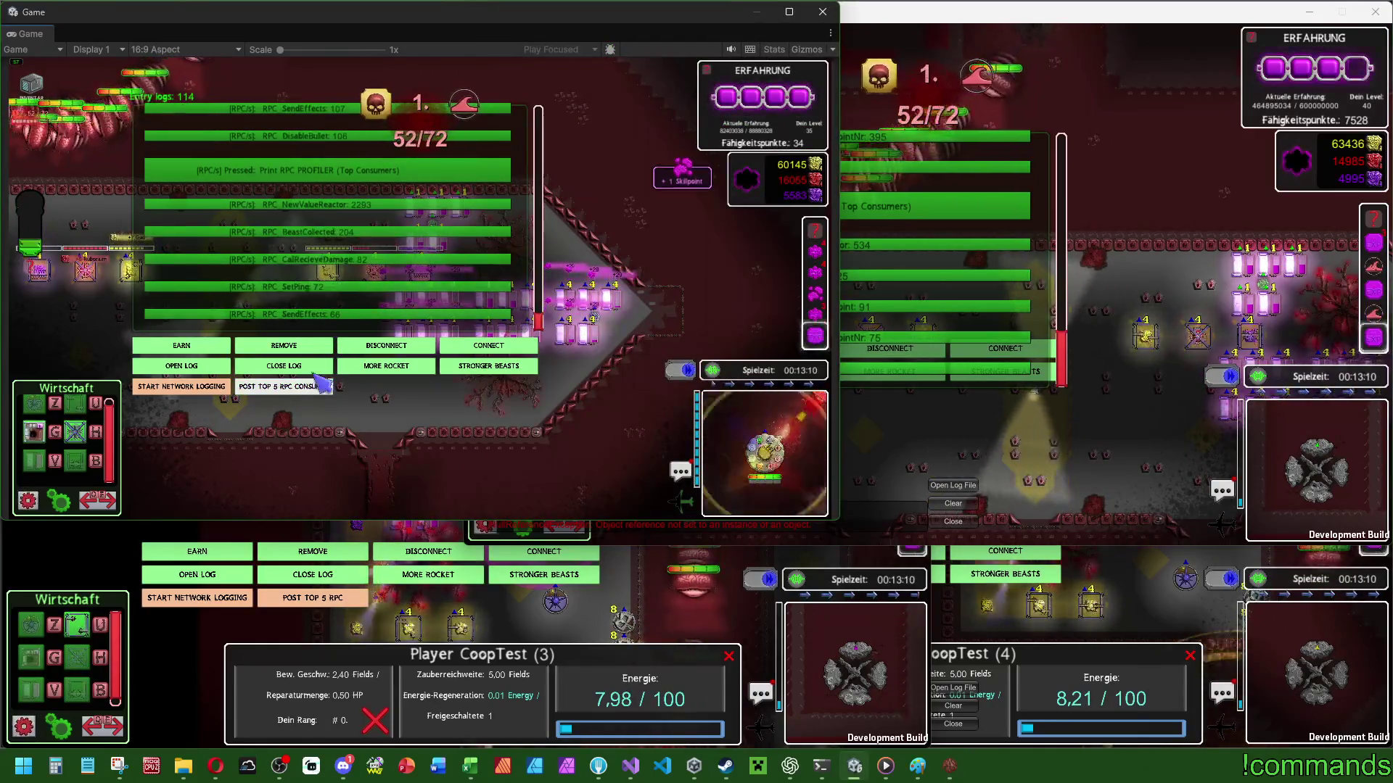
pyautogui.click(328, 397)
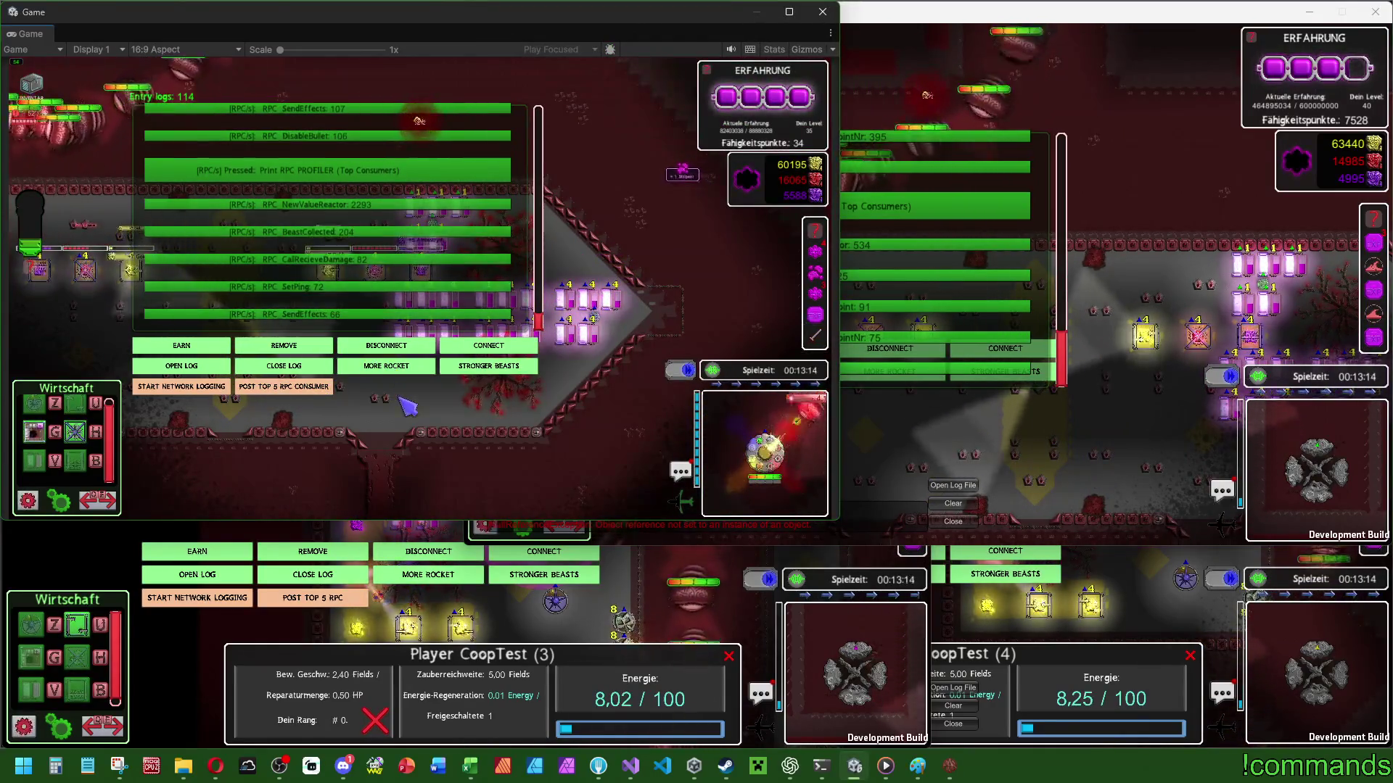
# Inspect the Gold Extraktor and Amnestryth Extraktor info panels in the build.
pyautogui.click(1051, 513)
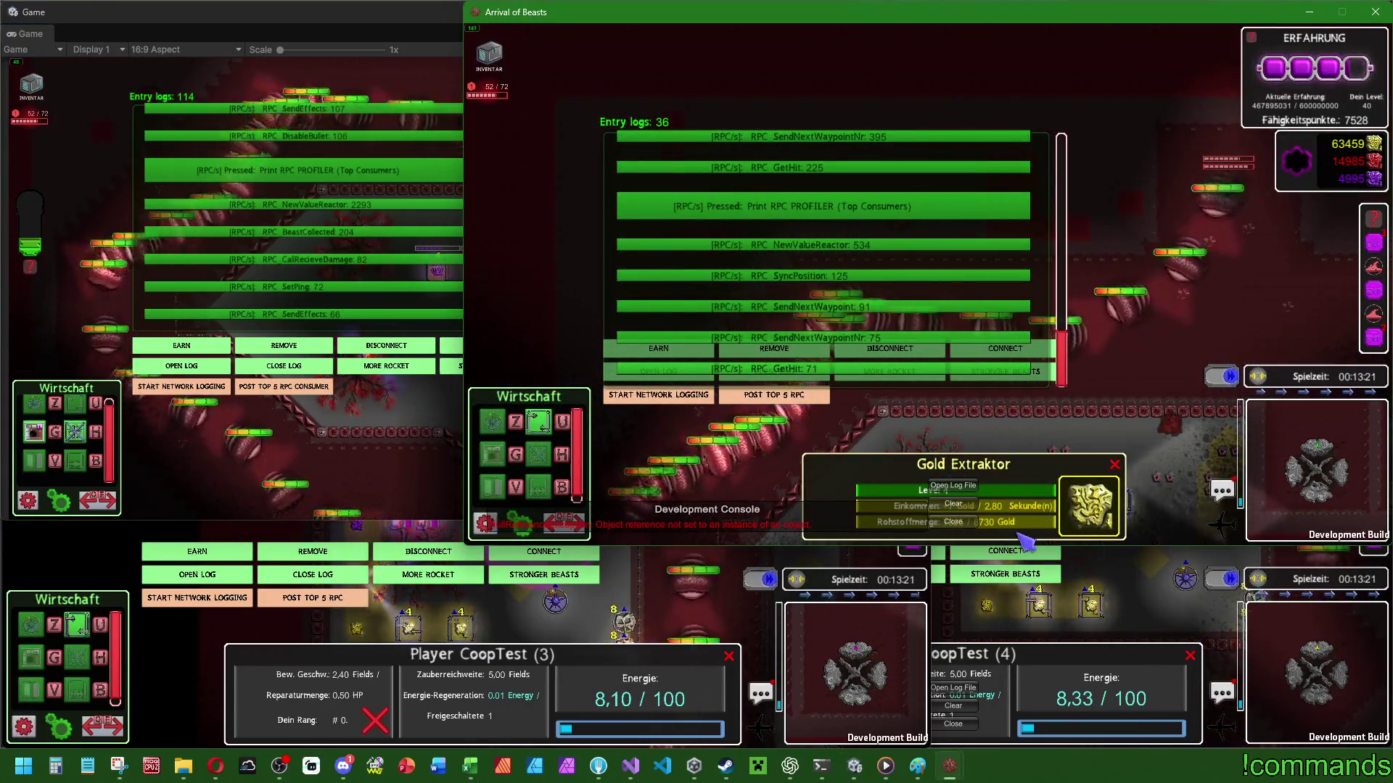
pyautogui.click(1070, 502)
pyautogui.click(1070, 501)
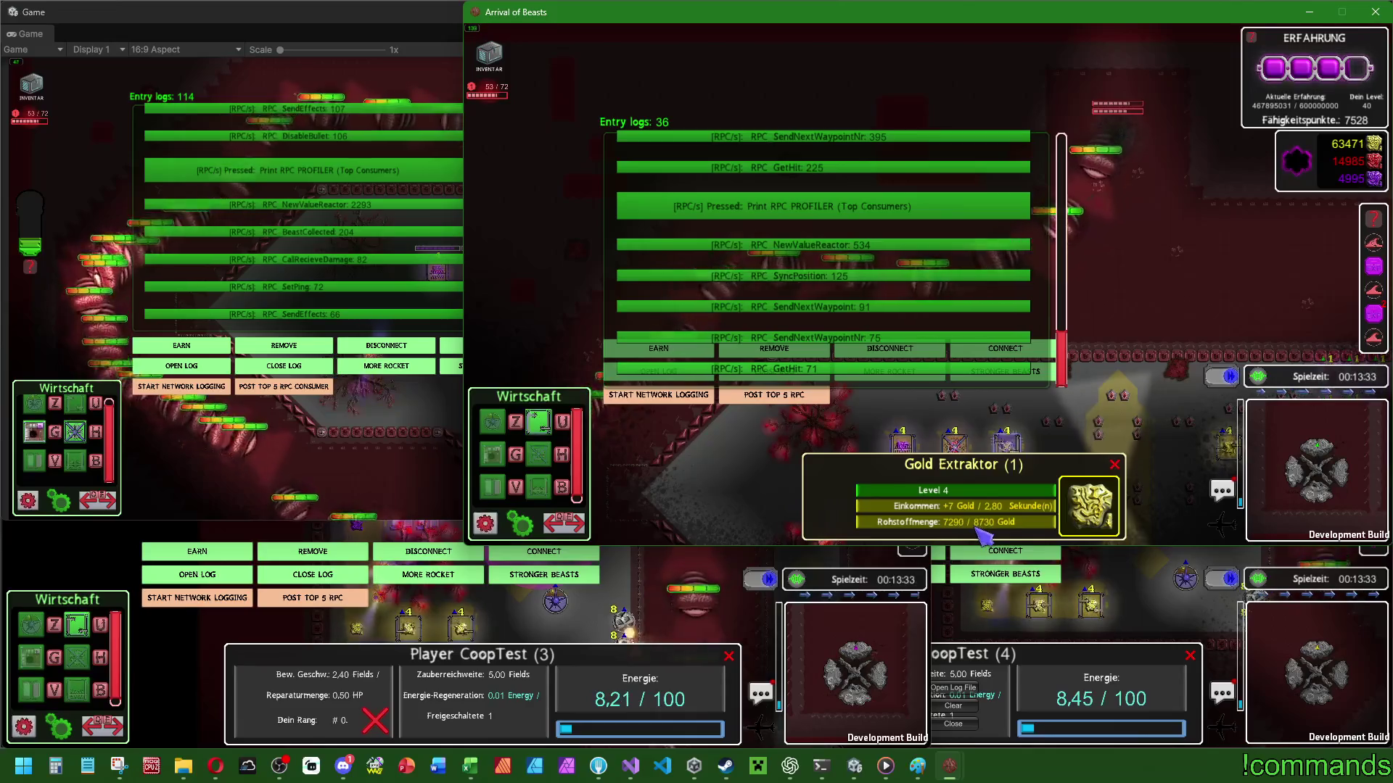
pyautogui.click(954, 431)
pyautogui.click(1001, 444)
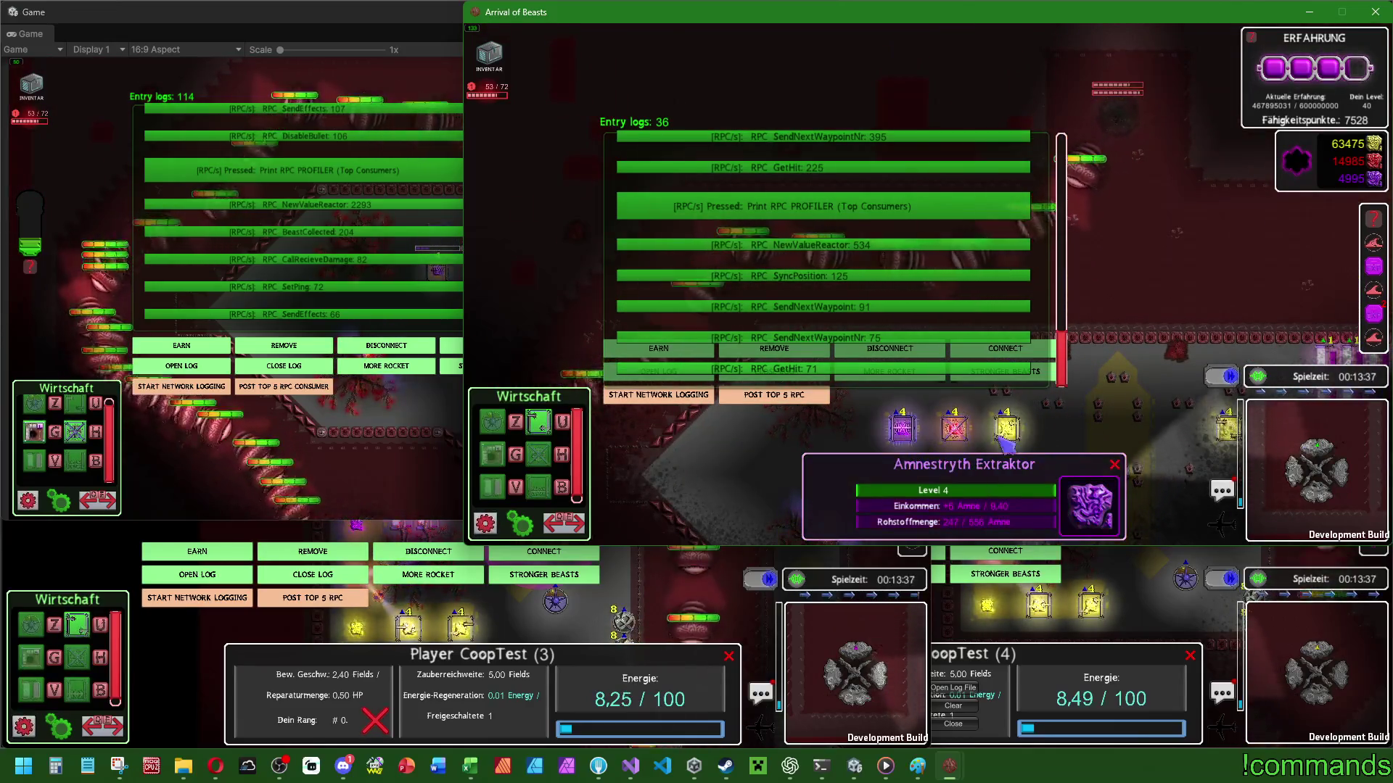
pyautogui.click(1004, 439)
pyautogui.click(1008, 433)
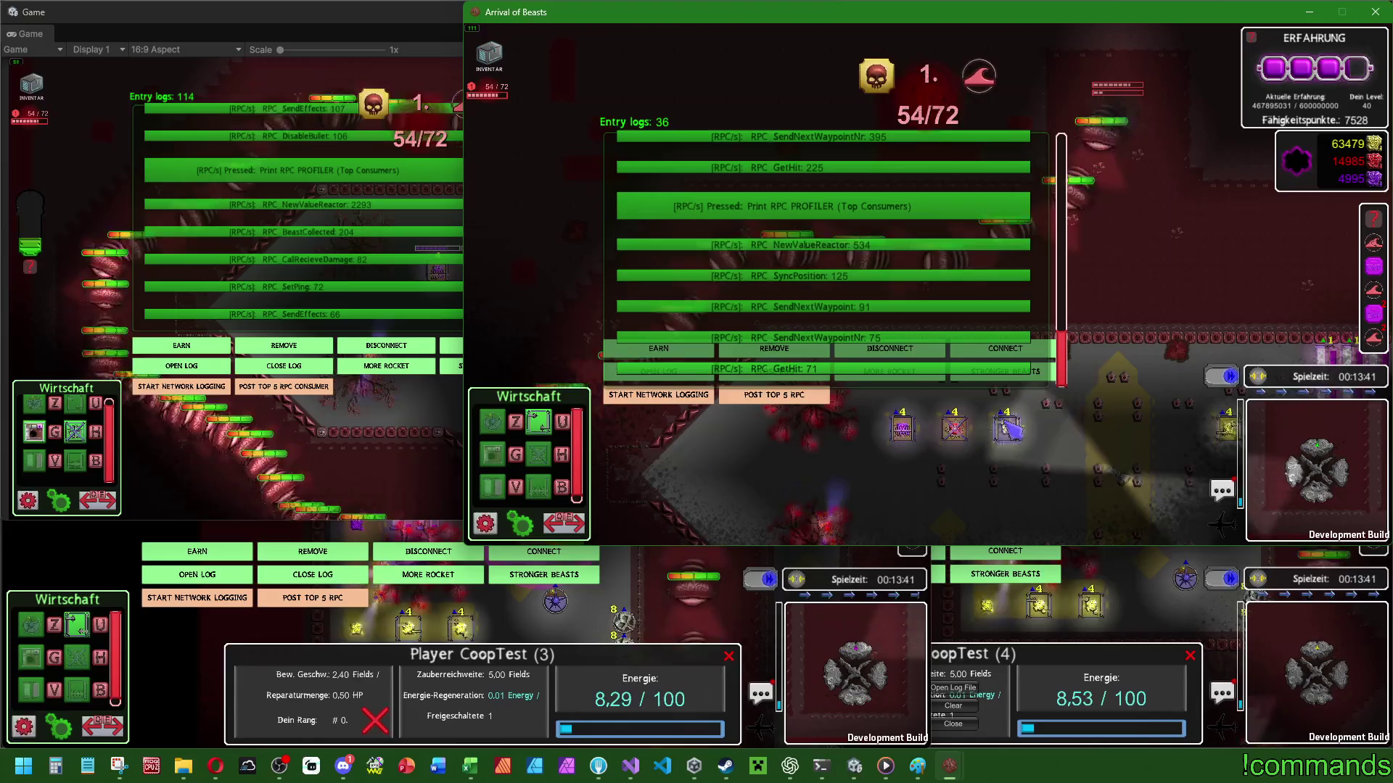
pyautogui.click(1010, 433)
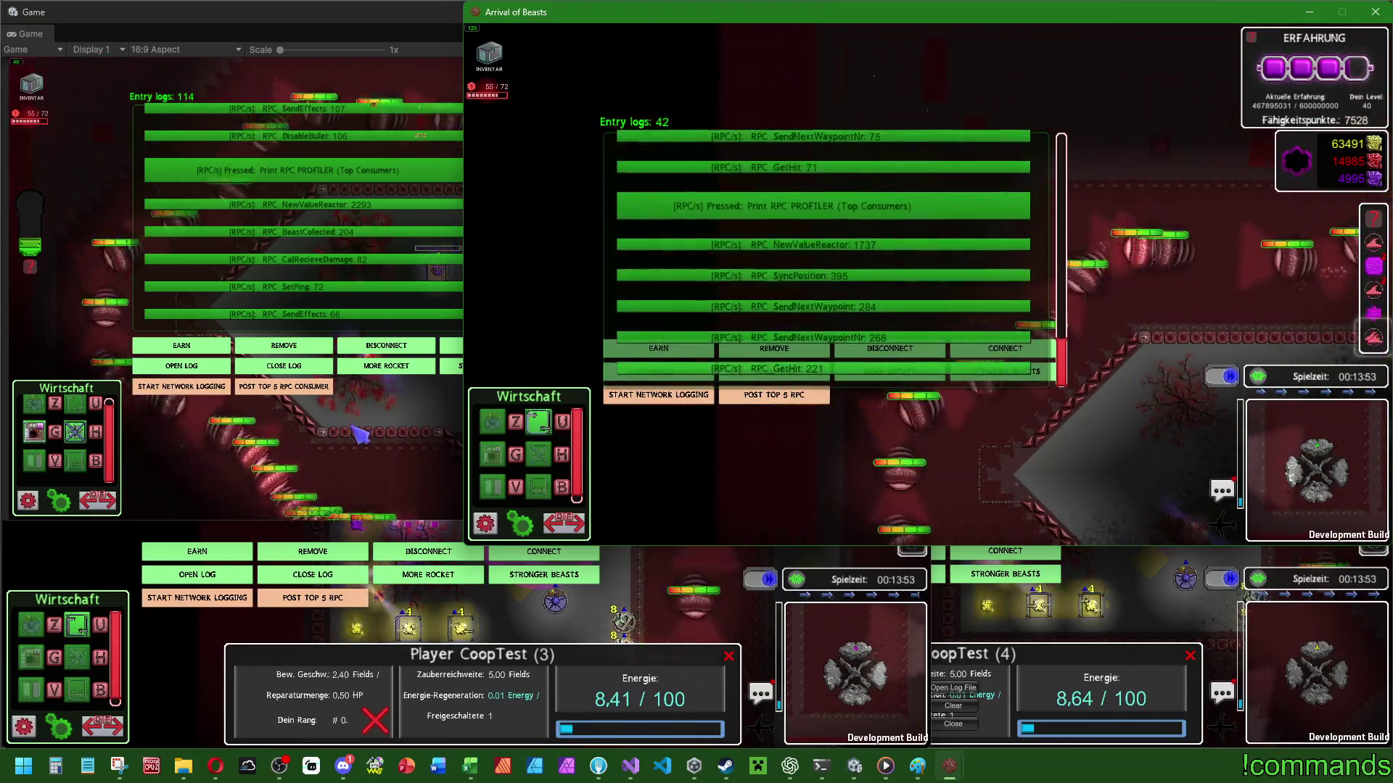
pyautogui.click(360, 290)
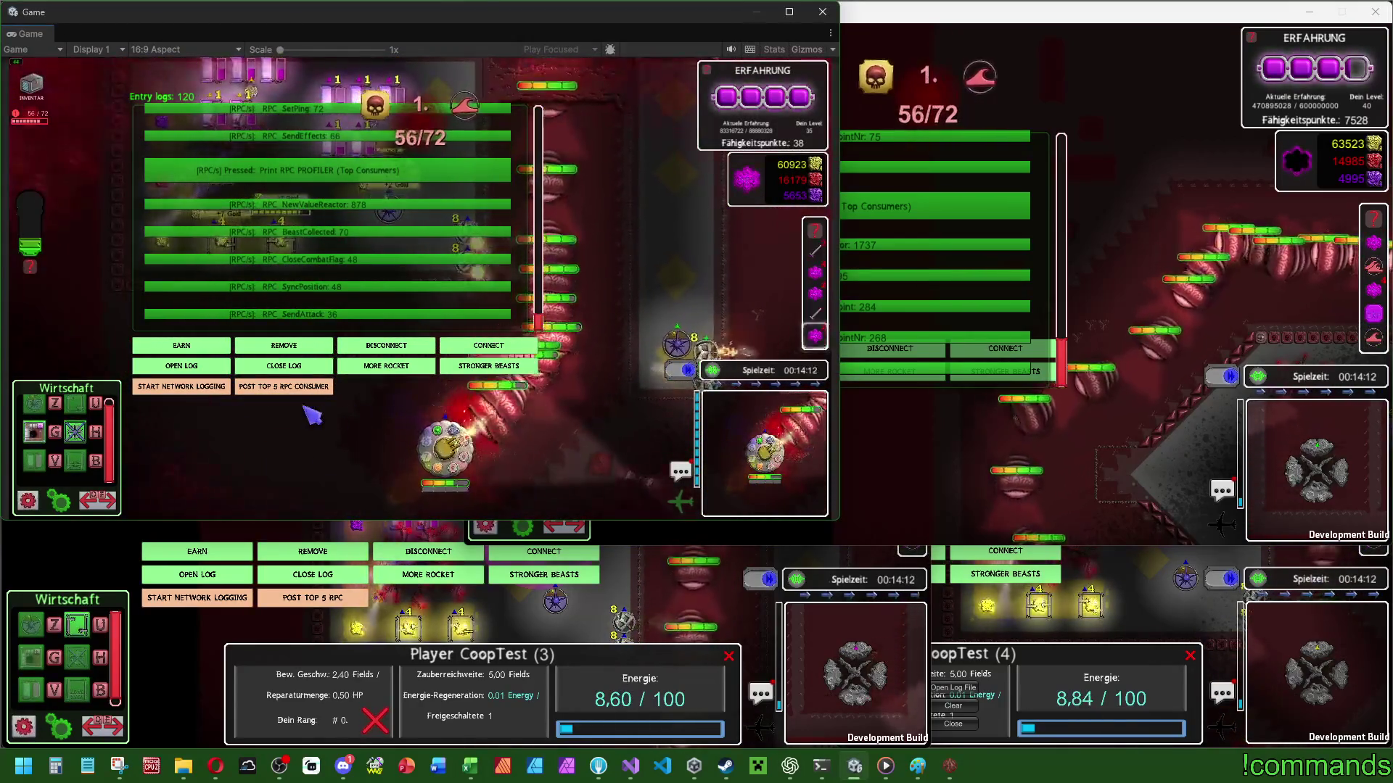
# Close the network RPC log, check the defence base's info panel, and let the match end in defeat.
pyautogui.click(287, 367)
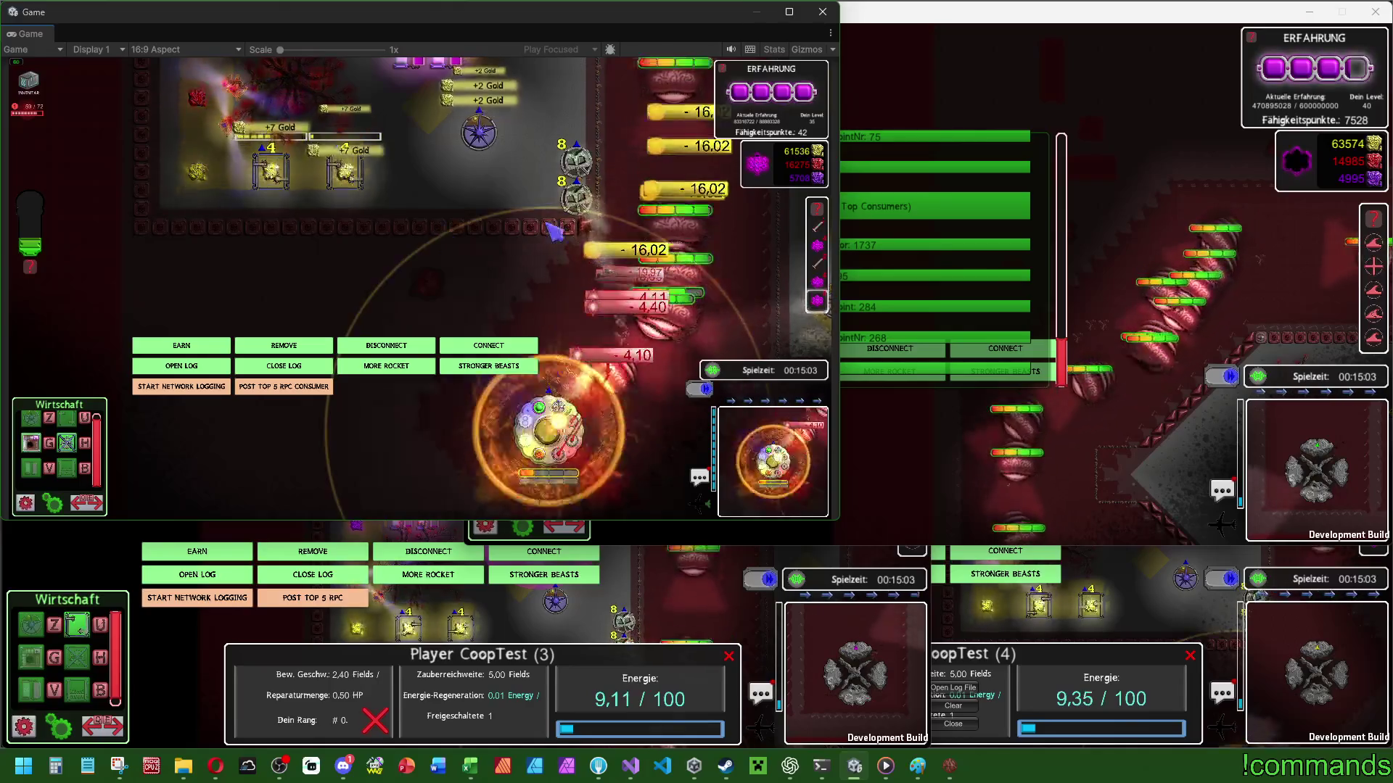
pyautogui.click(533, 454)
pyautogui.click(473, 285)
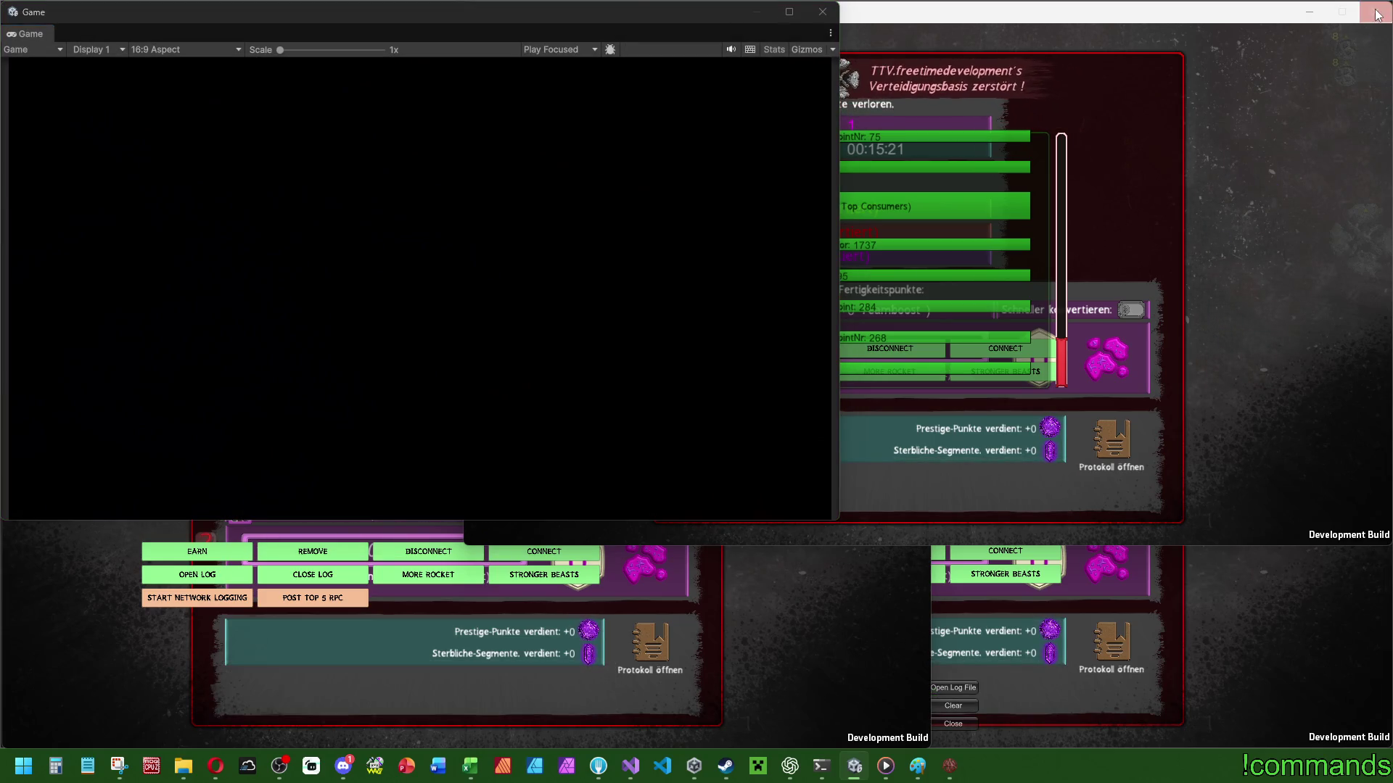
# Close both Arrival of Beasts build windows and return to the Unity editor.
pyautogui.click(1376, 14)
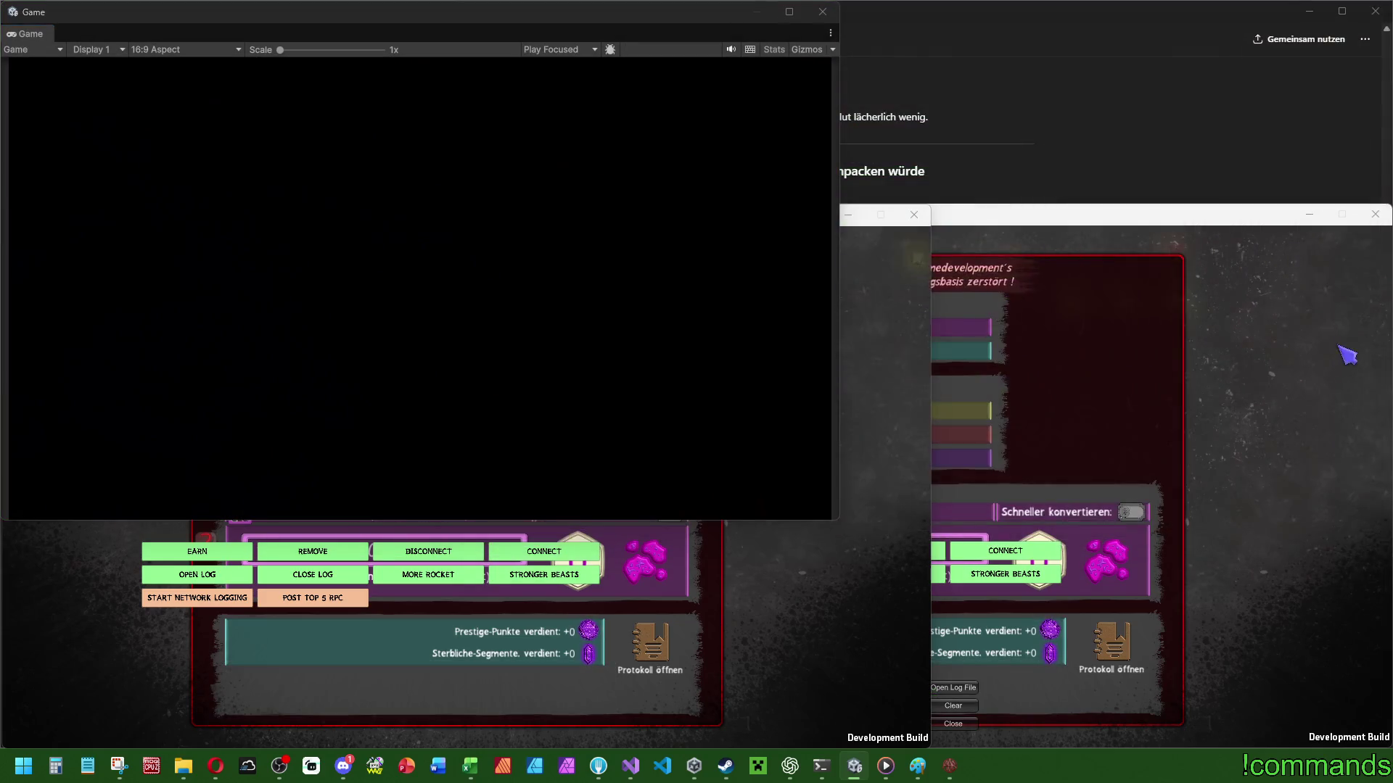
pyautogui.click(746, 631)
pyautogui.click(914, 214)
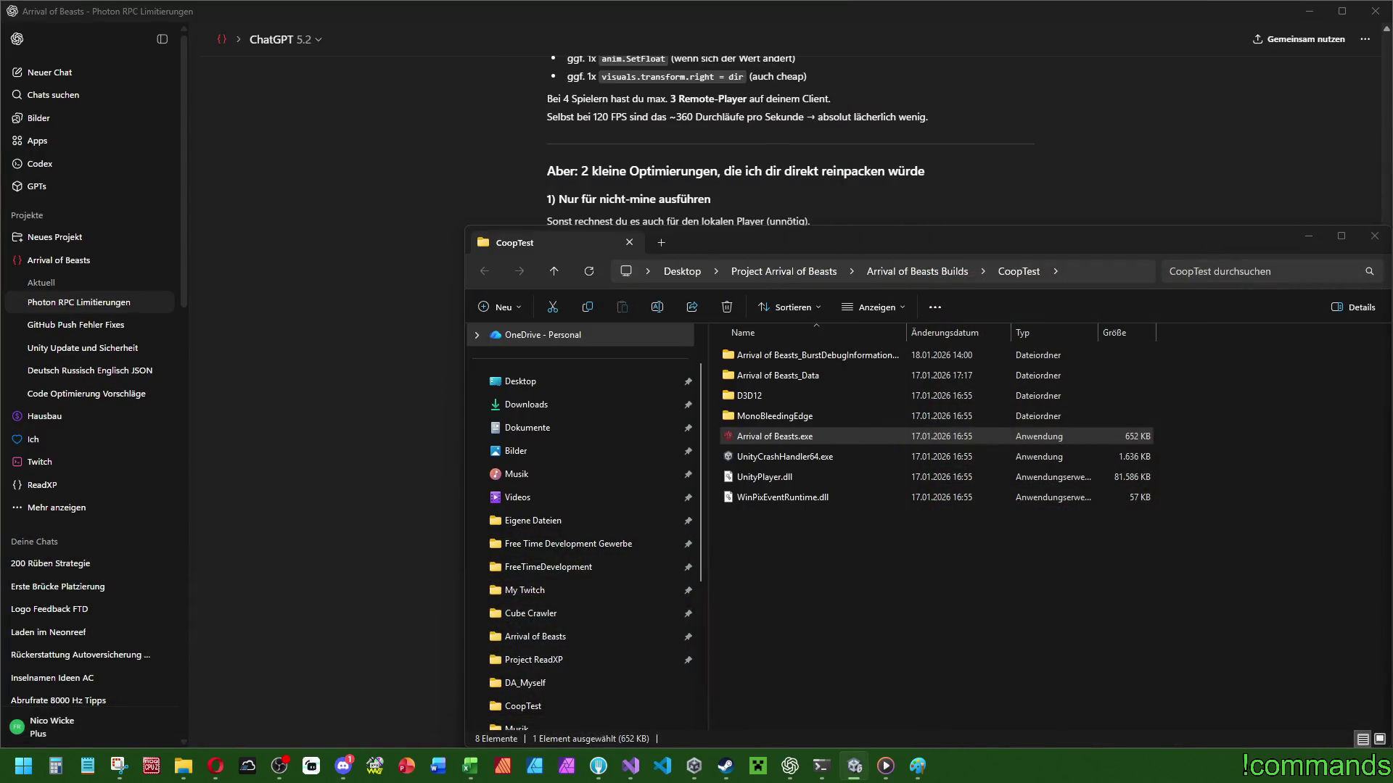
pyautogui.hotkey('alt', 'Tab')
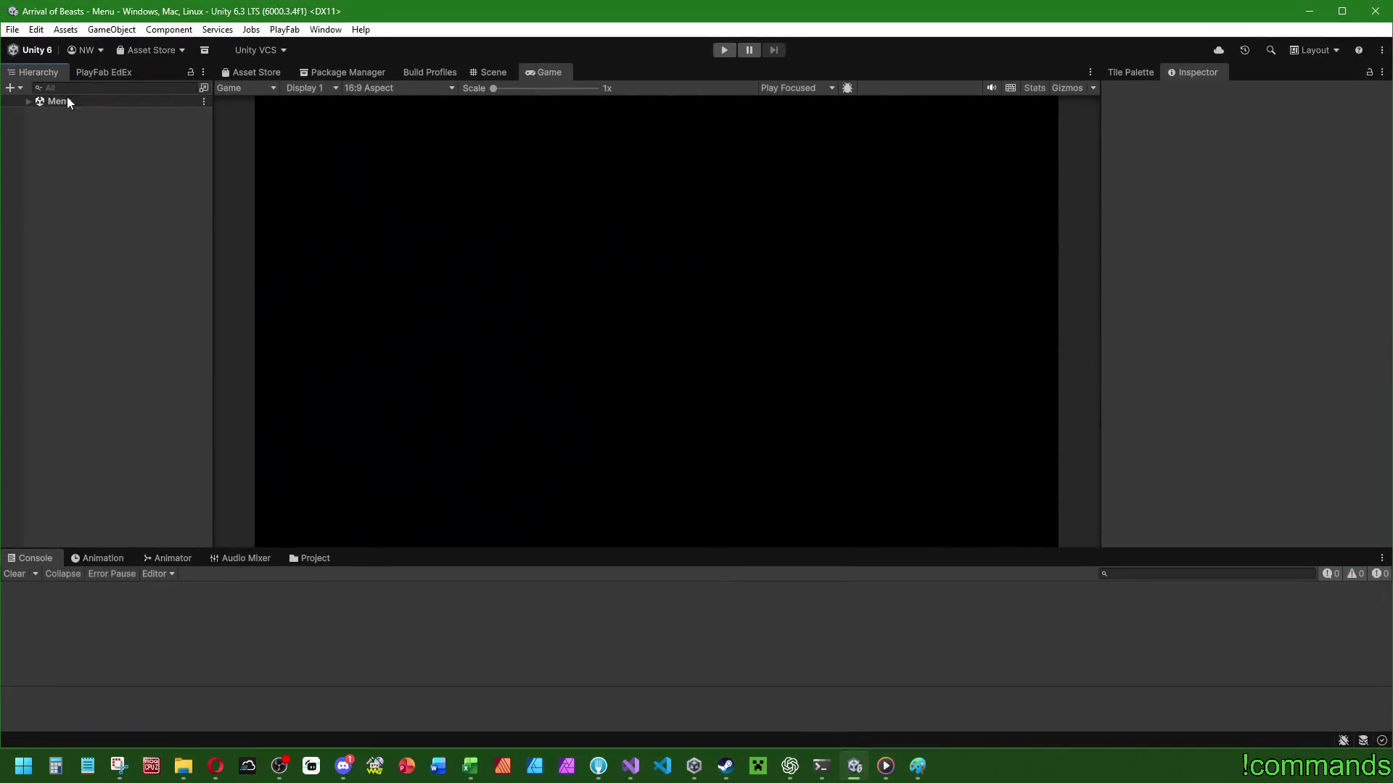
# Expand the Menu scene in the Hierarchy and save the project via File > Save Project.
pyautogui.click(28, 101)
pyautogui.click(12, 29)
pyautogui.click(40, 185)
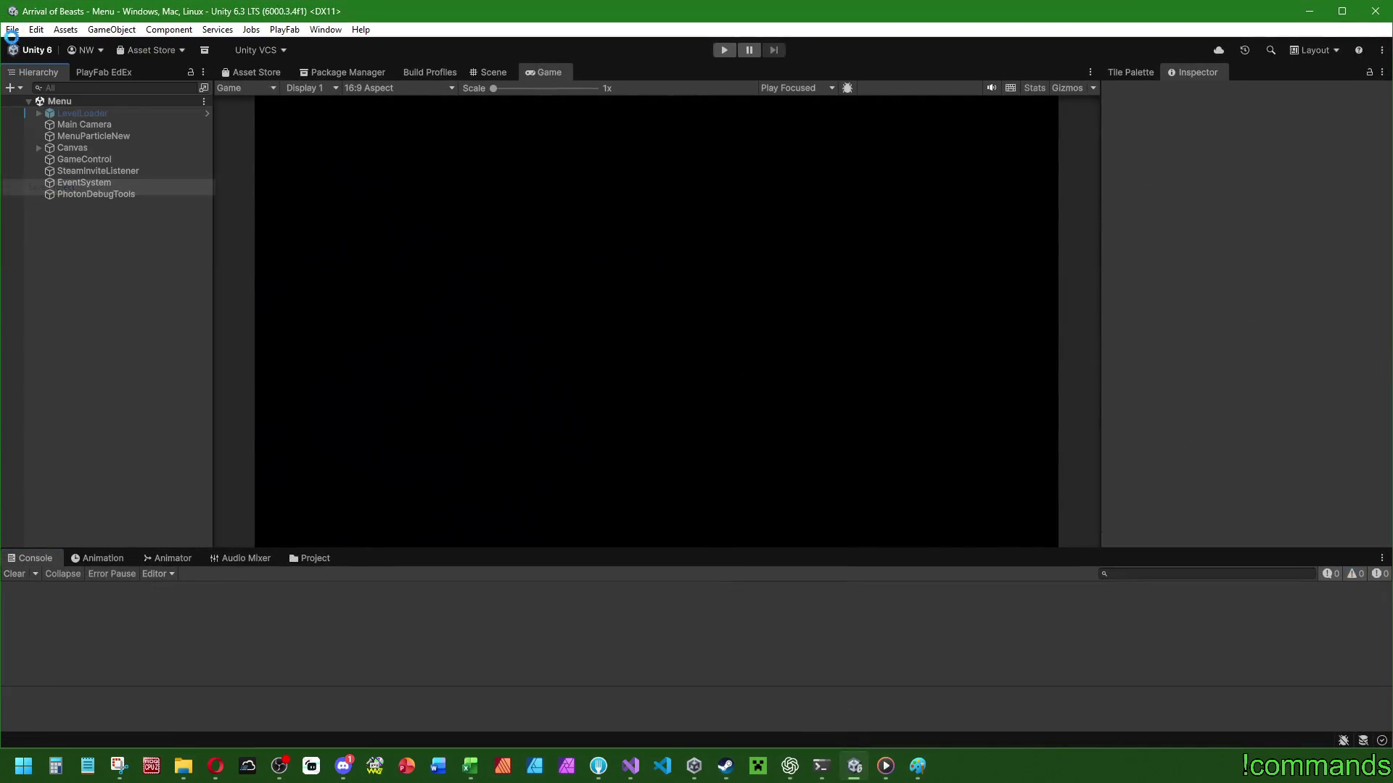
pyautogui.click(13, 29)
pyautogui.press('Escape')
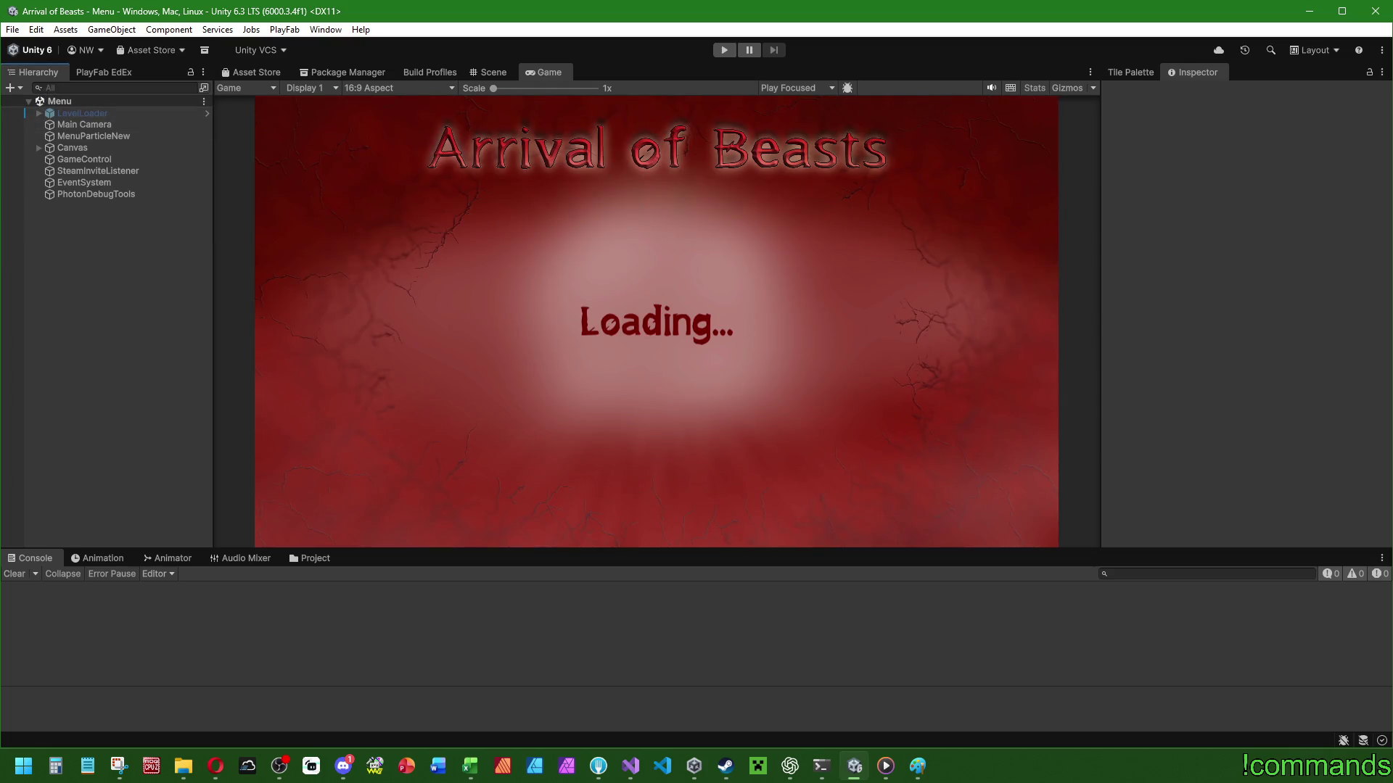
pyautogui.hotkey('alt', 'Tab')
pyautogui.hotkey('alt', 'Tab')
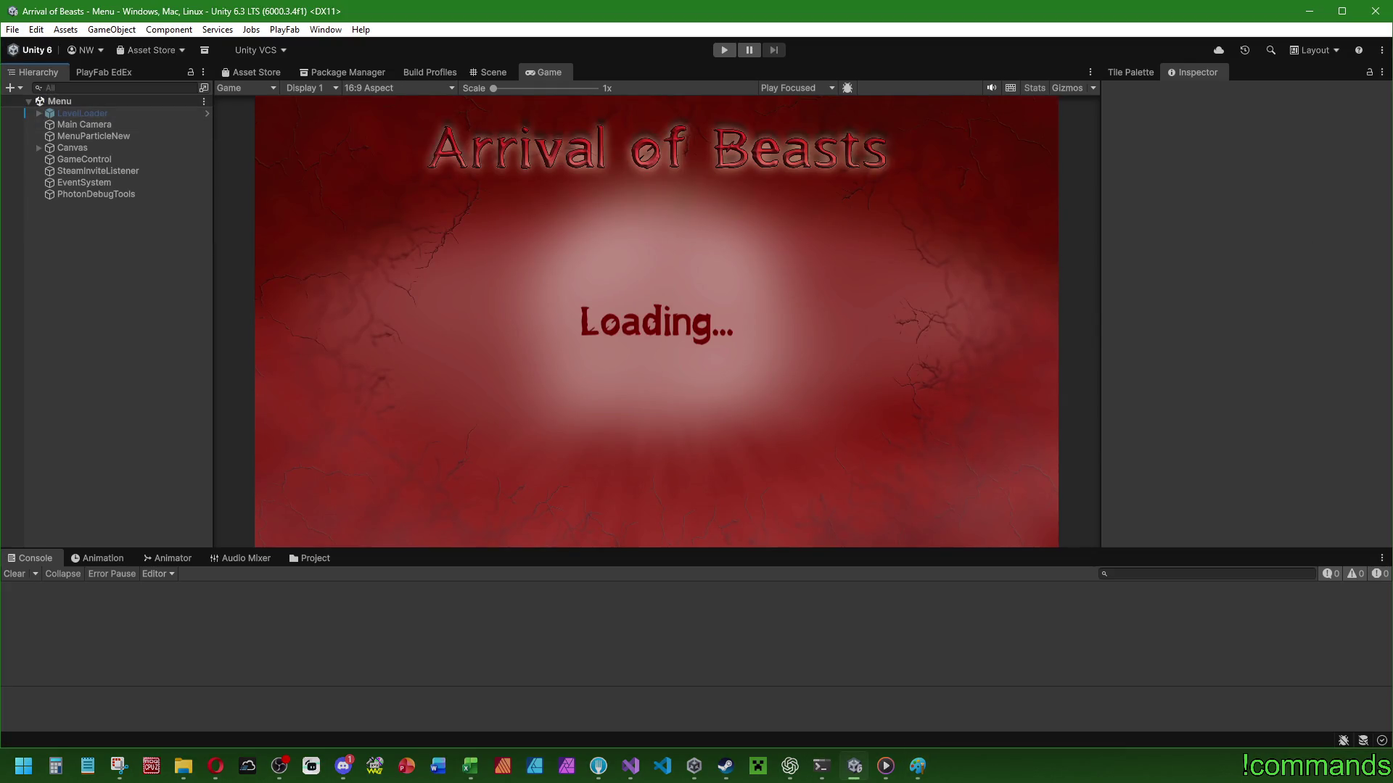
pyautogui.click(821, 770)
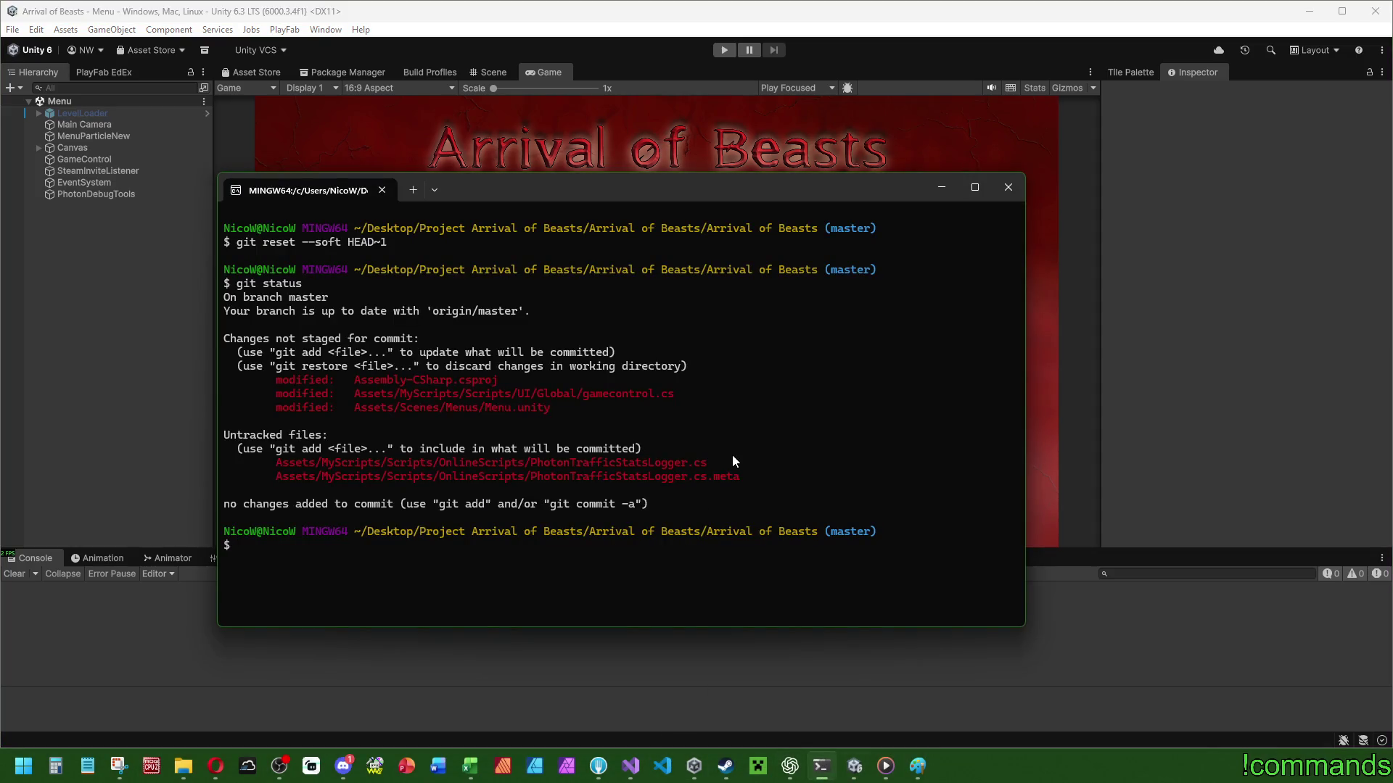
# Maximize and restore the Git Bash window, then close the Paint sketch with Nicht speichern.
pyautogui.doubleClick(691, 194)
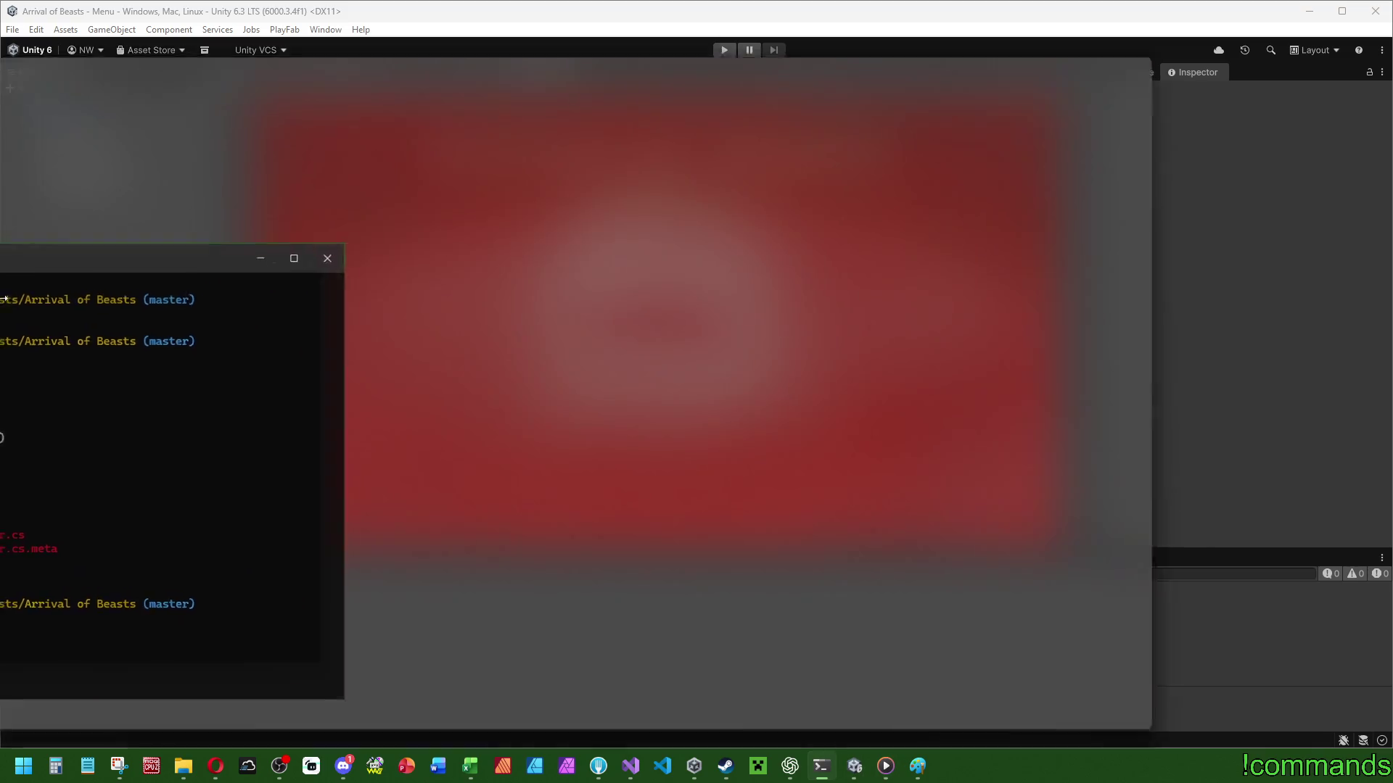
pyautogui.doubleClick(448, 26)
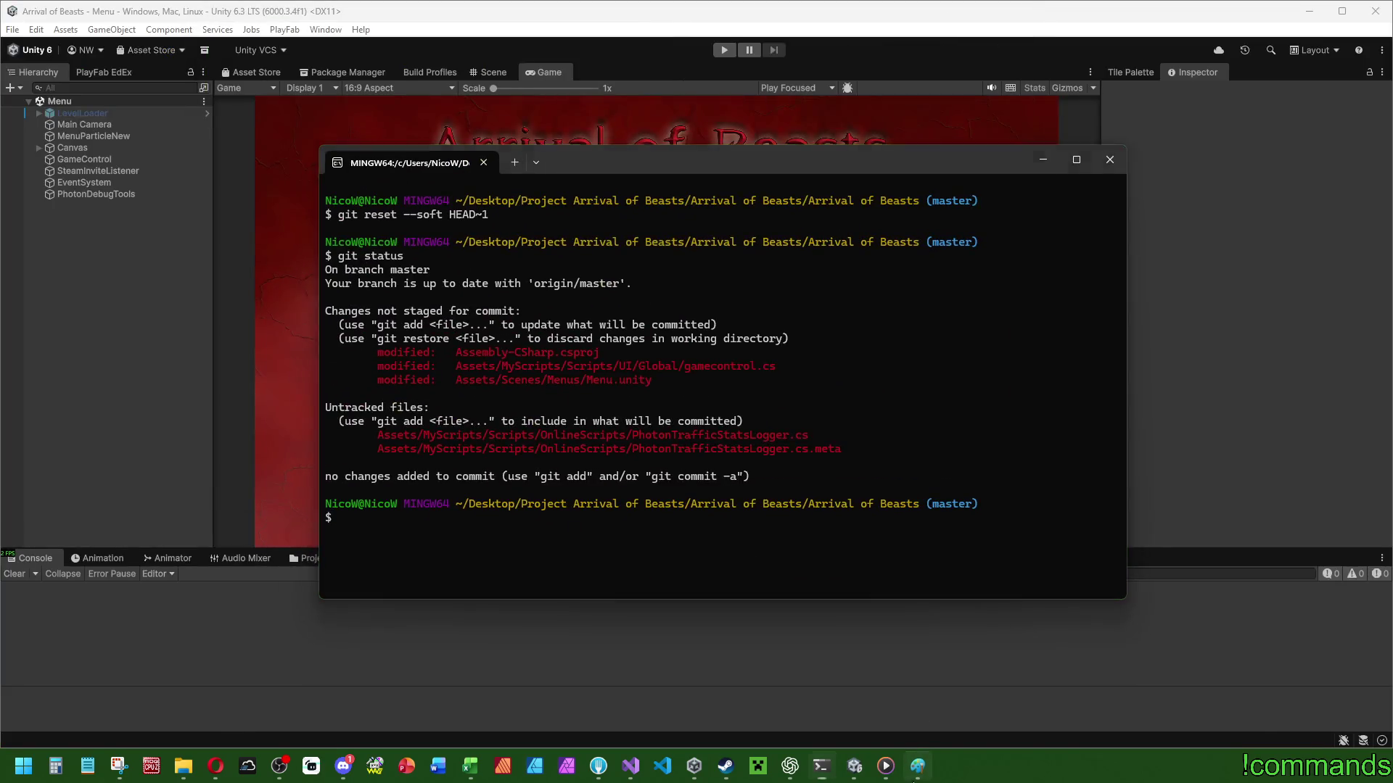
pyautogui.click(918, 766)
pyautogui.click(1375, 11)
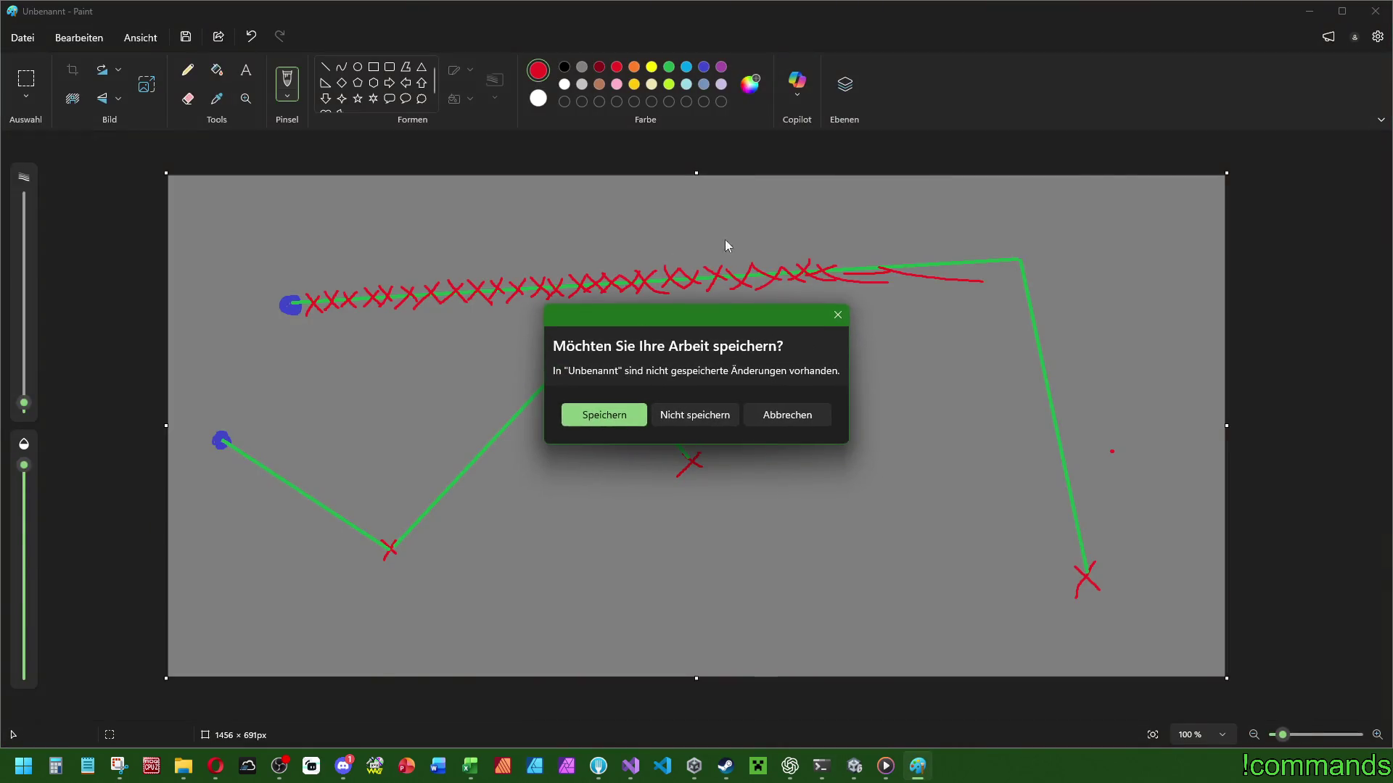
pyautogui.click(708, 412)
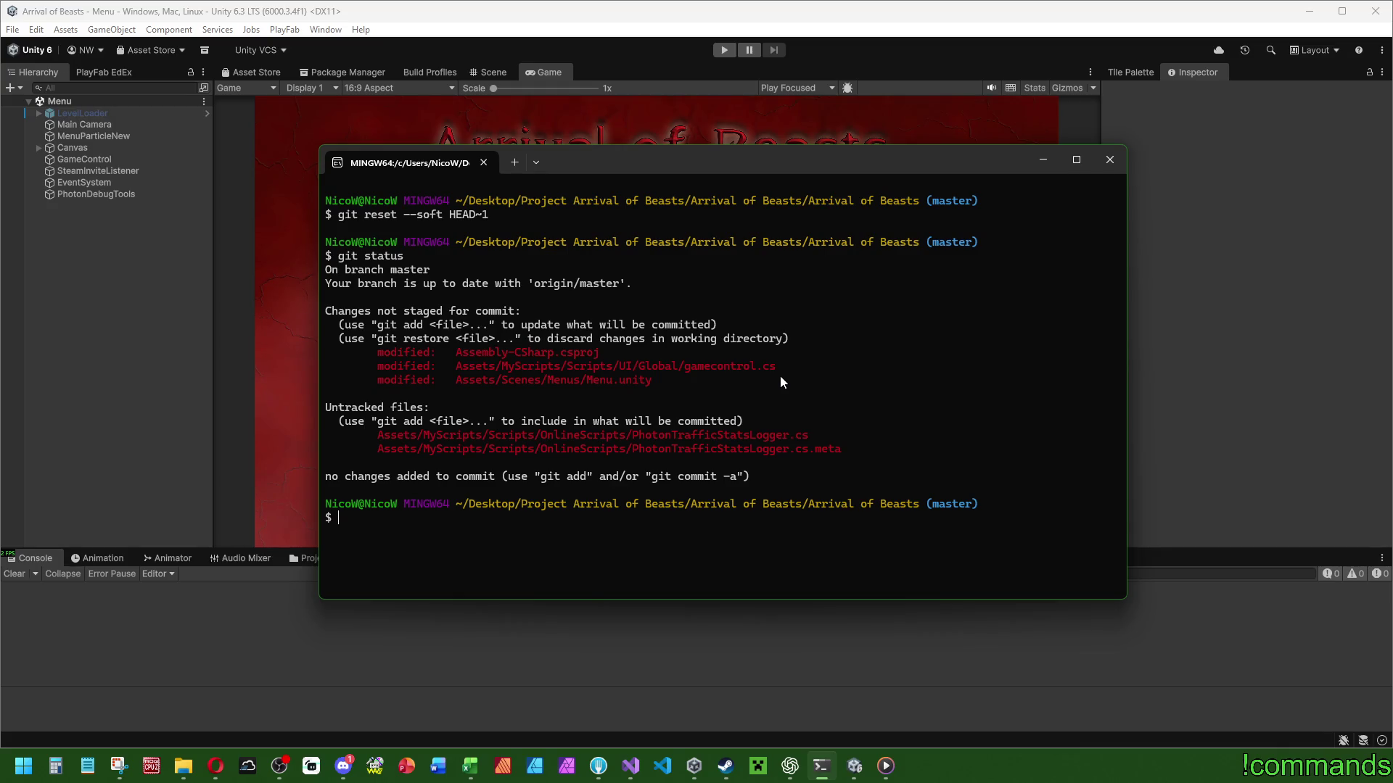
pyautogui.click(630, 766)
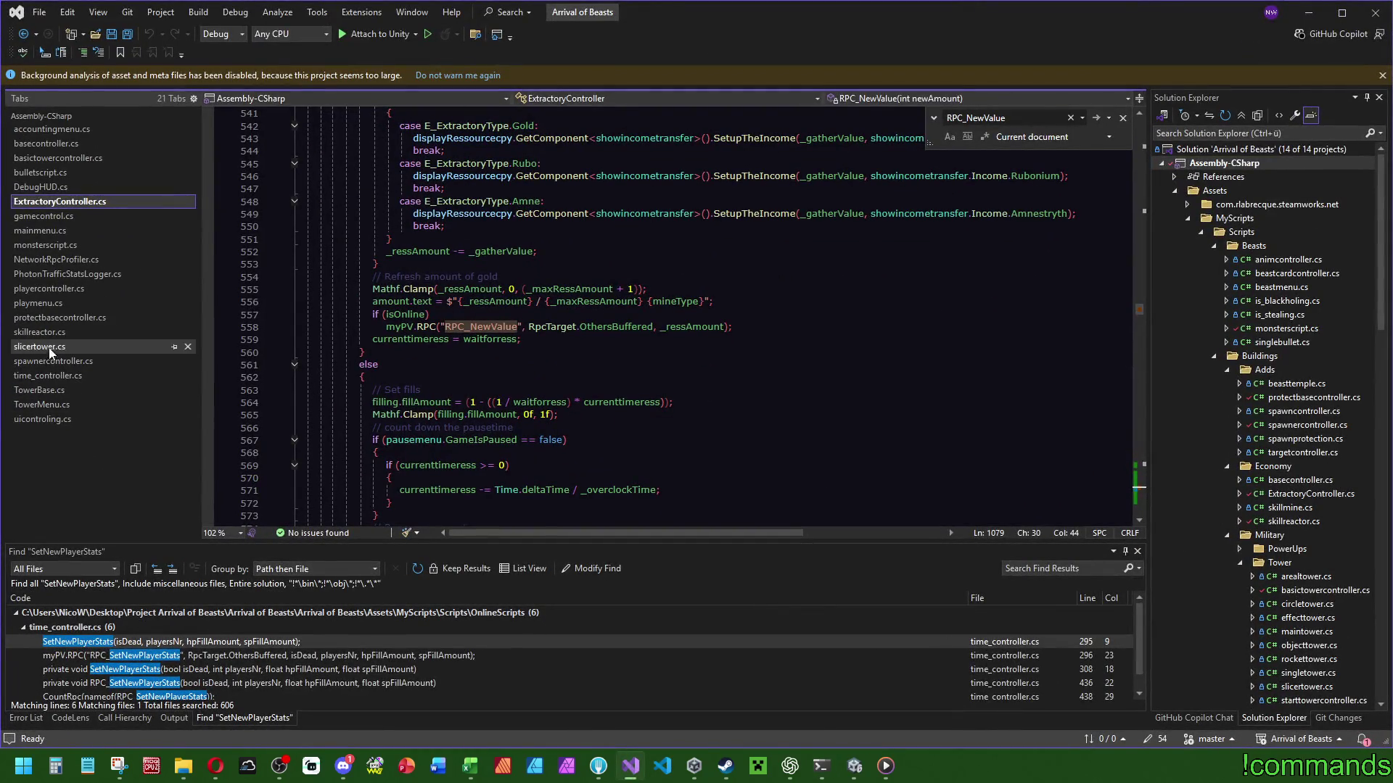
# Jump to SyncVisuals() in playercontroller.cs with F12, save the file, and review ChatGPT's _lastNetPos advice.
pyautogui.click(60, 289)
pyautogui.click(373, 314)
pyautogui.press('F12')
pyautogui.scroll(-5, 539, 367)
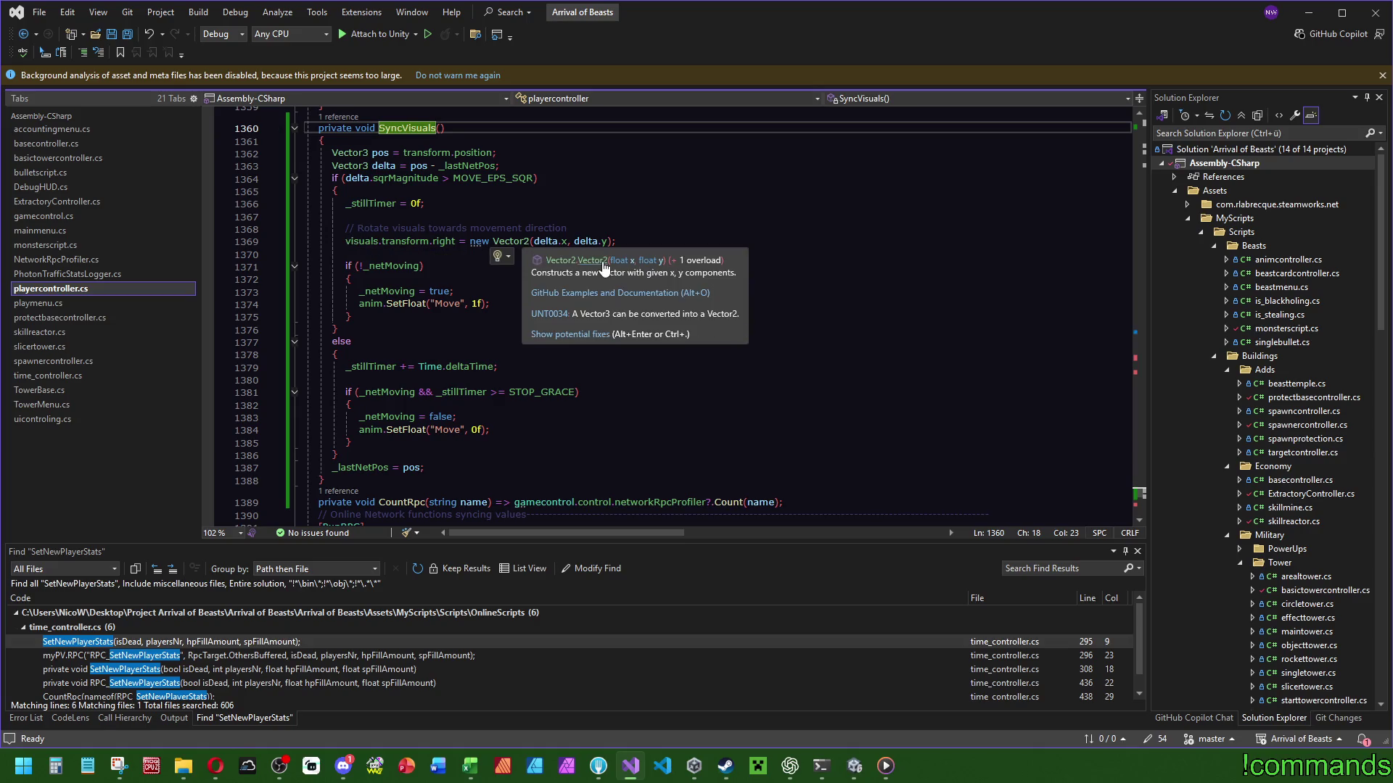
pyautogui.click(646, 293)
pyautogui.hotkey('ctrl', 's')
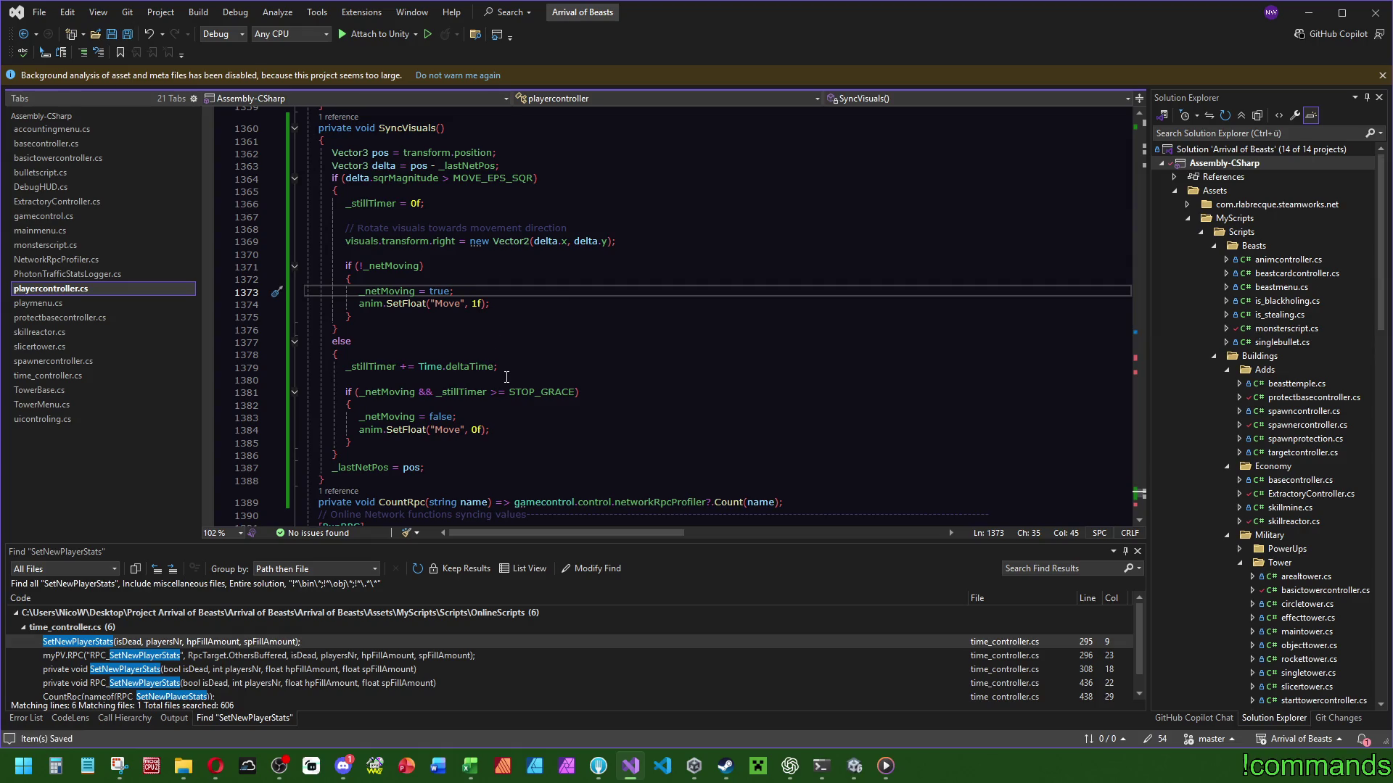
pyautogui.click(797, 763)
pyautogui.scroll(-10, 808, 550)
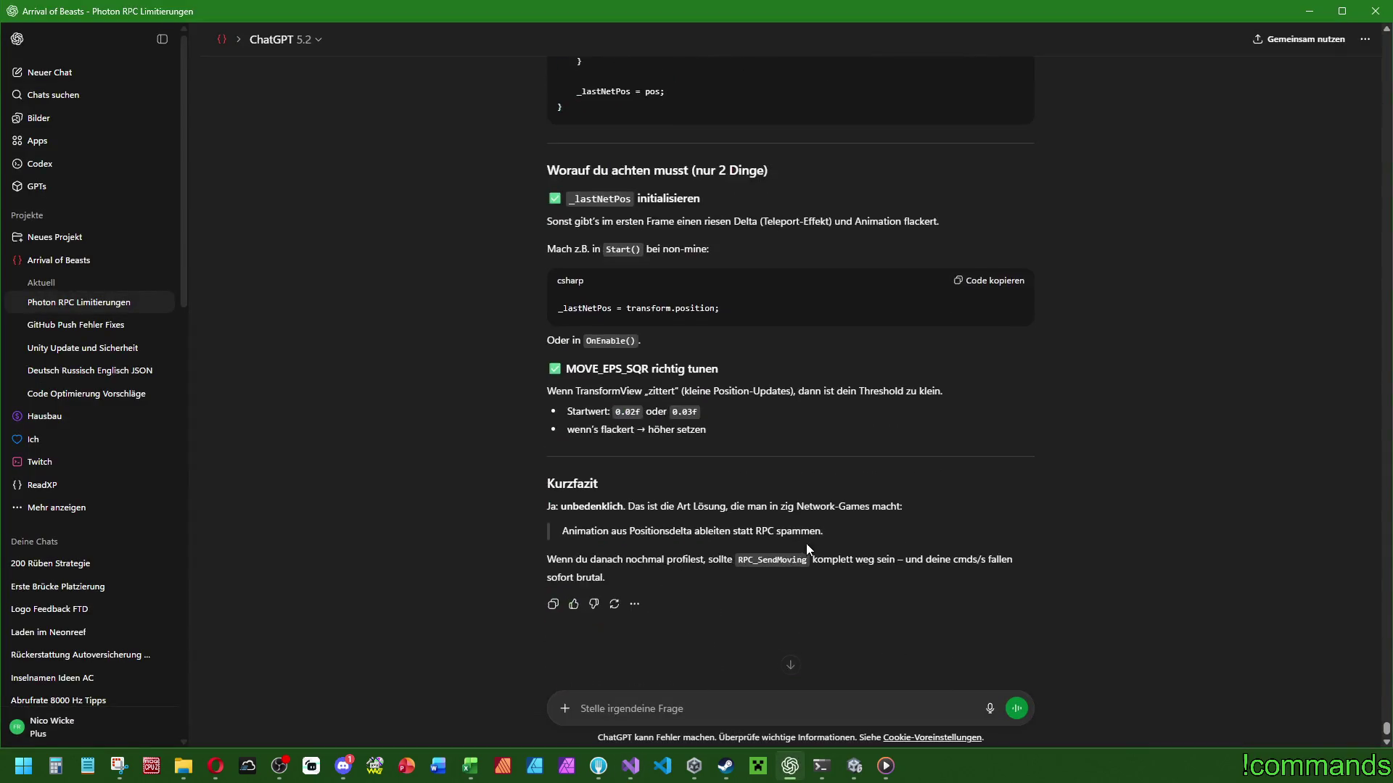
# Draft ChatGPT feedback: much better without RPC_SendMoving (copied from Fork), but rotation still incorrect.
pyautogui.write('So Chef')
pyautogui.write(' also pass auf. E')
pyautogui.write('S IST VI')
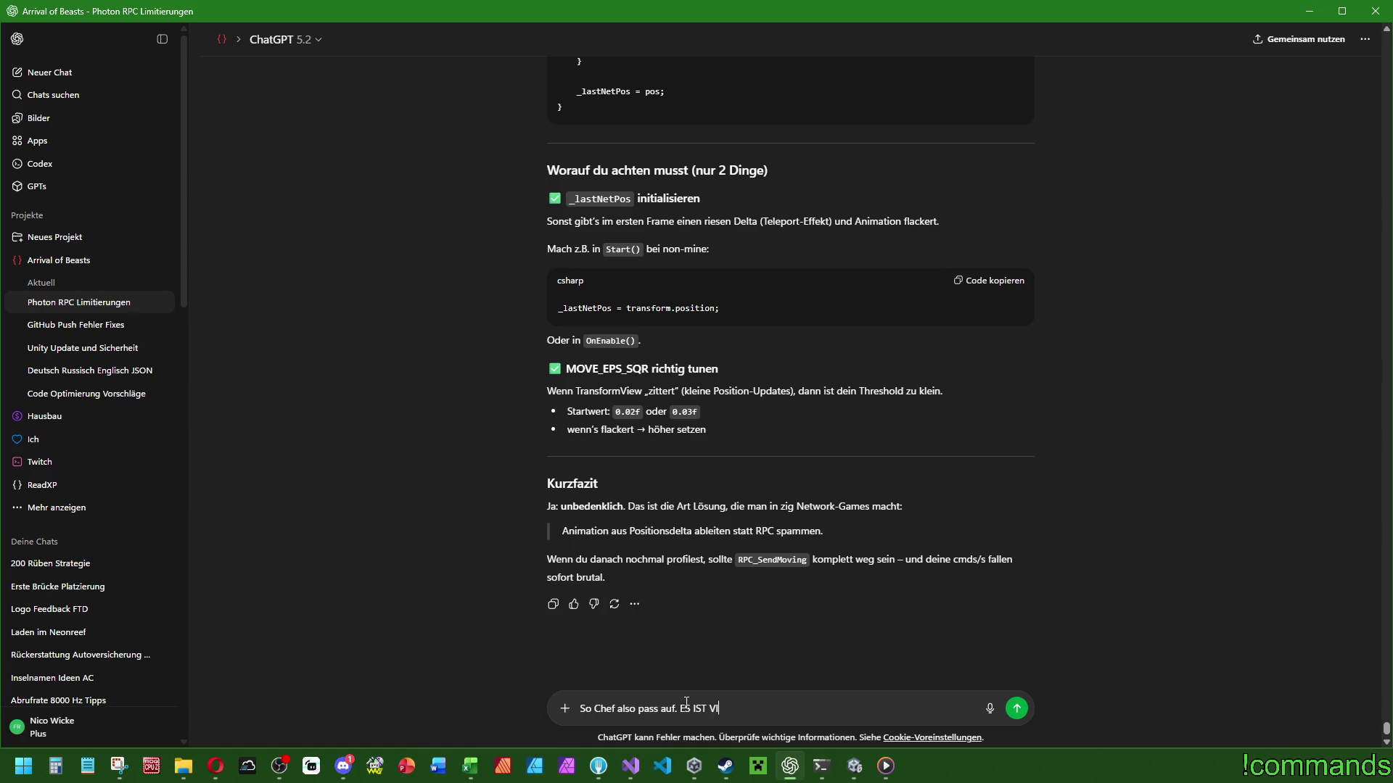
pyautogui.write('IIIIIIEL BESSER u')
pyautogui.write('nd klappt OHNE')
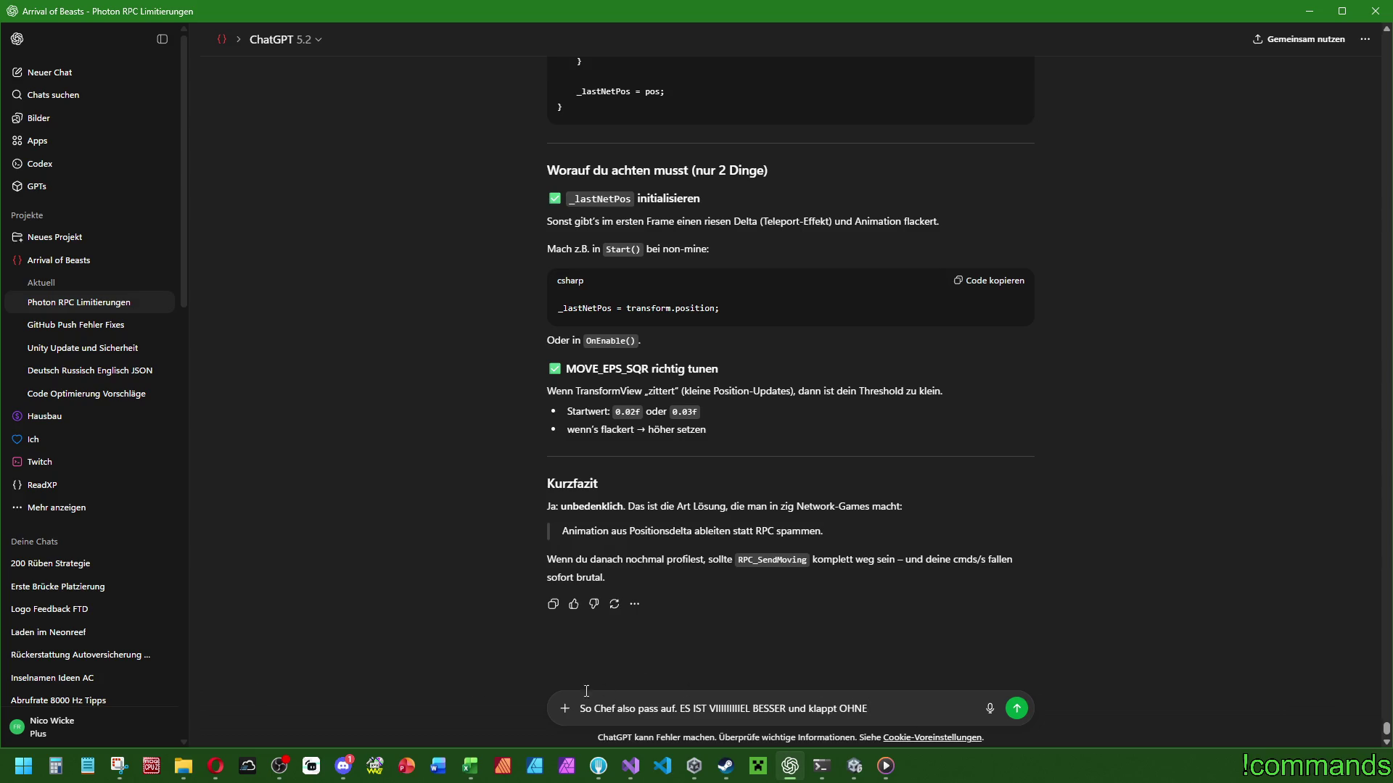
pyautogui.click(598, 766)
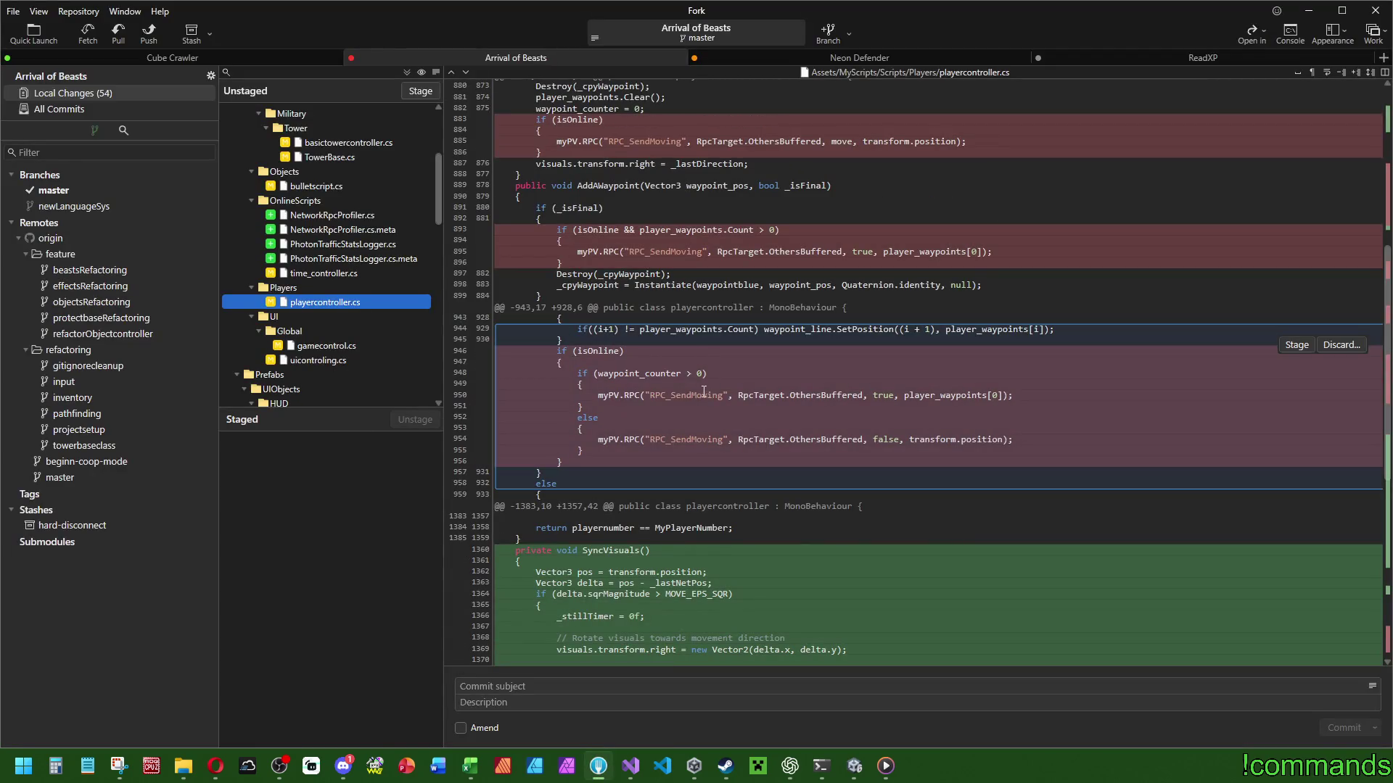
pyautogui.moveTo(626, 251); pyautogui.dragTo(708, 252)
pyautogui.hotkey('ctrl', 'c')
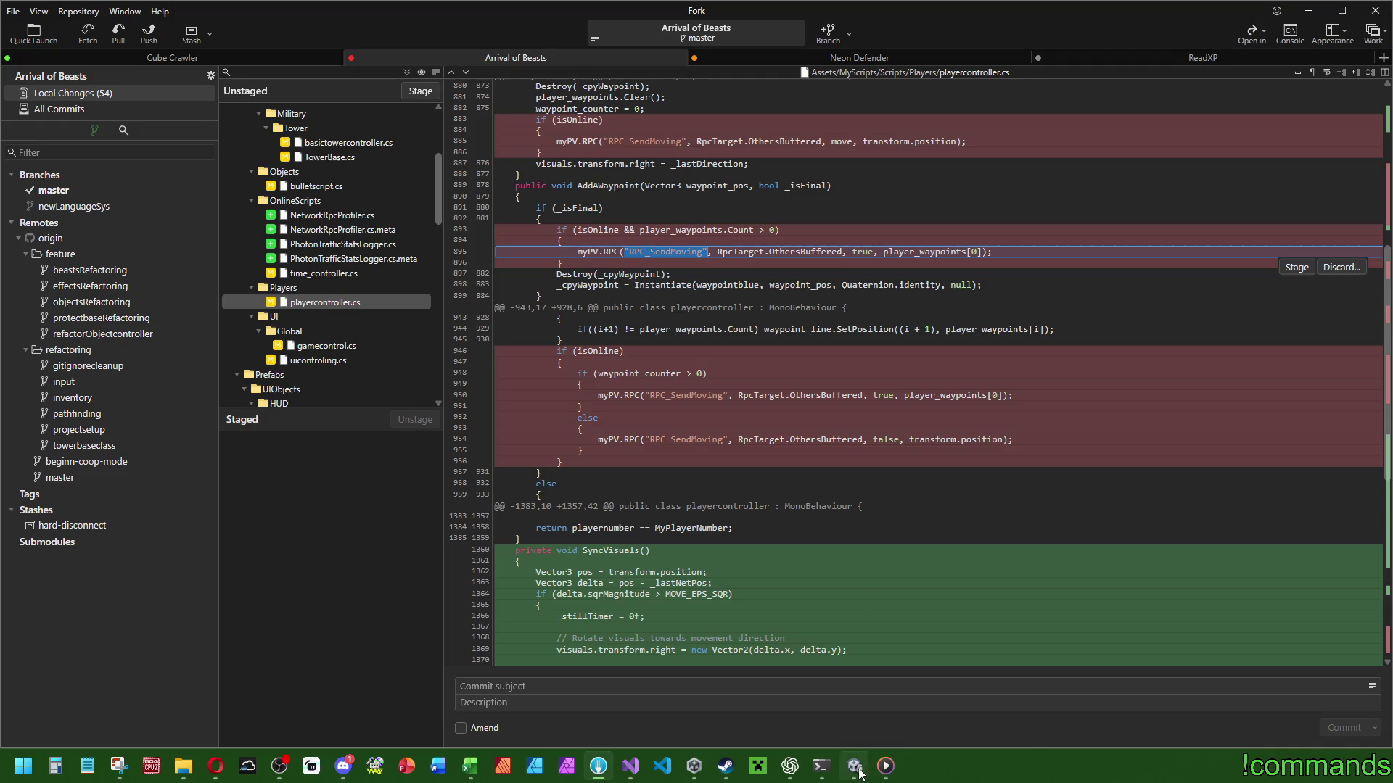
pyautogui.click(790, 766)
pyautogui.hotkey('ctrl', 'v')
pyautogui.write('a')
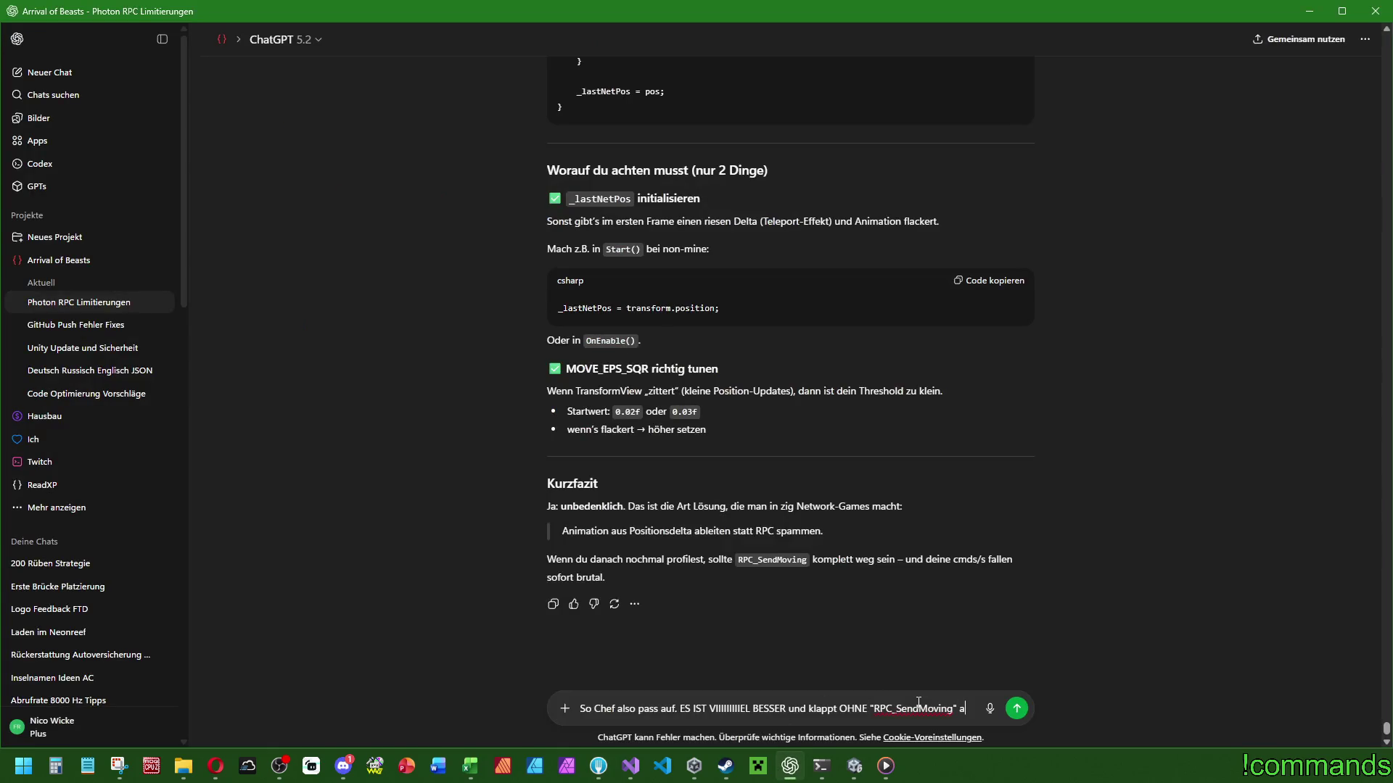
pyautogui.write('llerdings ist die ')
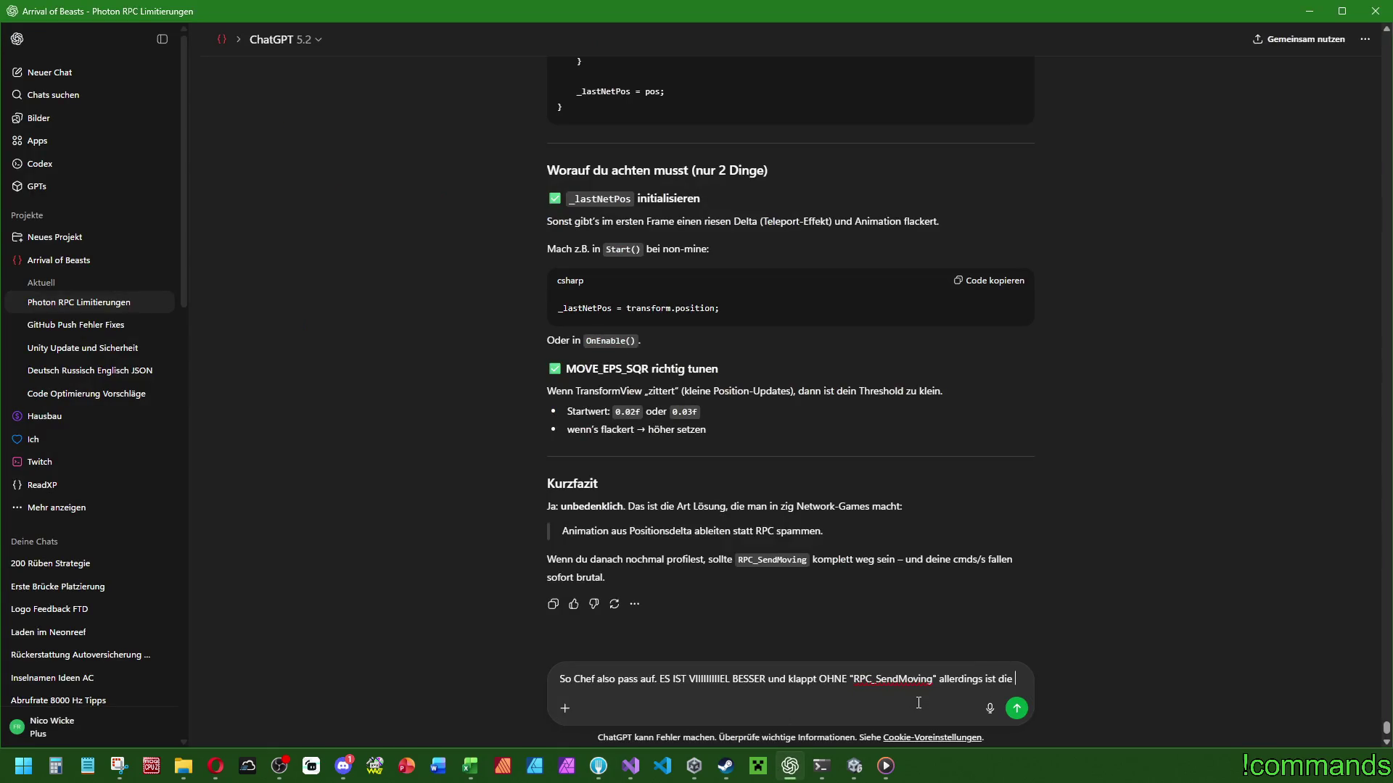
pyautogui.write('Rotation noch inkorrekt. ')
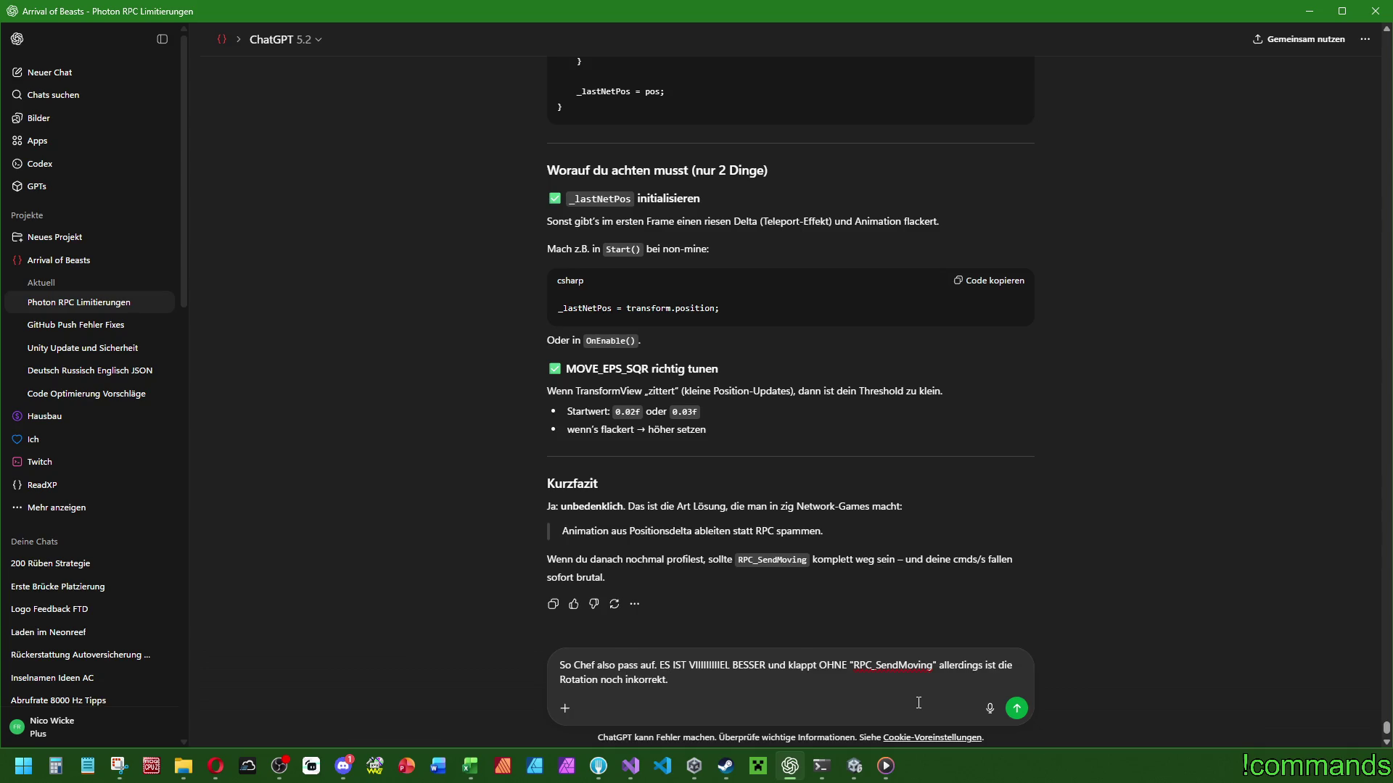
pyautogui.write('Position passt nu')
pyautogui.write('r rotation ist irg')
pyautogui.write('endwi')
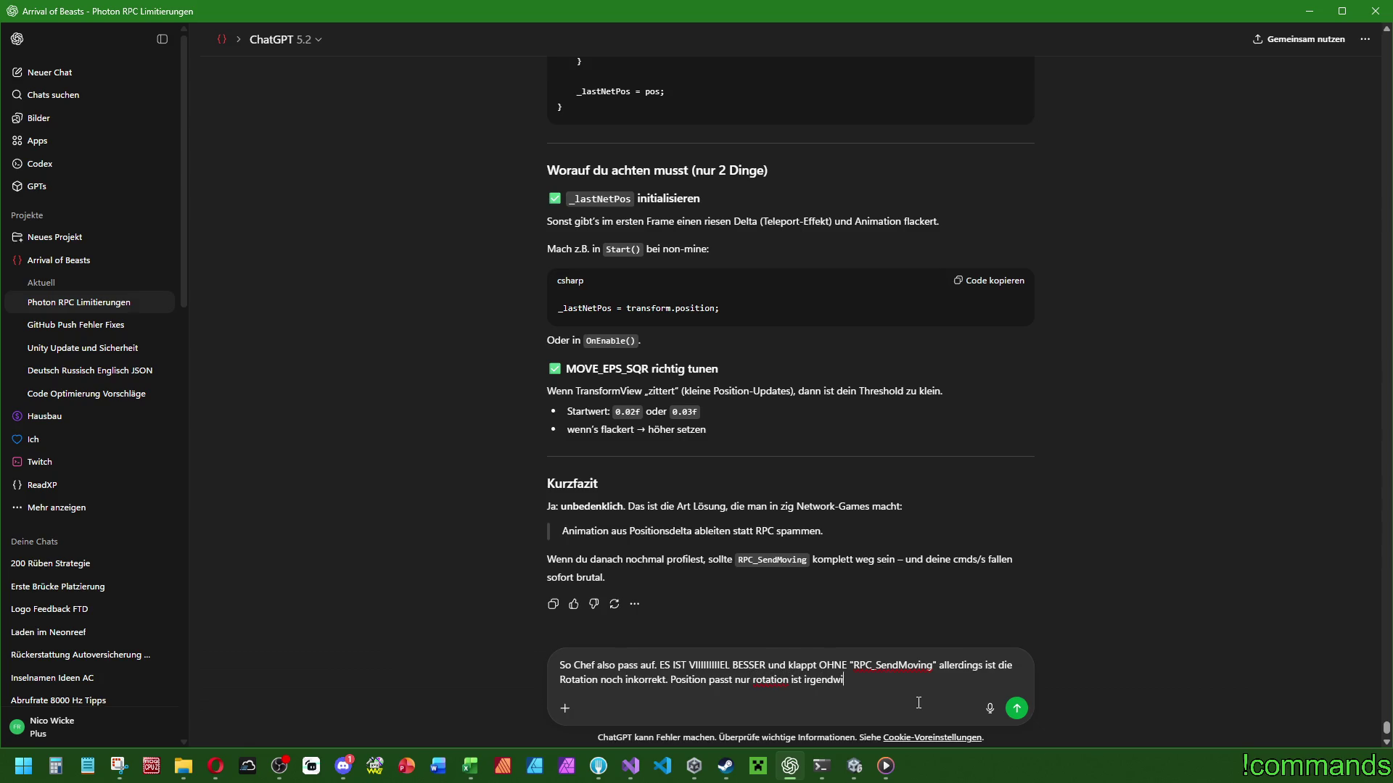
pyautogui.write('e noch falsch.')
pyautogui.click(754, 680)
# Capitalize 'Rotation' and send the message about the wrong rotation.
pyautogui.press('Delete')
pyautogui.write('R')
pyautogui.click(943, 690)
pyautogui.press('Return')
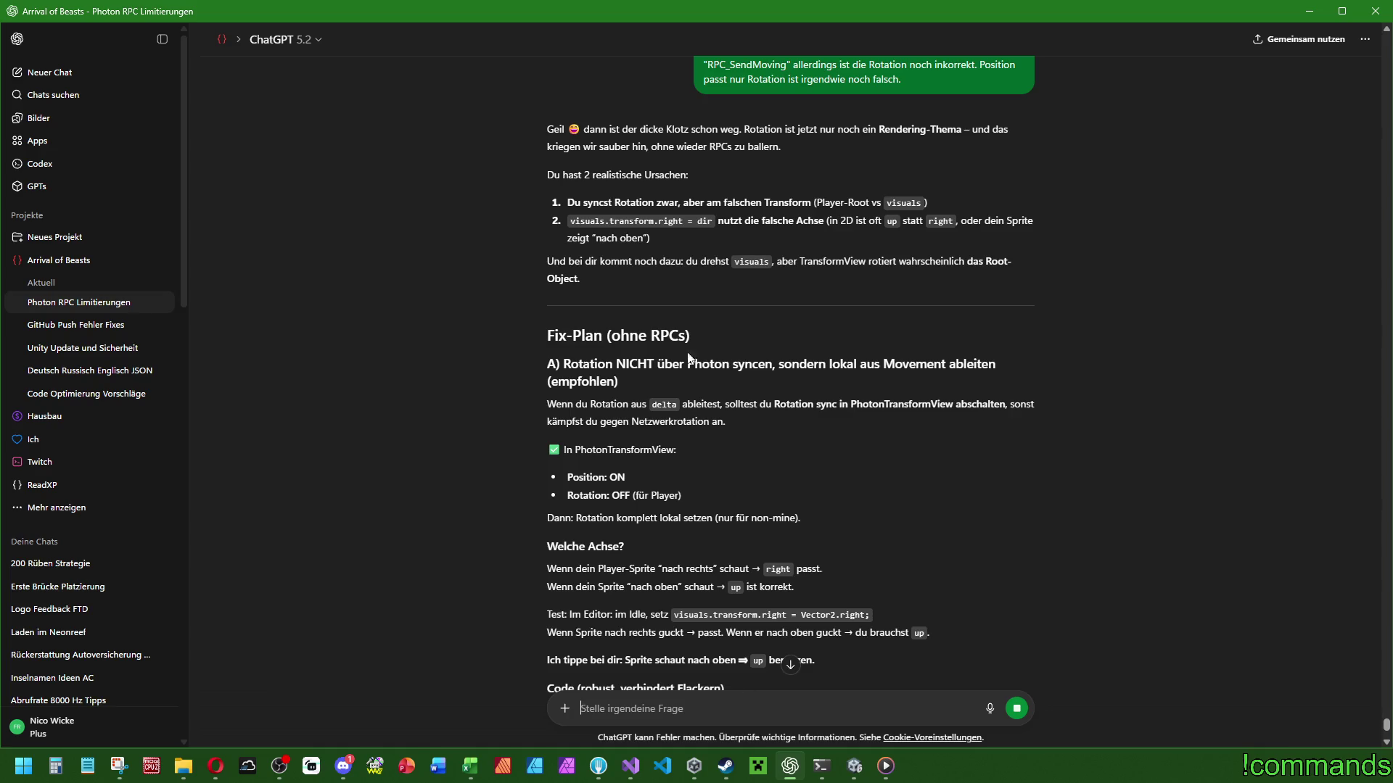
# Read through ChatGPT's reply and start answering that Photon rotation sync is already off.
pyautogui.scroll(-2, 729, 374)
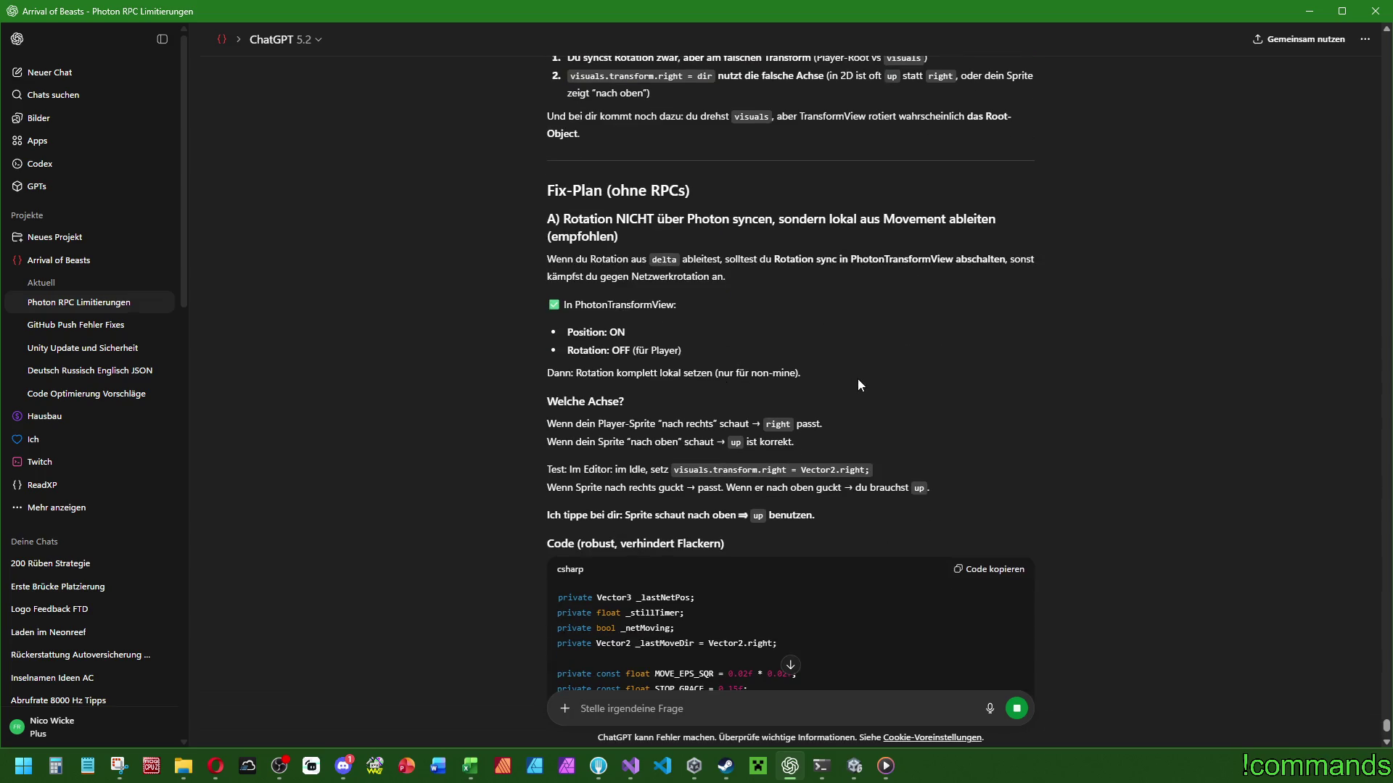
pyautogui.scroll(-10, 863, 378)
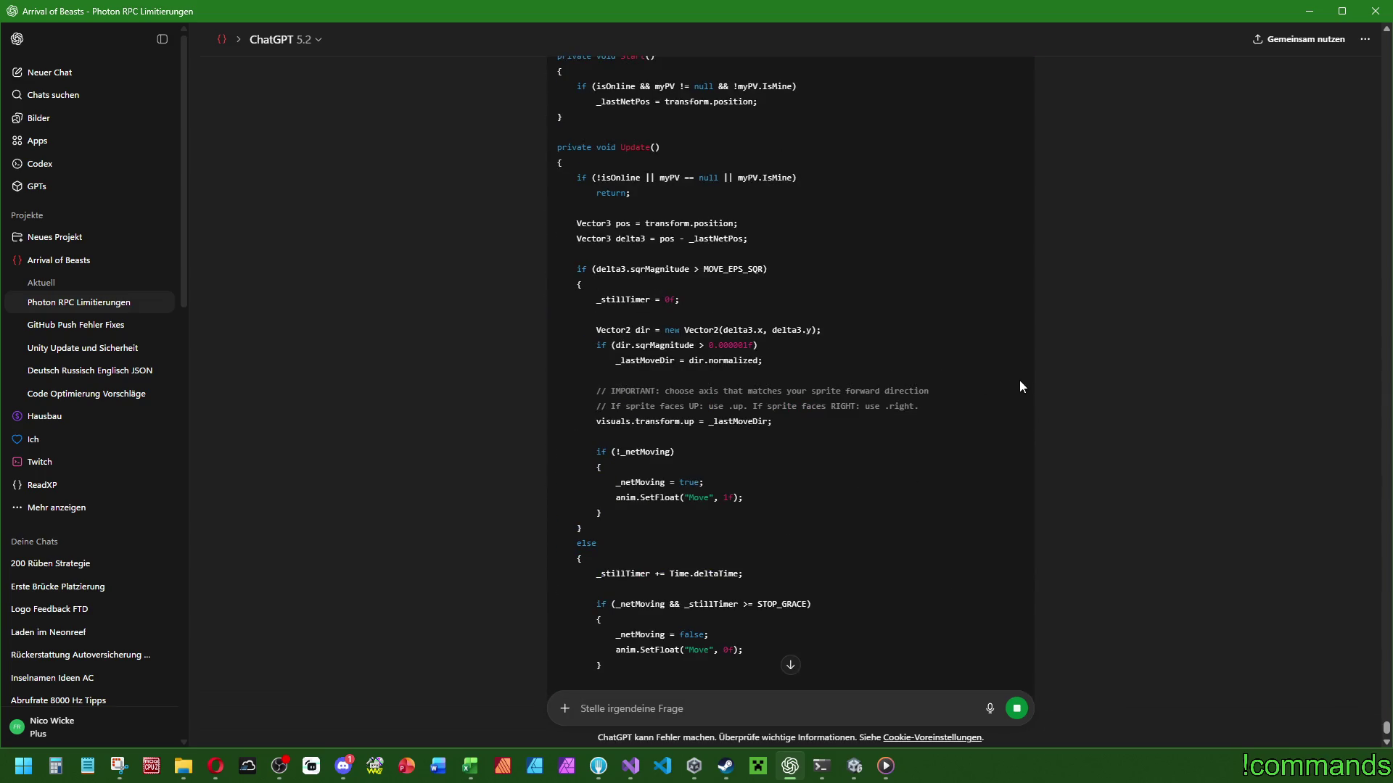
pyautogui.scroll(4, 1019, 380)
pyautogui.scroll(-7, 851, 393)
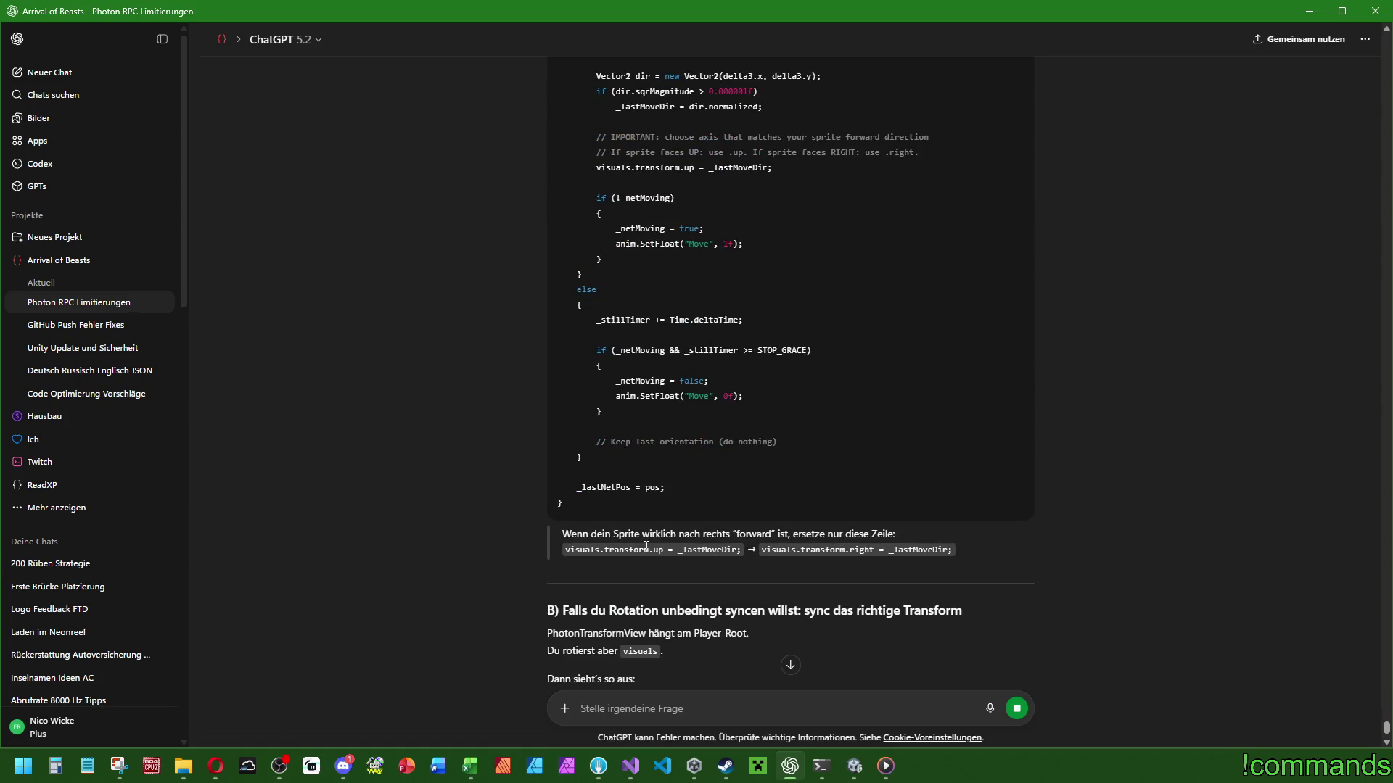
pyautogui.scroll(-3, 732, 534)
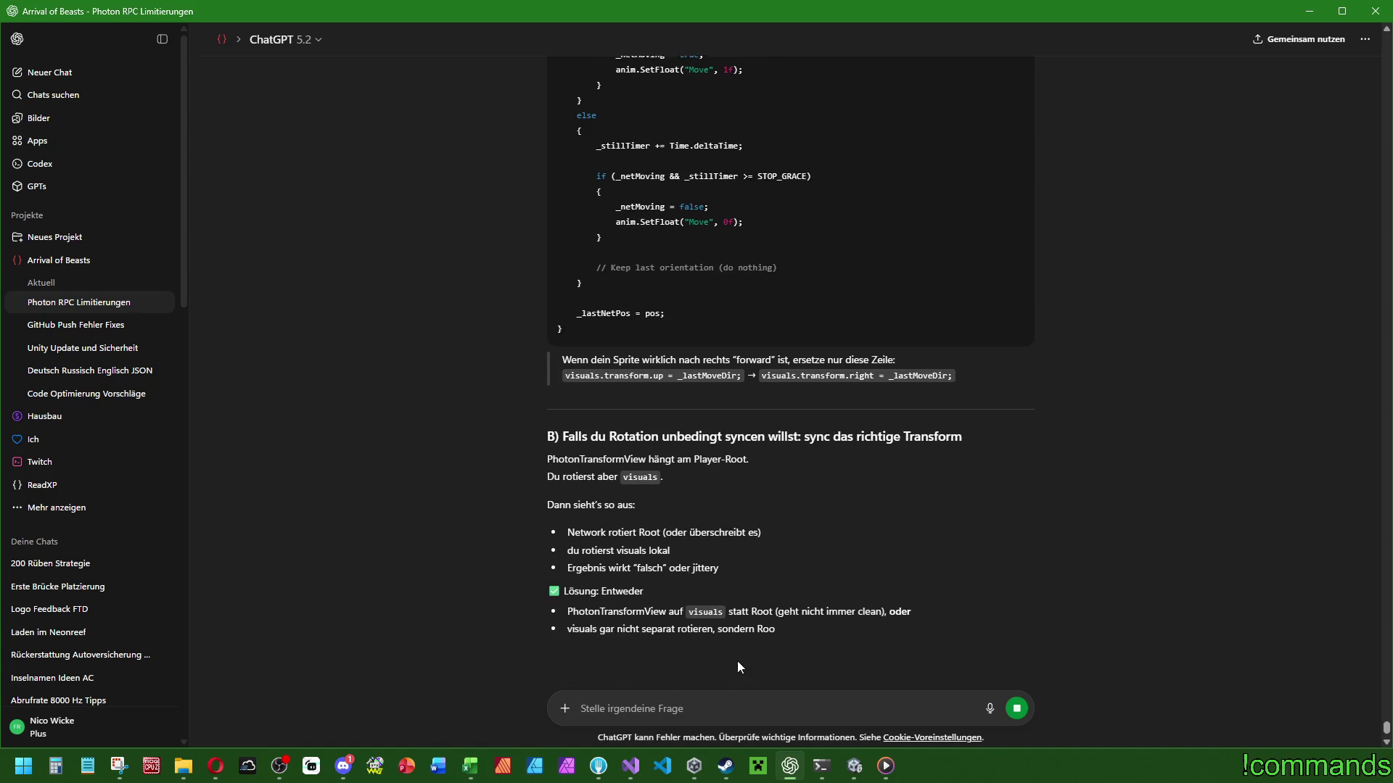
pyautogui.scroll(-1, 675, 618)
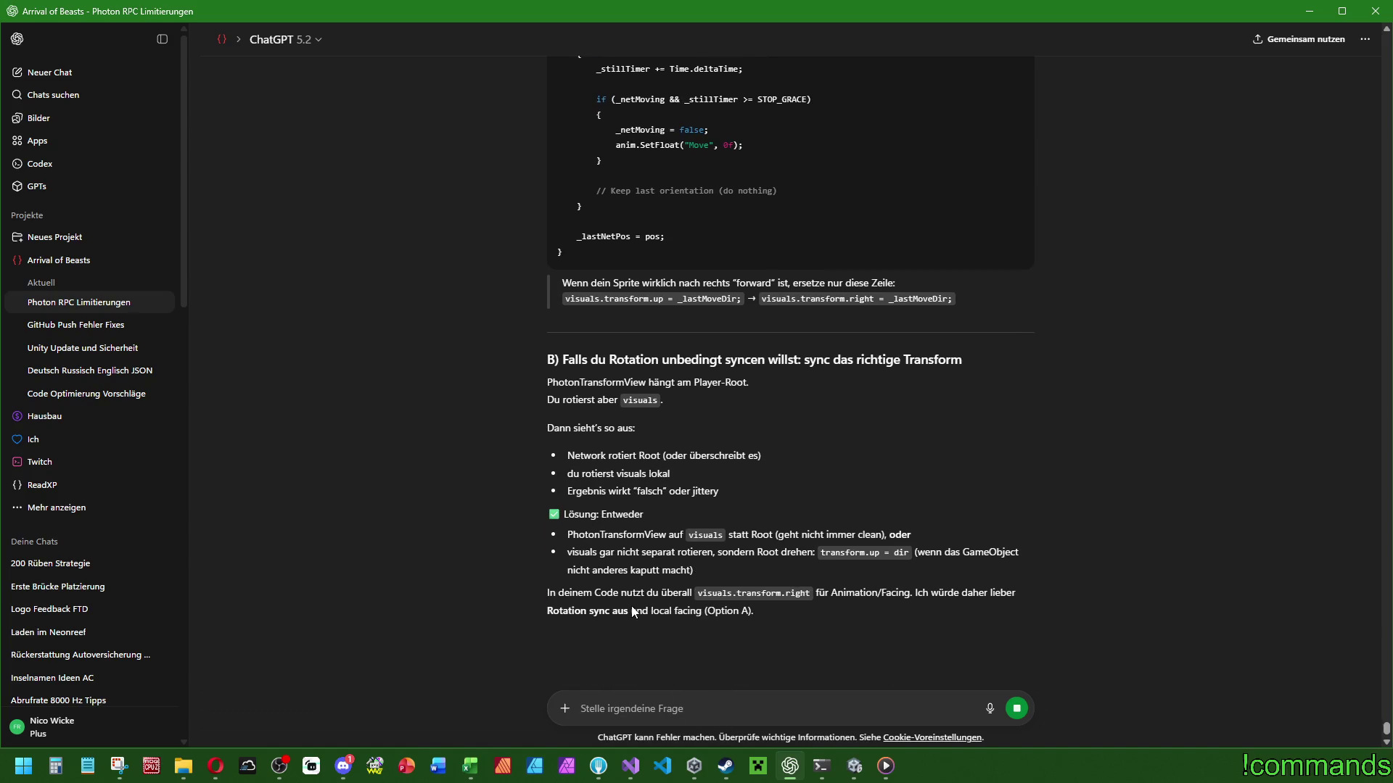
pyautogui.scroll(-4, 615, 618)
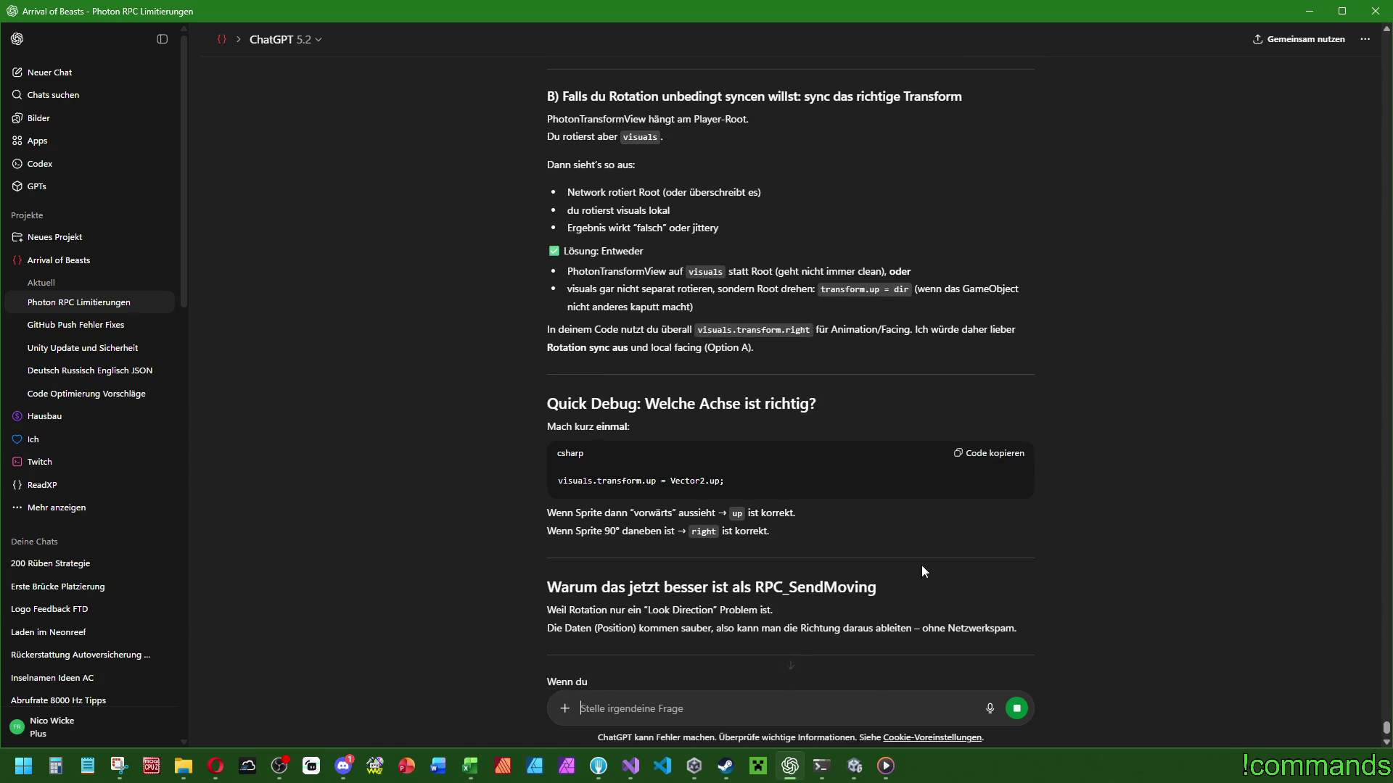
pyautogui.scroll(-2, 934, 551)
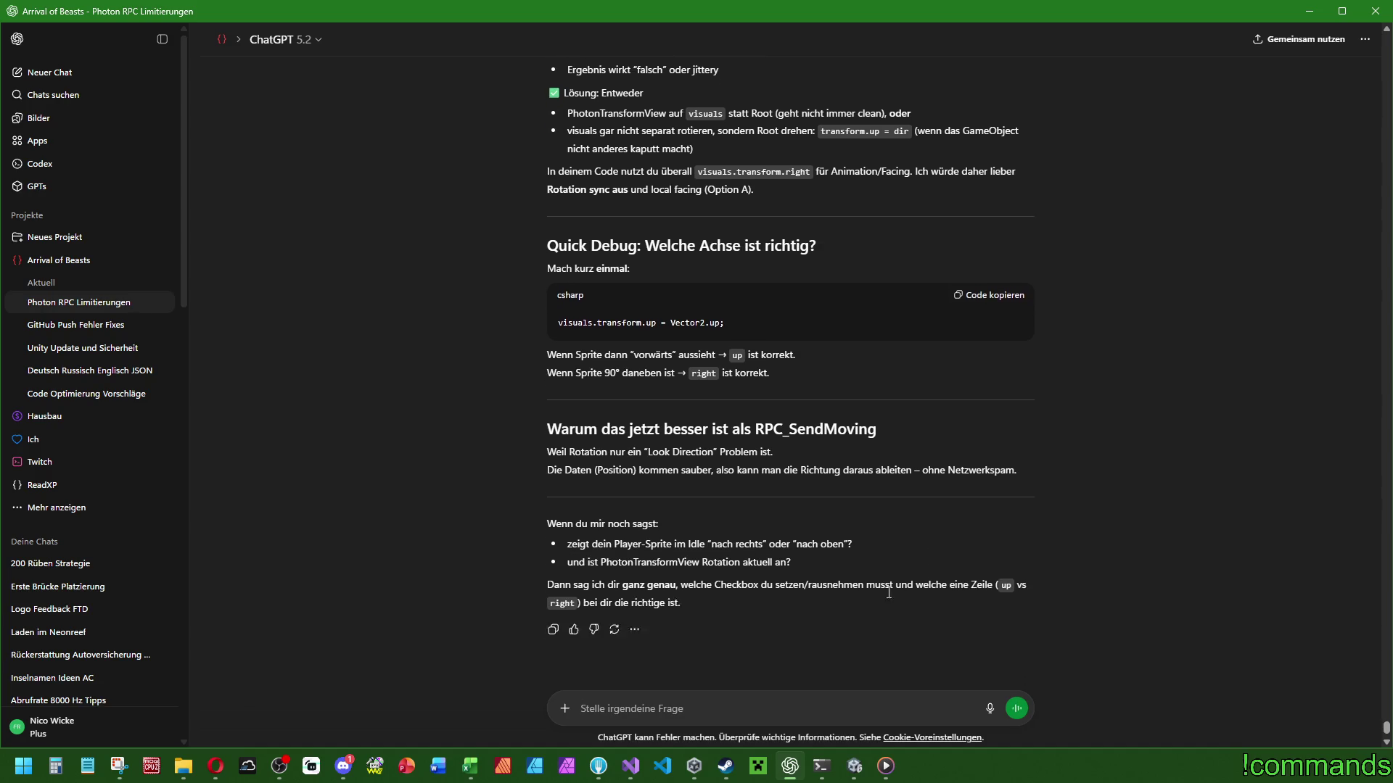
pyautogui.write('Also ')
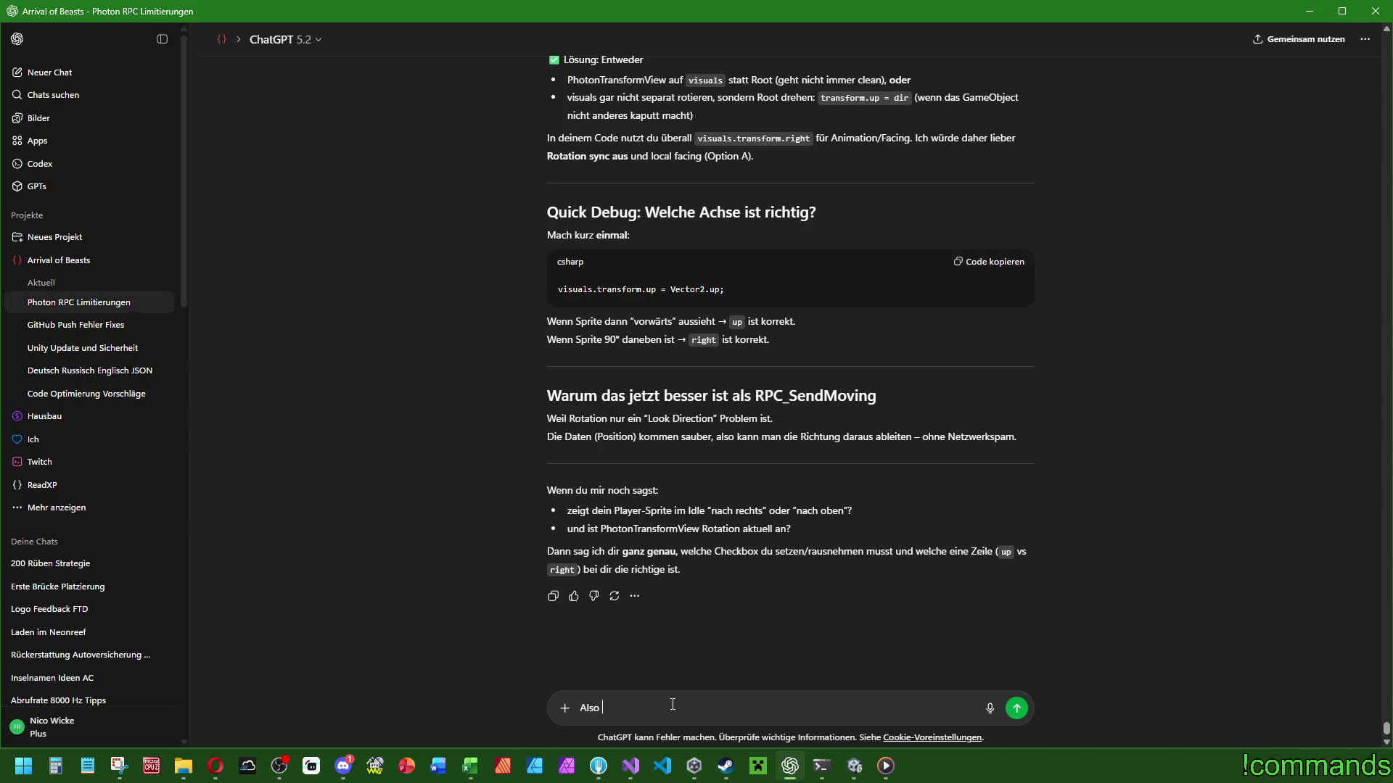
pyautogui.write('Rotation habe ich logischerweise schon aus geschaltet bei ')
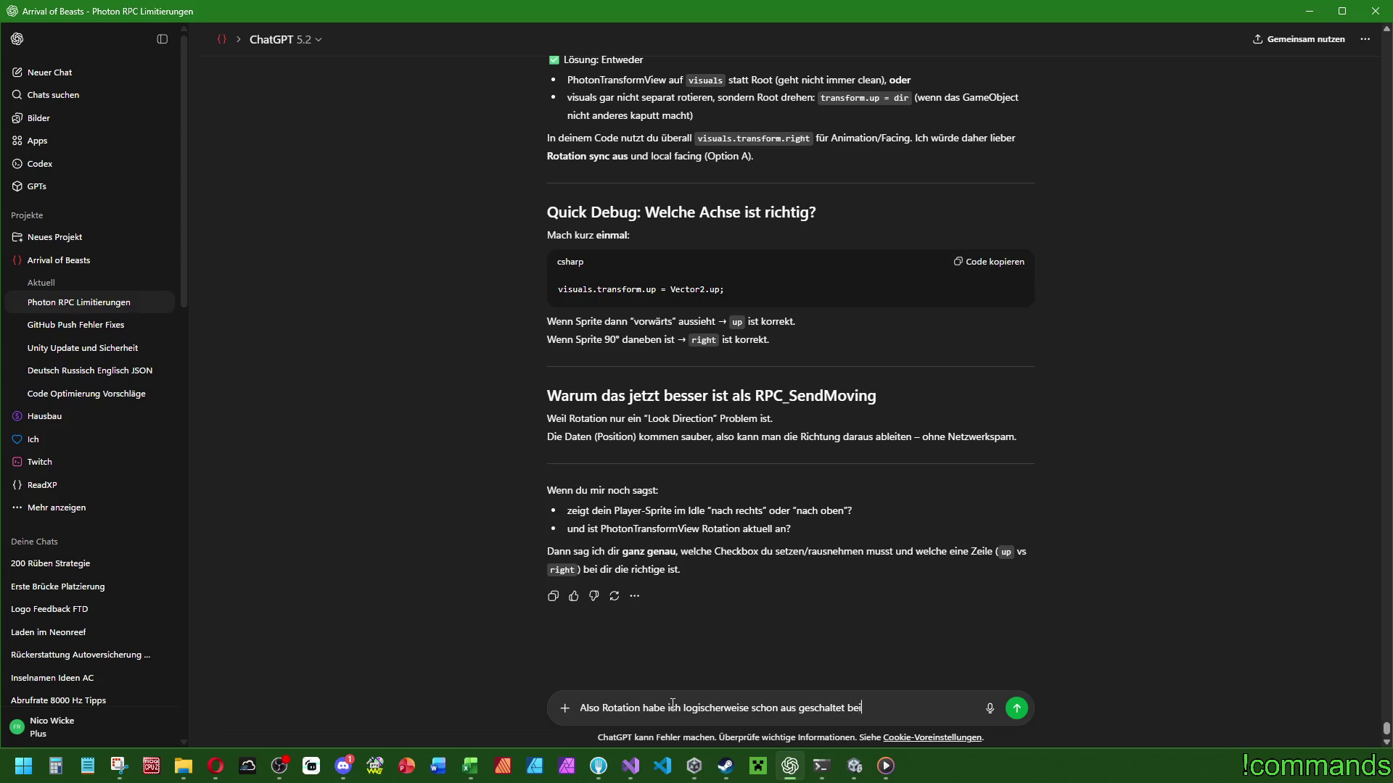
pyautogui.write('Photon S')
pyautogui.write('ync. ')
pyautogui.write('Du hattest ')
pyautogui.write('doch den Code von vor')
pyautogui.write('her mit der Rotation')
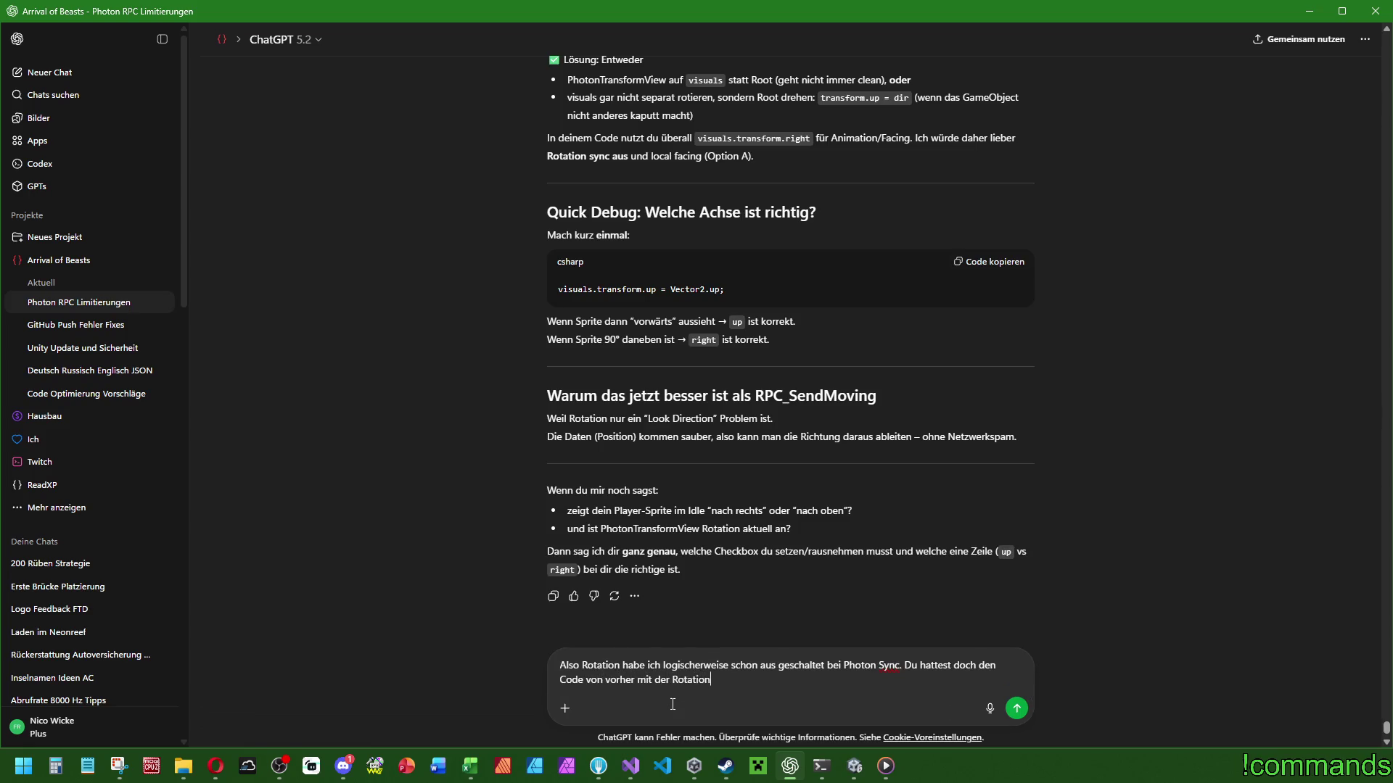
# Bring up the playercontroller.cs diff in Fork.
pyautogui.click(599, 766)
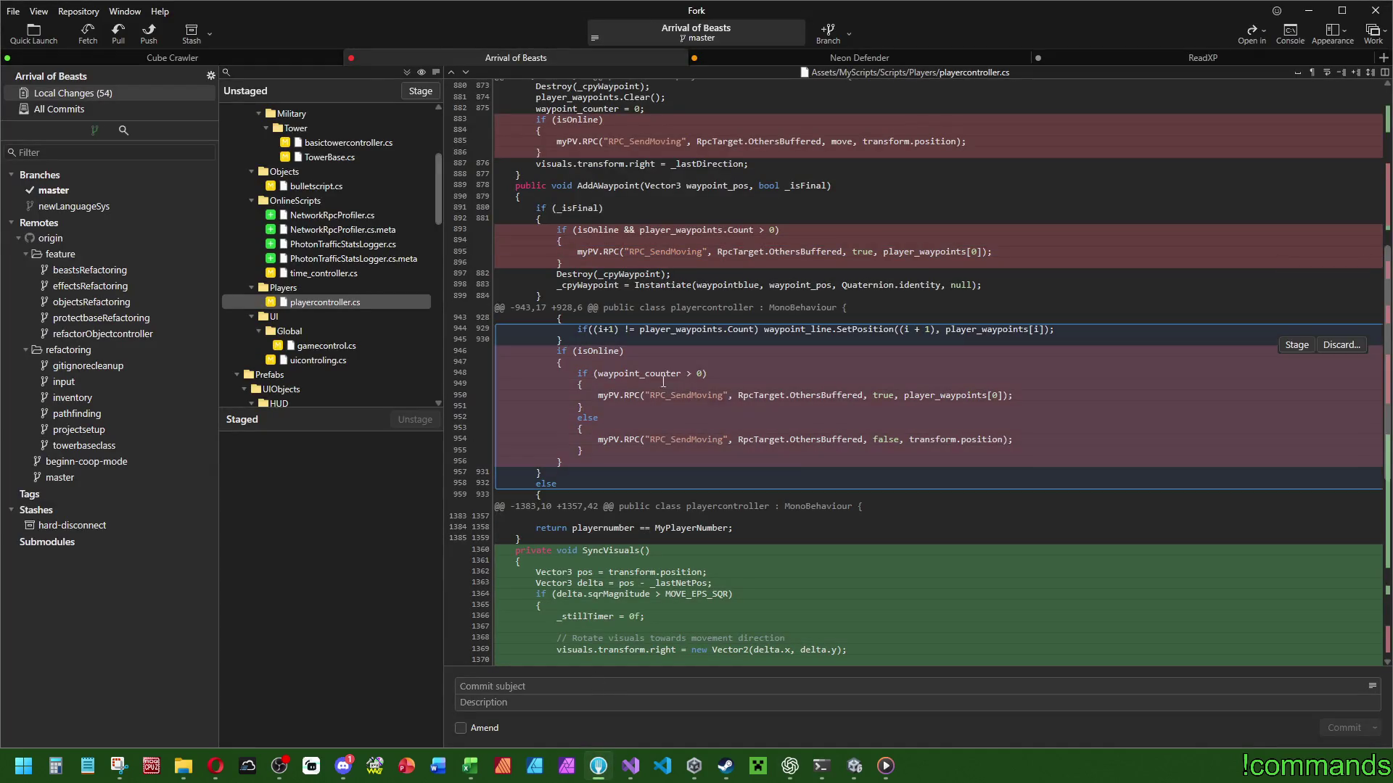
# Select the old waypoint-based facing code on lines 781–782 of the diff.
pyautogui.scroll(5, 942, 451)
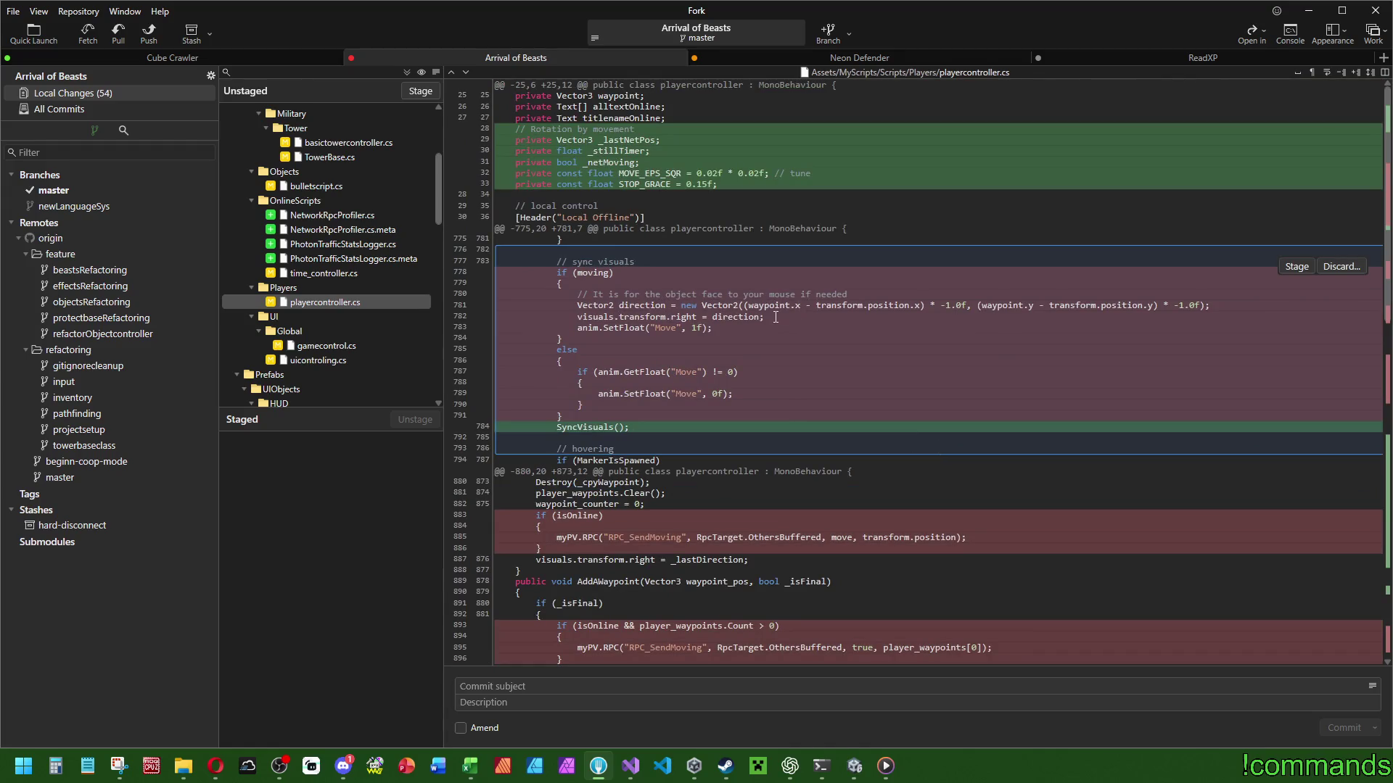
pyautogui.moveTo(773, 317); pyautogui.dragTo(575, 296)
pyautogui.hotkey('ctrl', 'c')
# Add ', der hier', paste the old facing snippet, note it was tied to the waypoint, and send.
pyautogui.hotkey('alt', 'Tab')
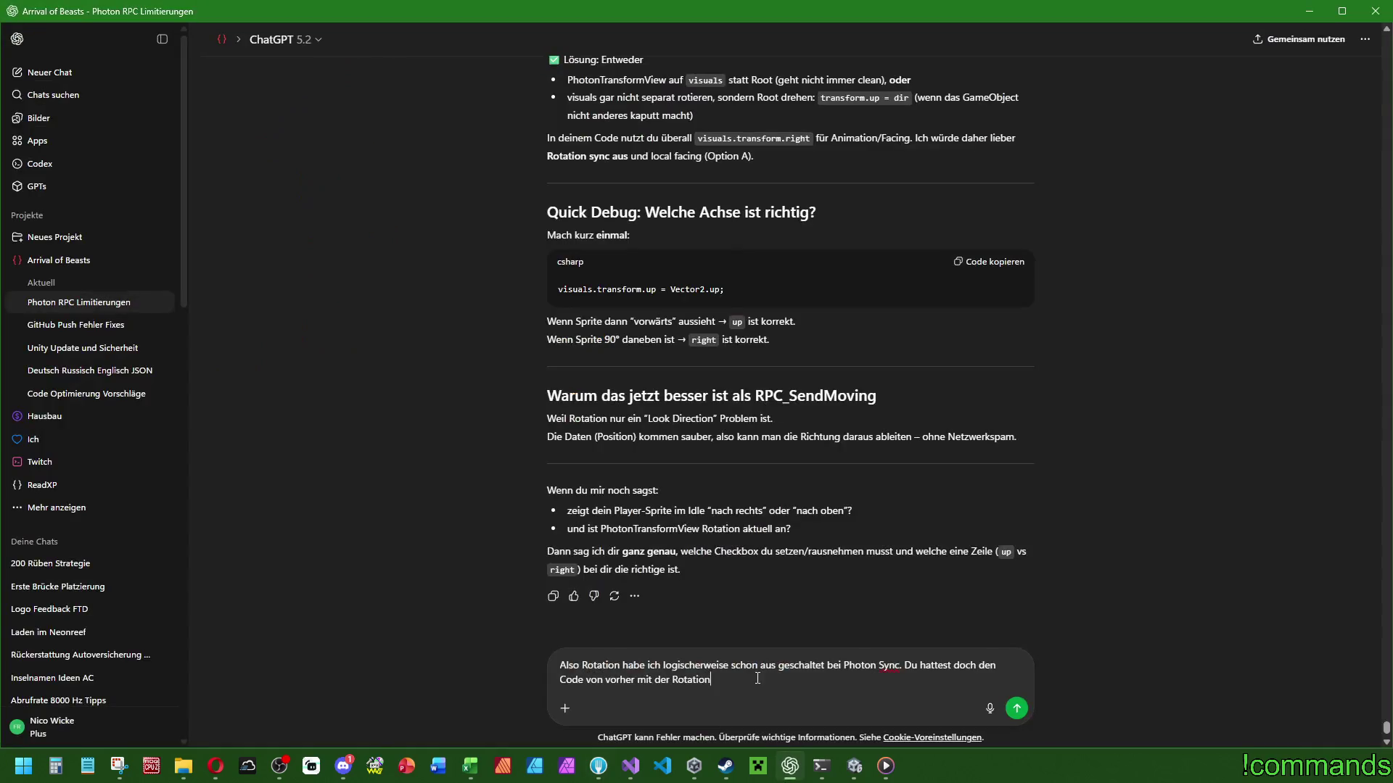
pyautogui.write(', der hier')
pyautogui.hotkey('shift', 'Return')
pyautogui.hotkey('shift', 'Return')
pyautogui.hotkey('ctrl', 'v')
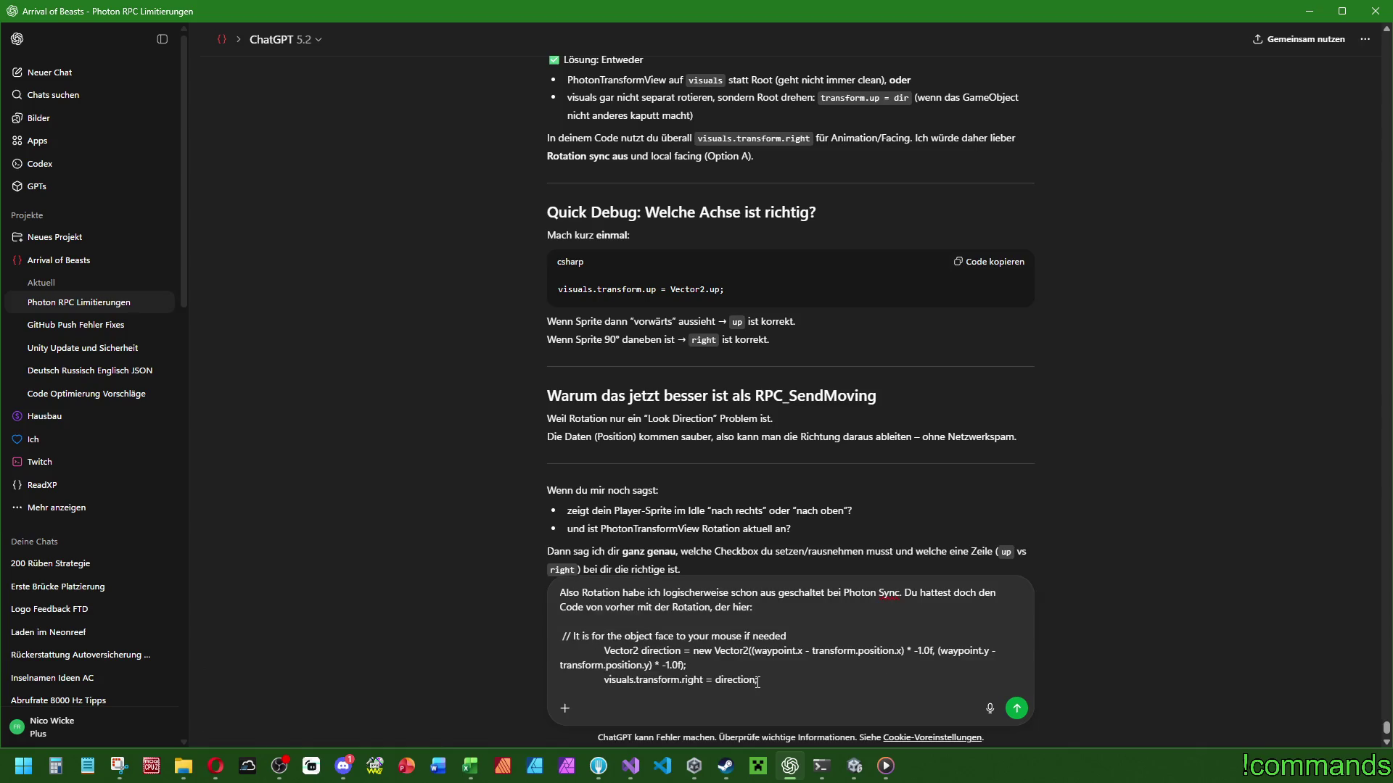
pyautogui.hotkey('shift', 'Return')
pyautogui.hotkey('shift', 'Return')
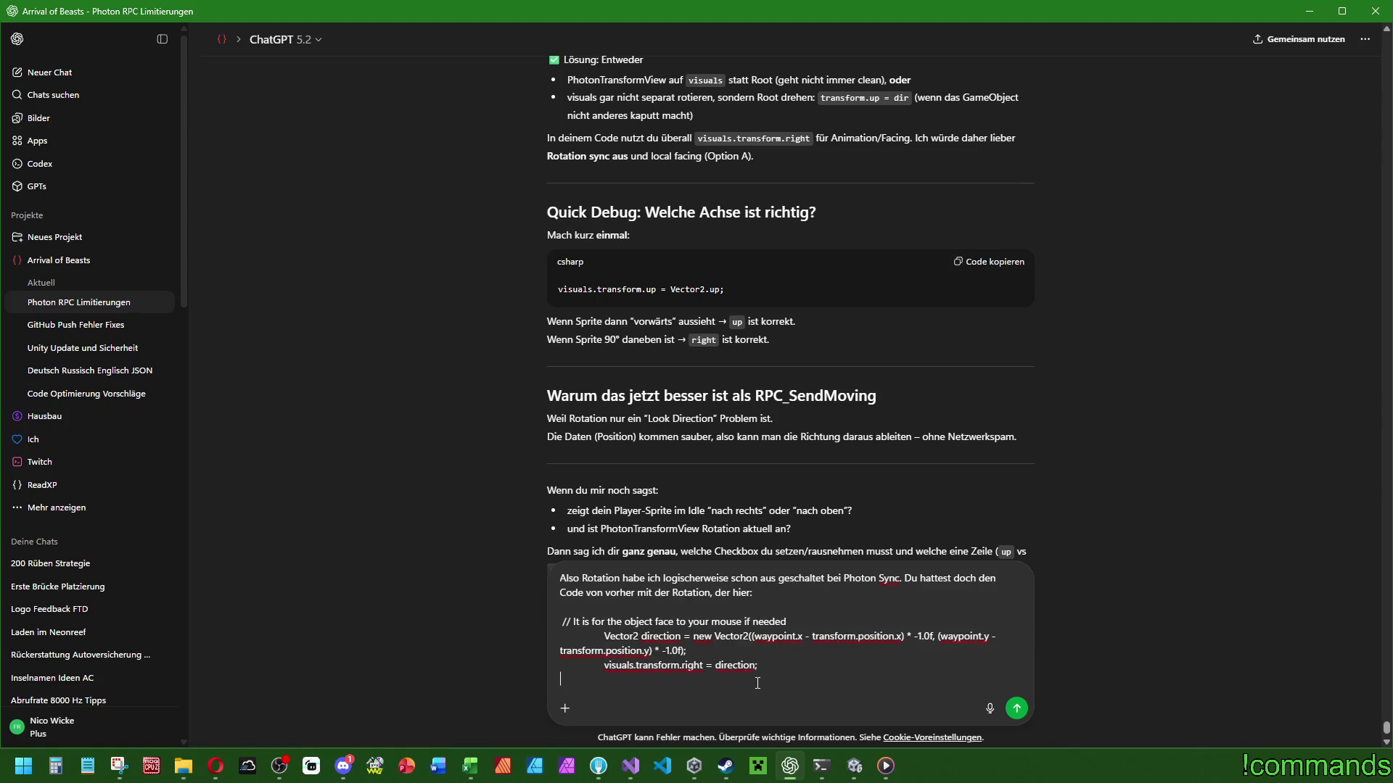
pyautogui.write('Vorher zeige')
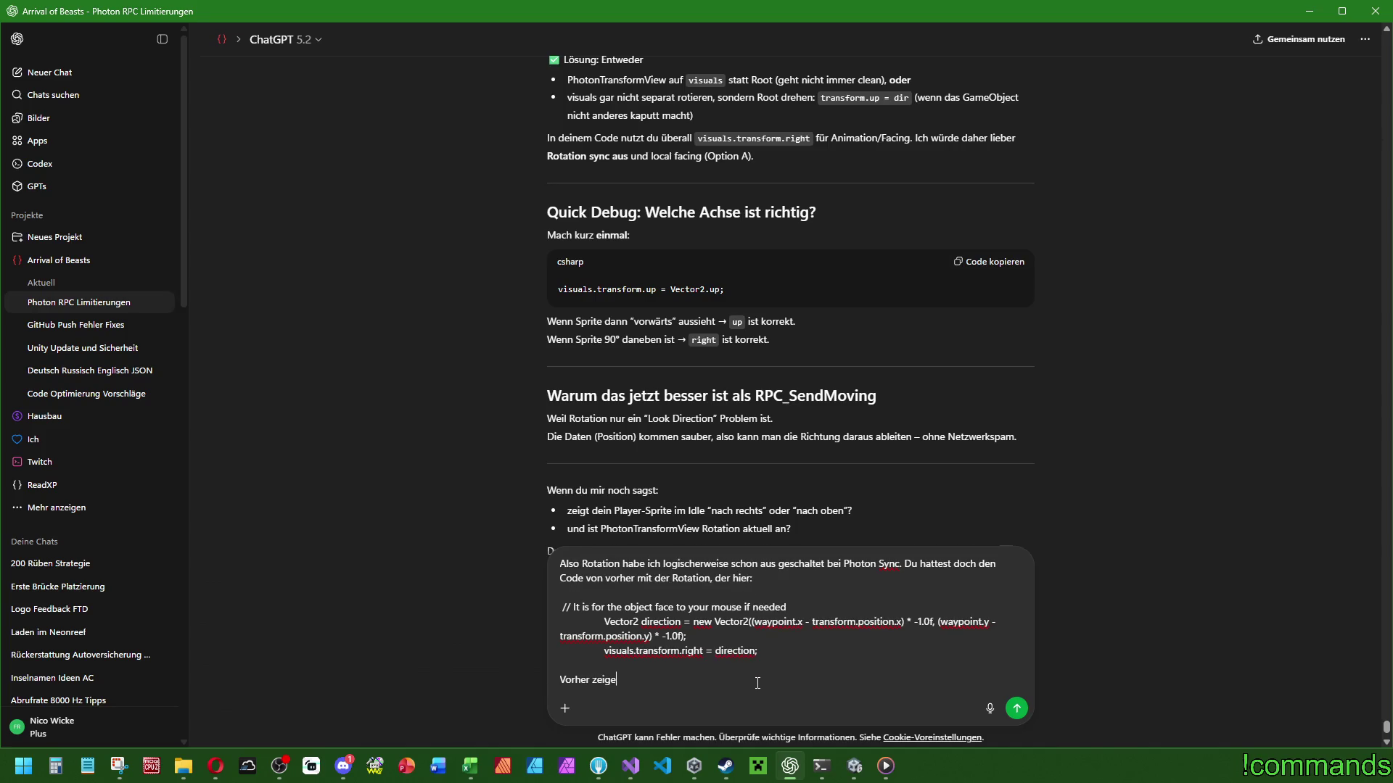
pyautogui.press('BackSpace')
pyautogui.press('BackSpace')
pyautogui.press('BackSpace')
pyautogui.write('"')
pyautogui.press('BackSpace')
pyautogui.write('war das mit dem waypoint irgendwi')
pyautogui.write('e verkn')
pyautogui.write('üpft. ')
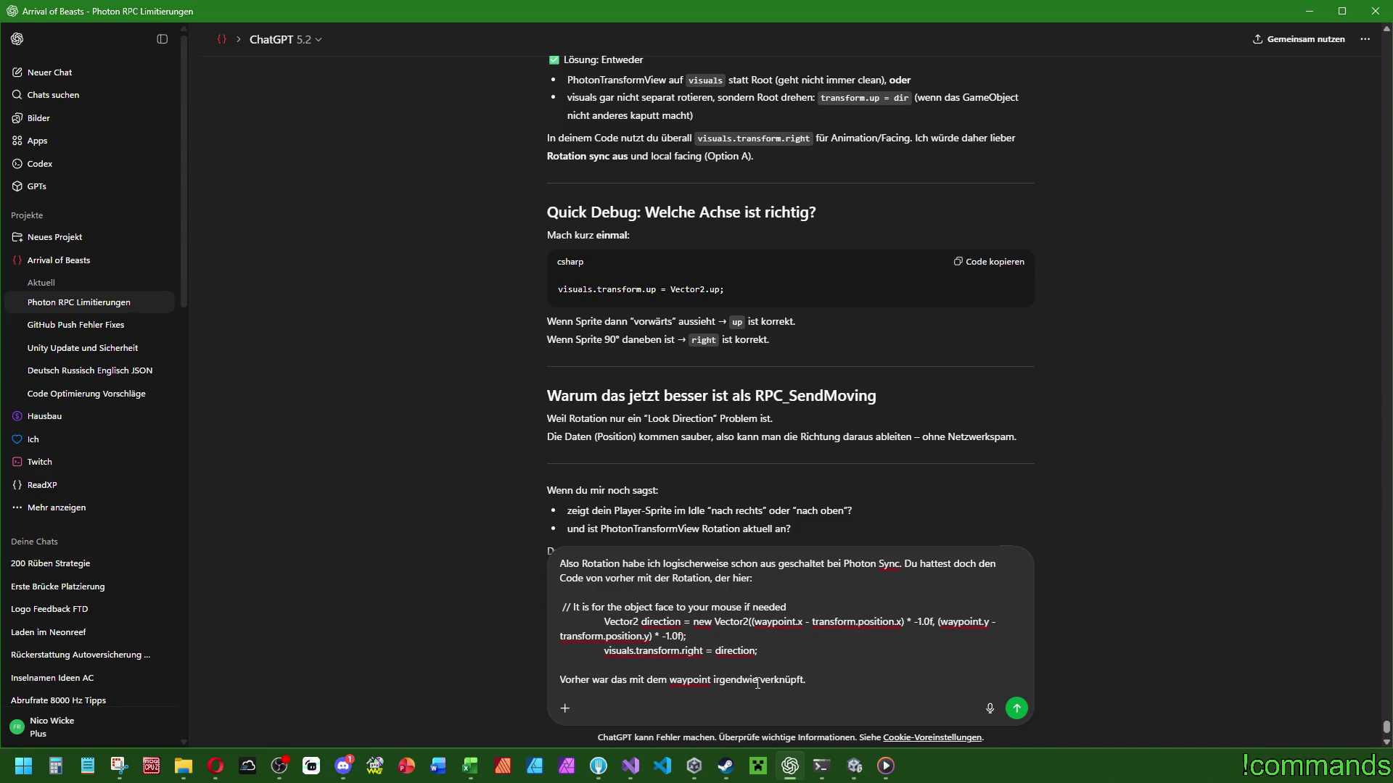
pyautogui.write('Jetzt n')
pyautogui.write('ur noc')
pyautogui.press('BackSpace')
pyautogui.press('BackSpace')
pyautogui.press('BackSpace')
pyautogui.press('Return')
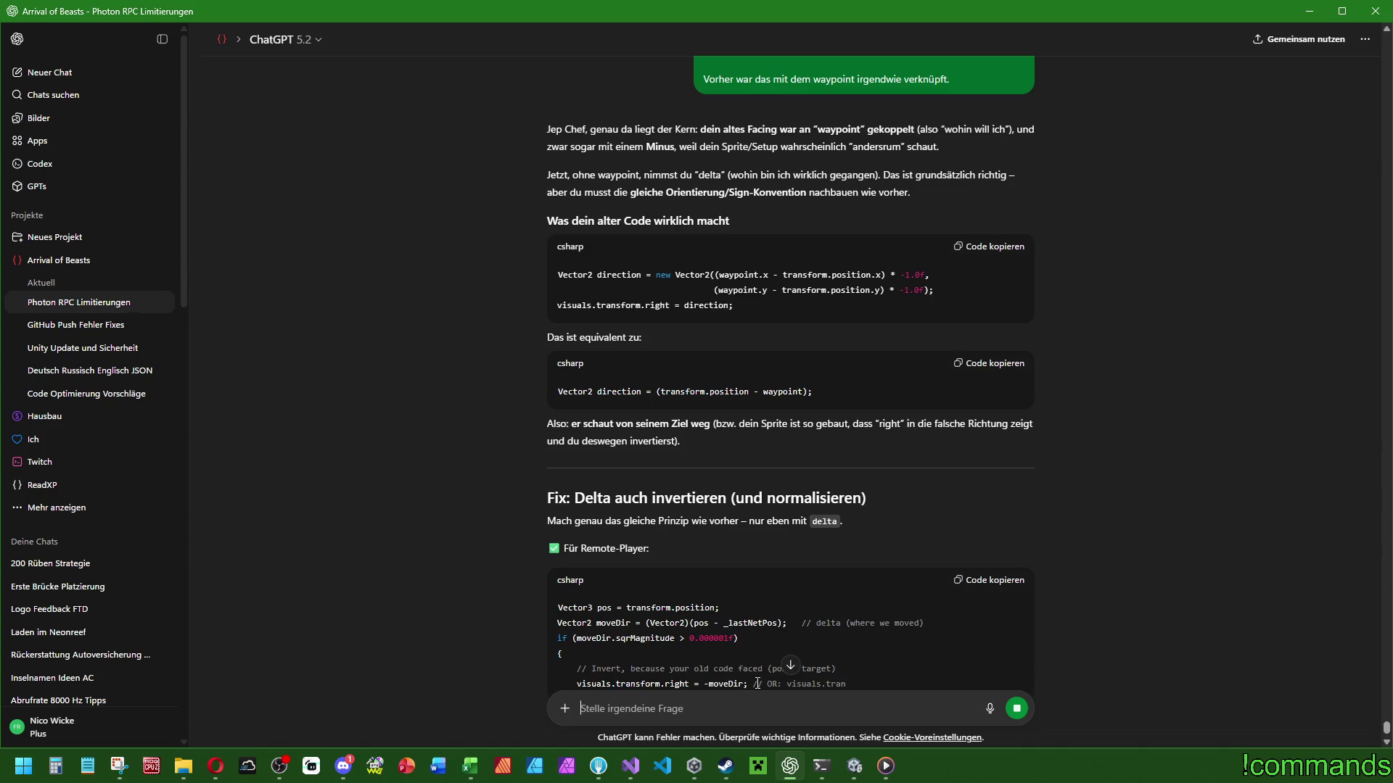
# Read ChatGPT's answer down to the Mini-Check section and its questions.
pyautogui.scroll(-2, 685, 576)
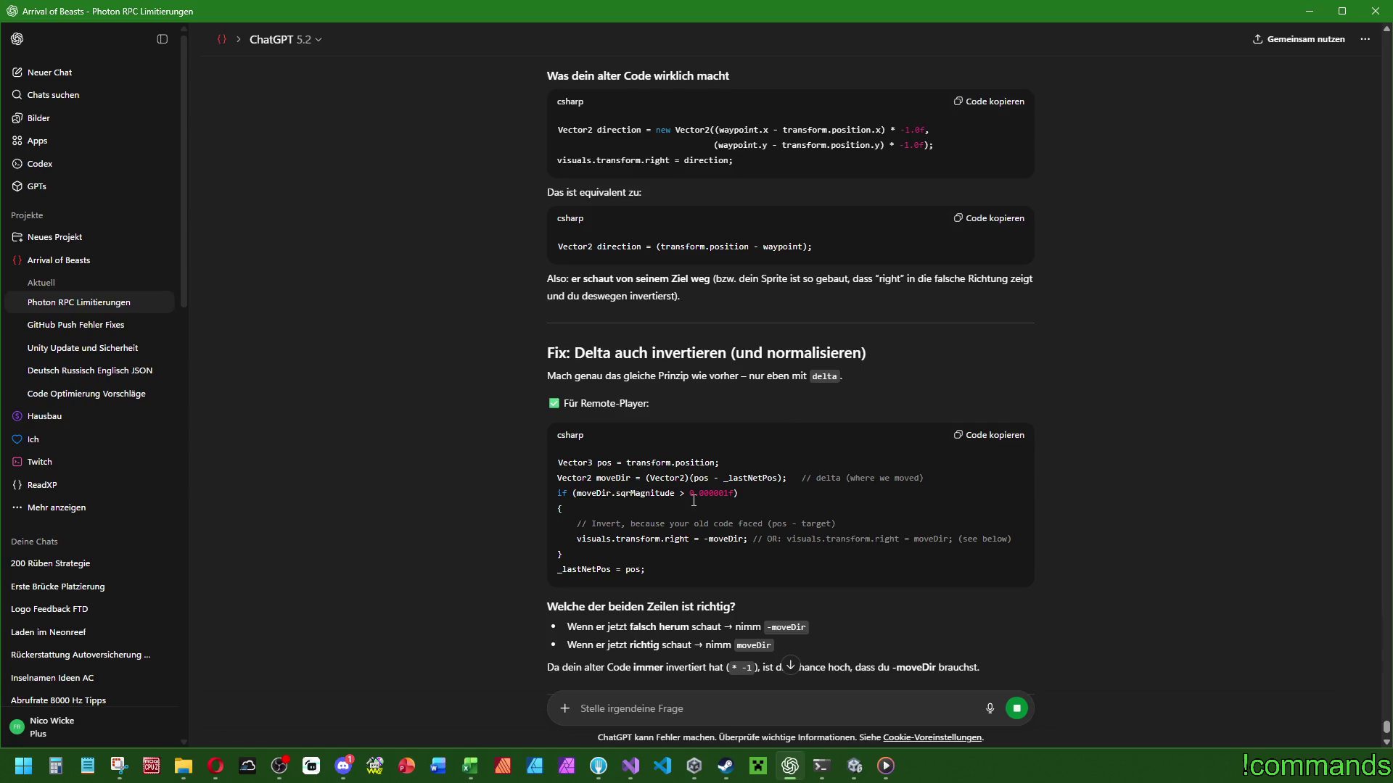
pyautogui.scroll(-2, 702, 566)
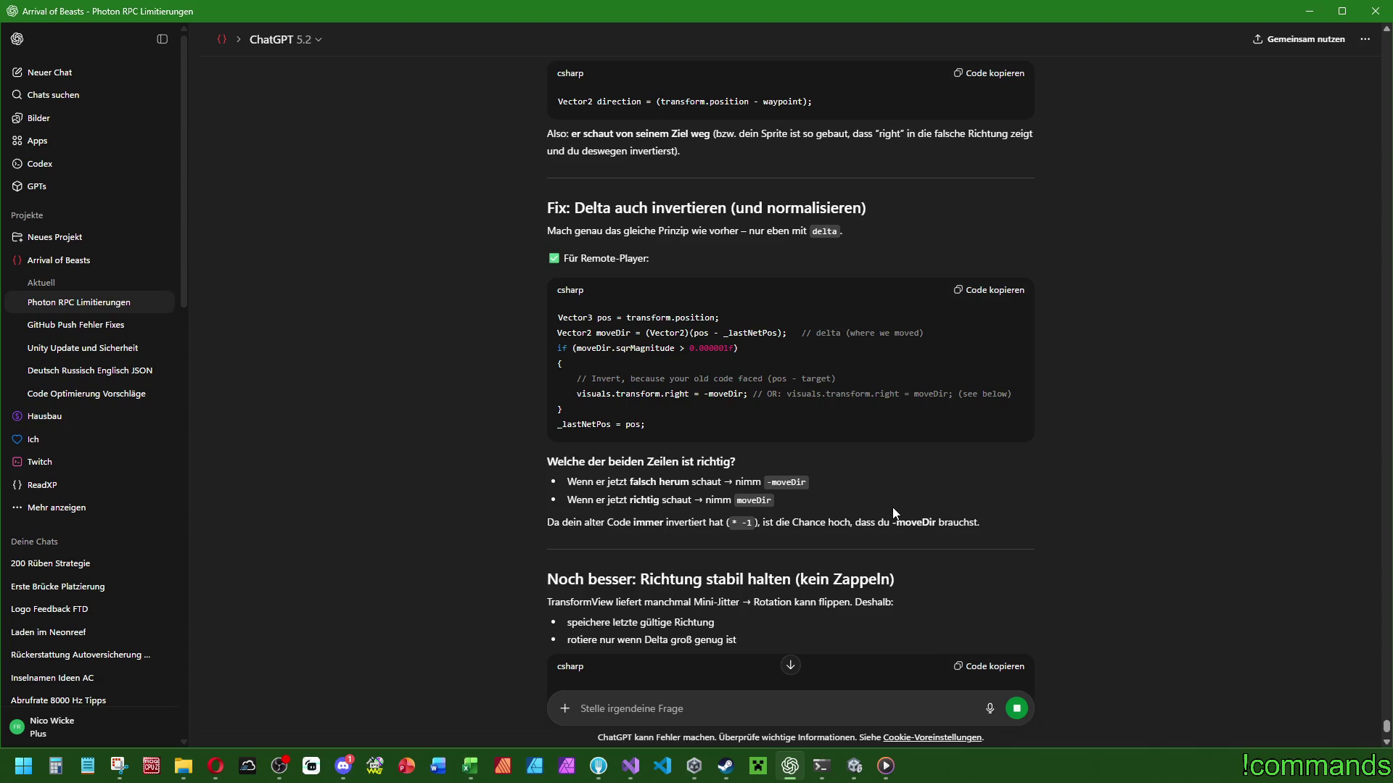
pyautogui.scroll(-4, 895, 513)
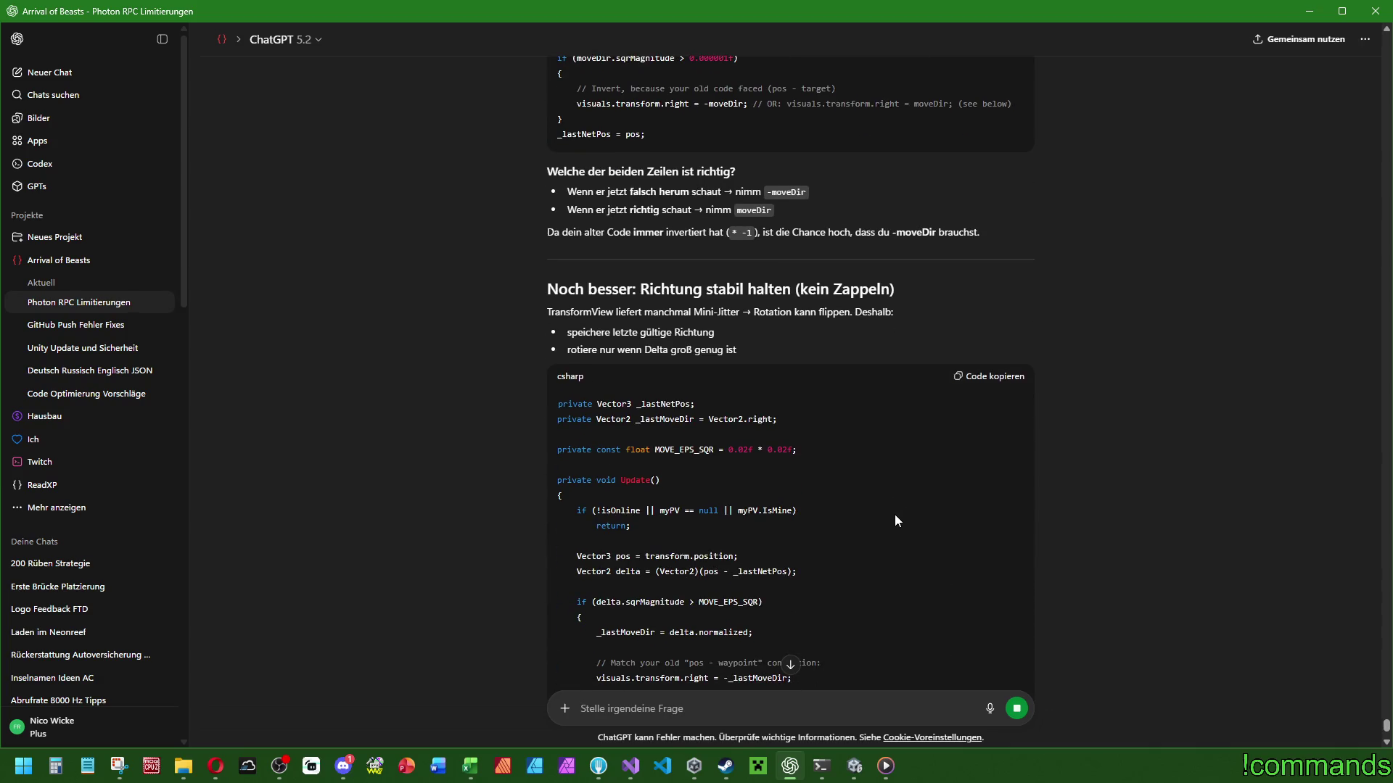
pyautogui.scroll(-4, 895, 514)
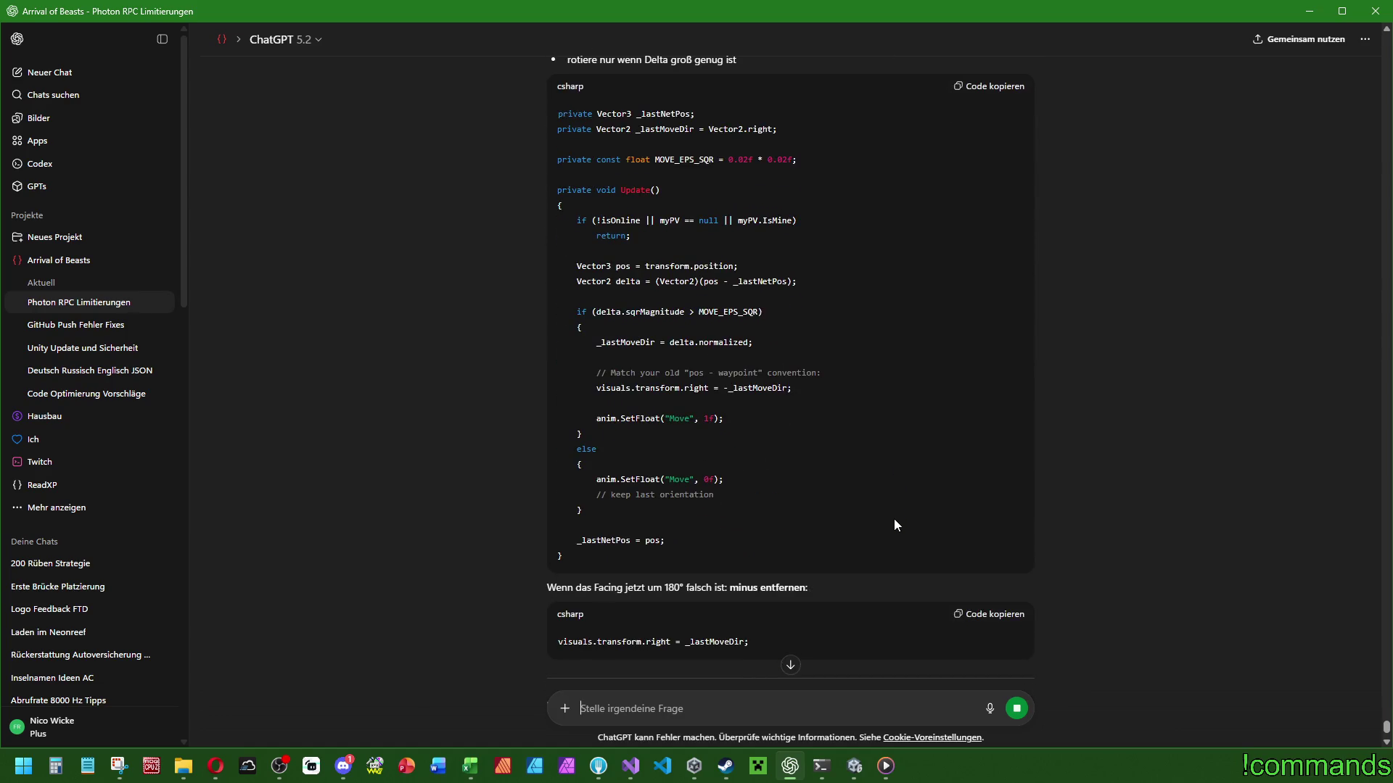
pyautogui.scroll(-4, 895, 520)
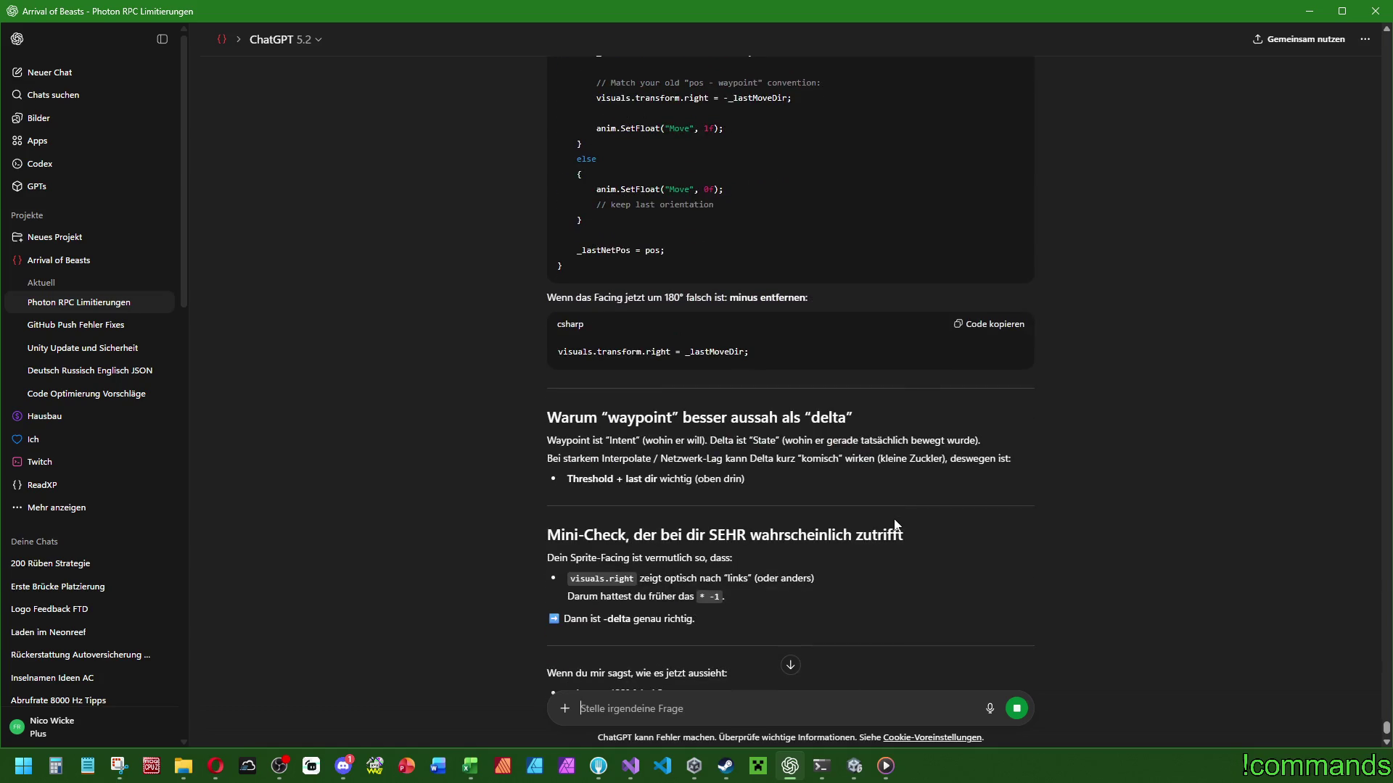
pyautogui.scroll(-2, 894, 520)
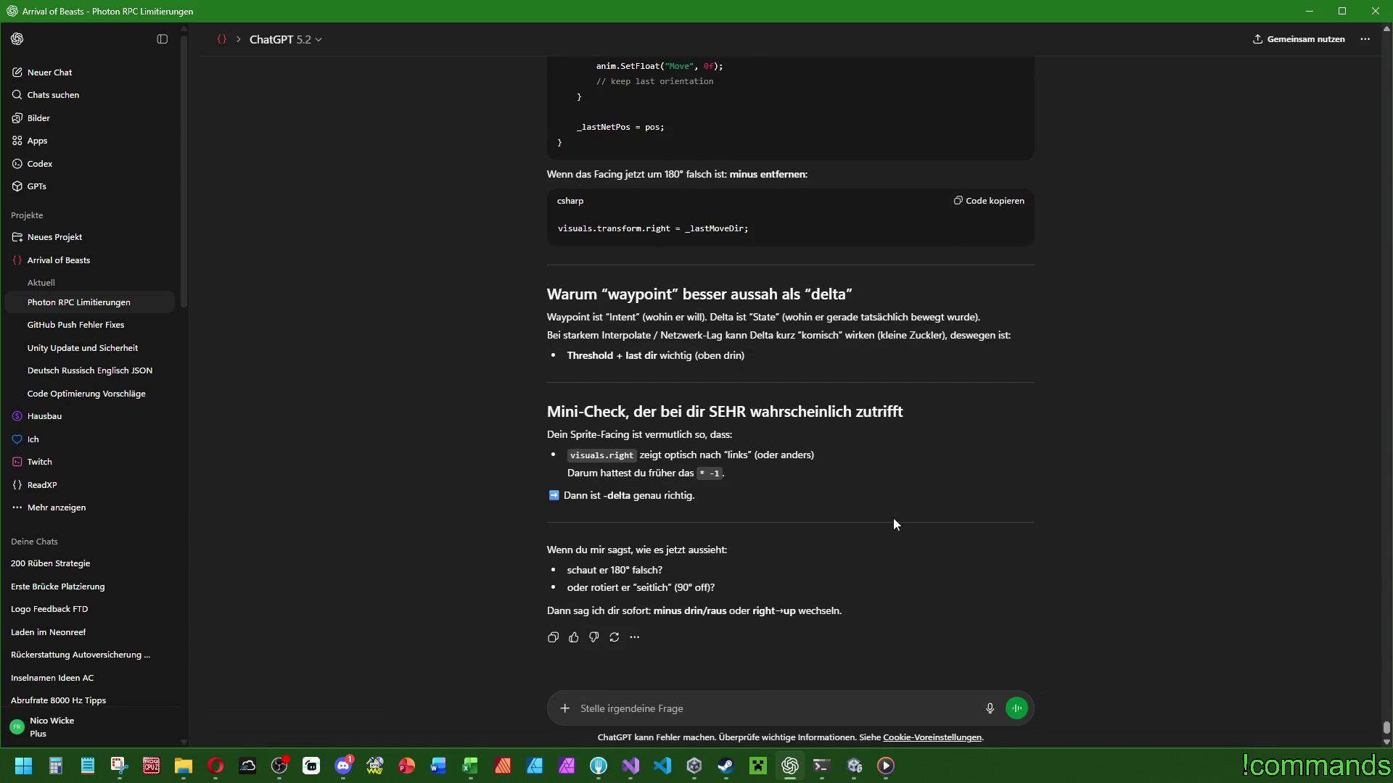
pyautogui.scroll(-1, 894, 518)
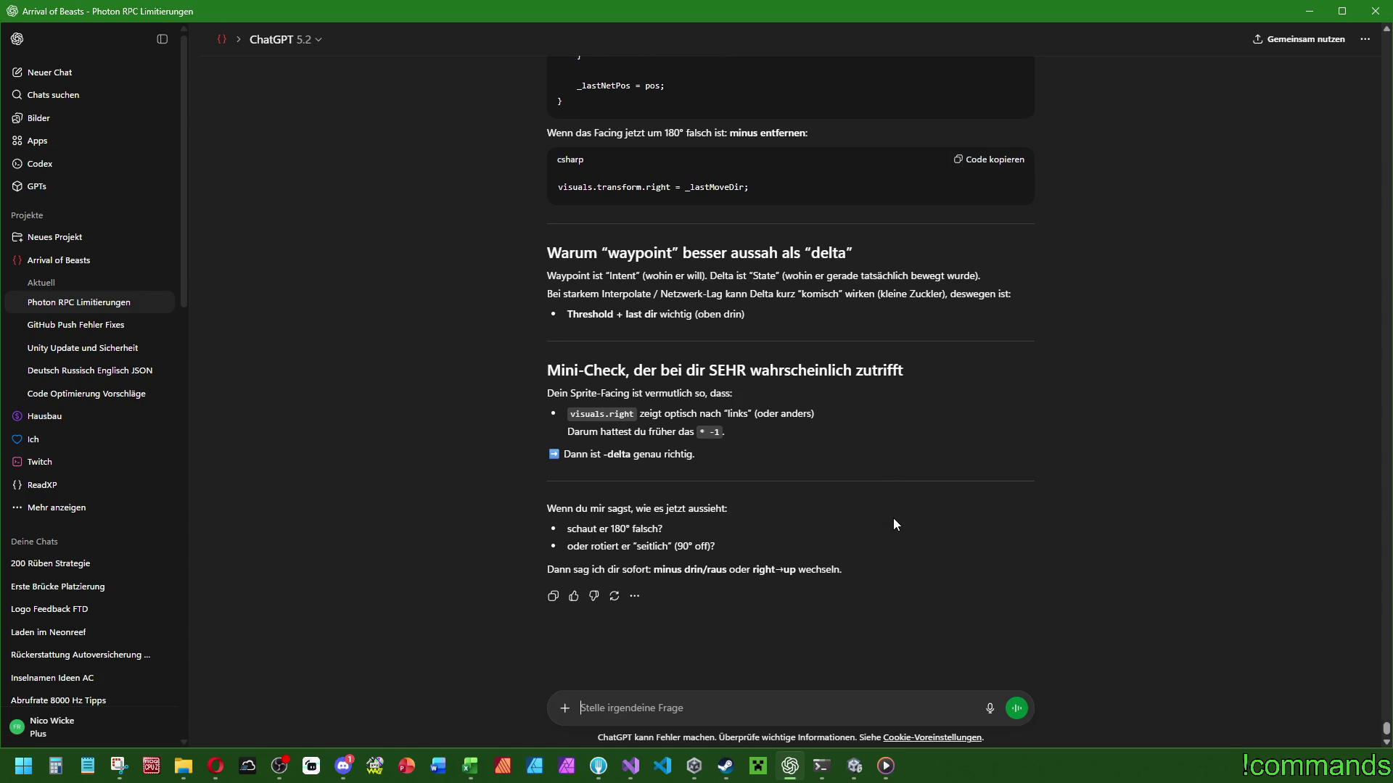
# Copy the whole SyncVisuals method from Visual Studio for ChatGPT.
pyautogui.click(629, 766)
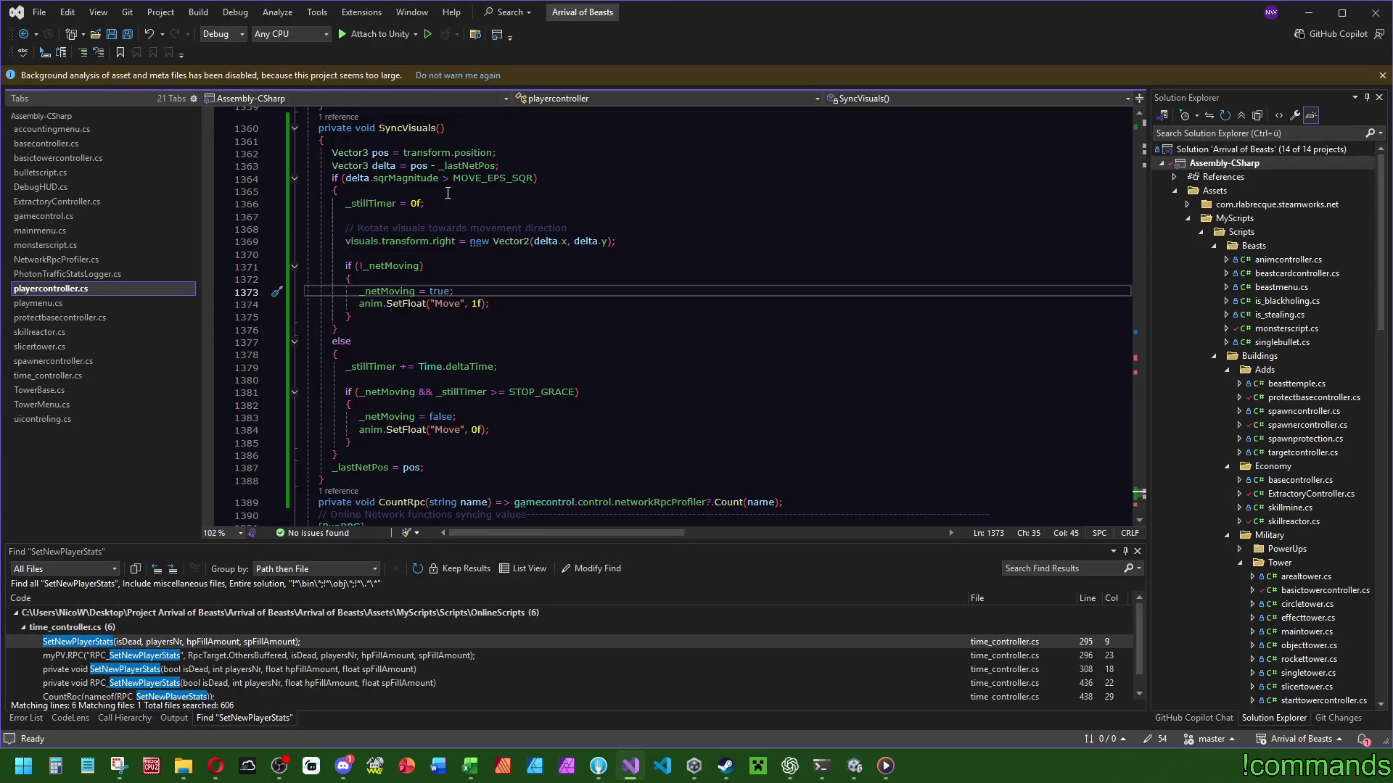
pyautogui.moveTo(343, 479); pyautogui.dragTo(229, 124)
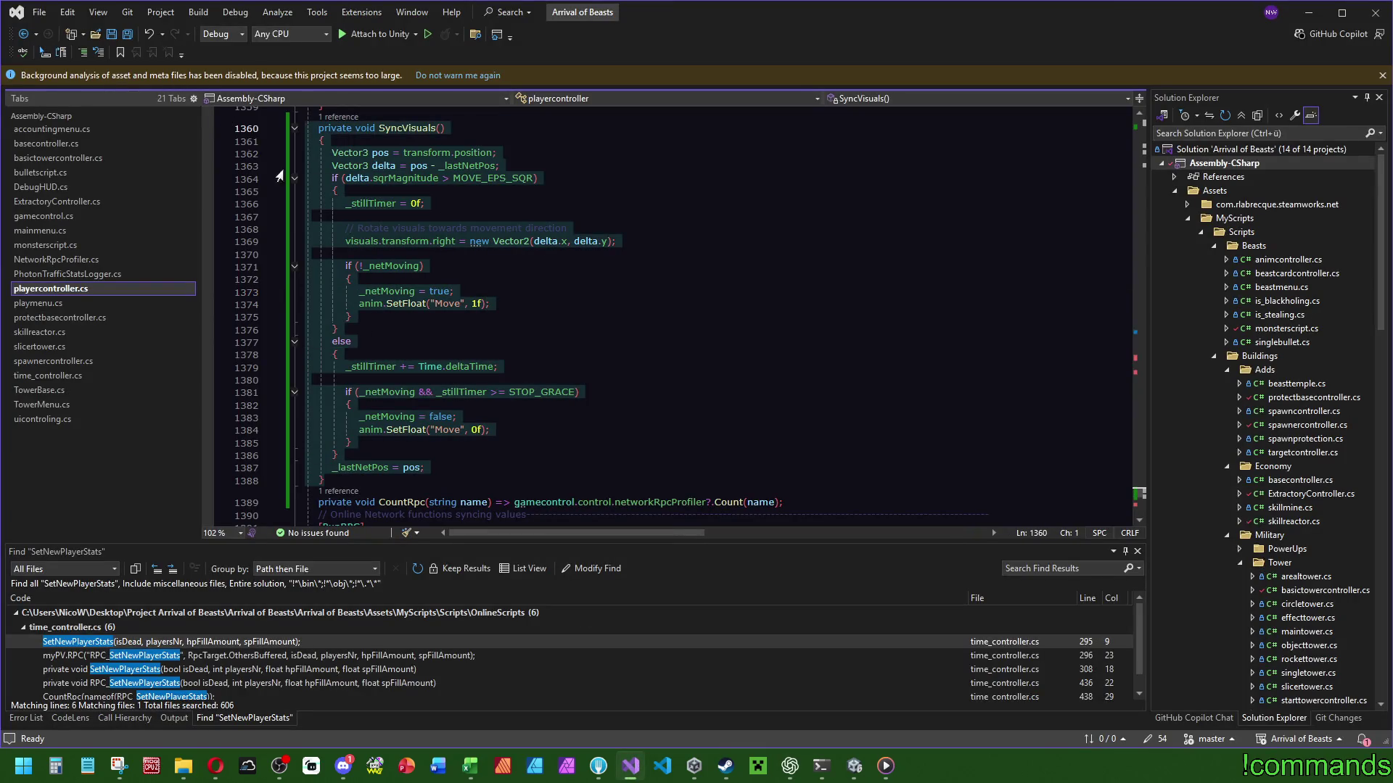
pyautogui.click(730, 294)
pyautogui.click(789, 769)
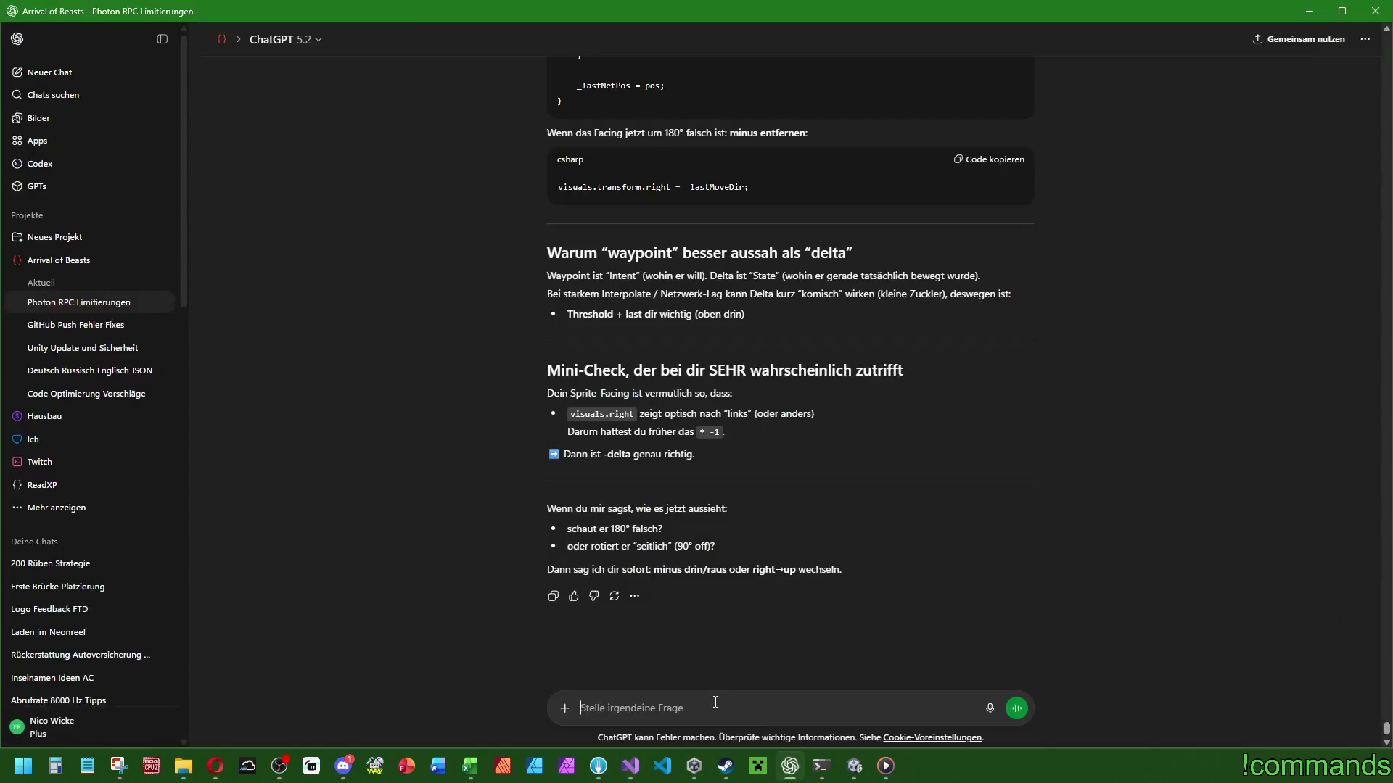
# Send 'Kannst du mir das jetzt hier anpassen' with the pasted SyncVisuals code and read the reply.
pyautogui.write('Kannst du mir d')
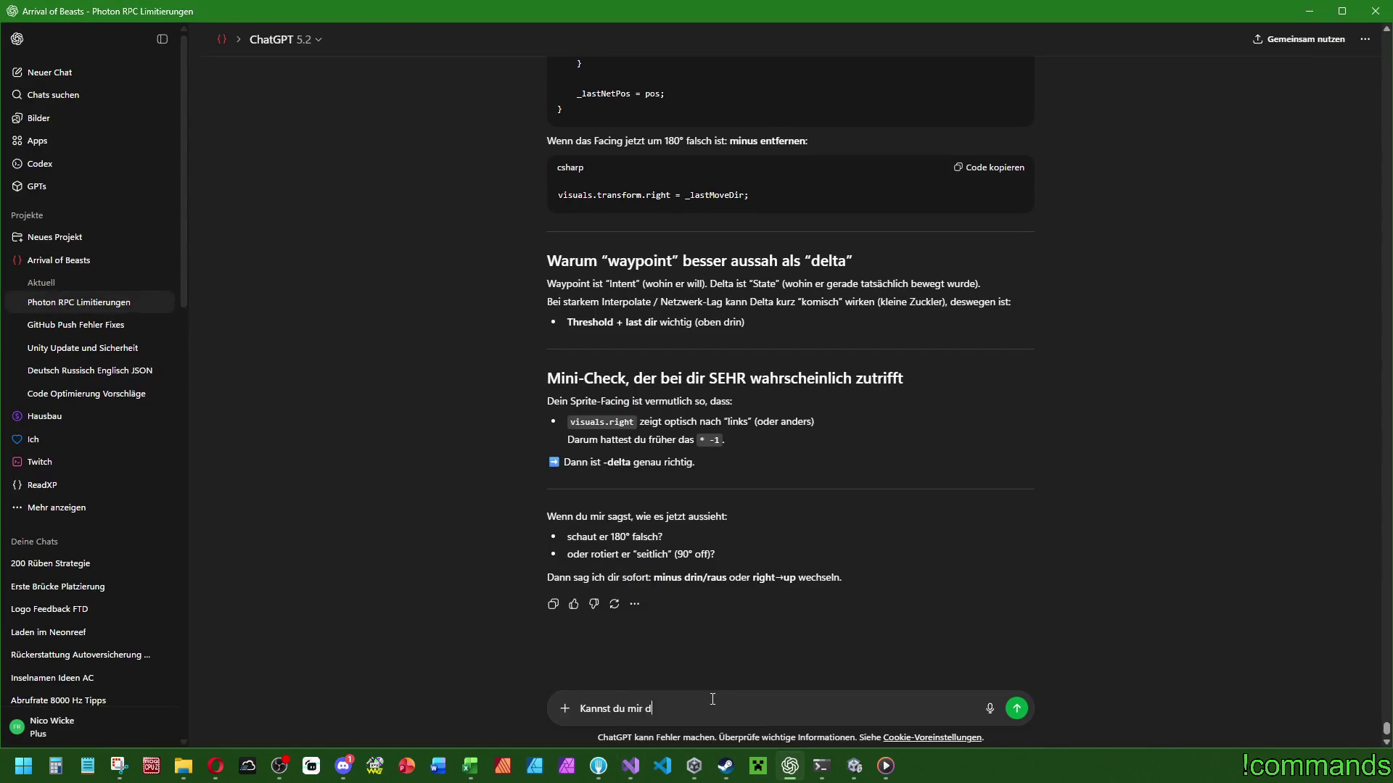
pyautogui.write('as jetzt hier an')
pyautogui.write('passen:')
pyautogui.hotkey('shift', 'Return')
pyautogui.hotkey('ctrl', 'v')
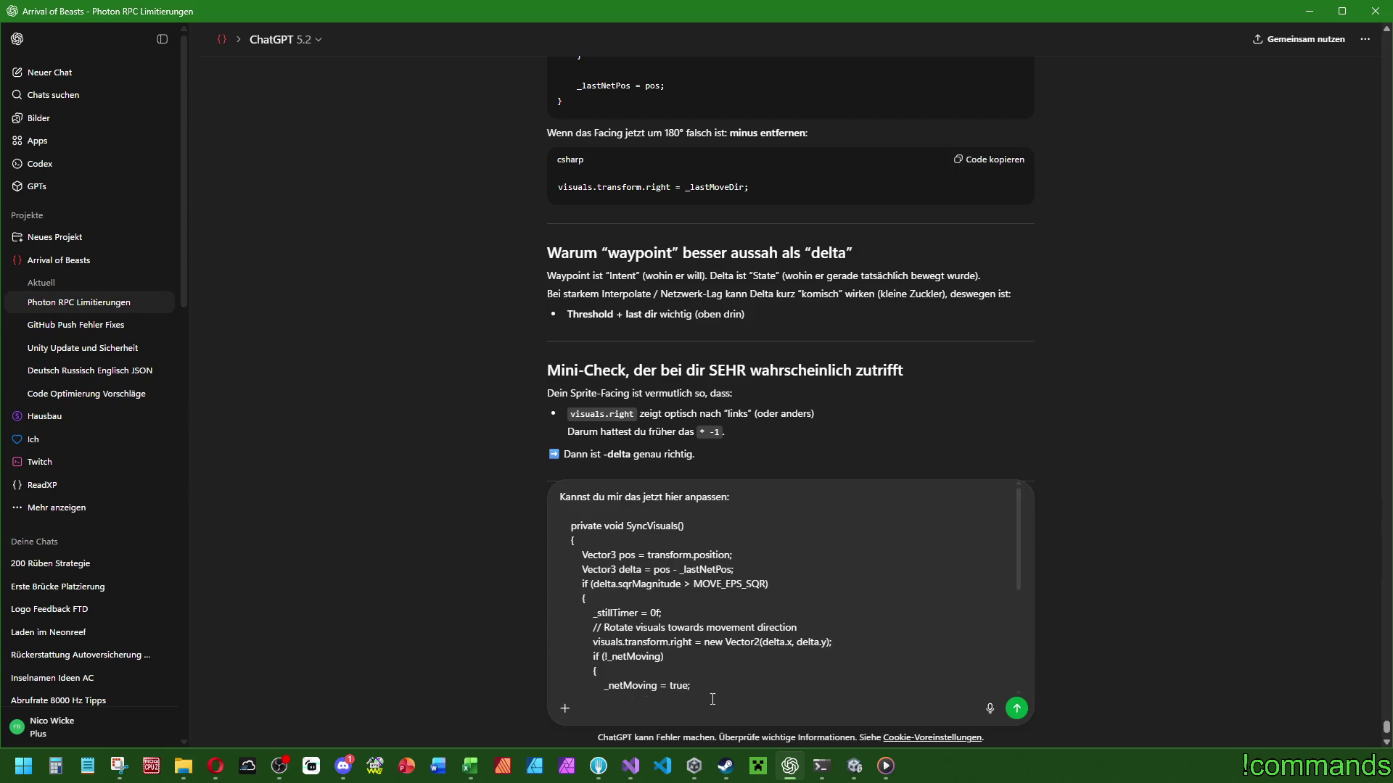
pyautogui.press('Return')
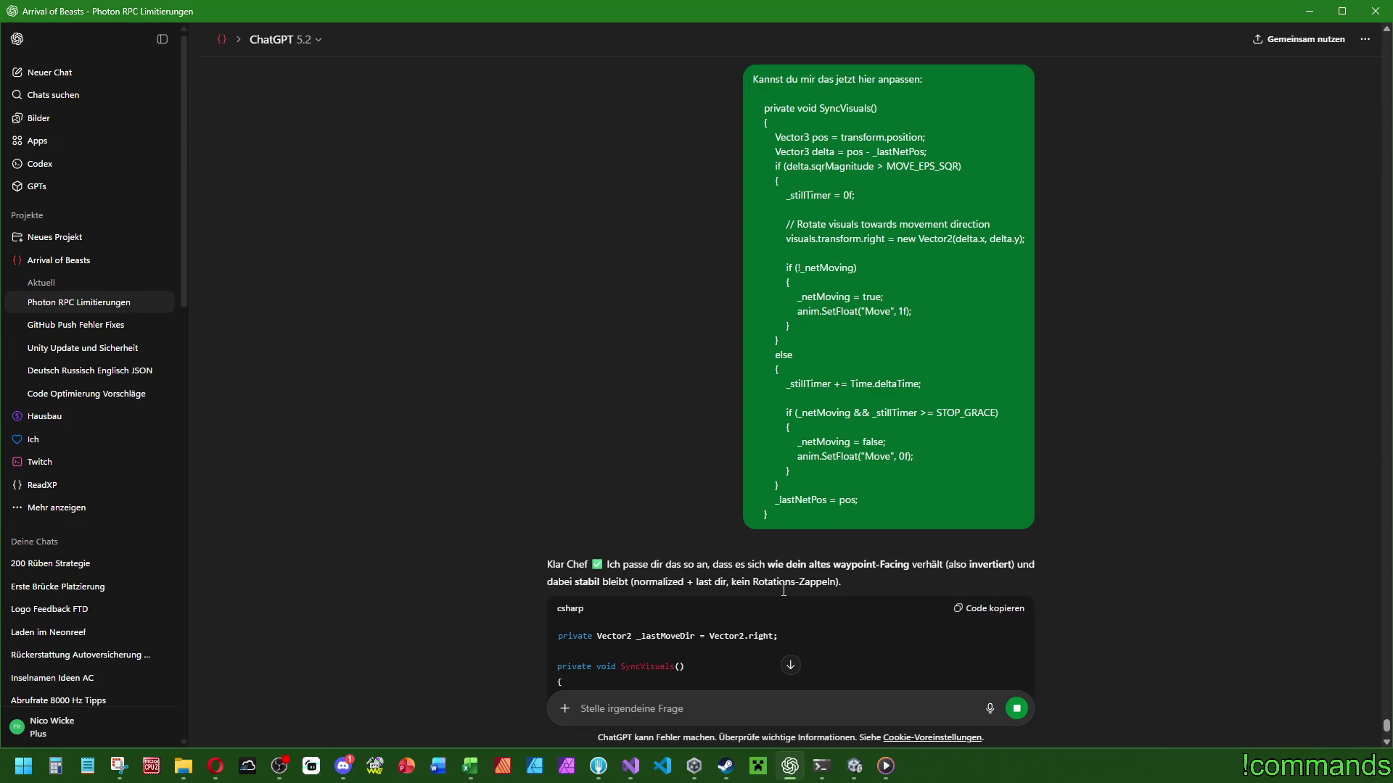
pyautogui.scroll(-1, 791, 573)
pyautogui.scroll(-3, 807, 567)
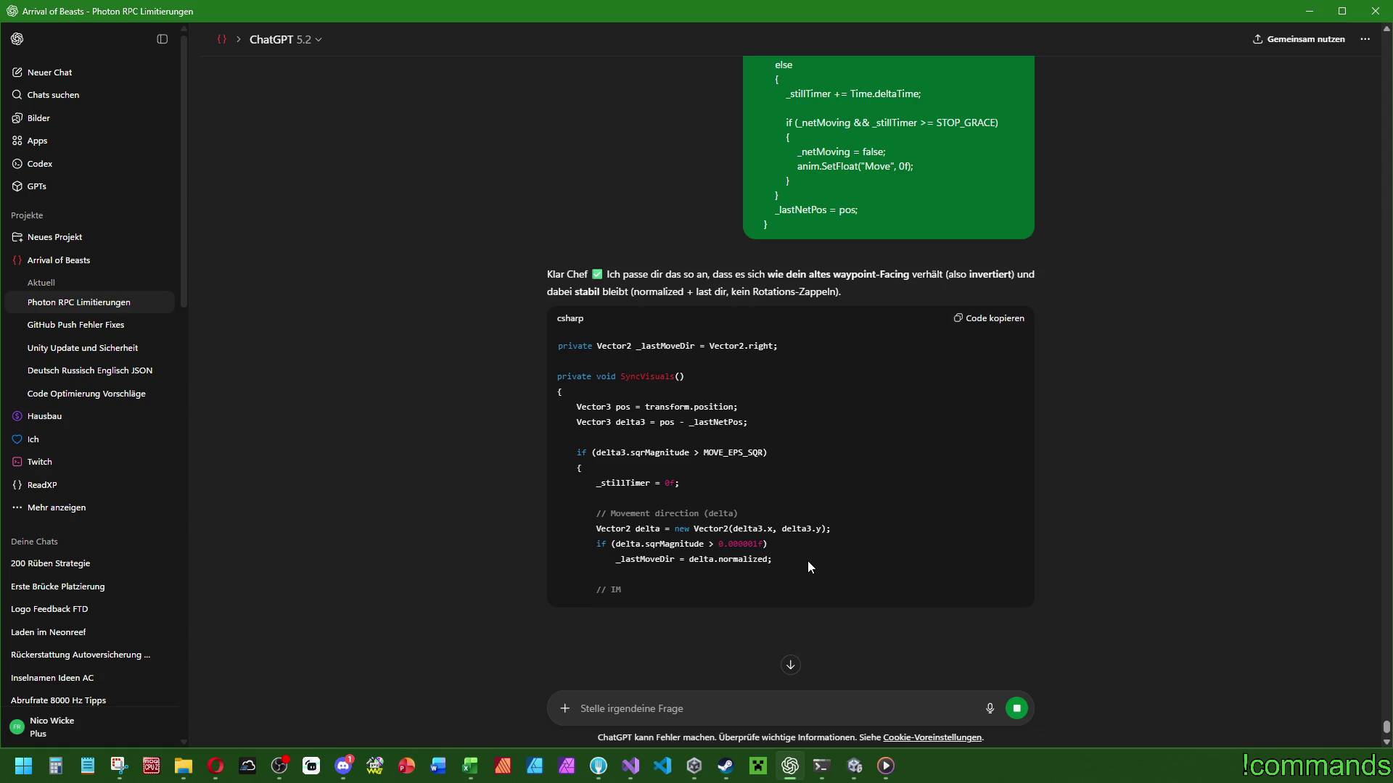
# Delete the unused 'bool moving' and 'Vector3 waypoint' fields and save playercontroller.cs.
pyautogui.click(629, 766)
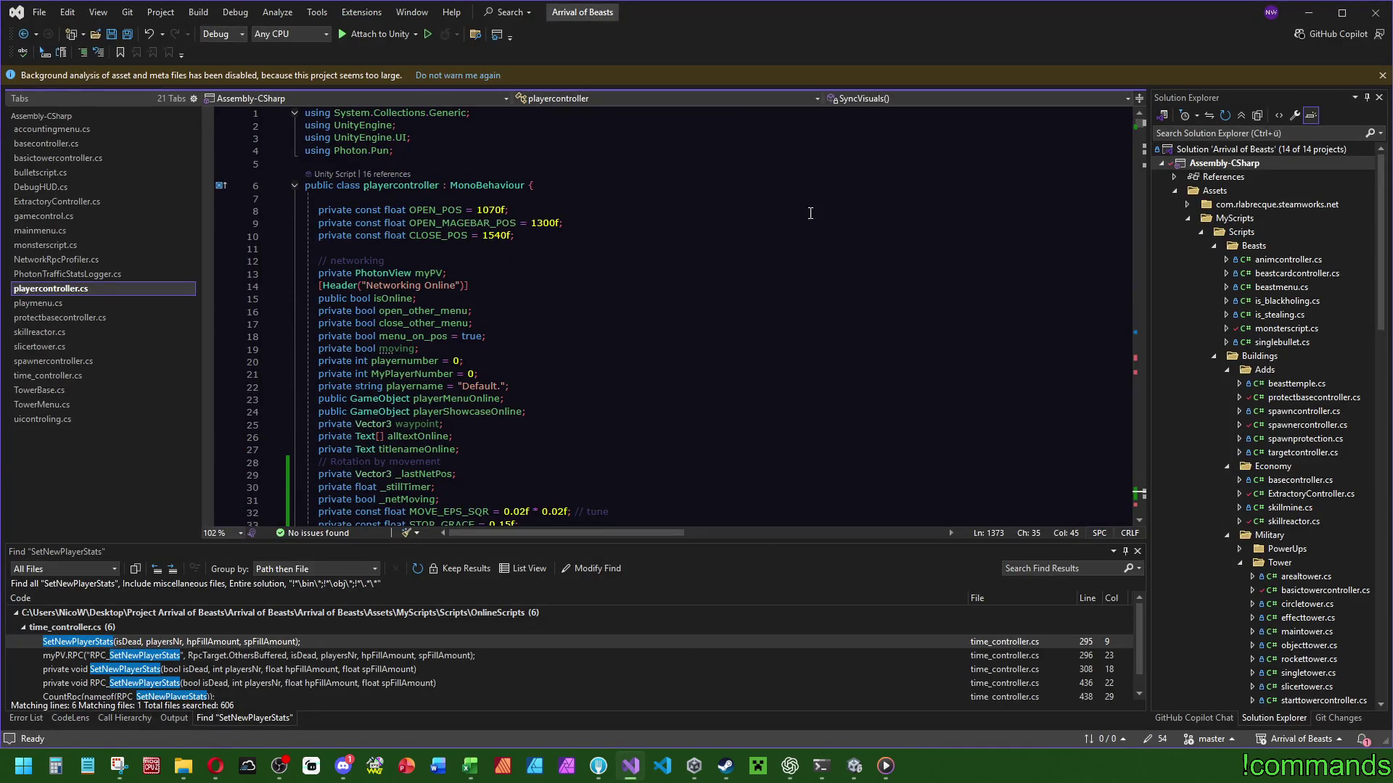
pyautogui.scroll(-5, 603, 283)
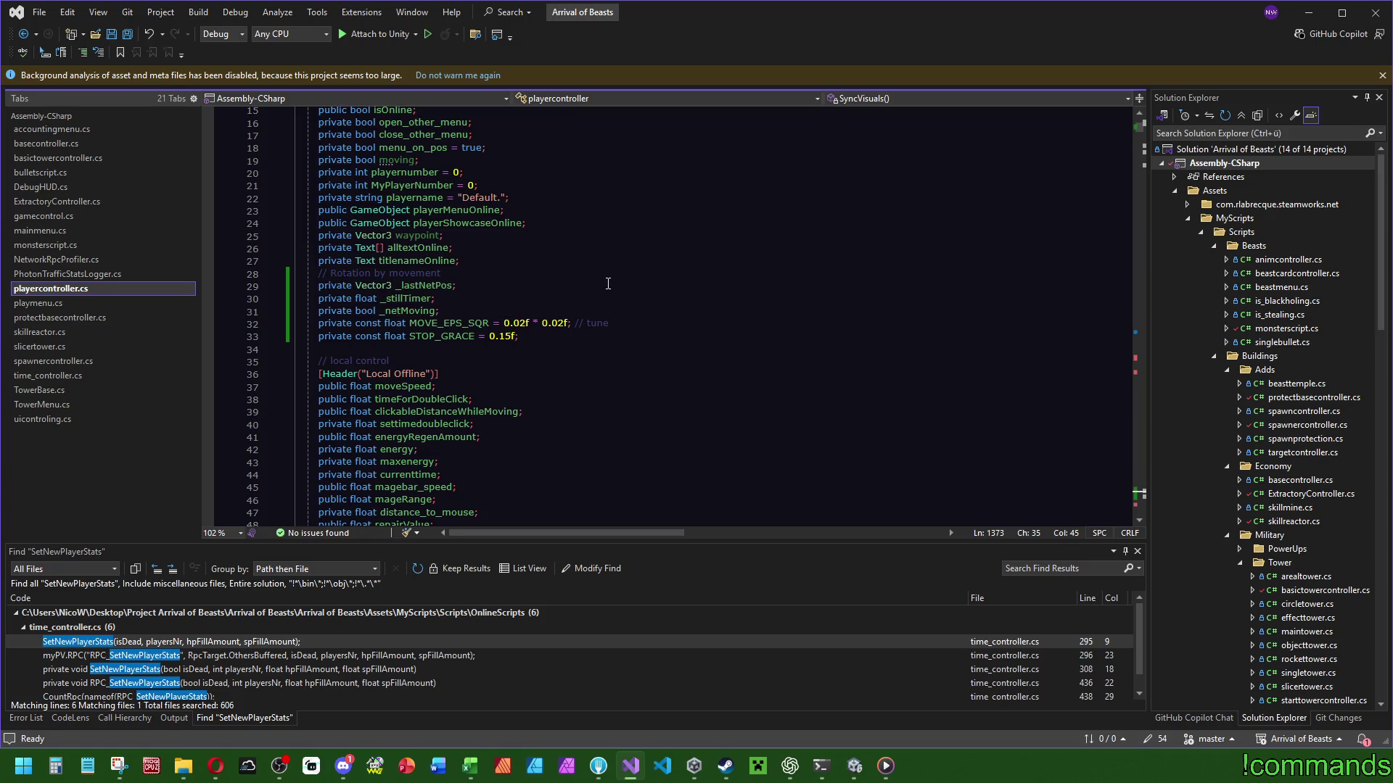
pyautogui.scroll(1, 516, 286)
pyautogui.click(562, 272)
pyautogui.hotkey('ctrl', 'shift', 'l')
pyautogui.click(508, 198)
pyautogui.hotkey('ctrl', 'shift', 'l')
pyautogui.click(1055, 159)
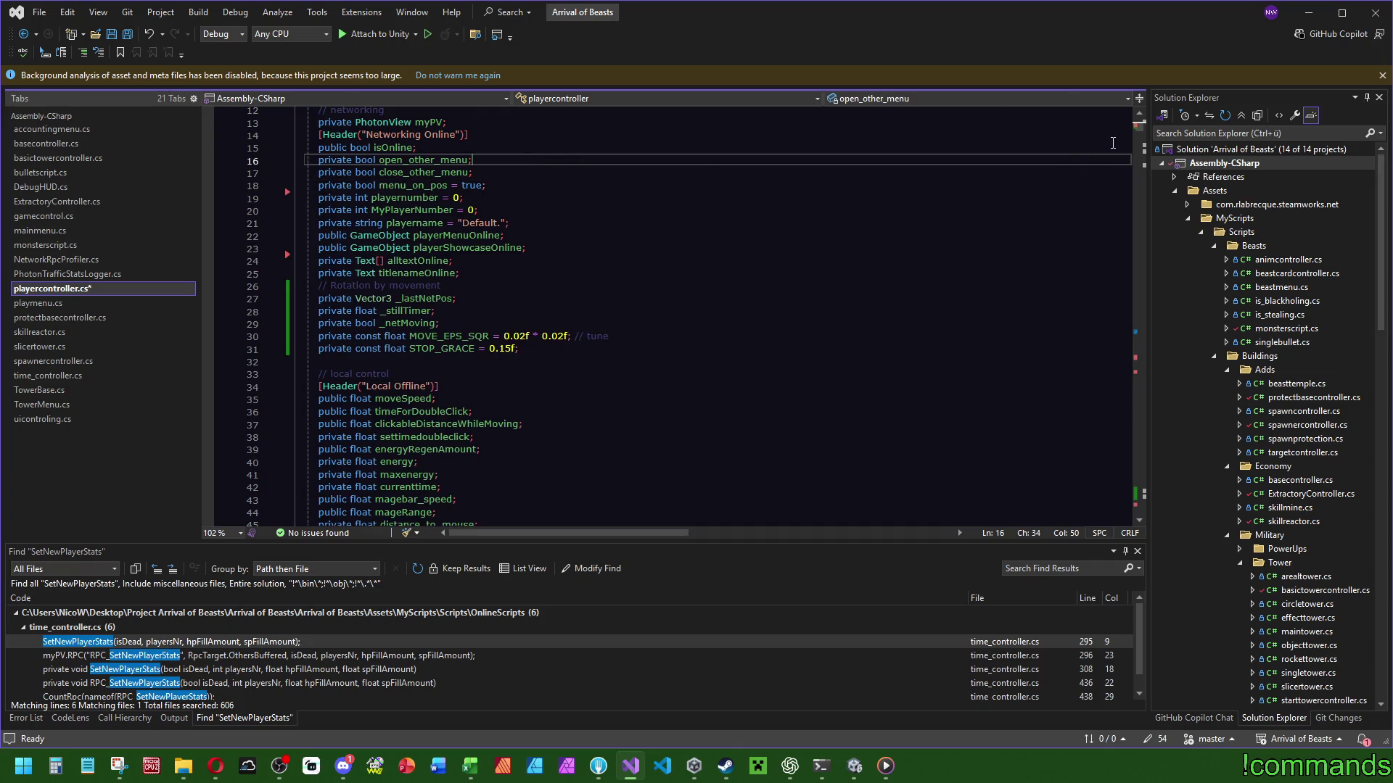
pyautogui.hotkey('ctrl', 's')
# Replace the old SyncVisuals method with ChatGPT's _lastMoveDir version.
pyautogui.click(794, 766)
pyautogui.scroll(-5, 766, 425)
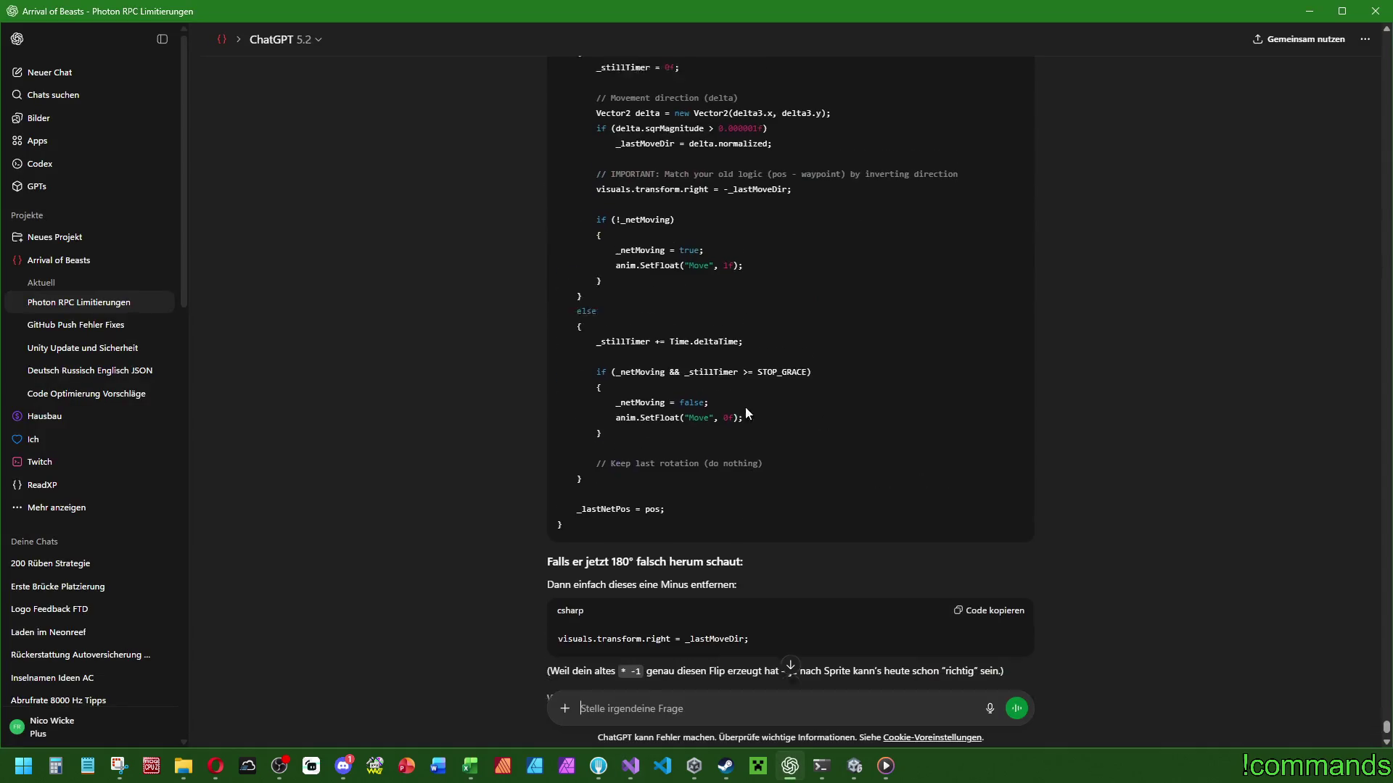
pyautogui.moveTo(677, 493)
pyautogui.mouseDown()
pyautogui.moveTo(734, 323)
pyautogui.moveTo(763, 411)
pyautogui.moveTo(577, 407)
pyautogui.mouseUp()
pyautogui.hotkey('ctrl', 'c')
pyautogui.click(832, 380)
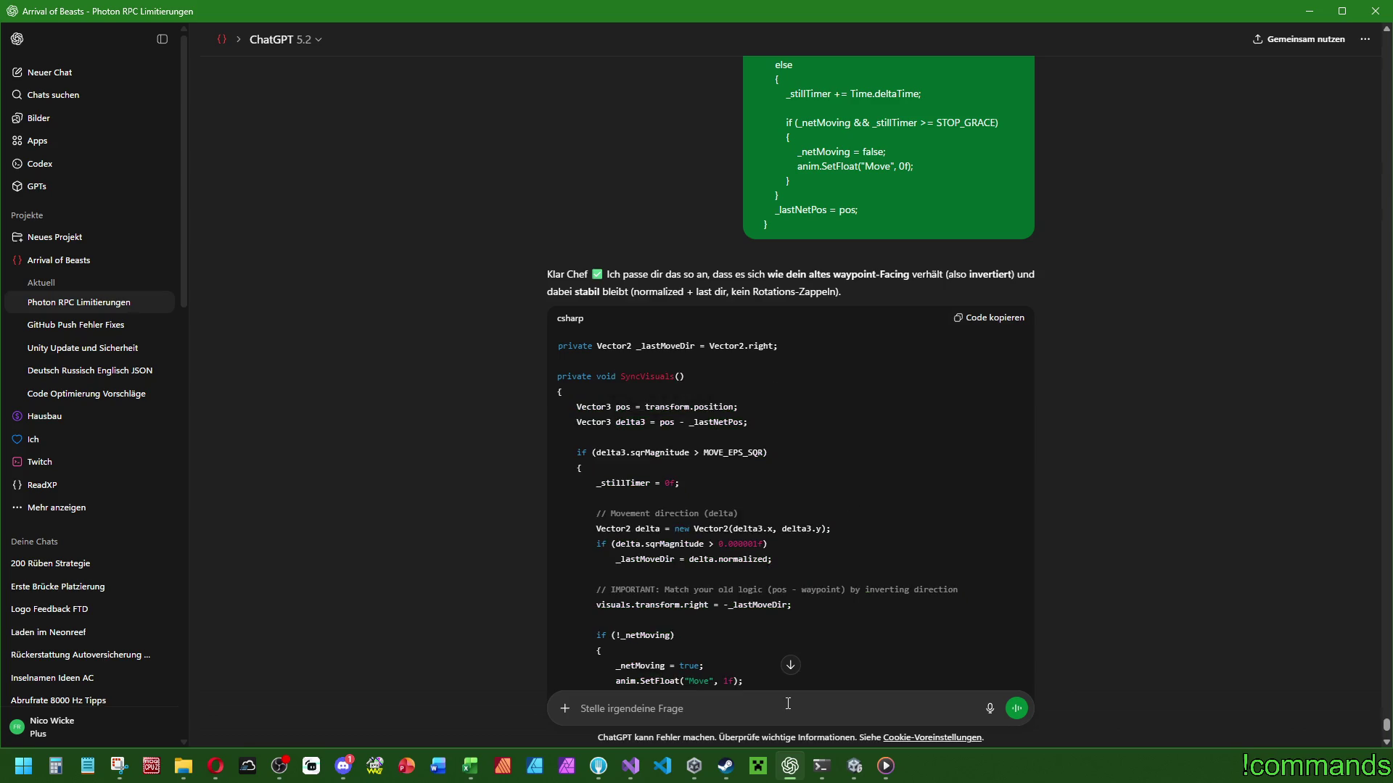
pyautogui.click(631, 767)
pyautogui.moveTo(1140, 135); pyautogui.dragTo(1149, 497)
pyautogui.scroll(-7, 381, 319)
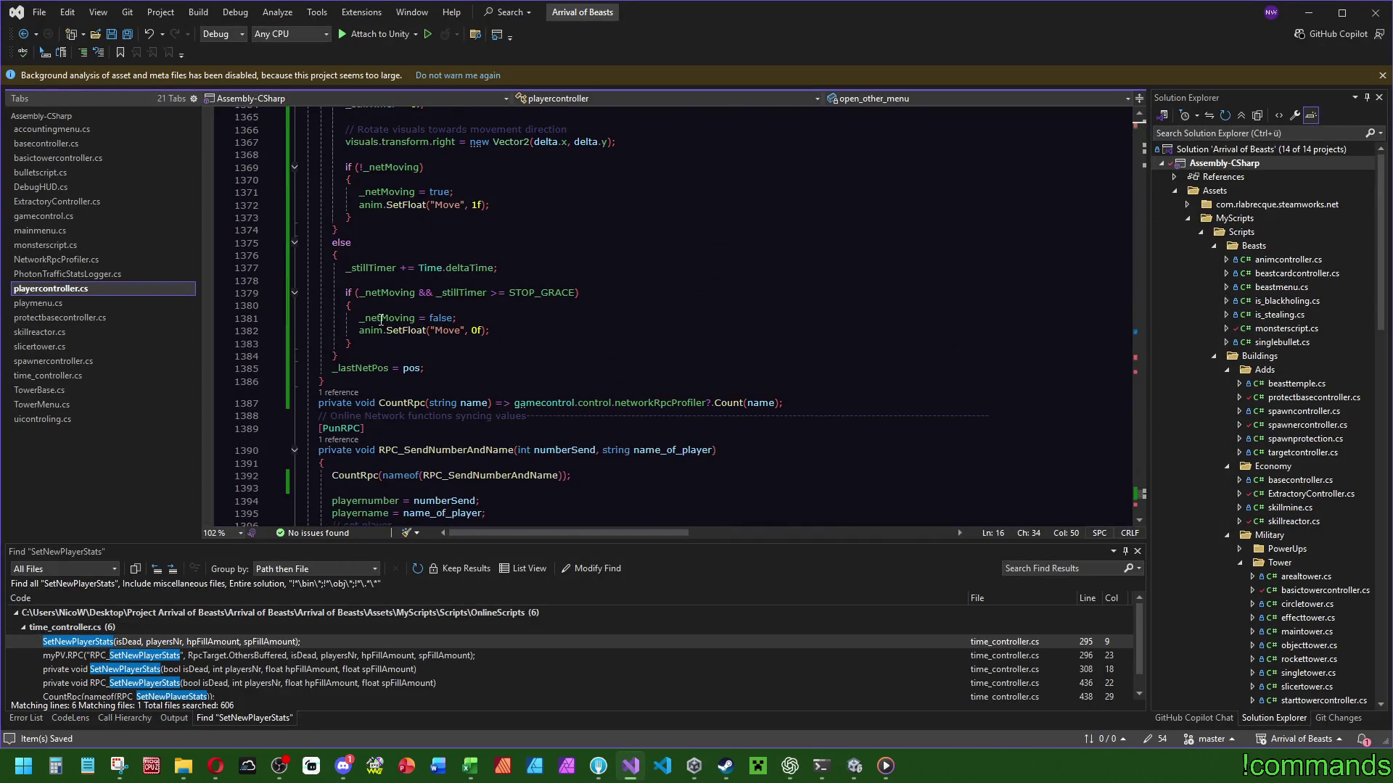
pyautogui.moveTo(426, 364)
pyautogui.mouseDown()
pyautogui.moveTo(449, 326)
pyautogui.moveTo(479, 196)
pyautogui.mouseUp()
pyautogui.hotkey('ctrl', 'v')
pyautogui.scroll(5, 362, 262)
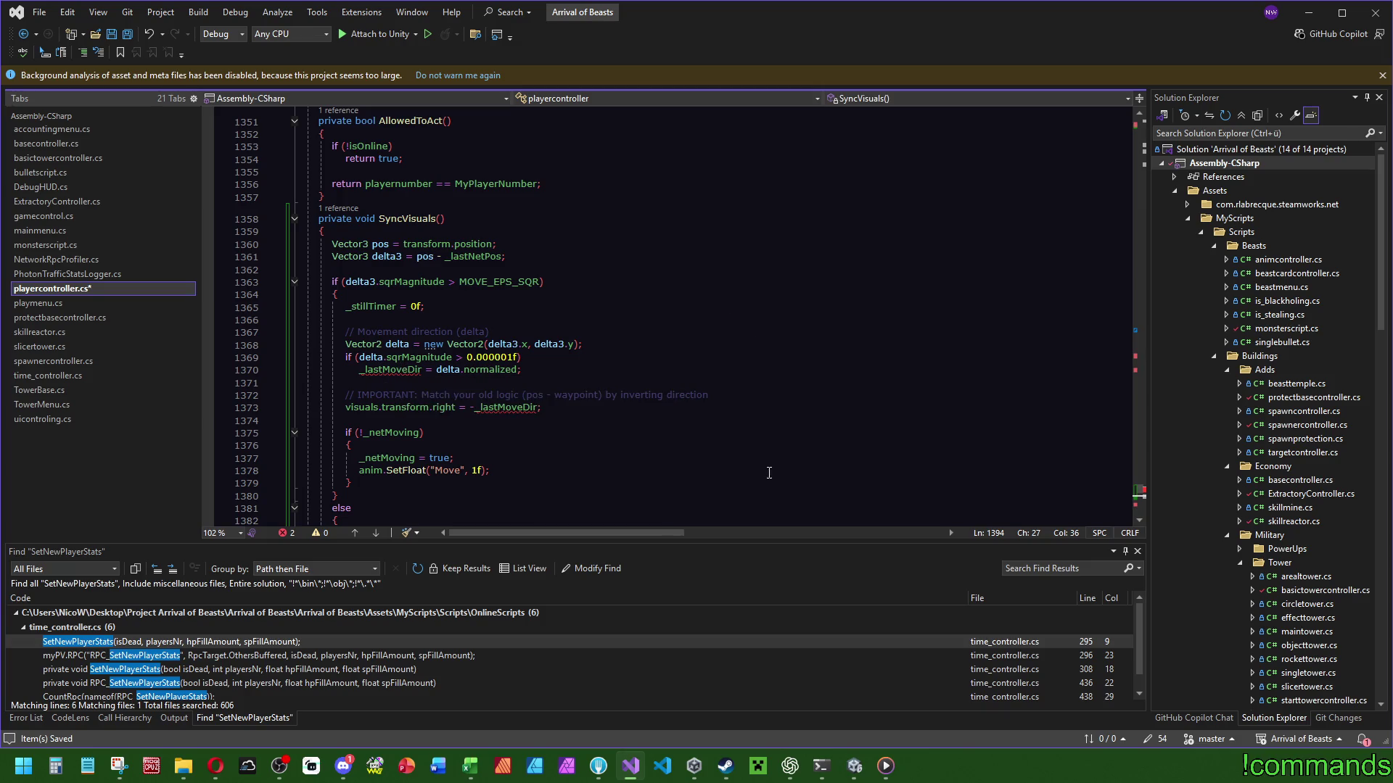
pyautogui.click(792, 768)
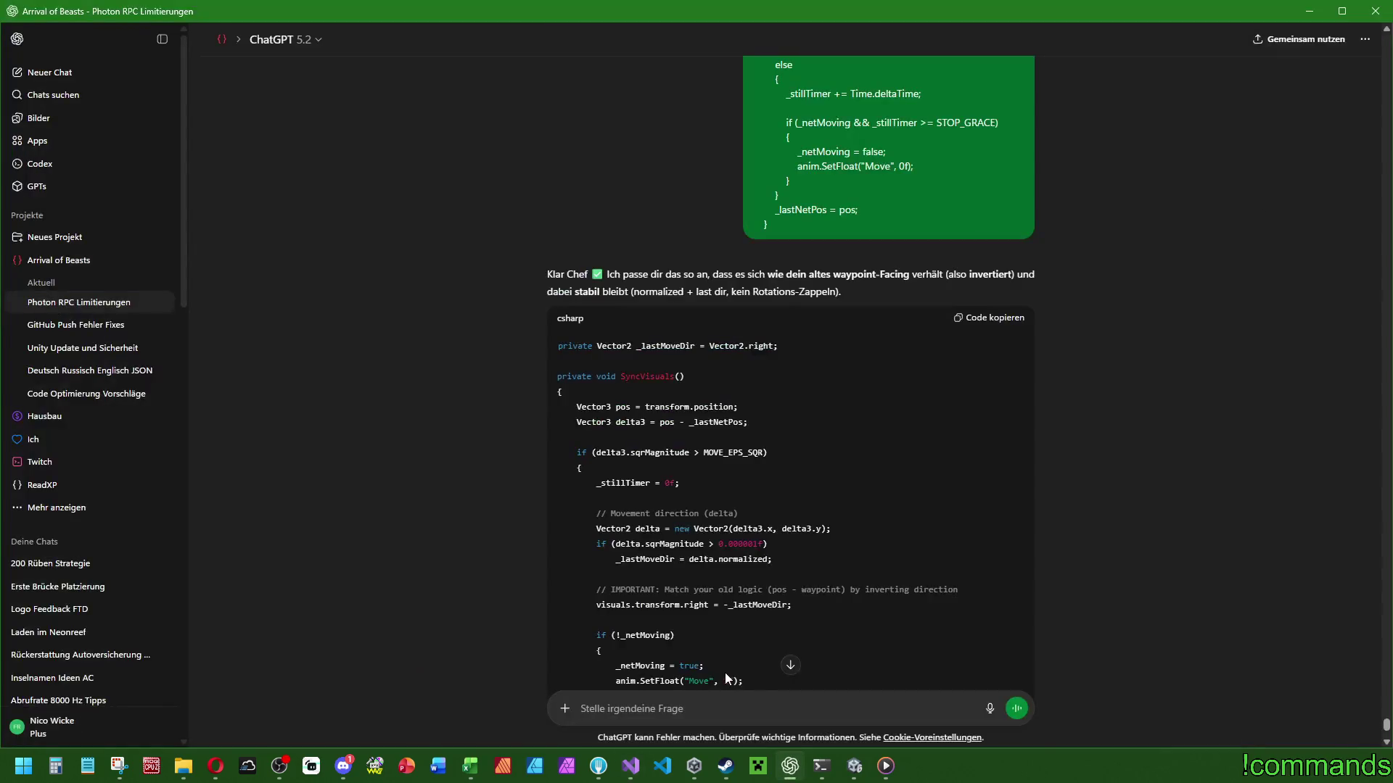
# Add the _lastMoveDir = Vector2.right field above _lastNetPos and save.
pyautogui.moveTo(777, 348); pyautogui.dragTo(524, 346)
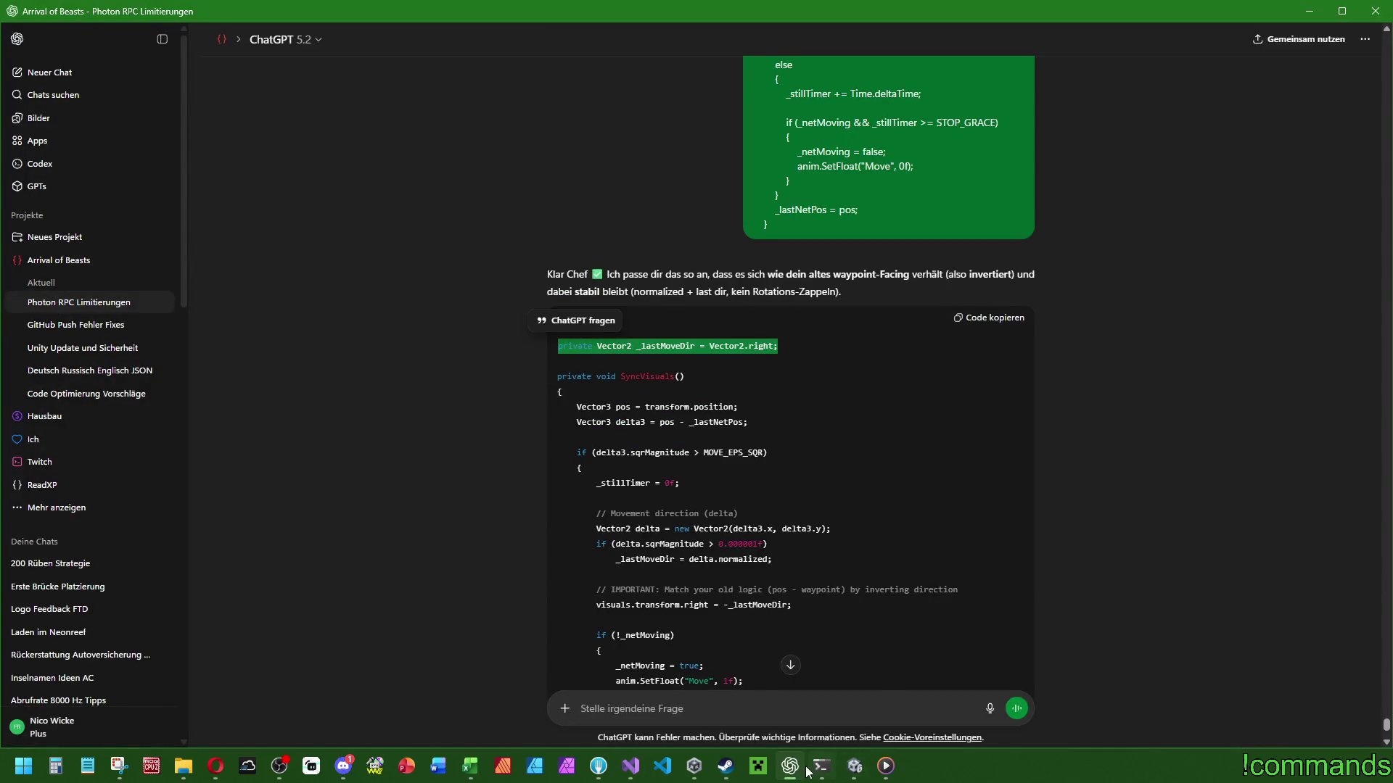
pyautogui.click(853, 766)
pyautogui.click(630, 766)
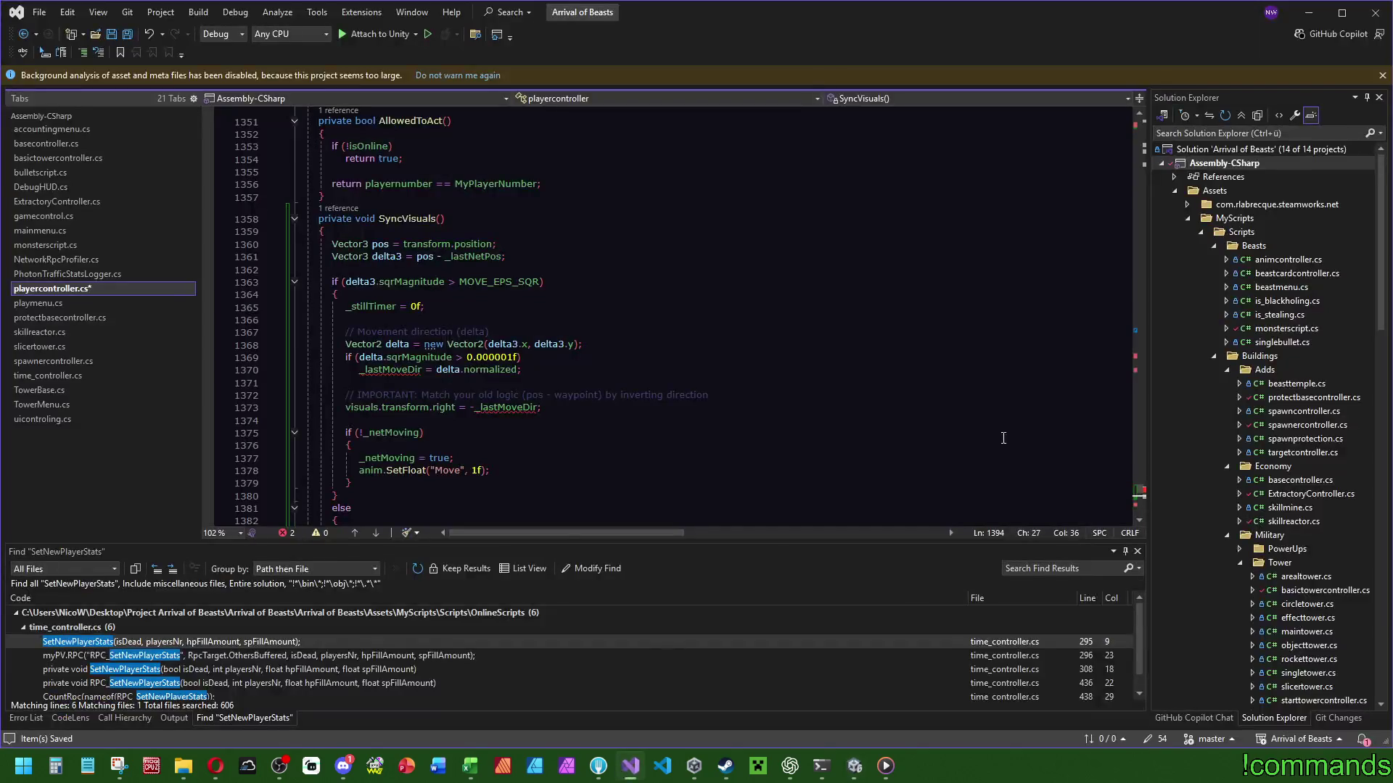
pyautogui.click(1137, 115)
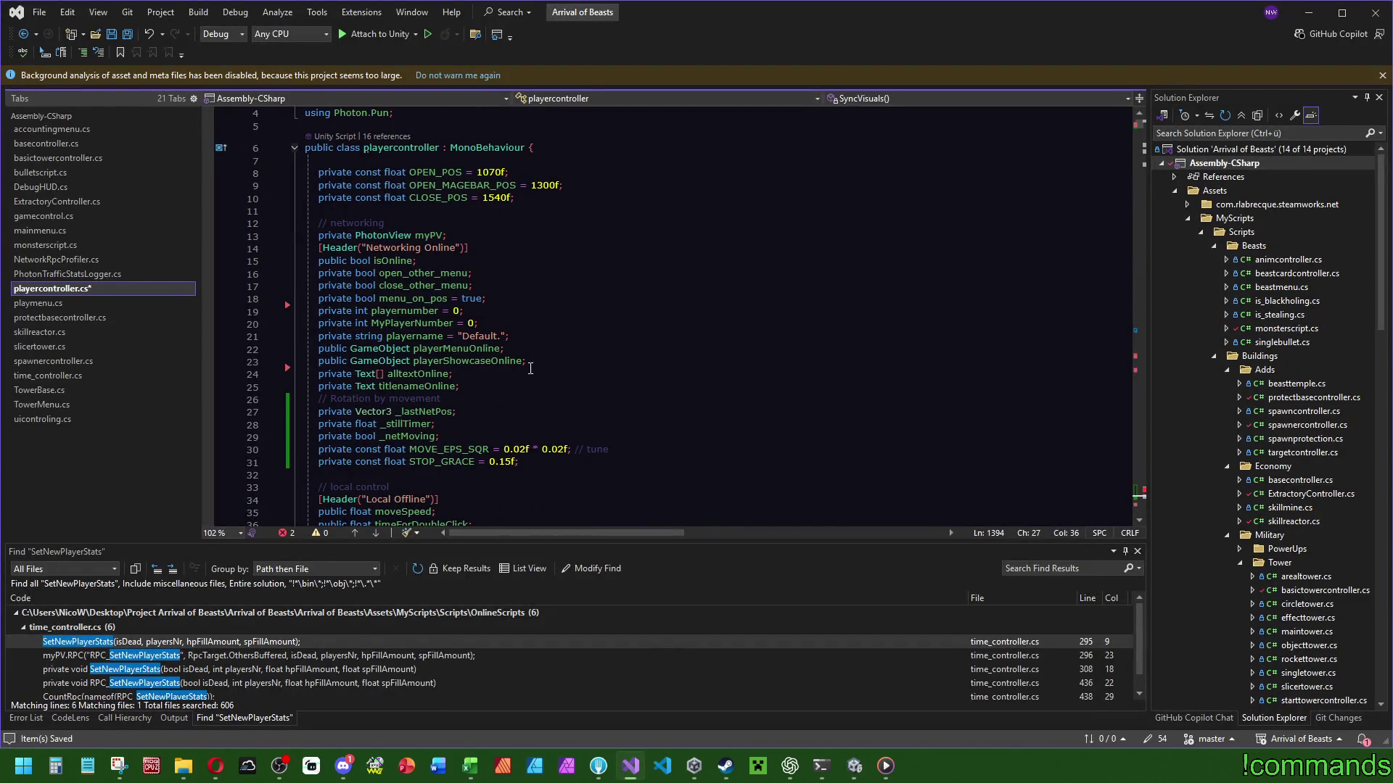
pyautogui.click(534, 402)
pyautogui.press('Return')
pyautogui.write('private Vector2 _lastMoveDir = Vector2.right;')
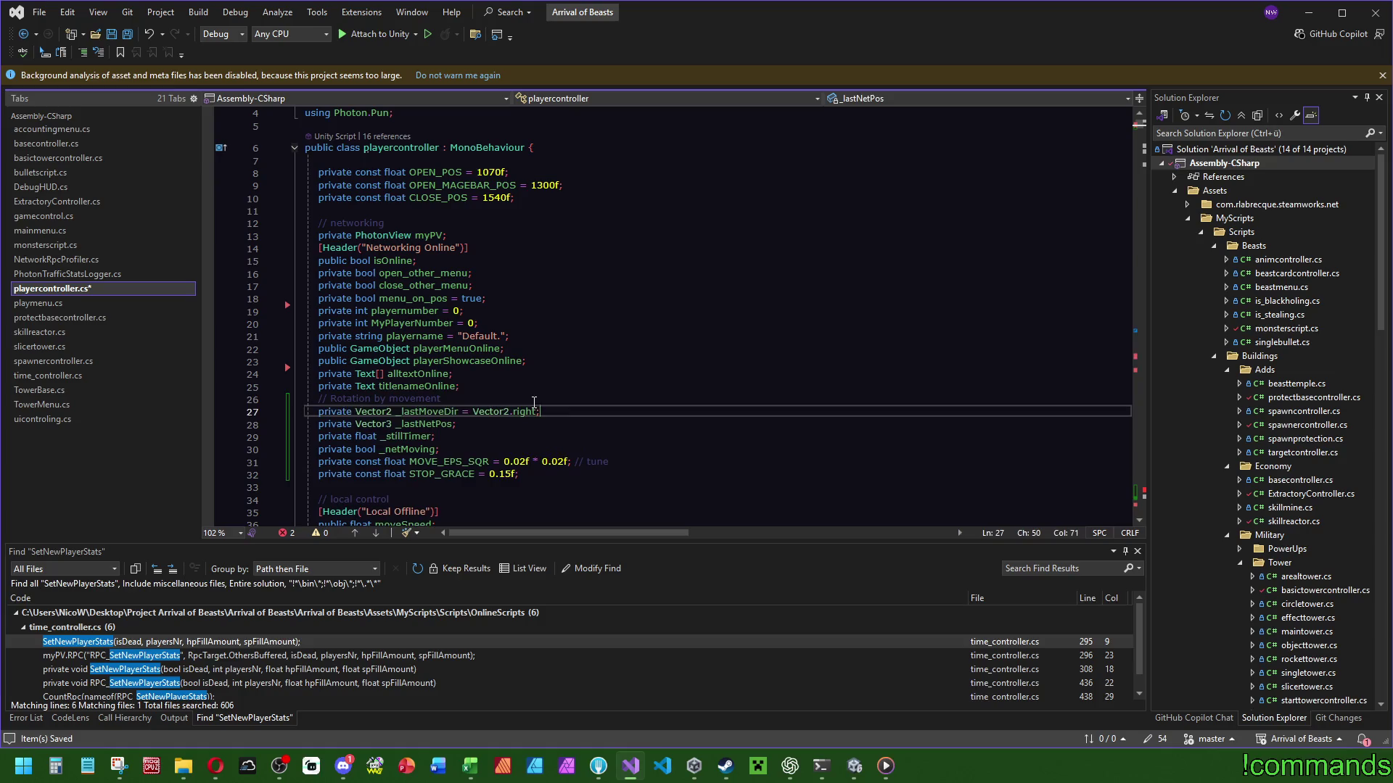
pyautogui.press('Up')
pyautogui.press('Up')
pyautogui.press('Up')
pyautogui.hotkey('ctrl', 's')
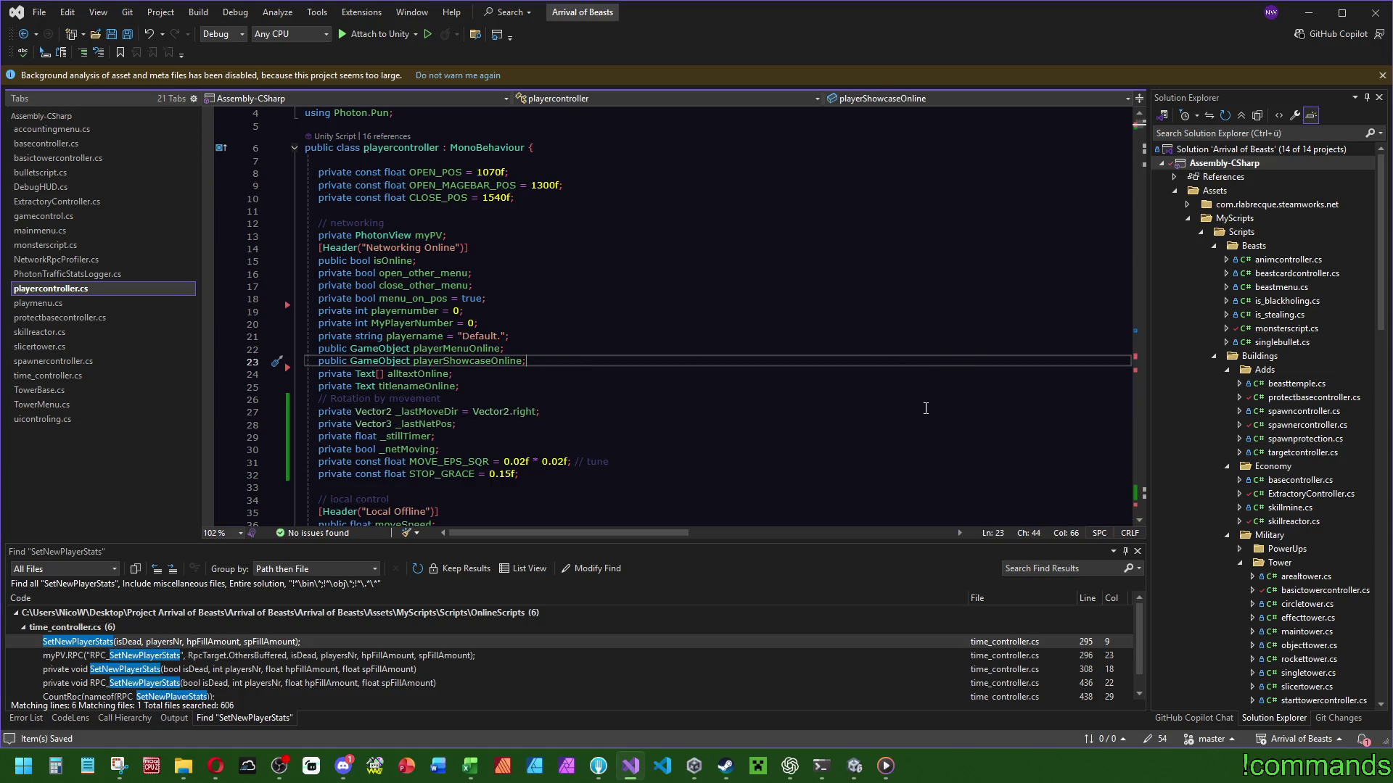
# Check the rest of ChatGPT's answer, then bring up Discord.
pyautogui.click(790, 766)
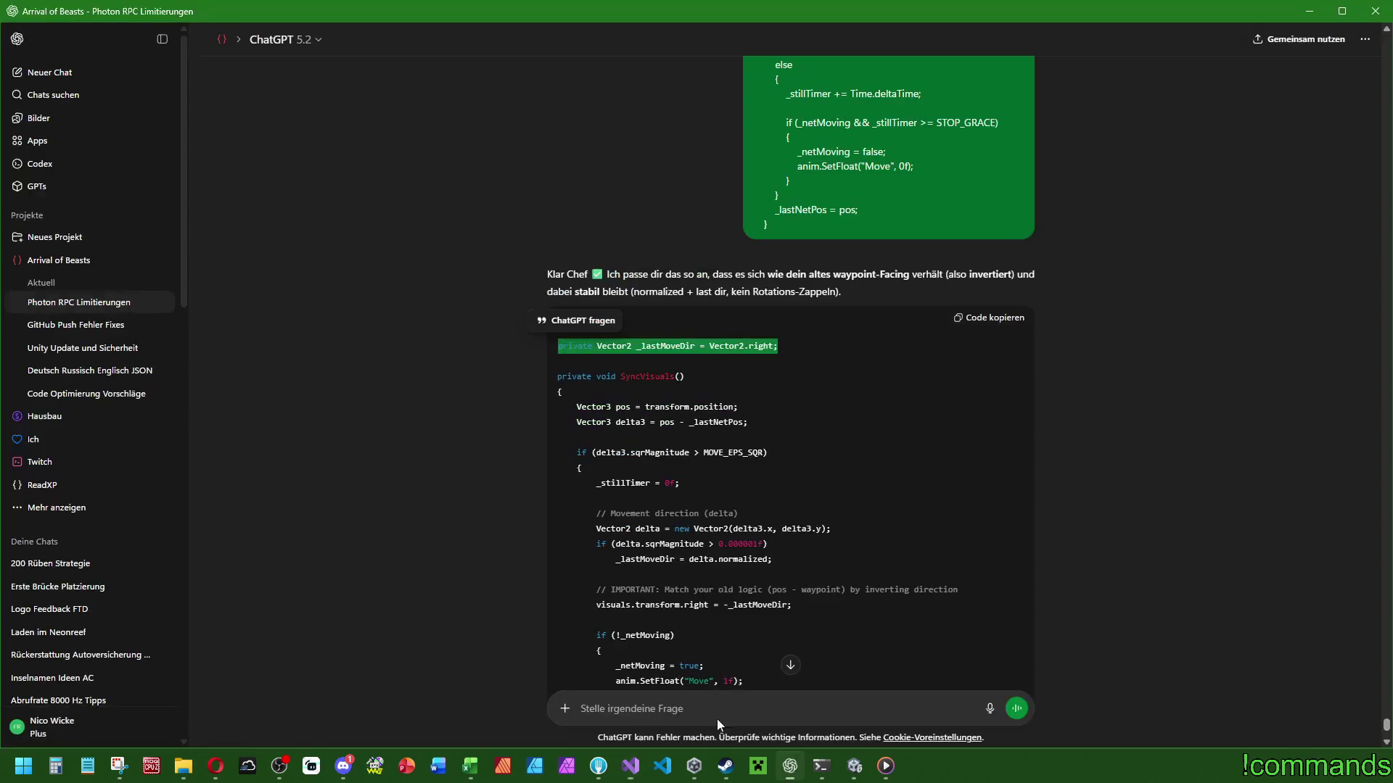
pyautogui.scroll(-5, 845, 469)
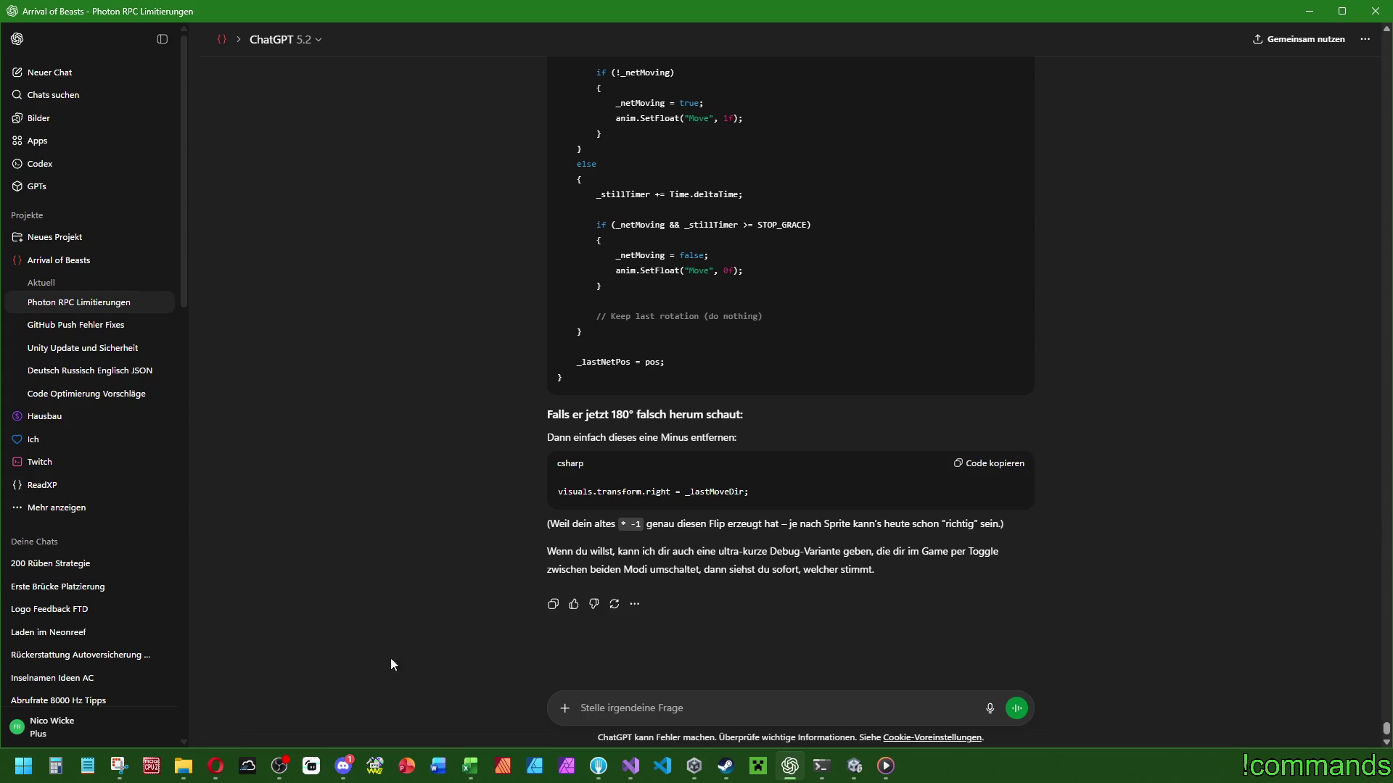
pyautogui.click(343, 766)
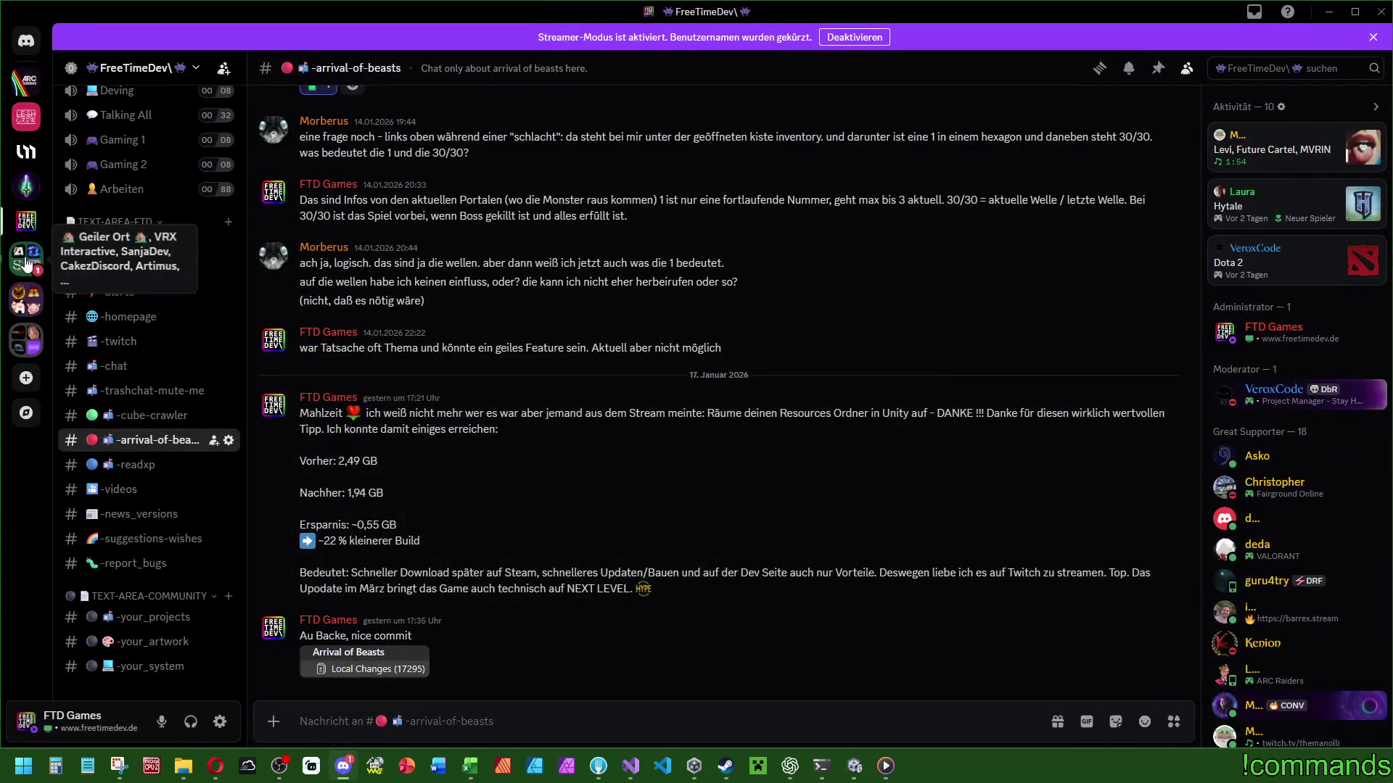
# Glance at the Geiler Ort live-jetzt channel, minimize Discord, and return to Visual Studio.
pyautogui.click(26, 263)
pyautogui.click(27, 293)
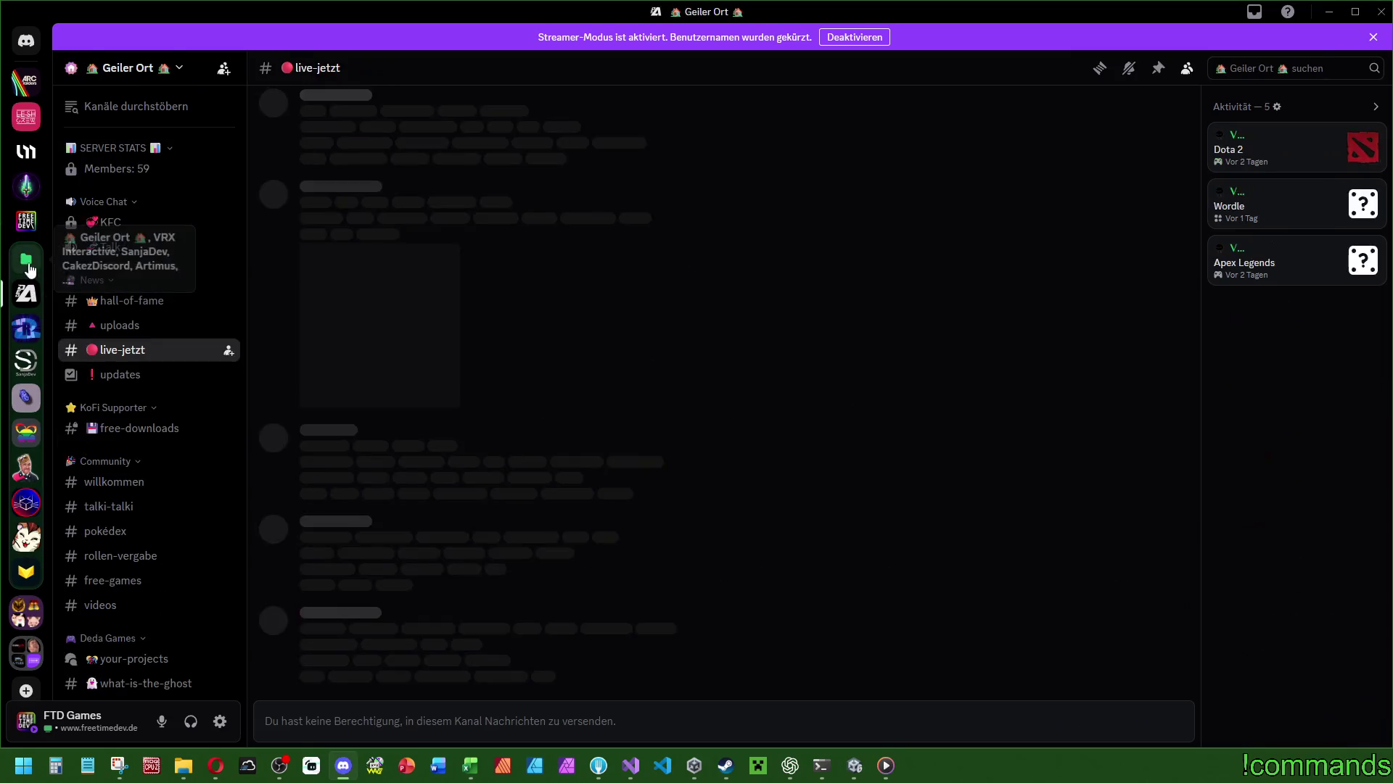
pyautogui.click(29, 268)
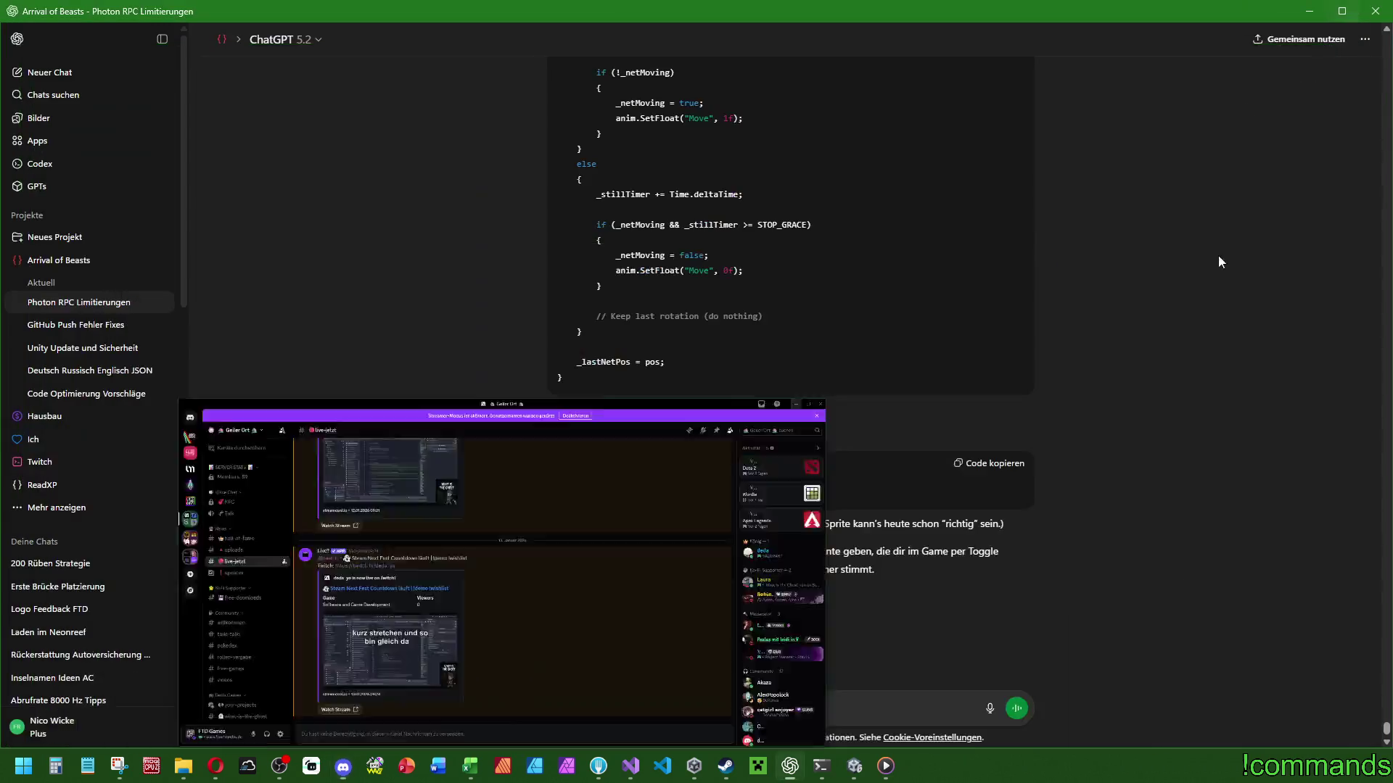
pyautogui.click(1329, 12)
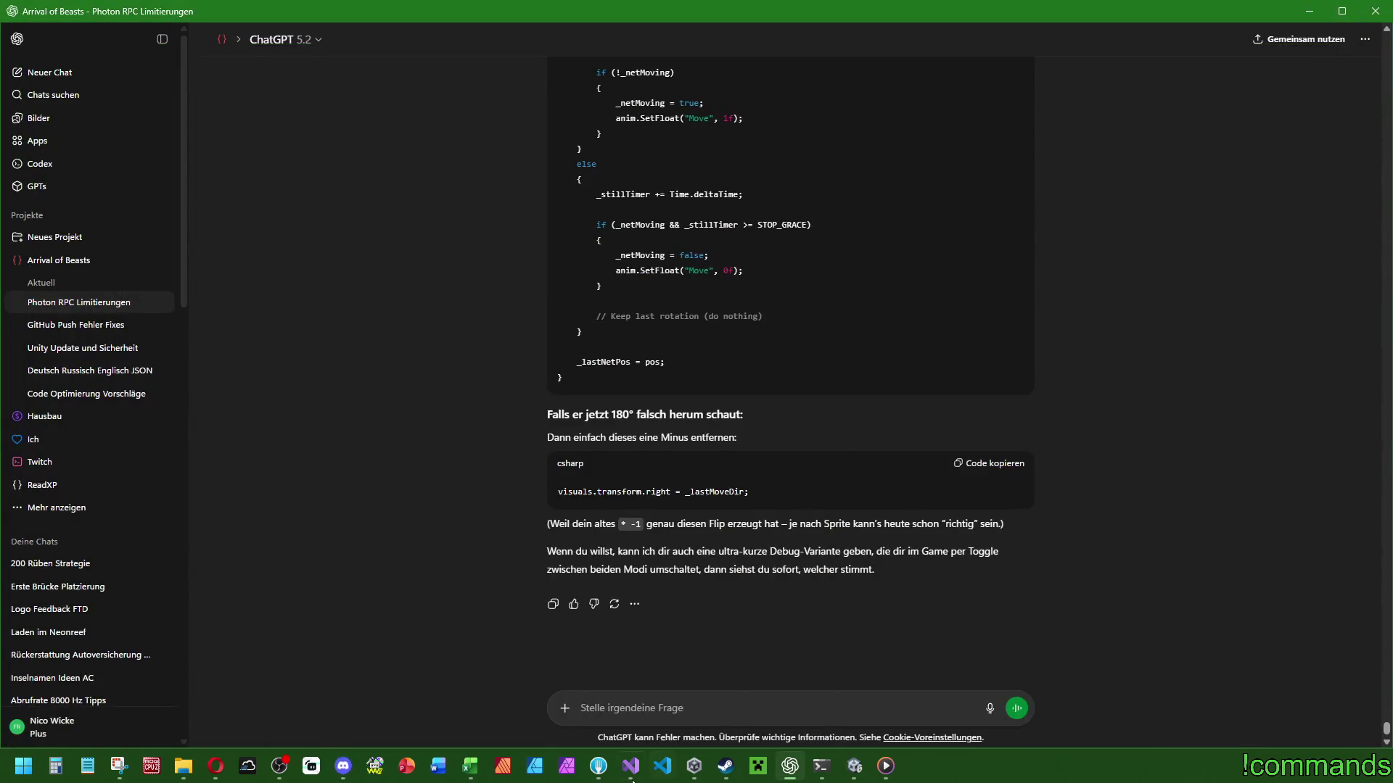
pyautogui.click(639, 778)
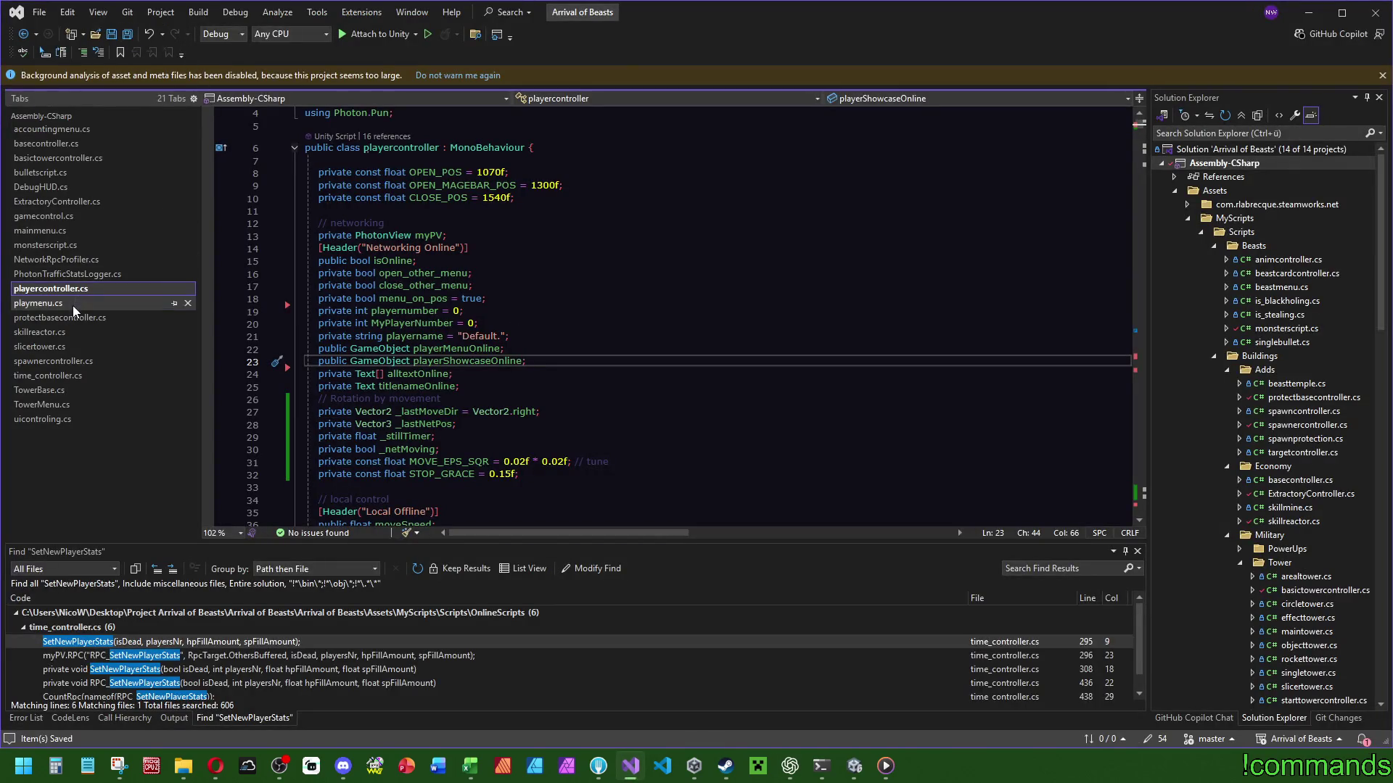